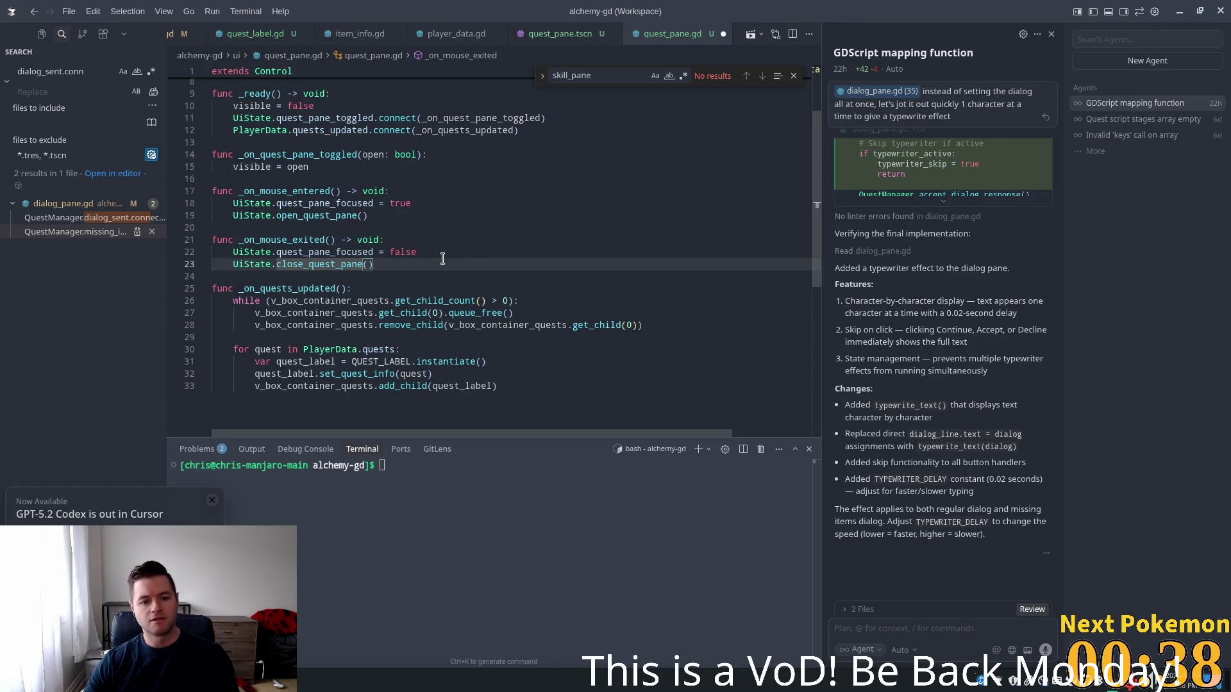
Add an _on_quests_updated() call on a new line after the signal connections
scroll(418, 249, "up", 3)
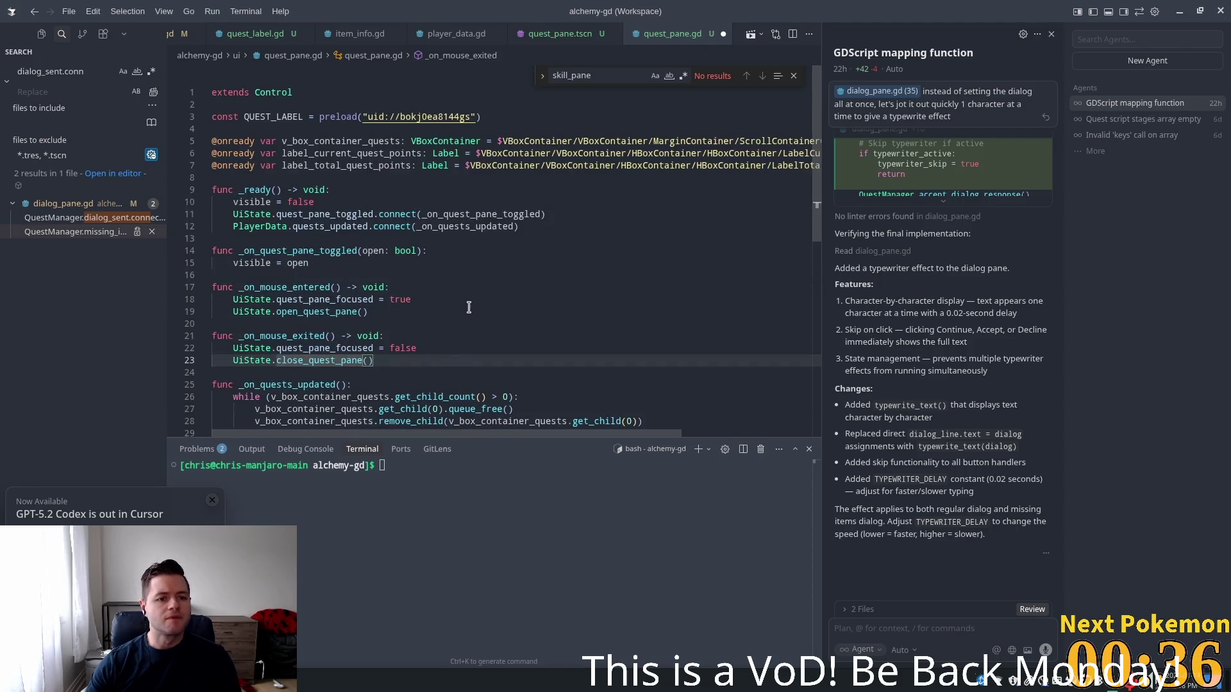
left_click(564, 225)
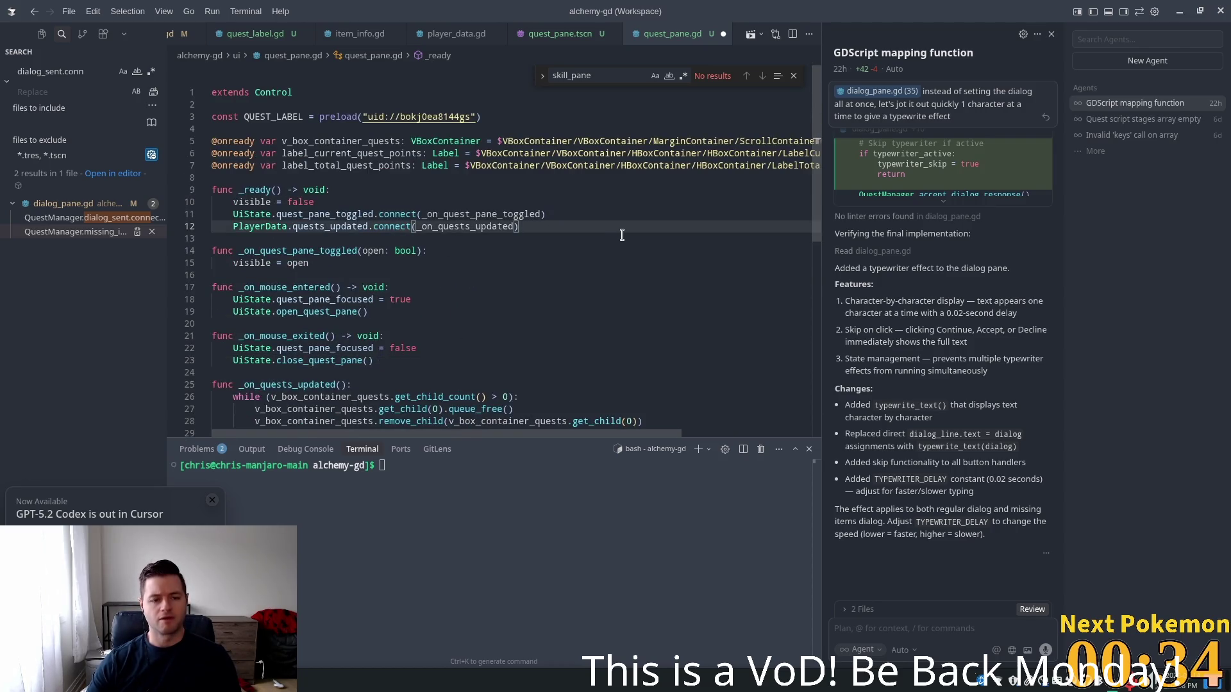
key("Return")
key("Return")
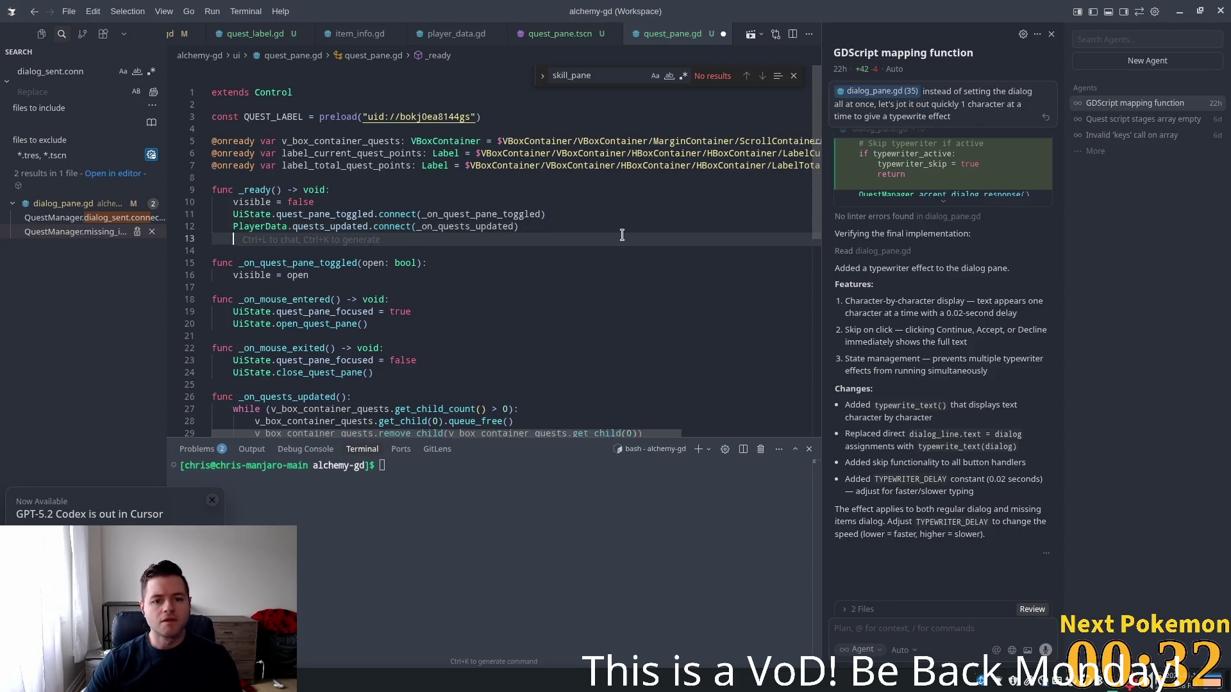
type("_on_quests_updated()")
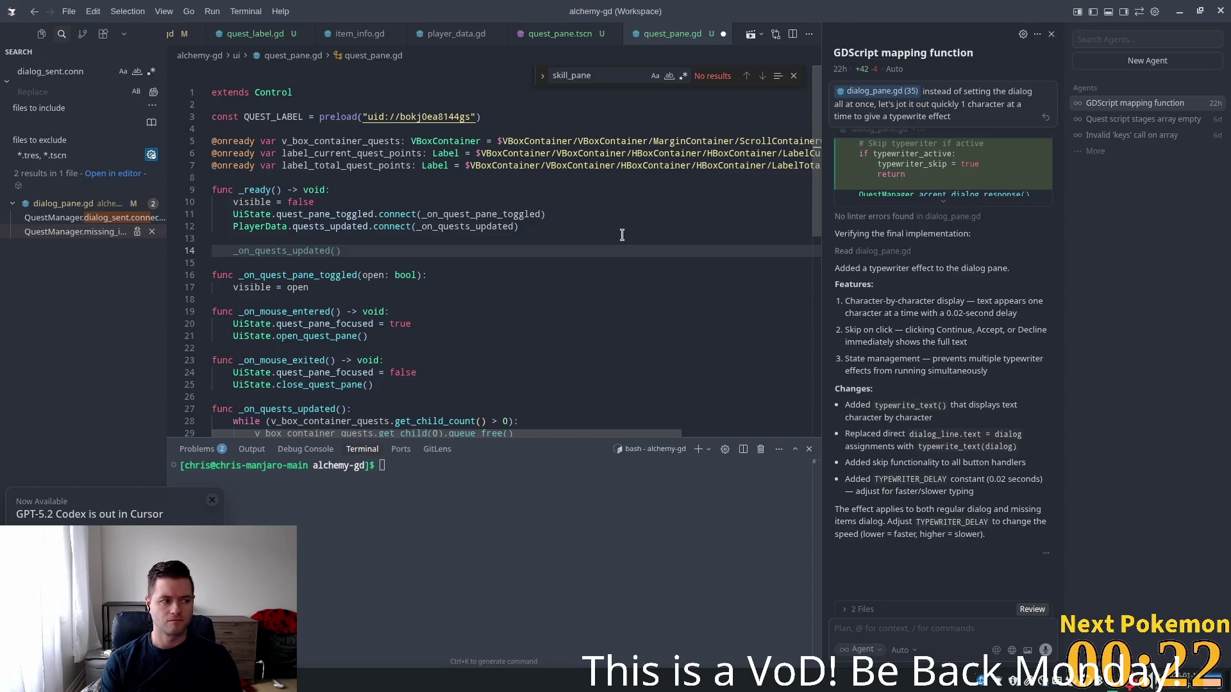
Write a for loop over QuestManager.quests that instantiates a quest label per quest
type("for ")
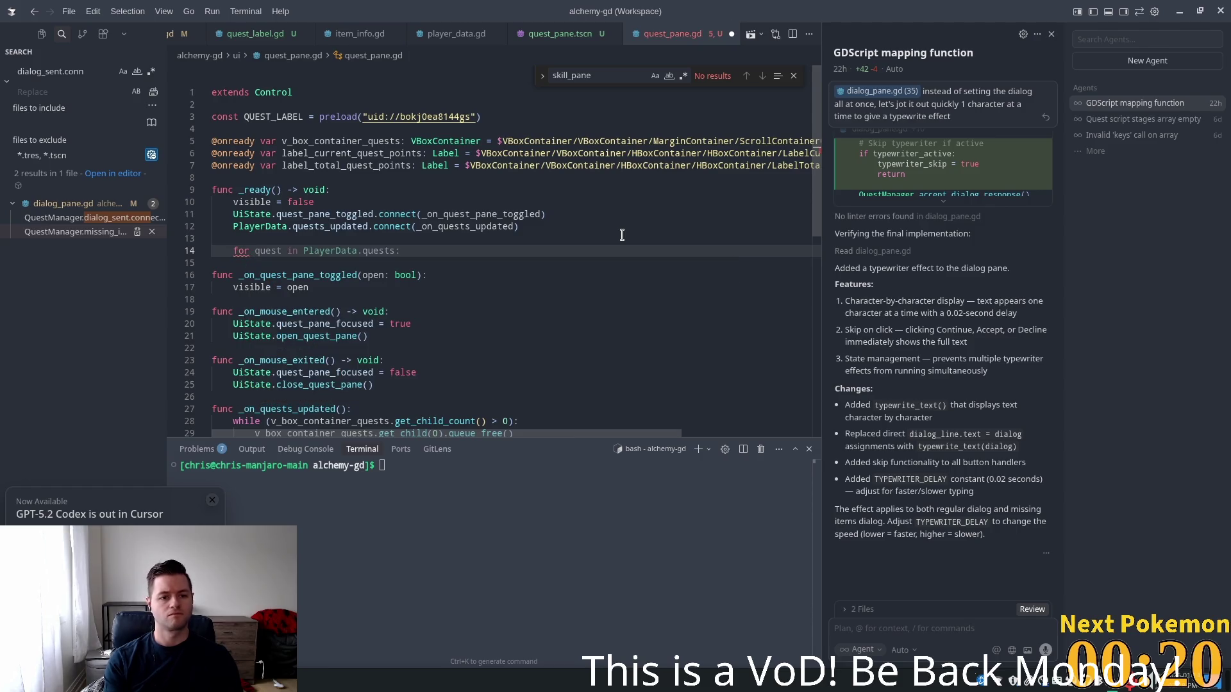
type("quests ")
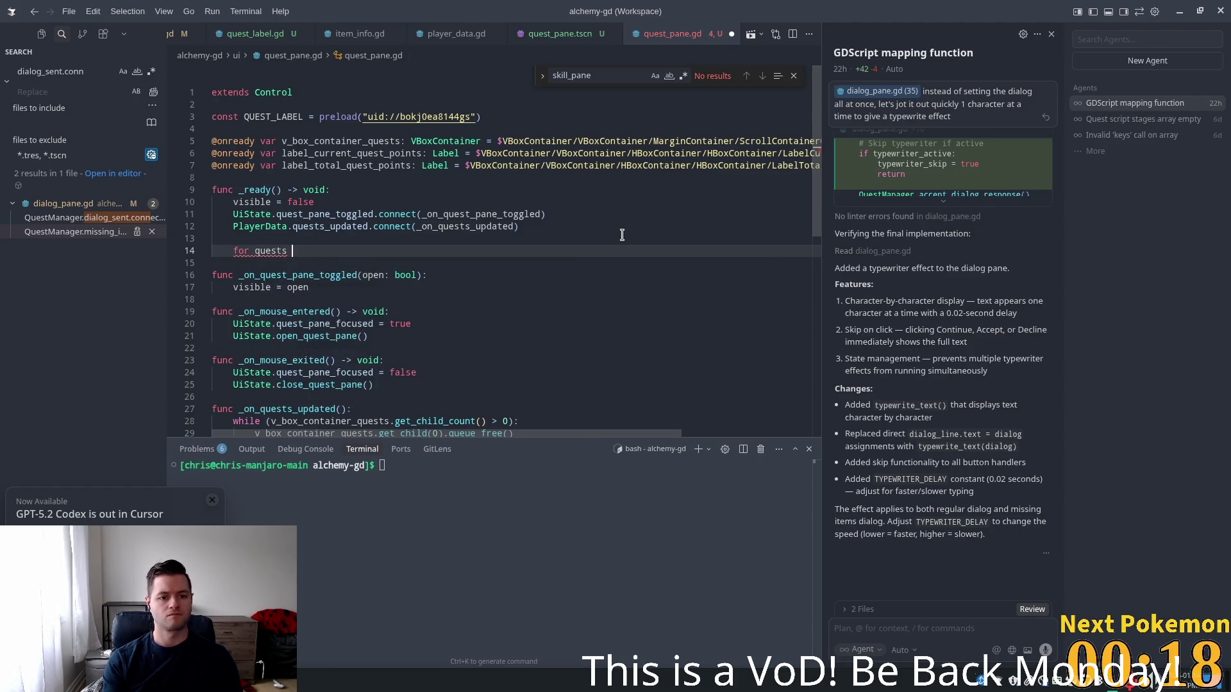
type("in Qu")
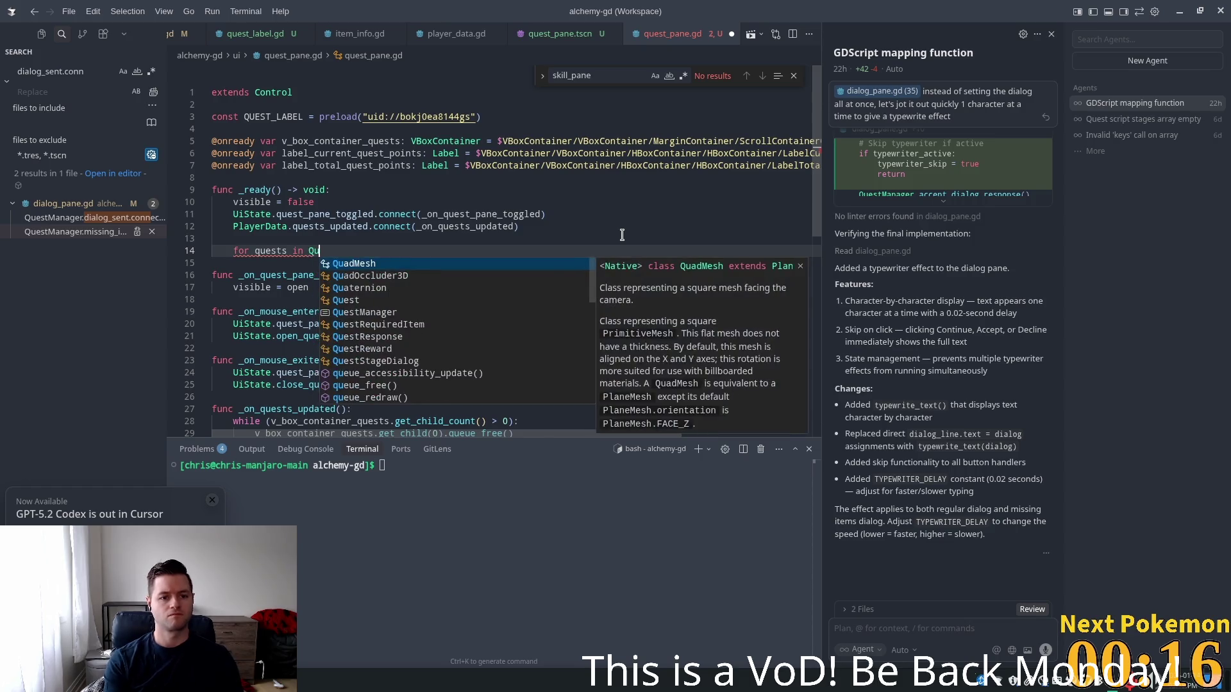
type("e")
key("Tab")
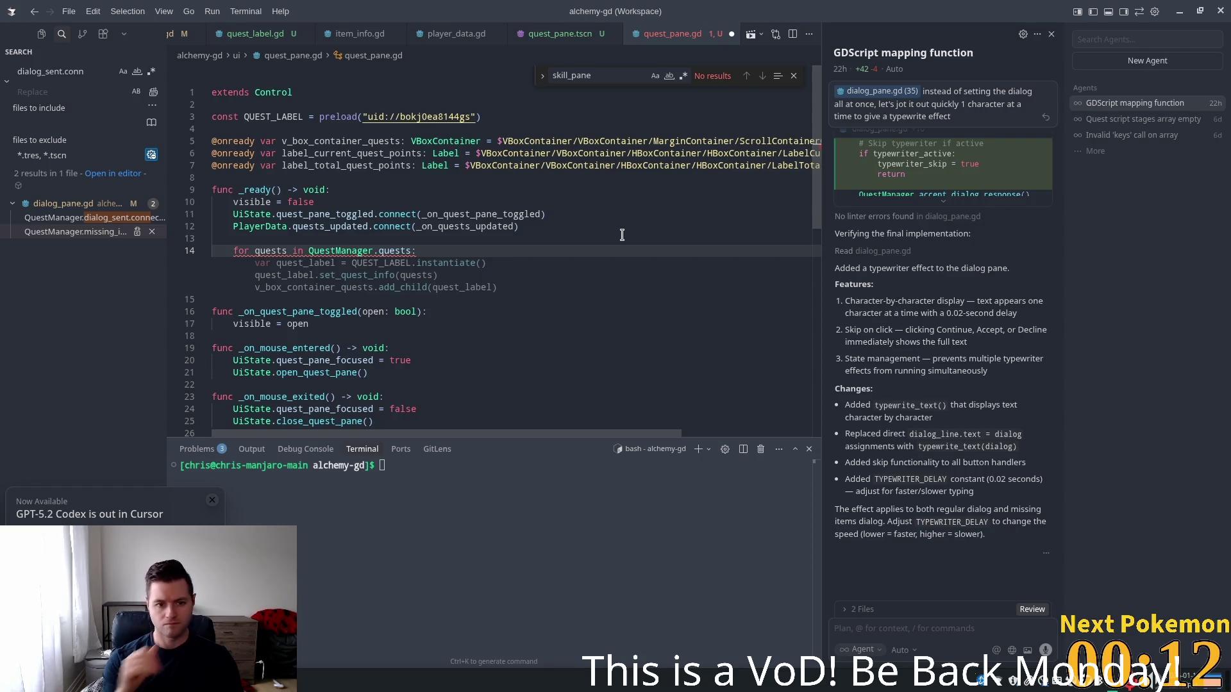
key("Tab")
left_click(408, 264)
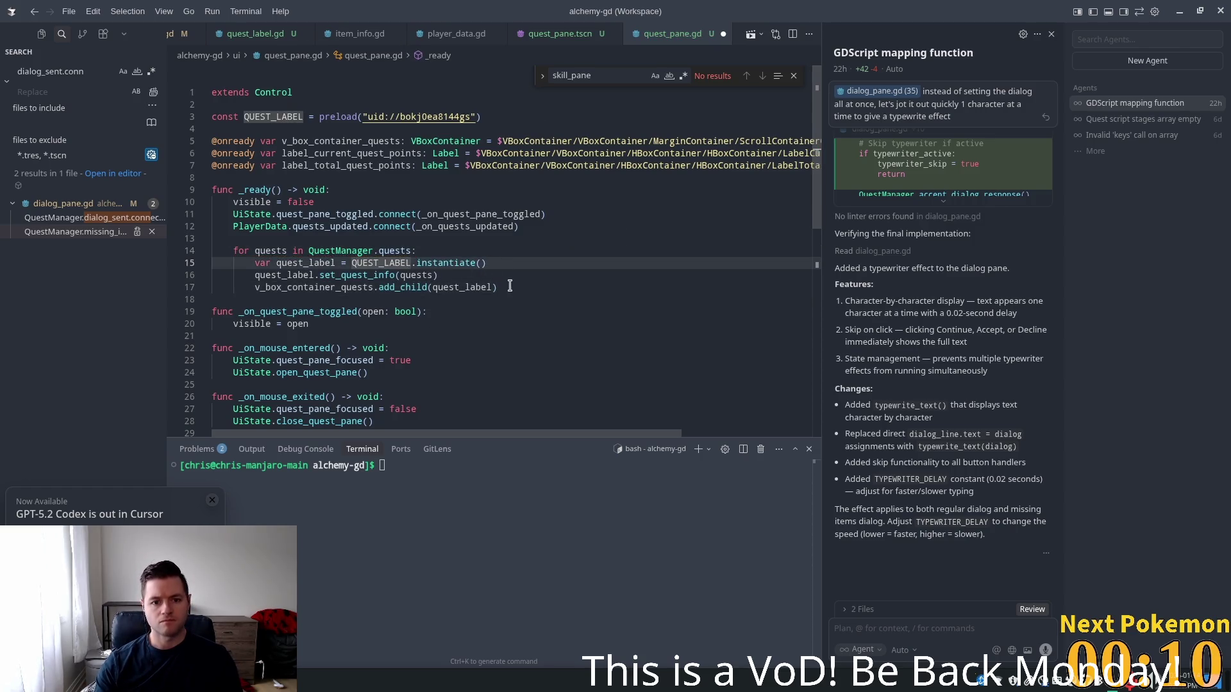
left_click_drag(510, 286, 255, 275)
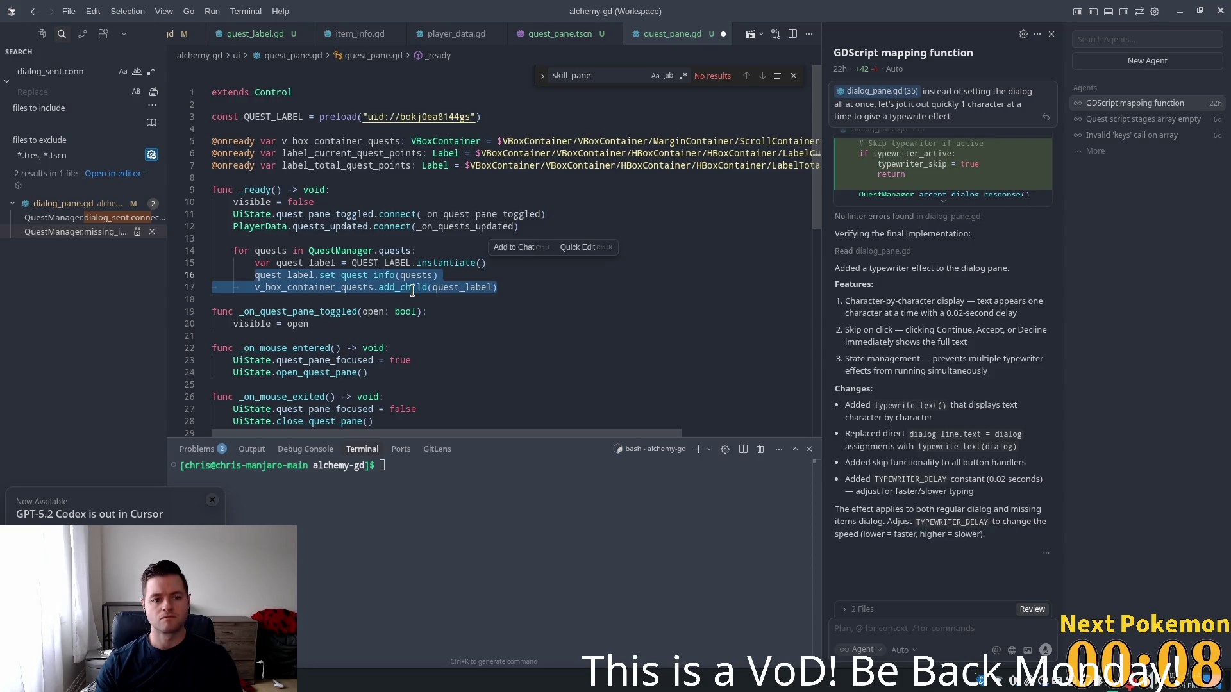
type("quest")
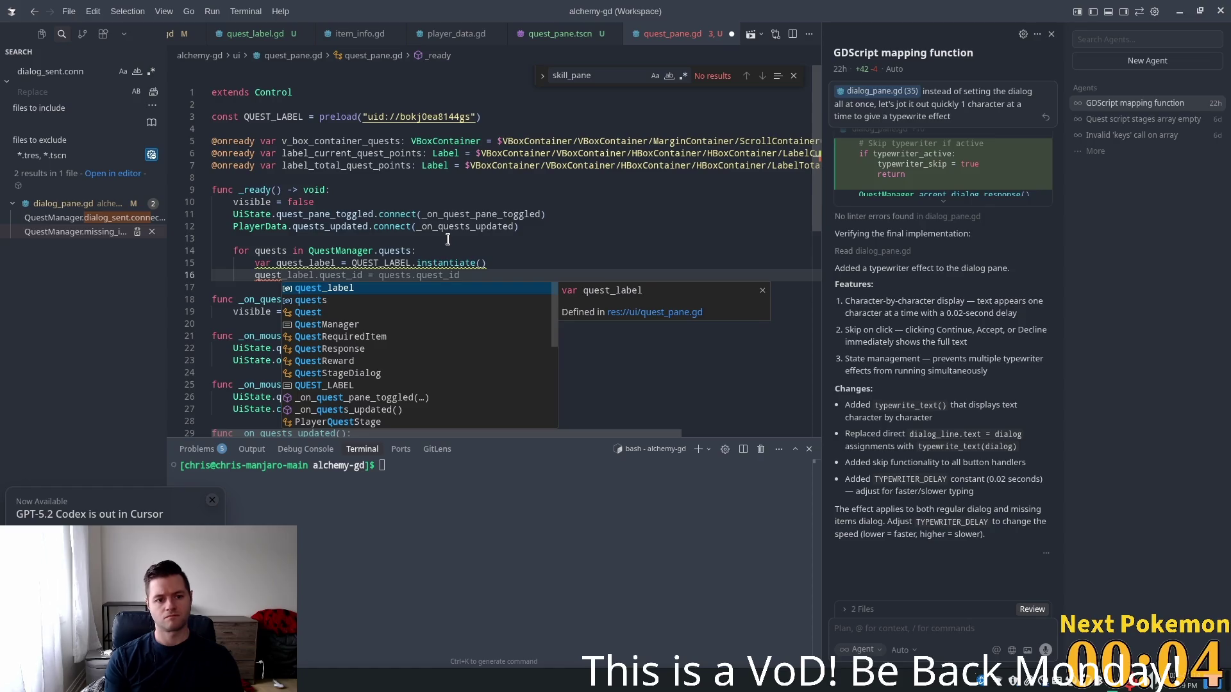
type("_label")
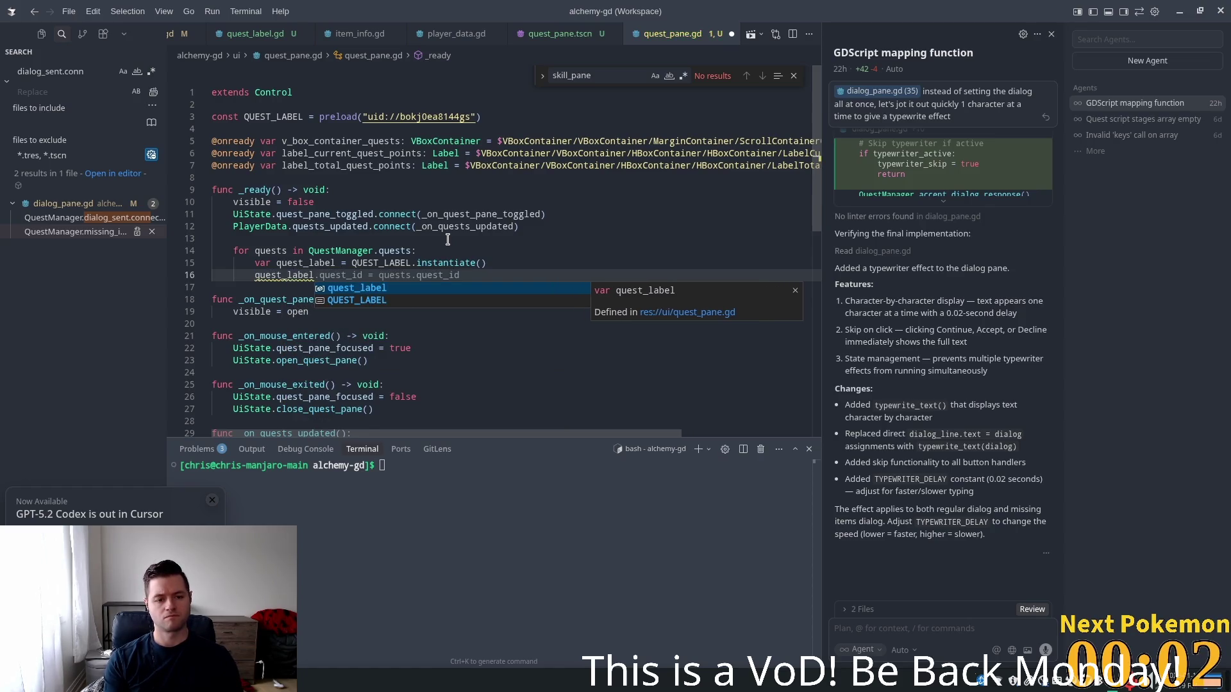
type(".")
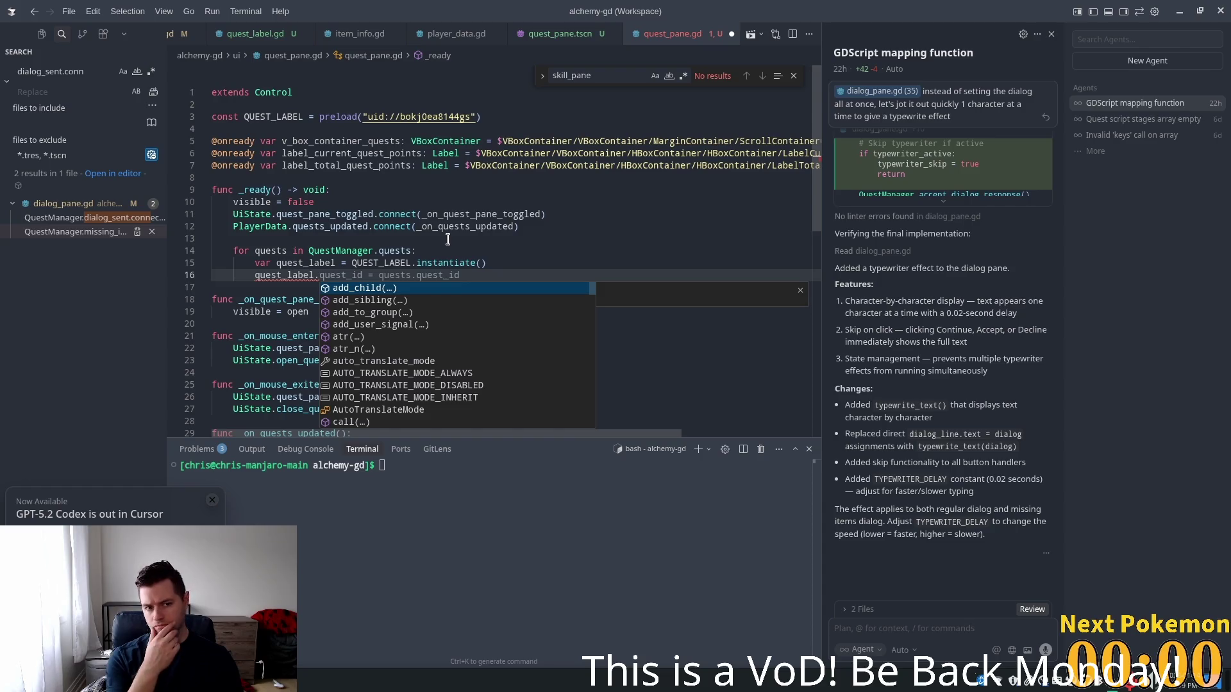
left_click(255, 33)
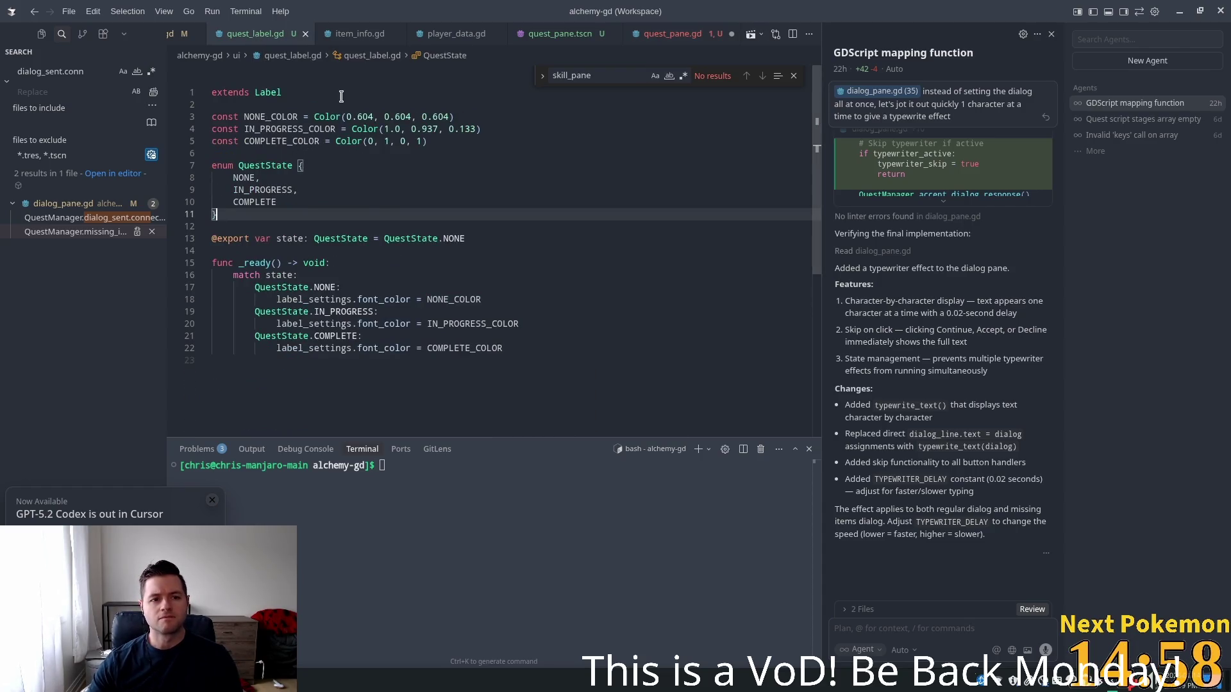
left_click(472, 238)
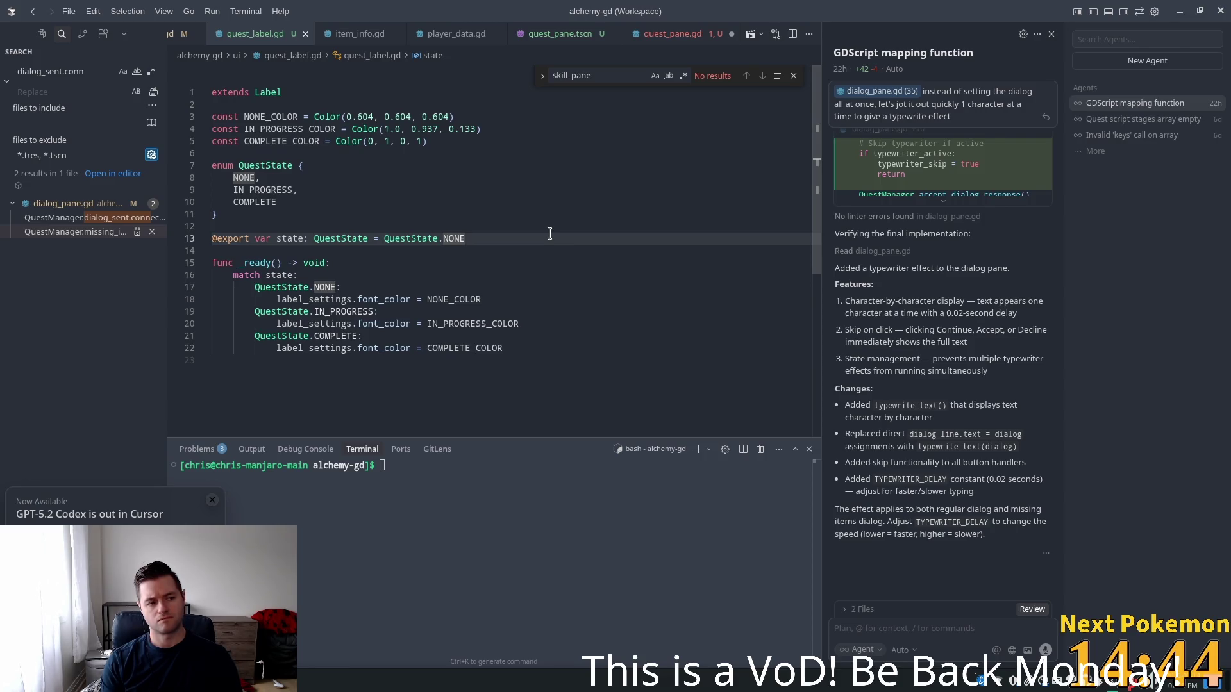
key("Return")
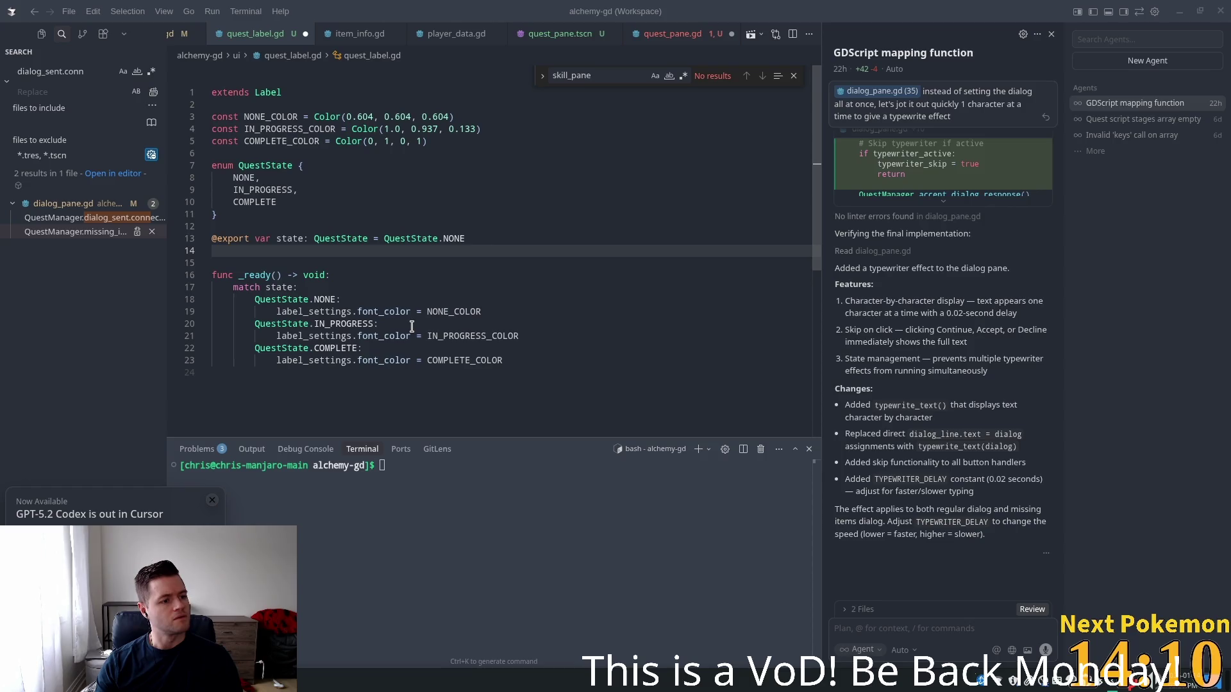
mouse_move(403, 339)
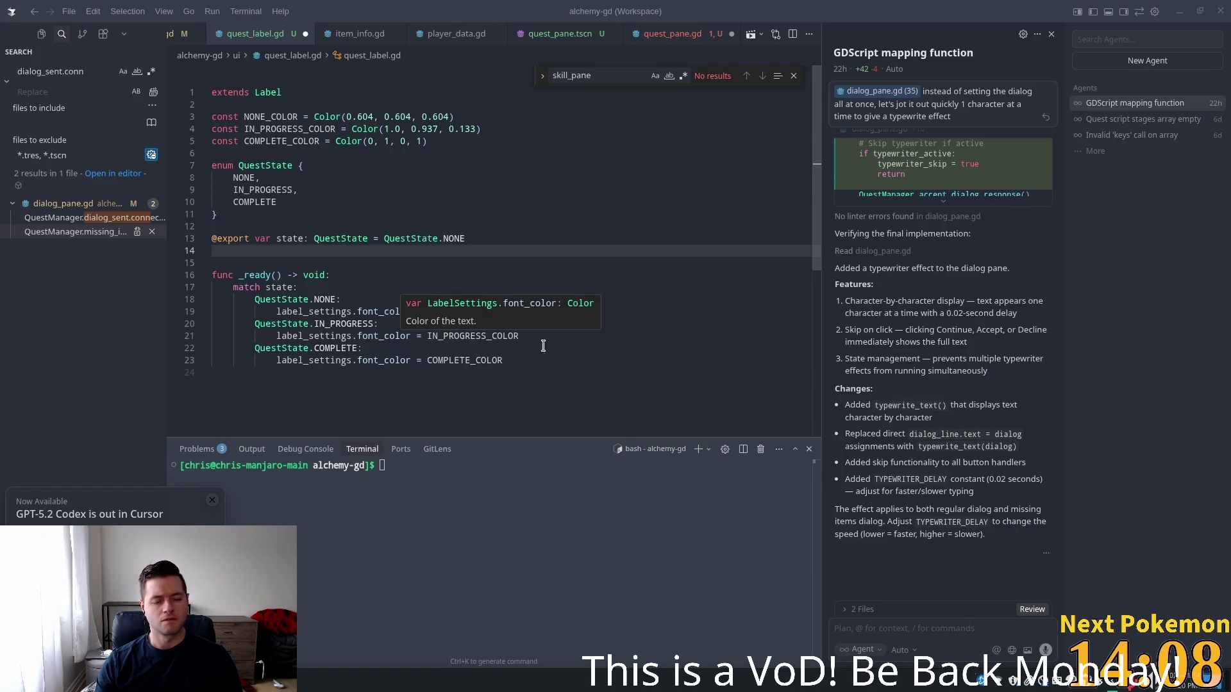
left_click(324, 227)
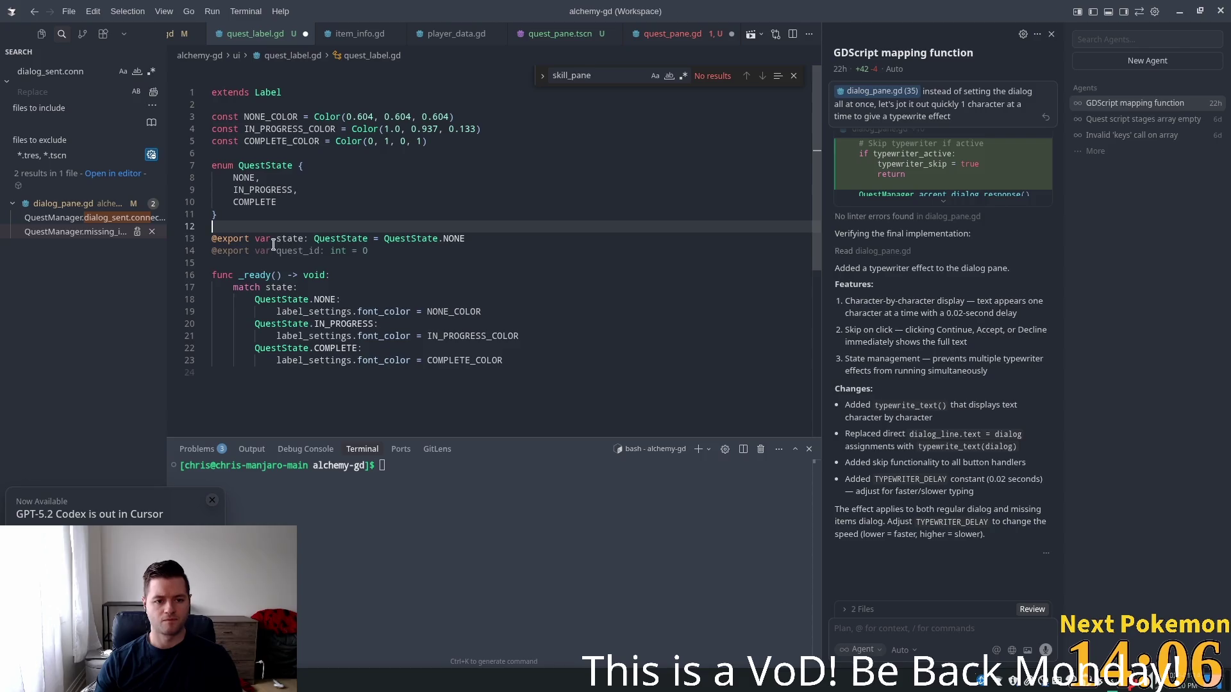
left_click(296, 251)
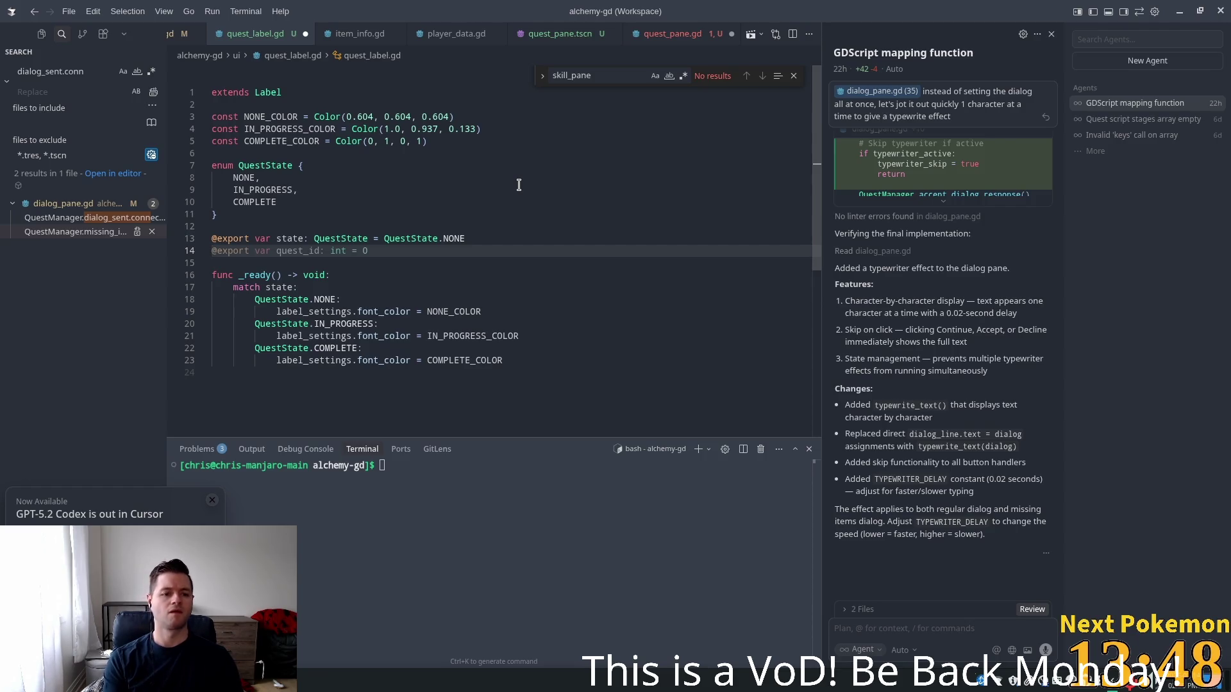
Declare a quest variable typed Quest with a default of null
key("Return")
type("var ")
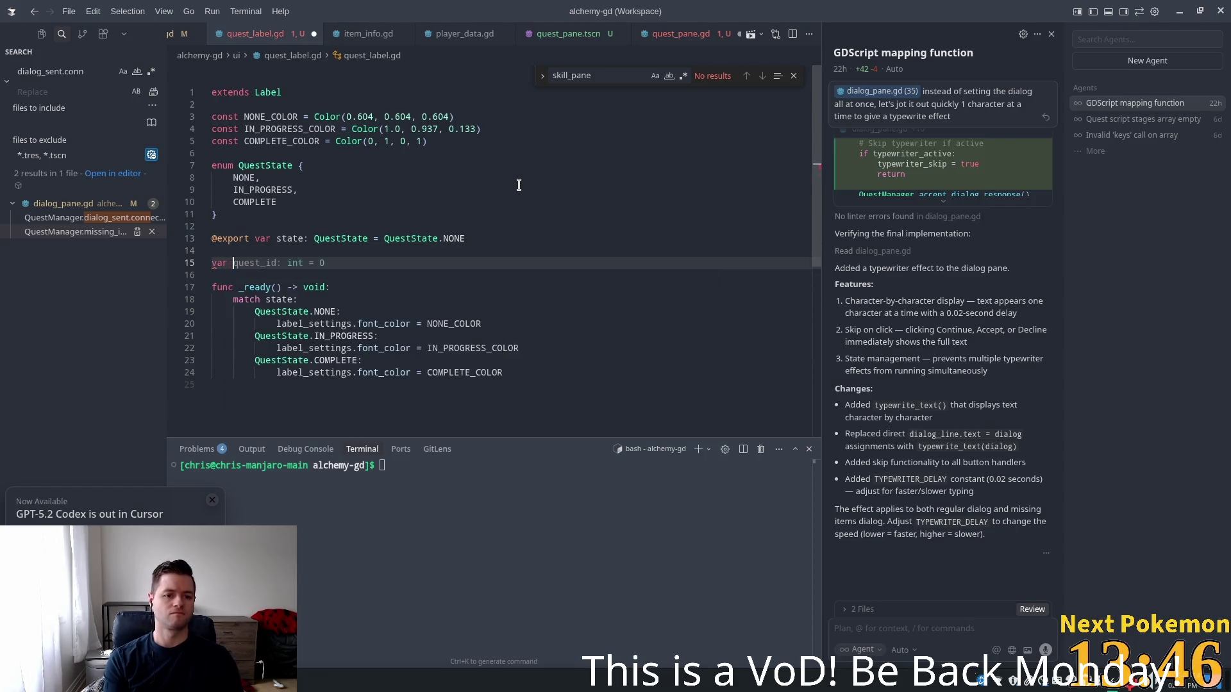
type("uq")
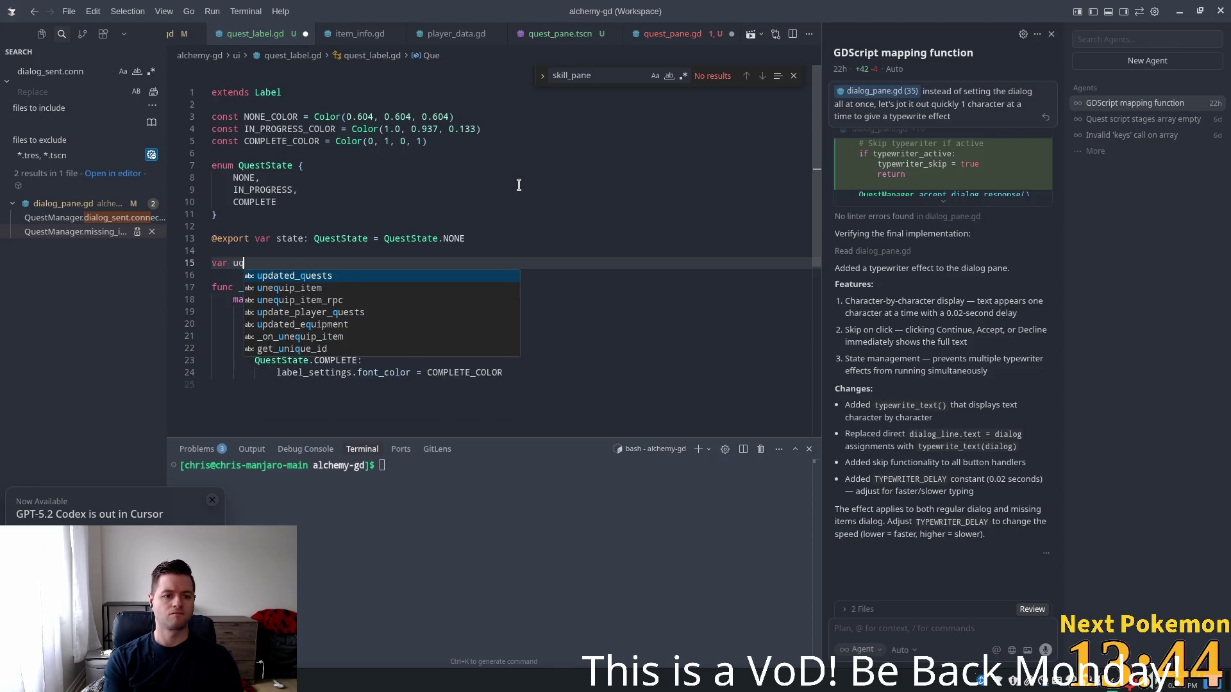
key("BackSpace")
key("BackSpace")
type("quest:")
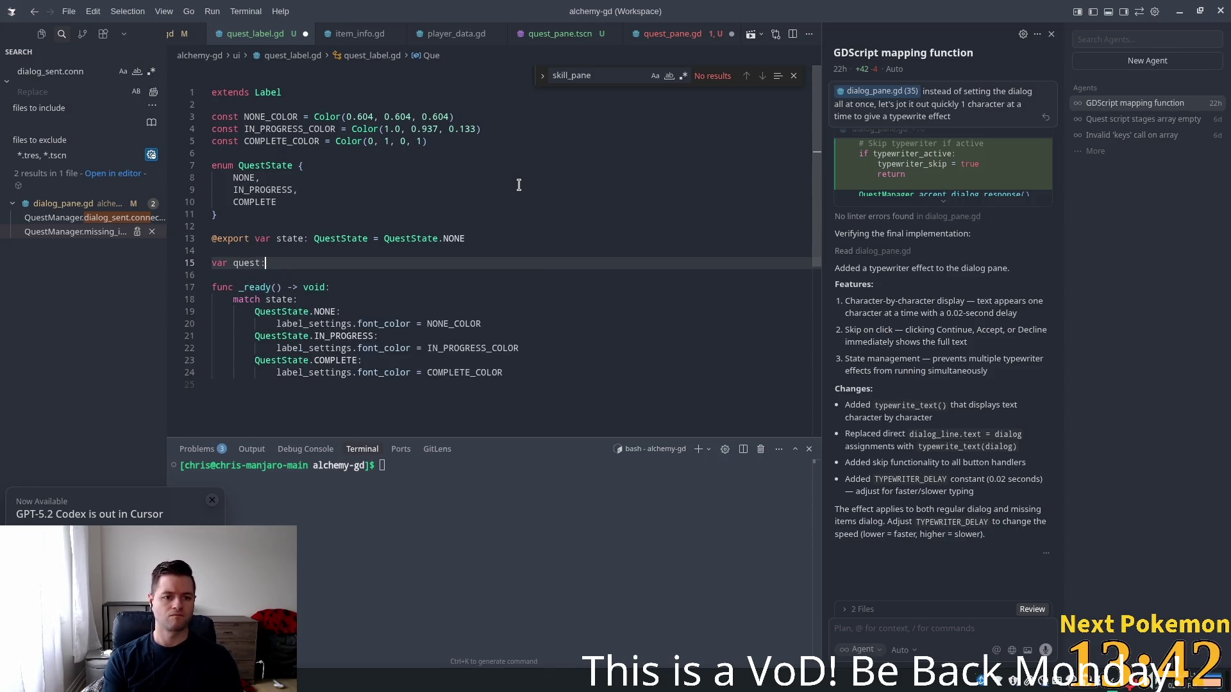
type(" Quest = null")
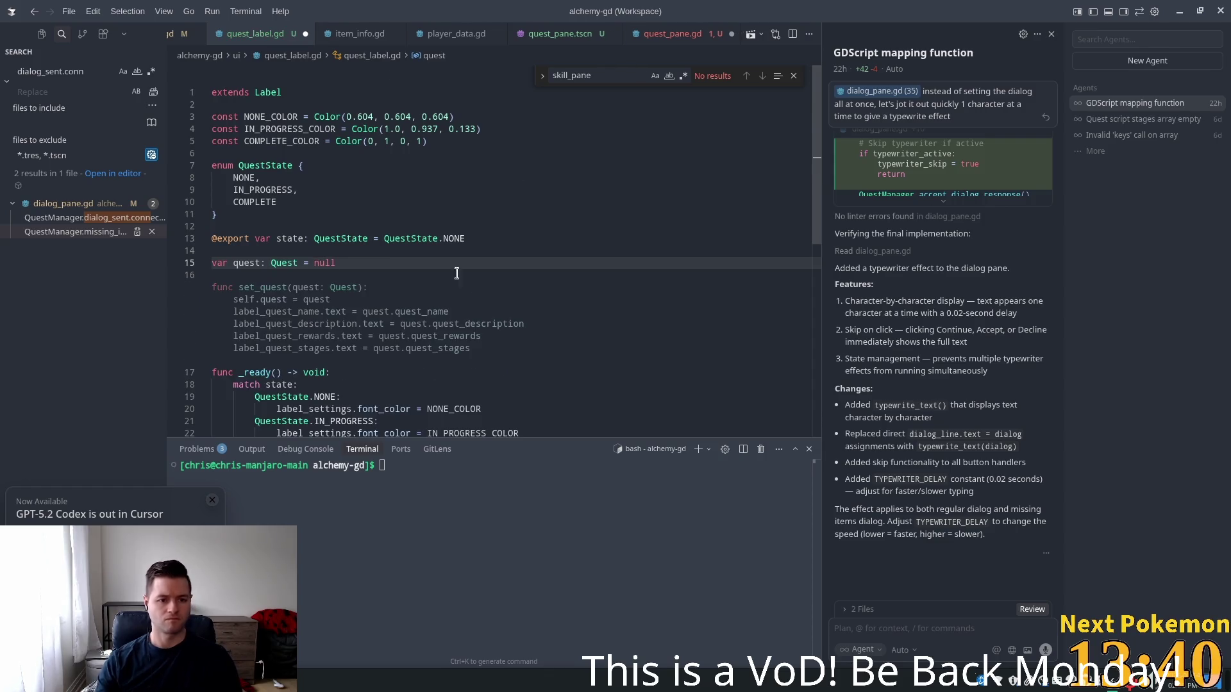
Add the suggested set_quest(quest) function that sets self.quest and the label text to quest_name
scroll(443, 276, "down", 4)
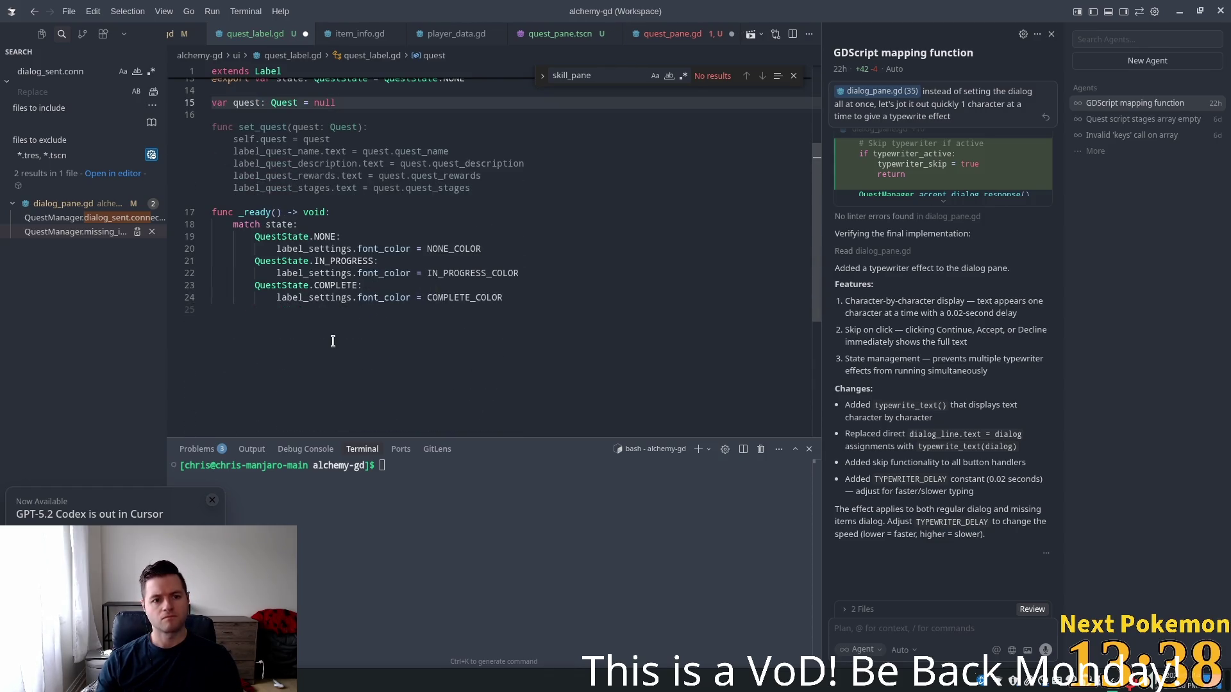
left_click(332, 341)
scroll(359, 257, "up", 3)
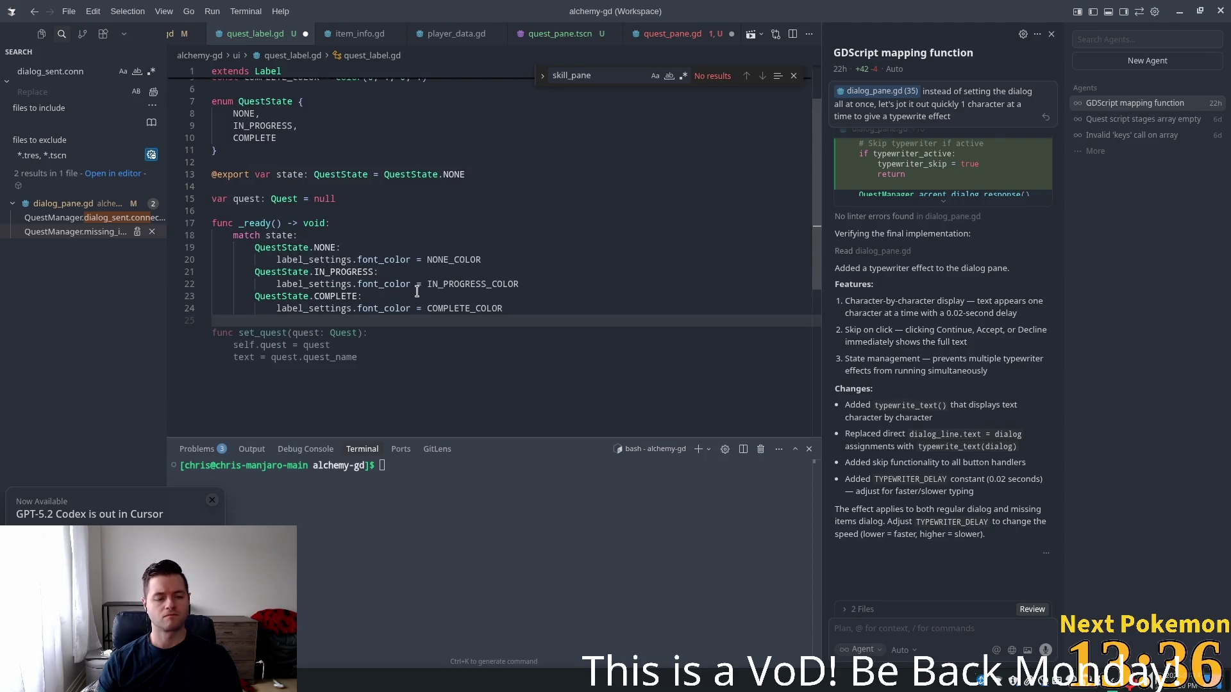
key("Tab")
left_click(385, 249)
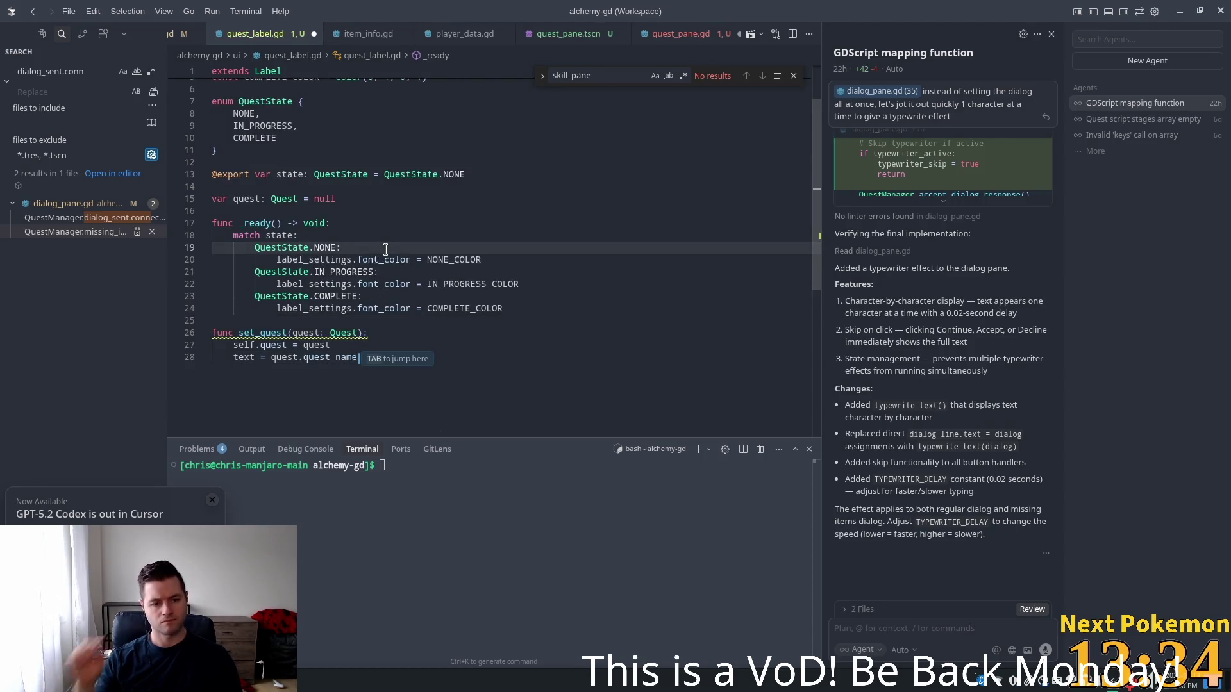
left_click(241, 366)
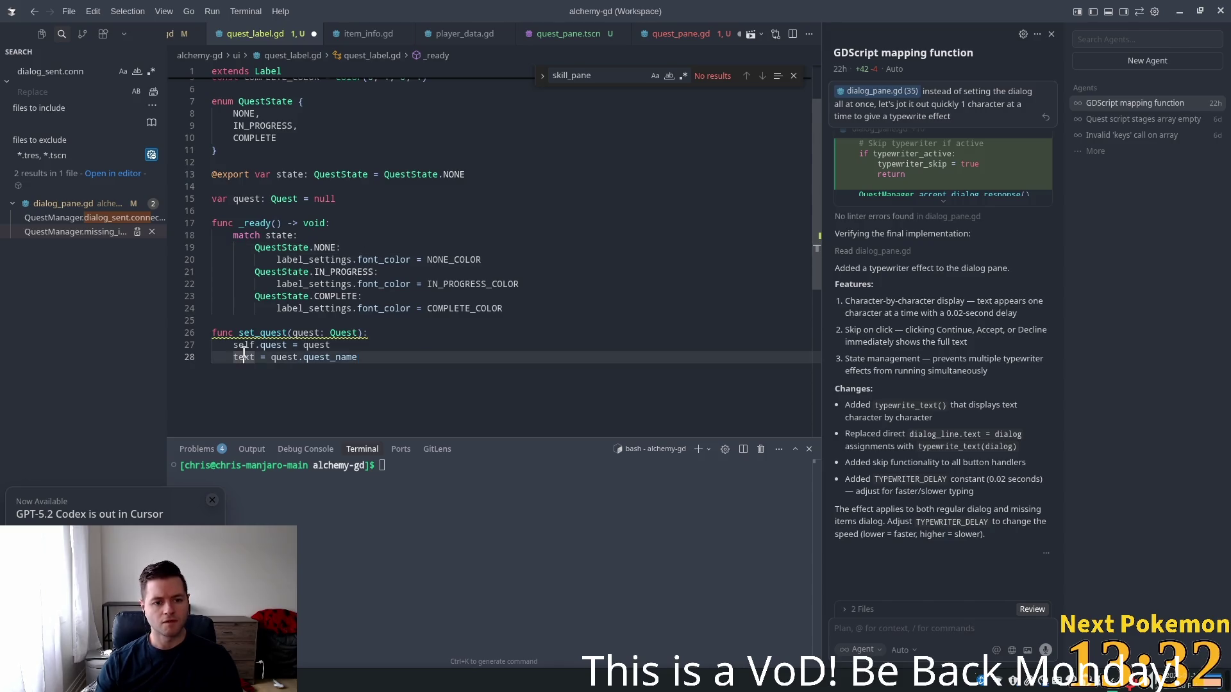
left_click(358, 320)
type("_info")
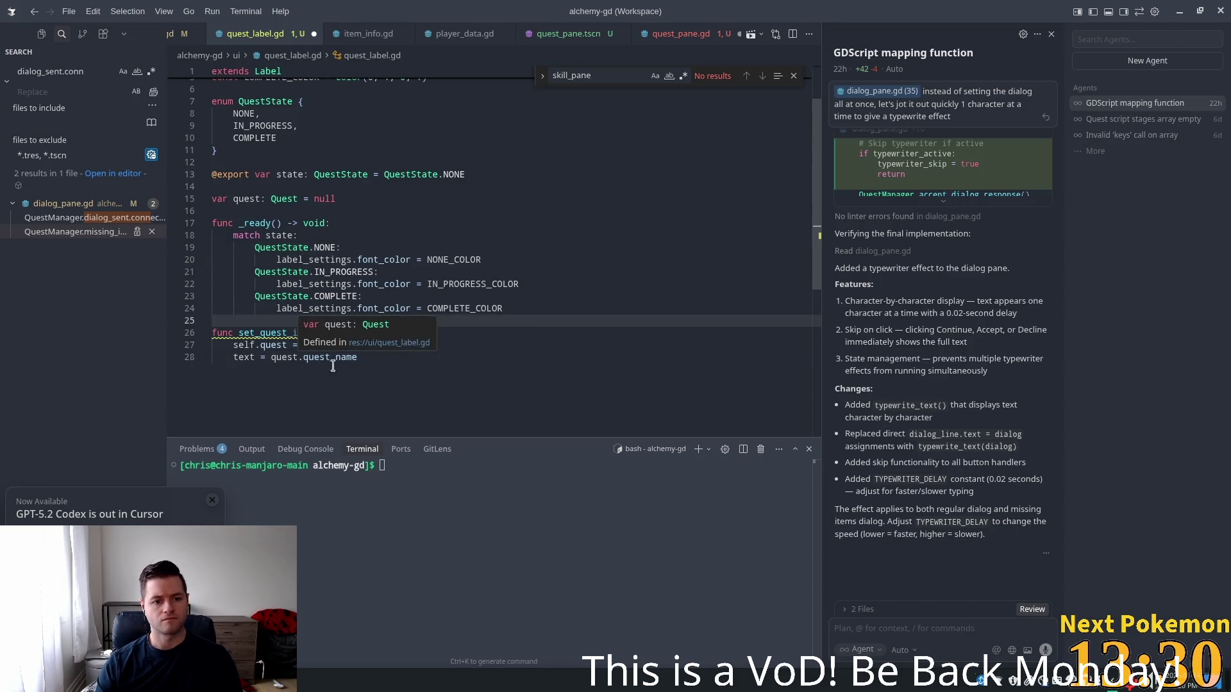
Open two new lines in _ready after the COMPLETE font-colour branch
left_click(479, 309)
left_click(539, 309)
key("Return")
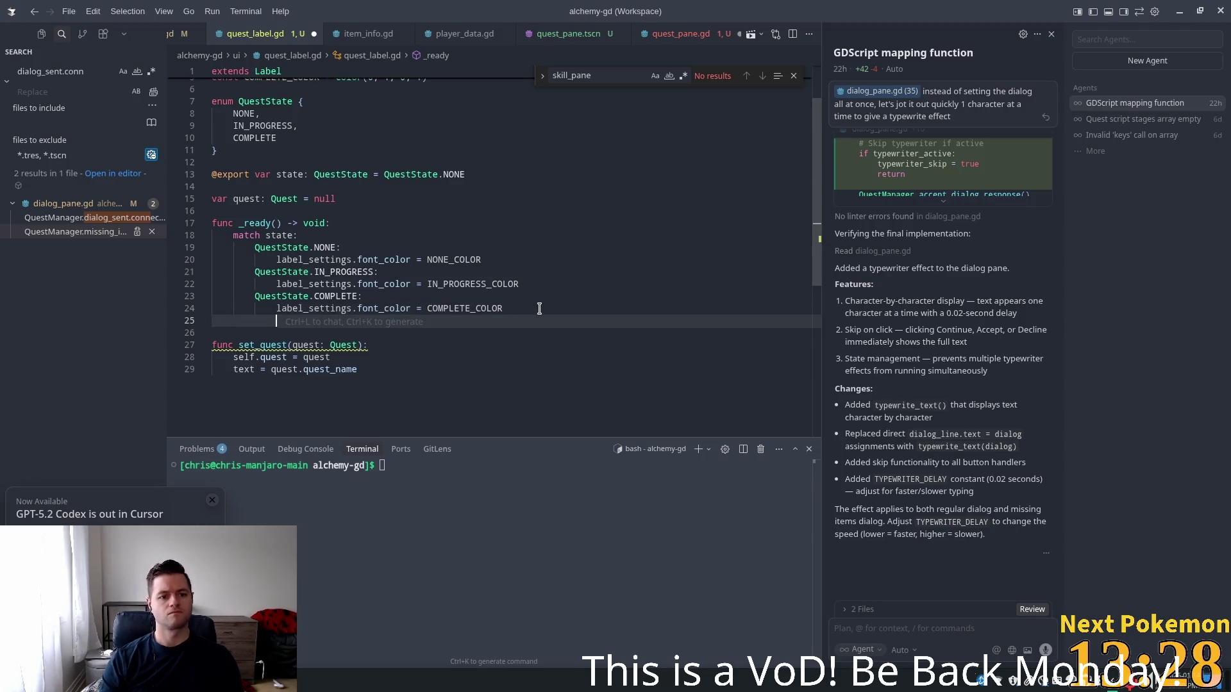
key("Return")
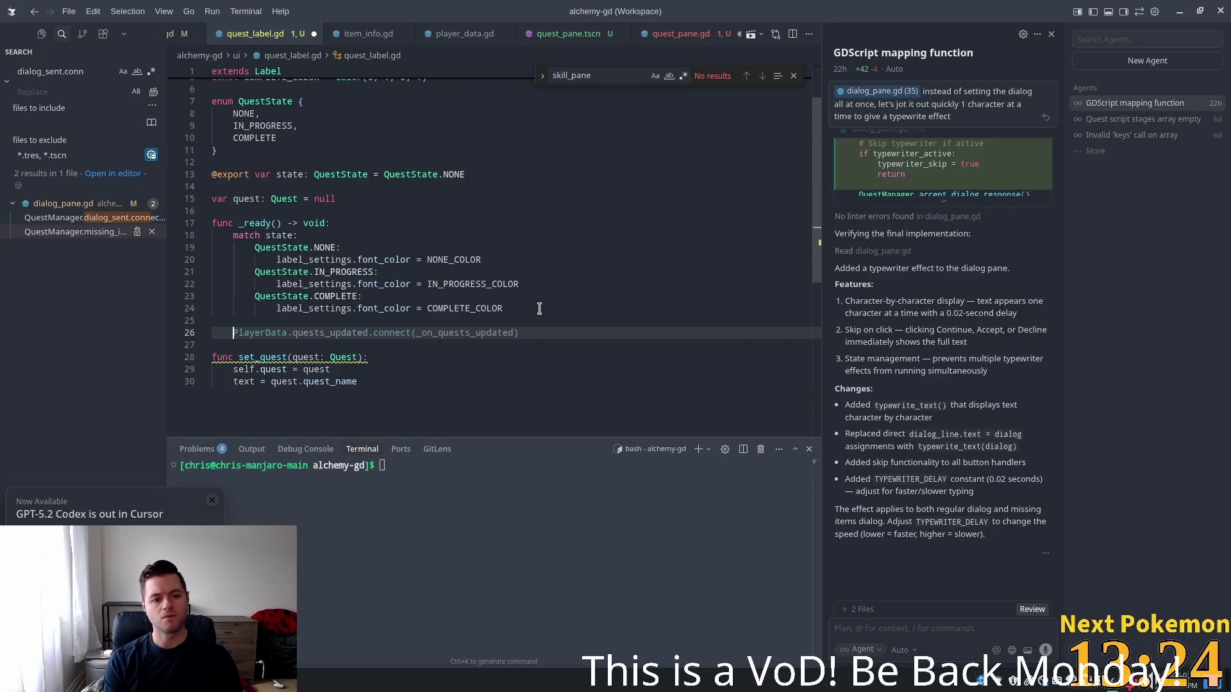
Add a set_quest(quest) call at the end of _ready
type("set_quest(quest)")
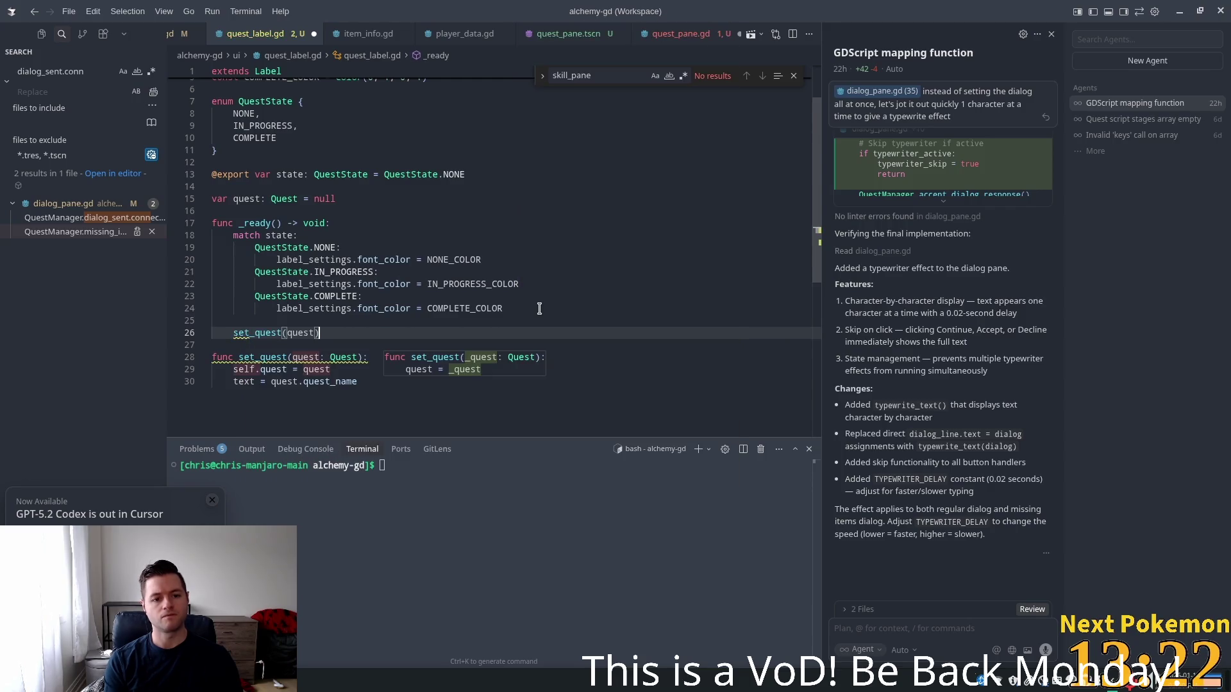
left_click(411, 262)
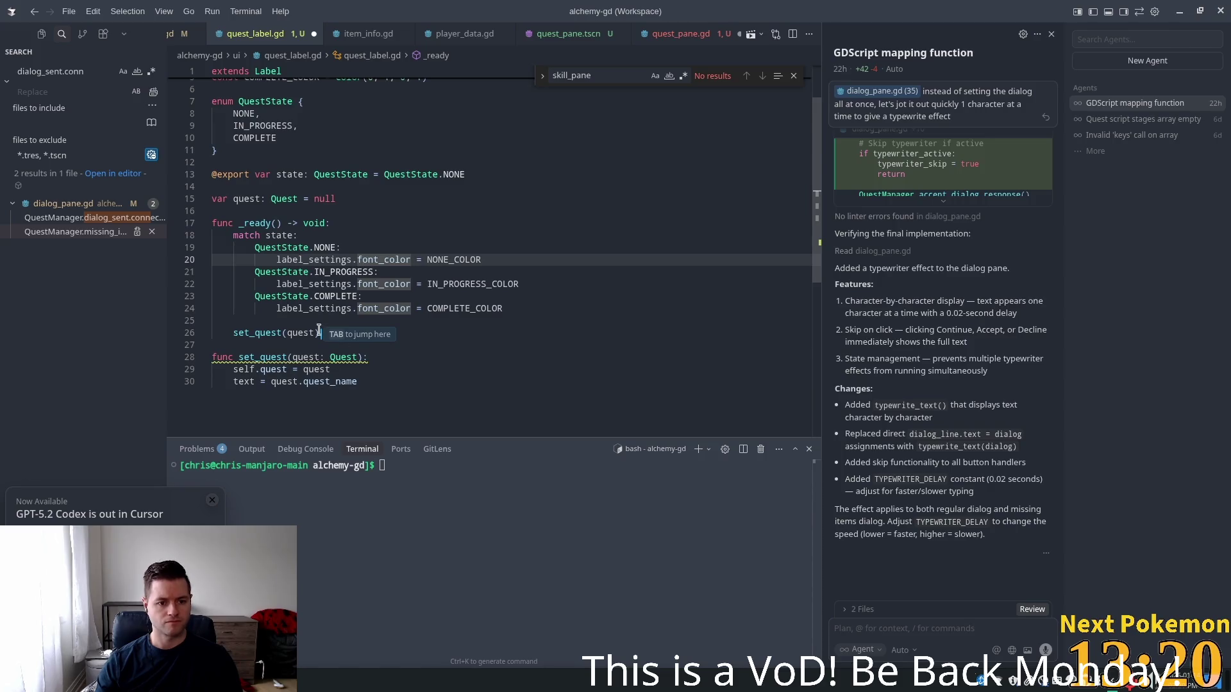
mouse_move(285, 353)
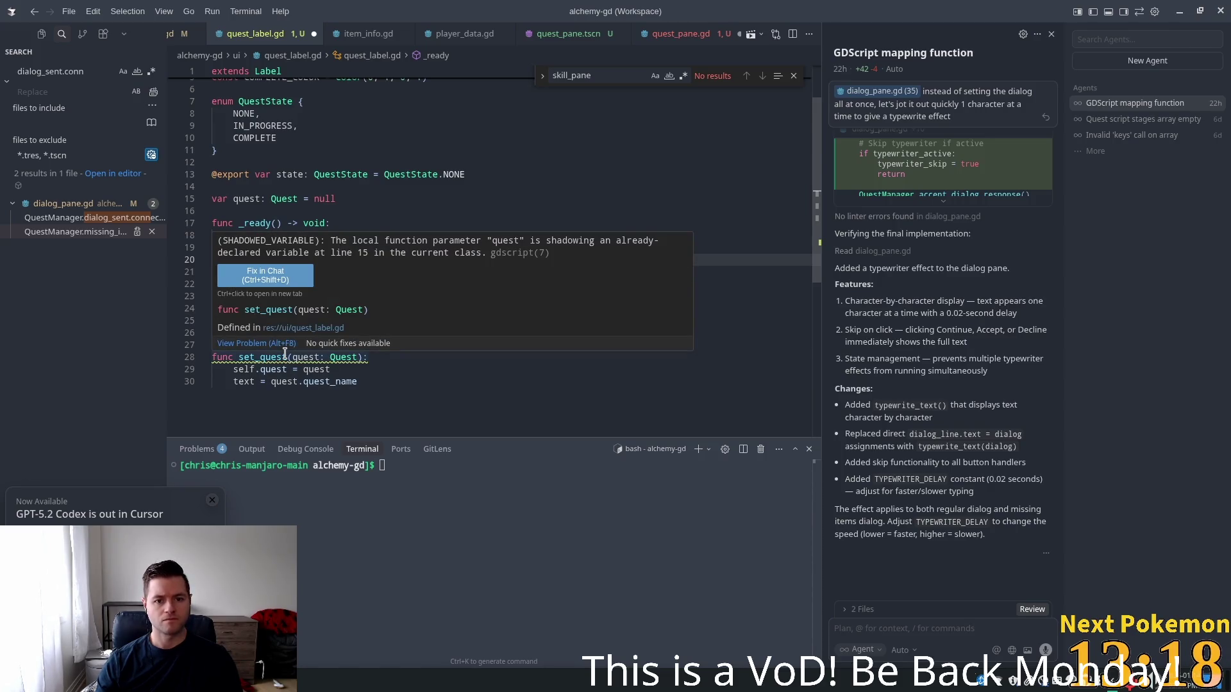
key("Up")
key("Up")
key("Up")
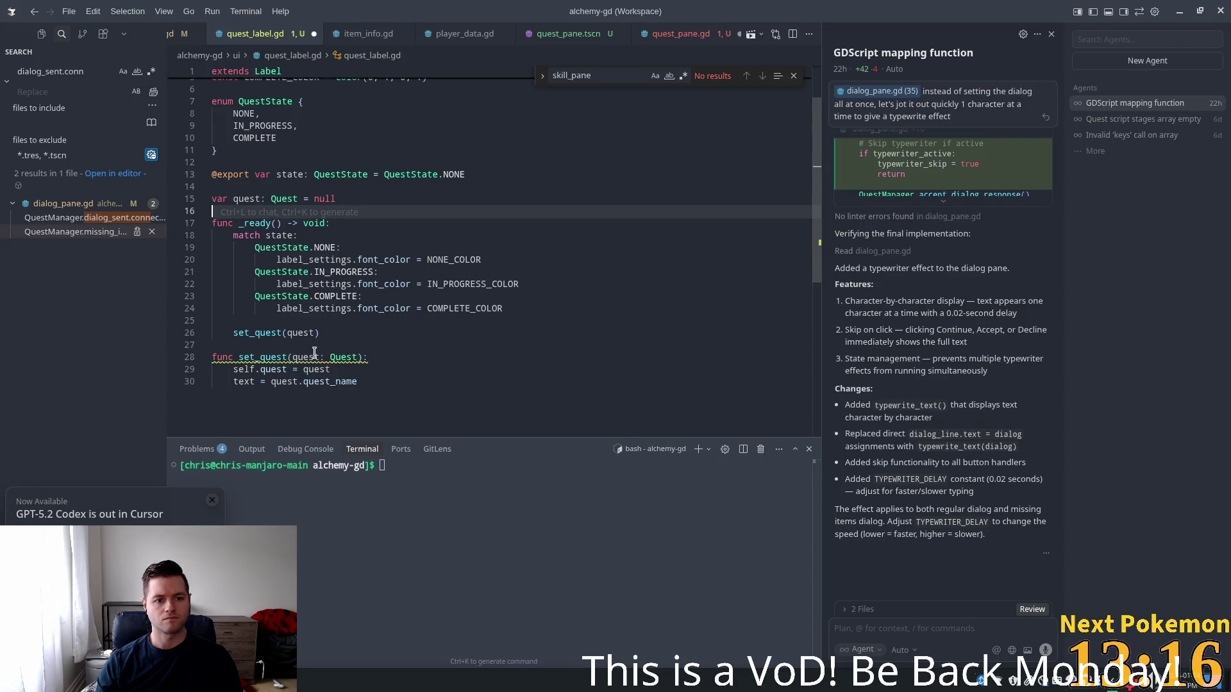
Rename set_quest's parameter to quest_info, then remove the parameter entirely
left_click(357, 357)
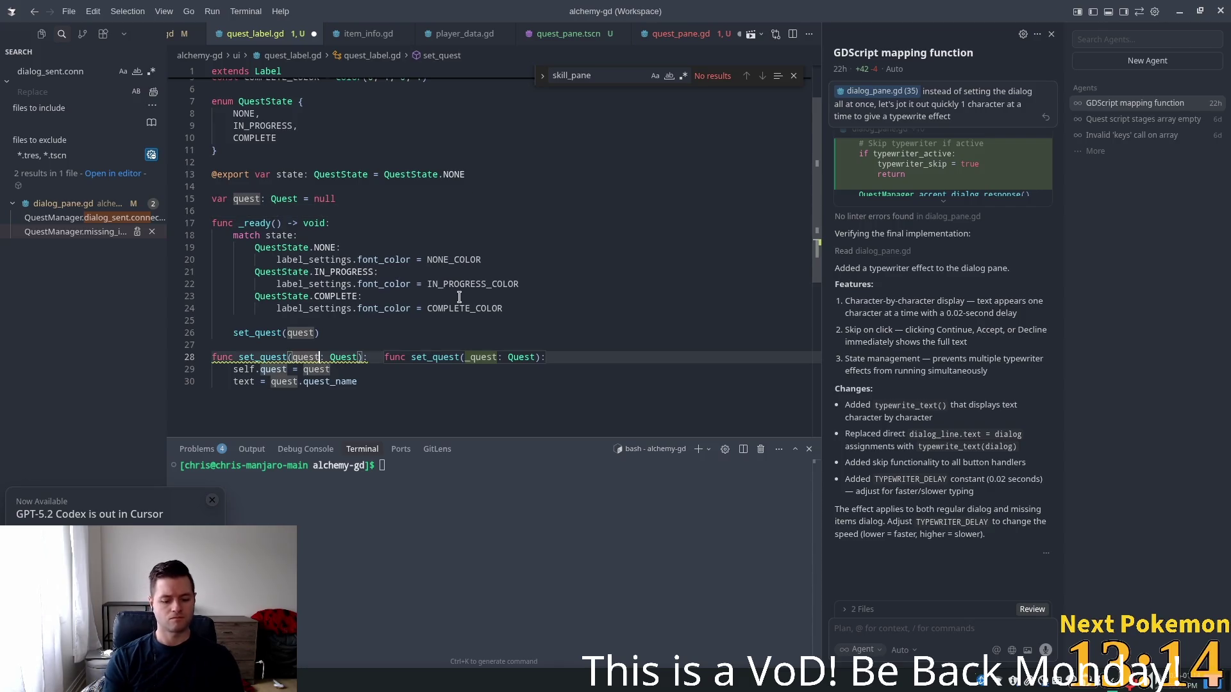
type("_info")
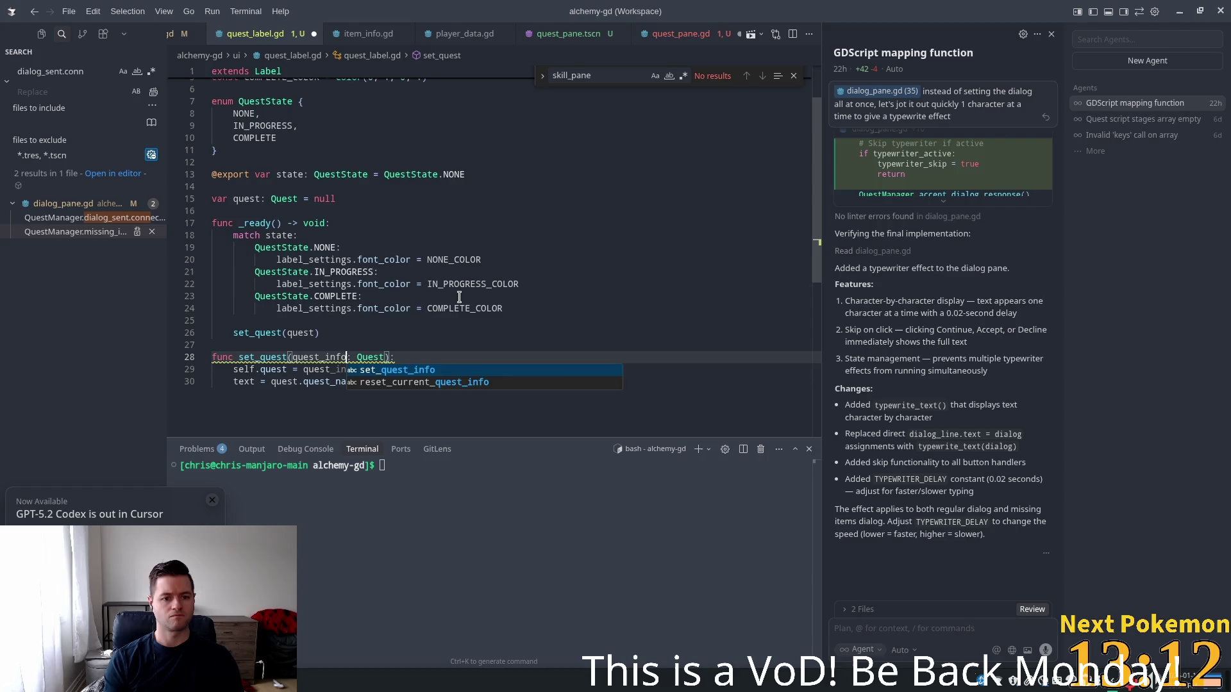
key("ctrl+shift+Left")
key("BackSpace")
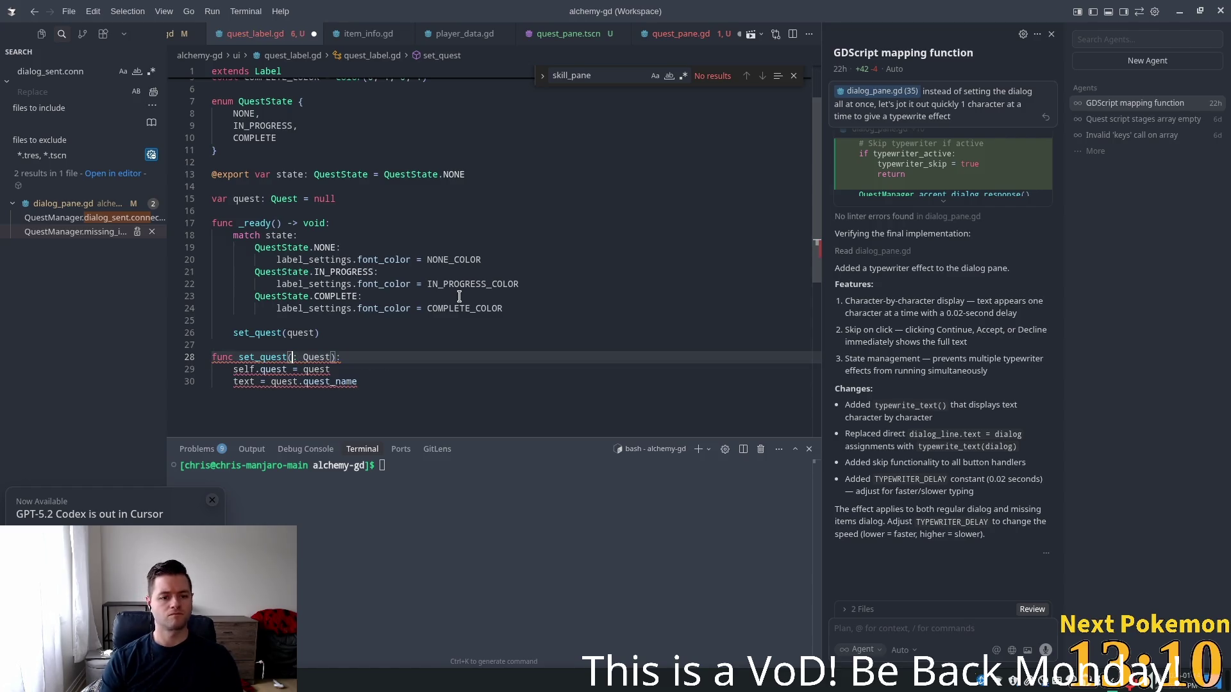
key("ctrl+shift+Right")
key("BackSpace")
Check the error on the set_quest call and change its argument to quest_info
left_click(459, 296)
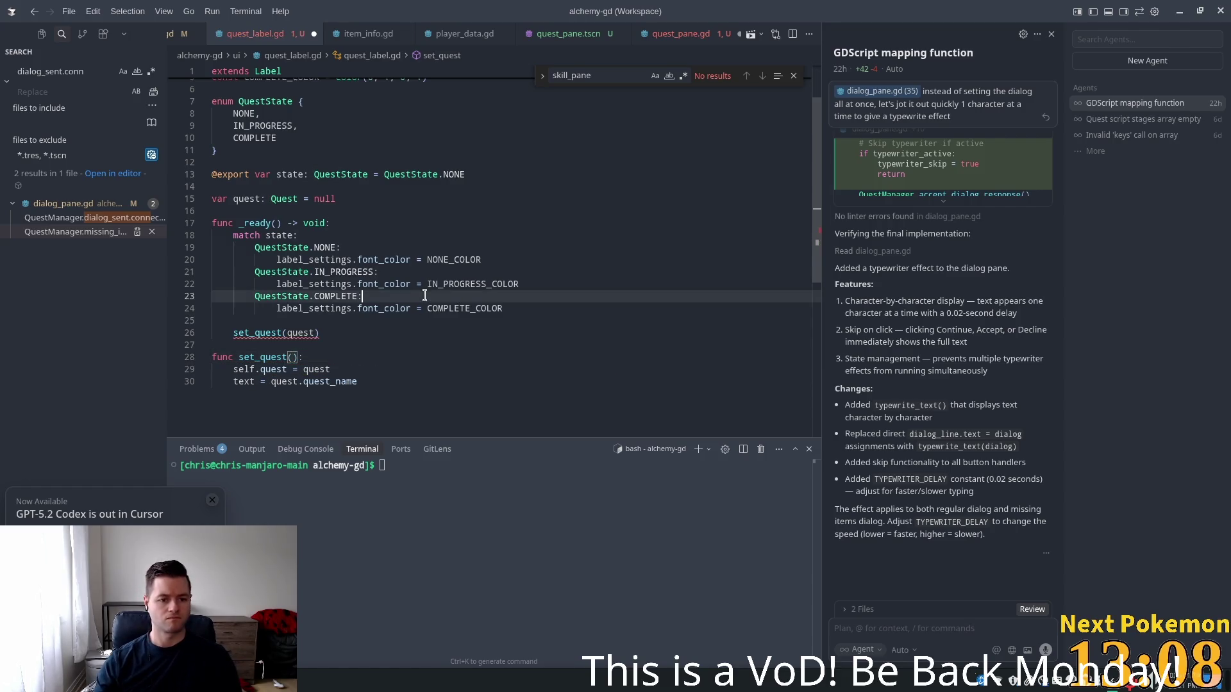
key("Tab")
left_click(352, 296)
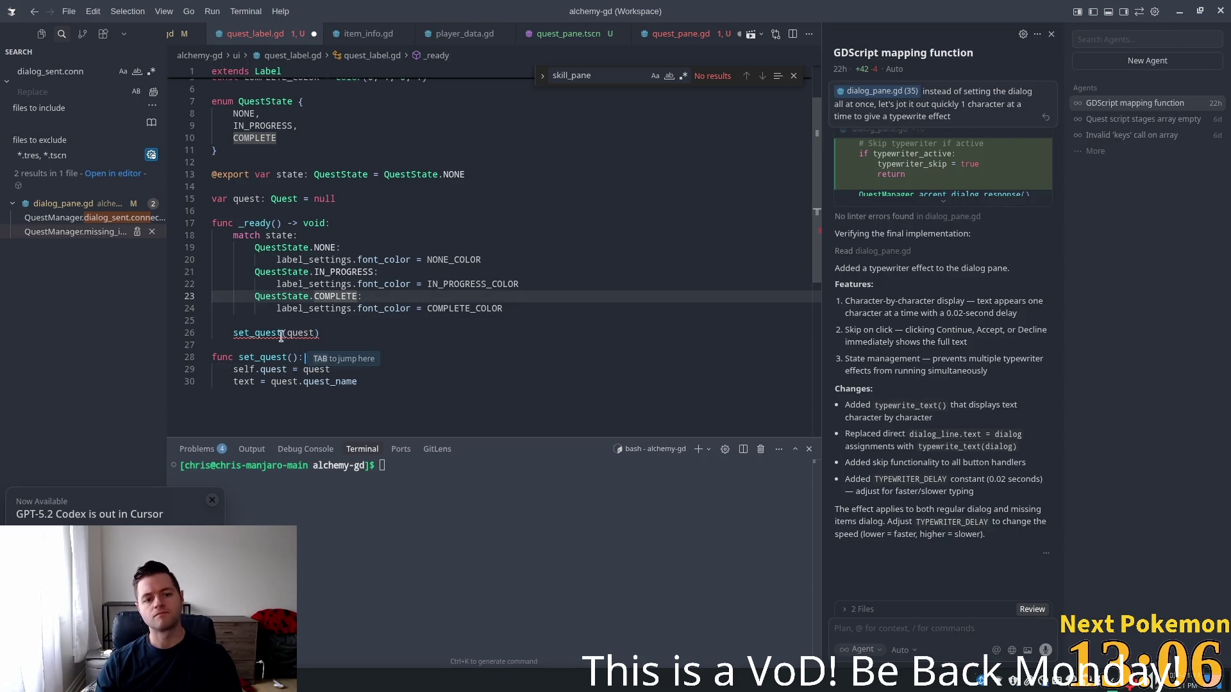
key("Down")
key("Down")
key("Down")
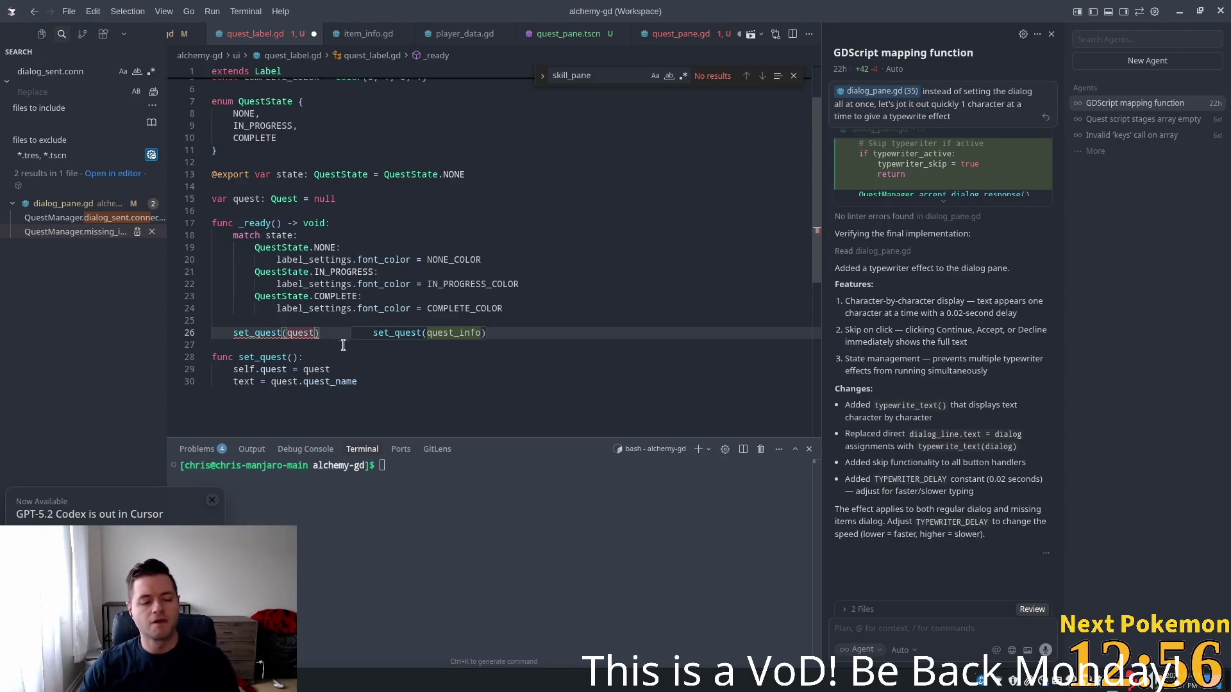
key("Left")
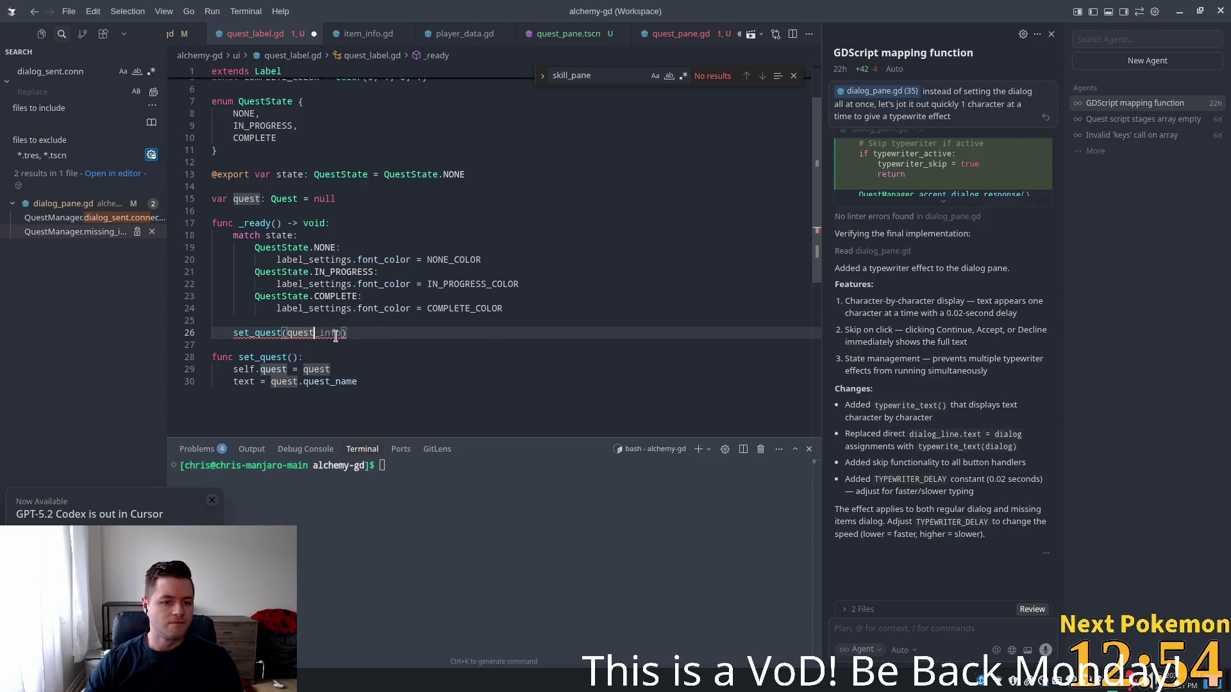
key("F8")
scroll(289, 308, "up", 4)
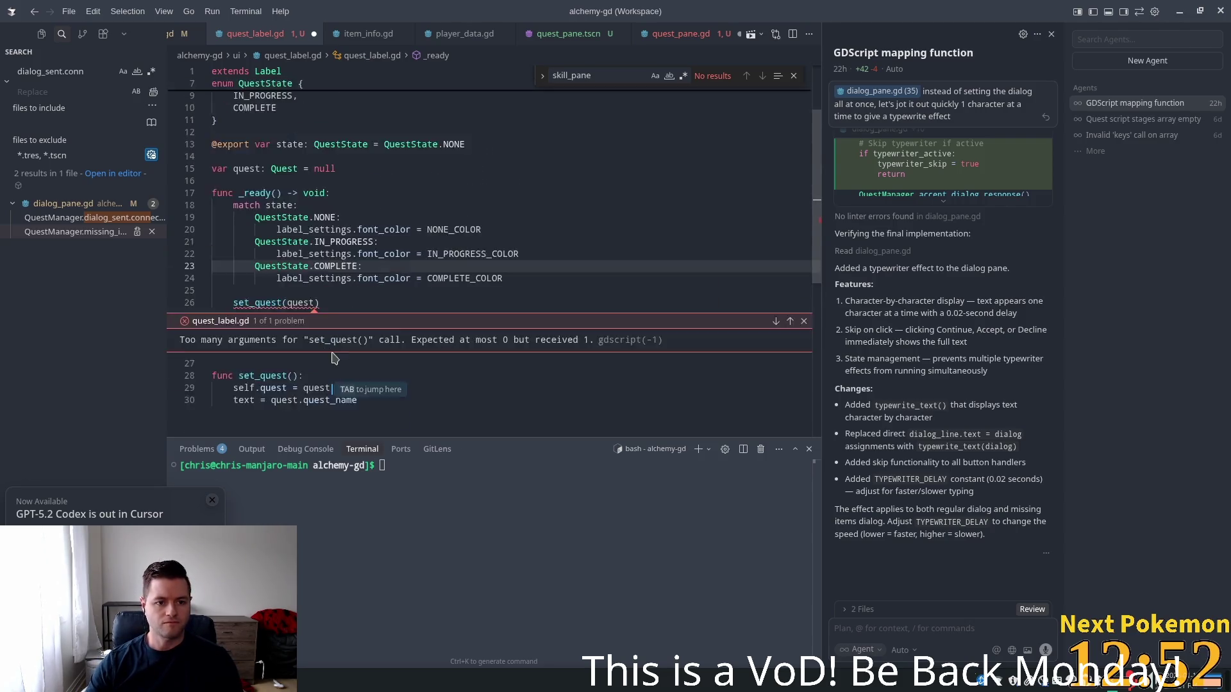
key("Escape")
type("_info")
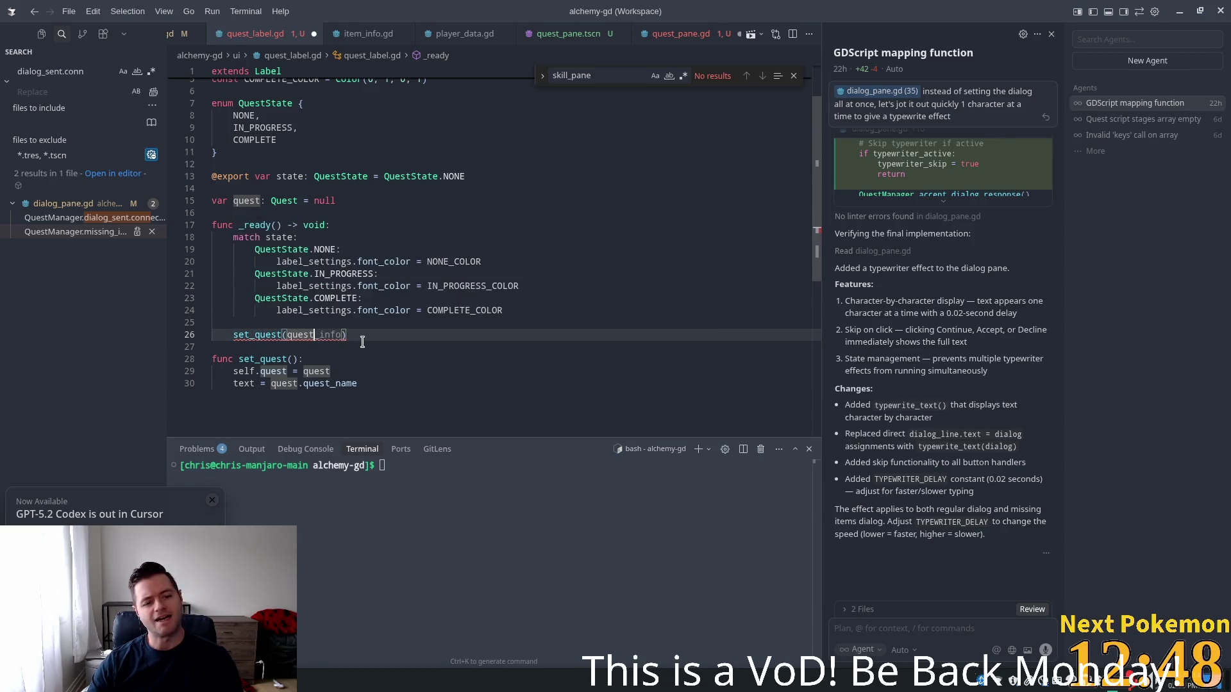
type(")")
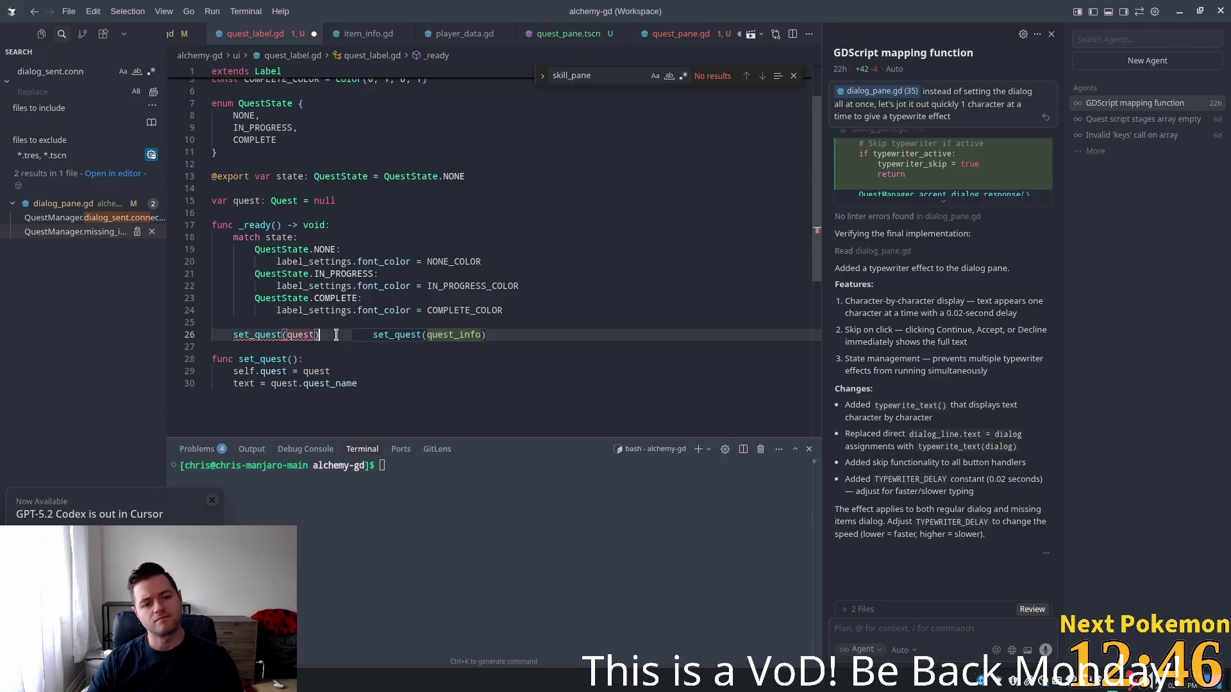
Delete the set_quest call line, then undo the deletion
key("shift+Home")
key("shift+Home")
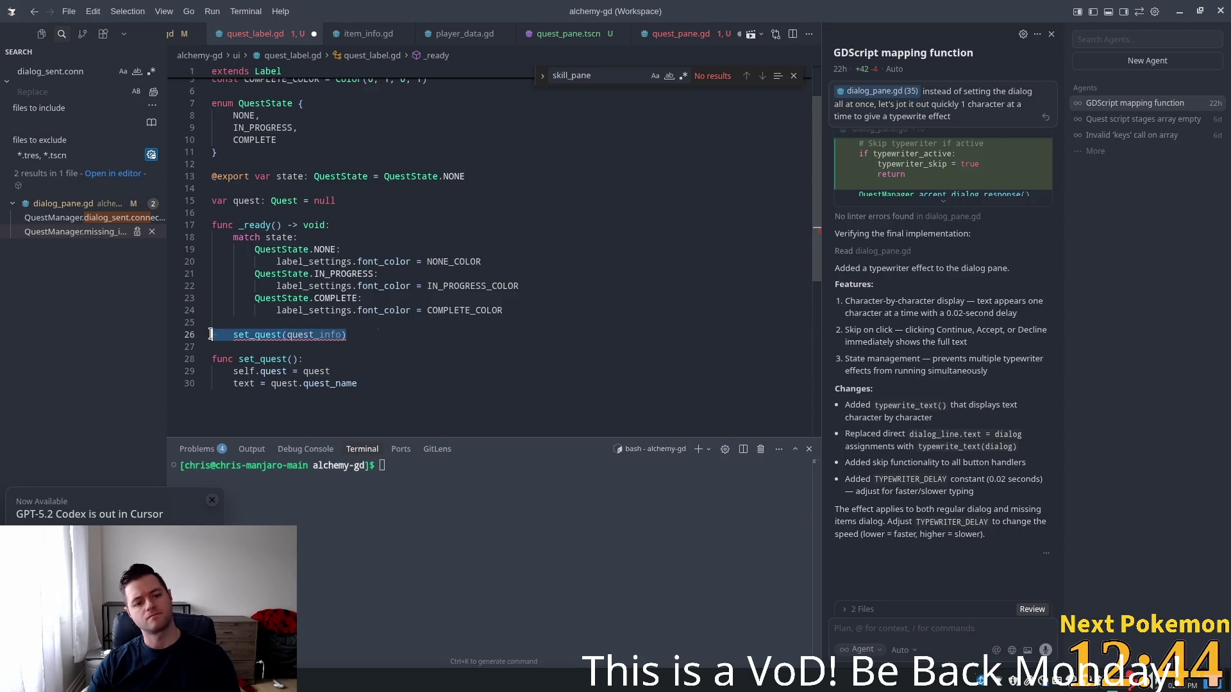
key("BackSpace")
key("BackSpace")
key("ctrl+z")
key("ctrl+z")
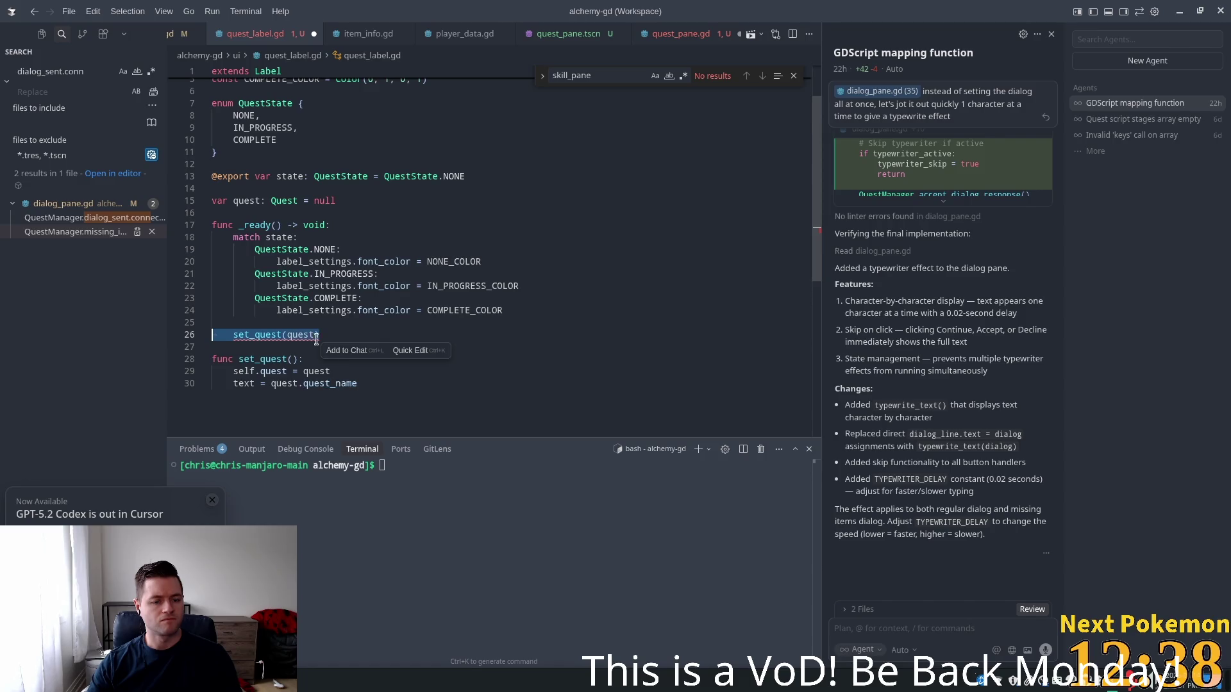
left_click(295, 312)
left_click(349, 334)
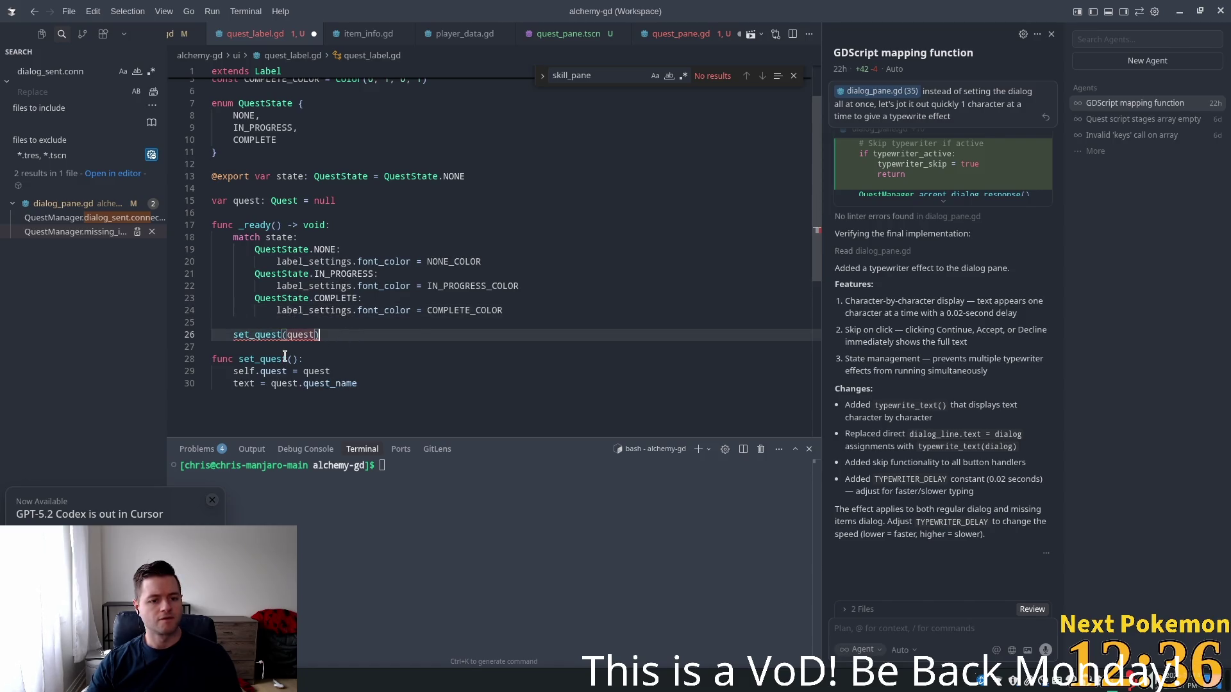
Rename the set_quest function to update_quest_info with a quest_info: Quest parameter
left_click_drag(287, 359, 262, 352)
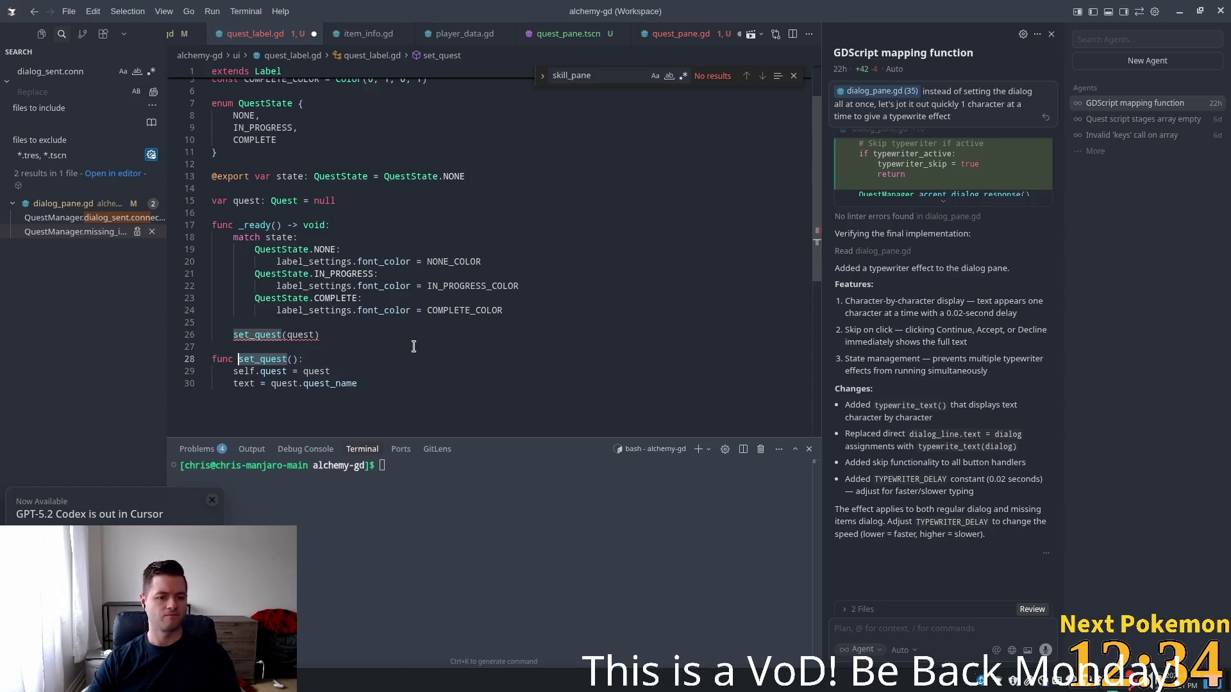
key("Right")
key("BackSpace")
key("BackSpace")
key("BackSpace")
type("update_q")
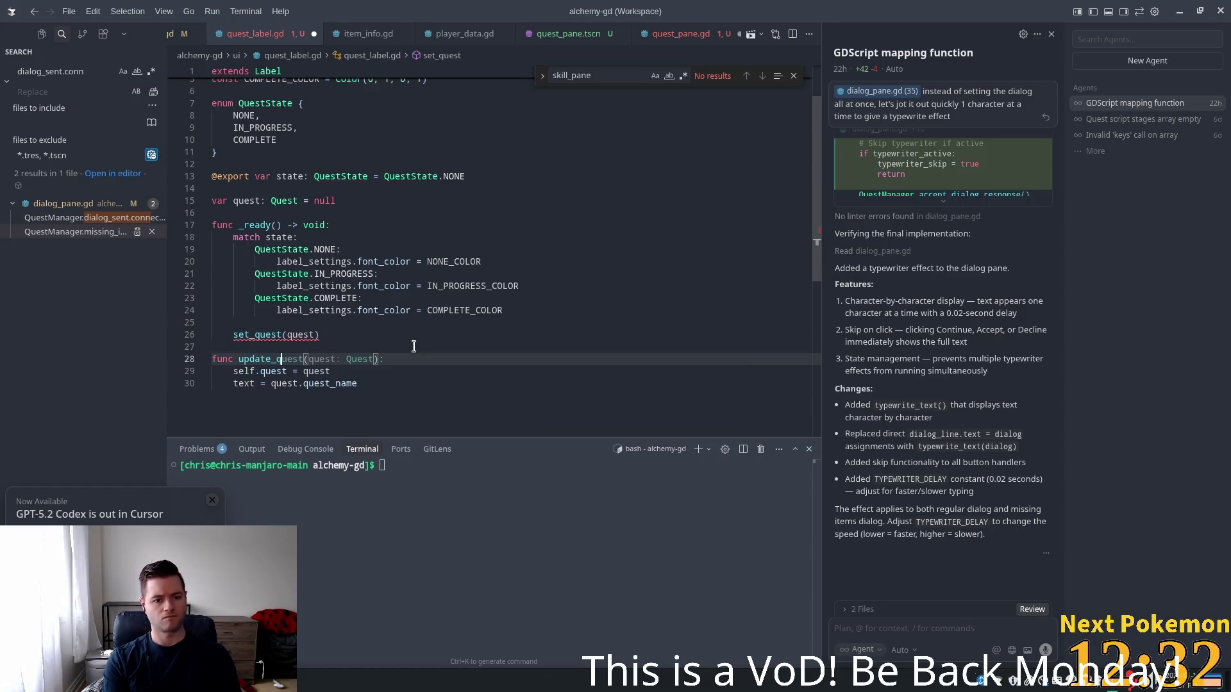
type("uest_info")
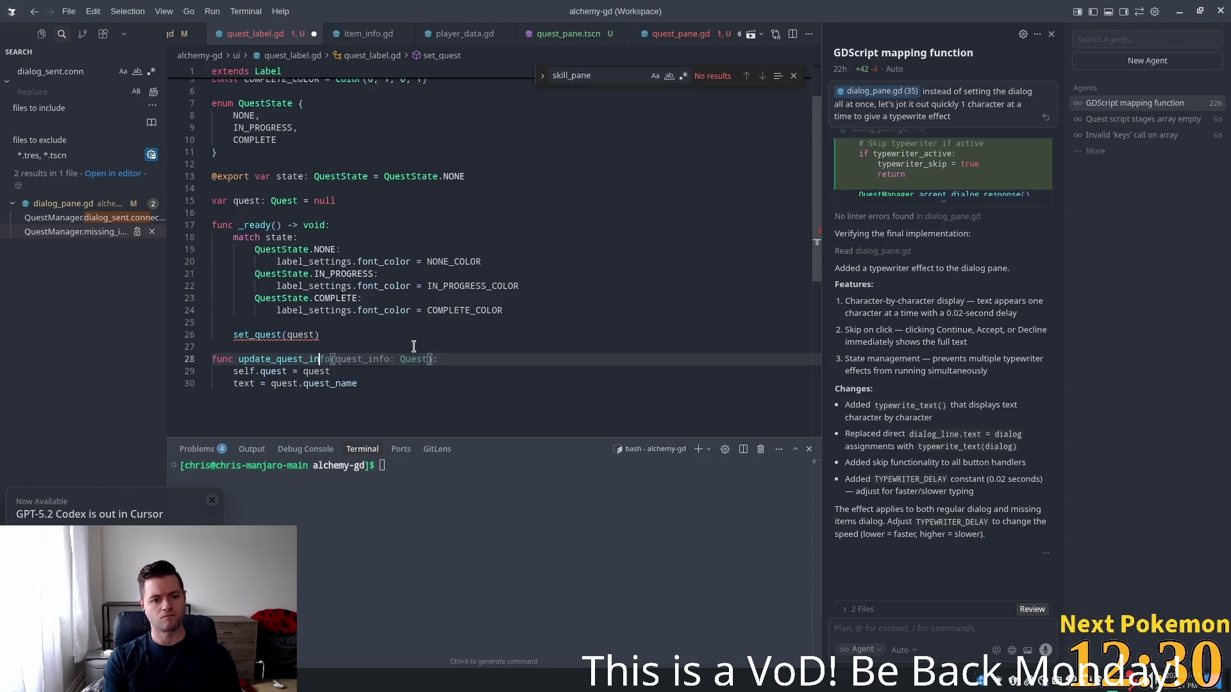
key("Tab")
left_click(374, 250)
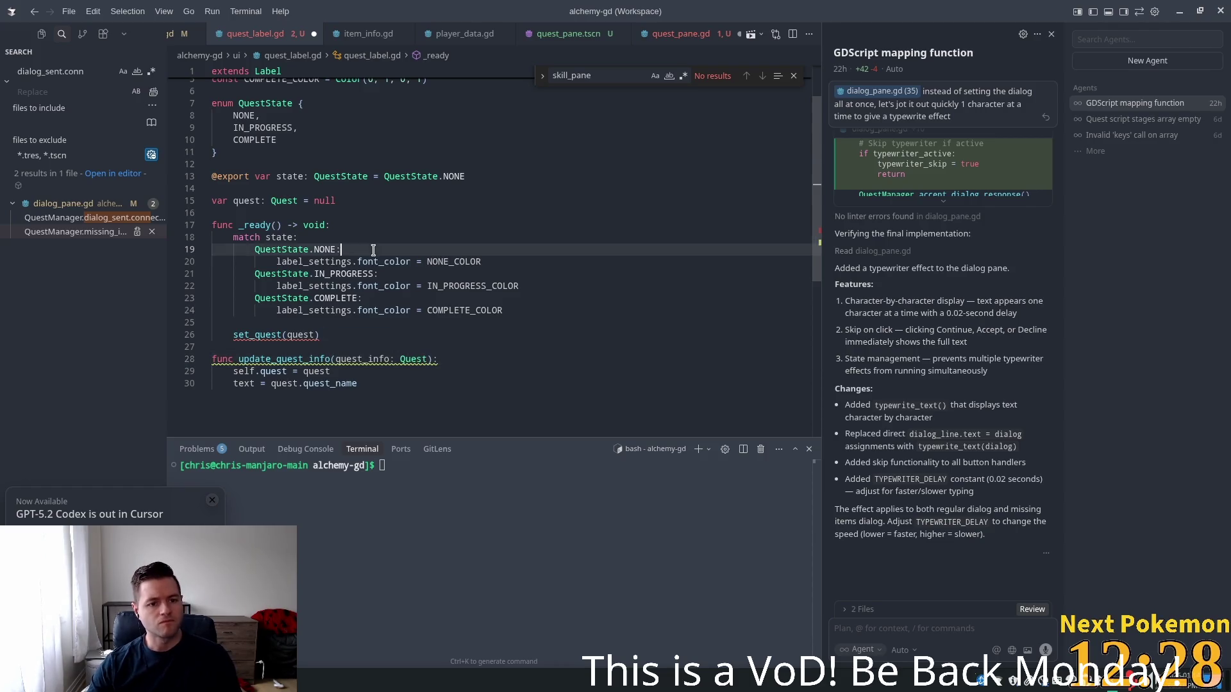
left_click(320, 336)
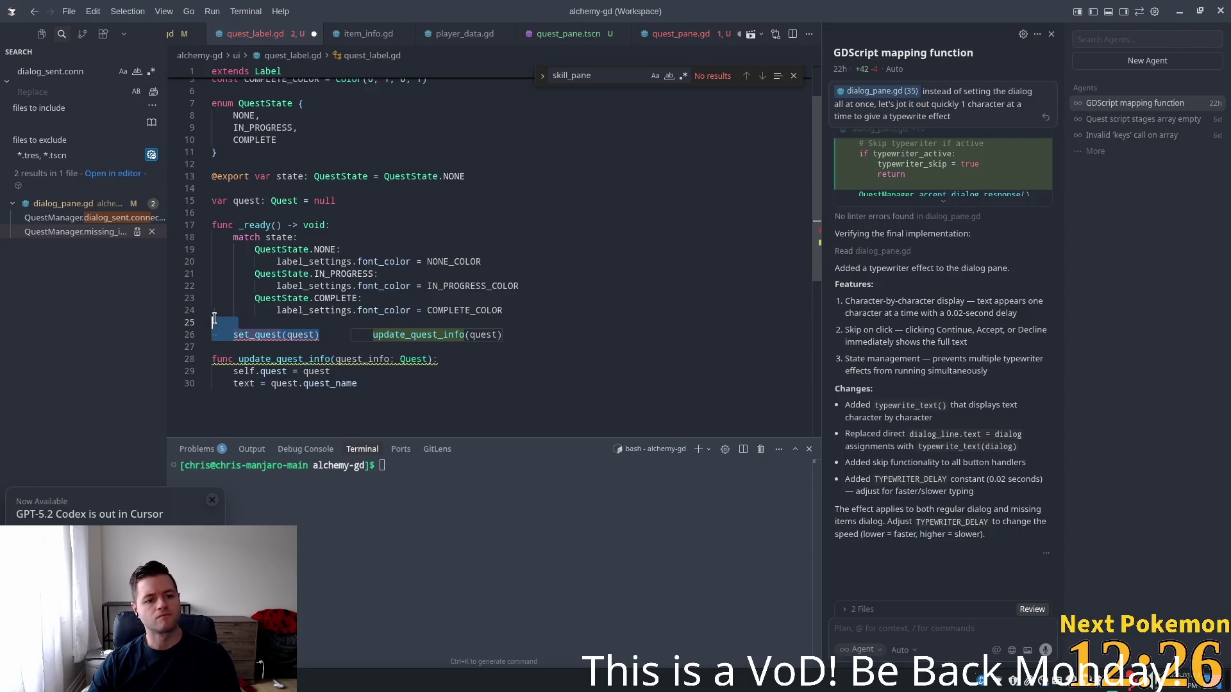
Remove the old set_quest call, switch the function body to quest_info, and save quest_label.gd
key("BackSpace")
key("BackSpace")
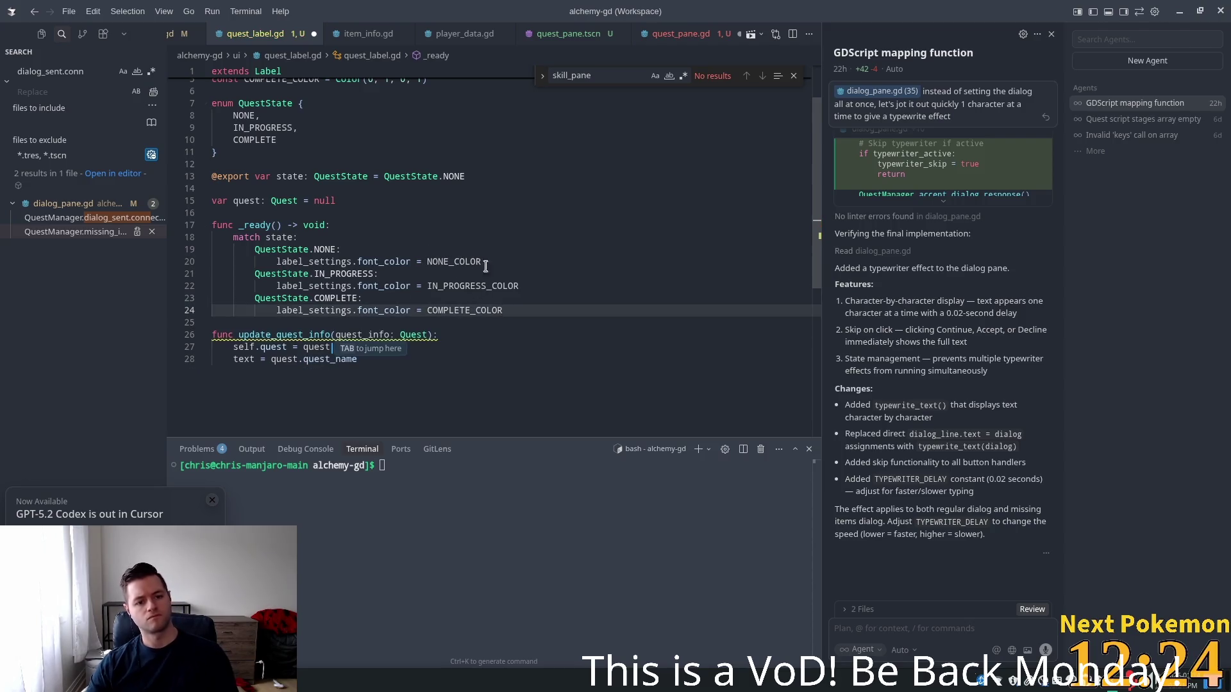
left_click(347, 397)
left_click(390, 334)
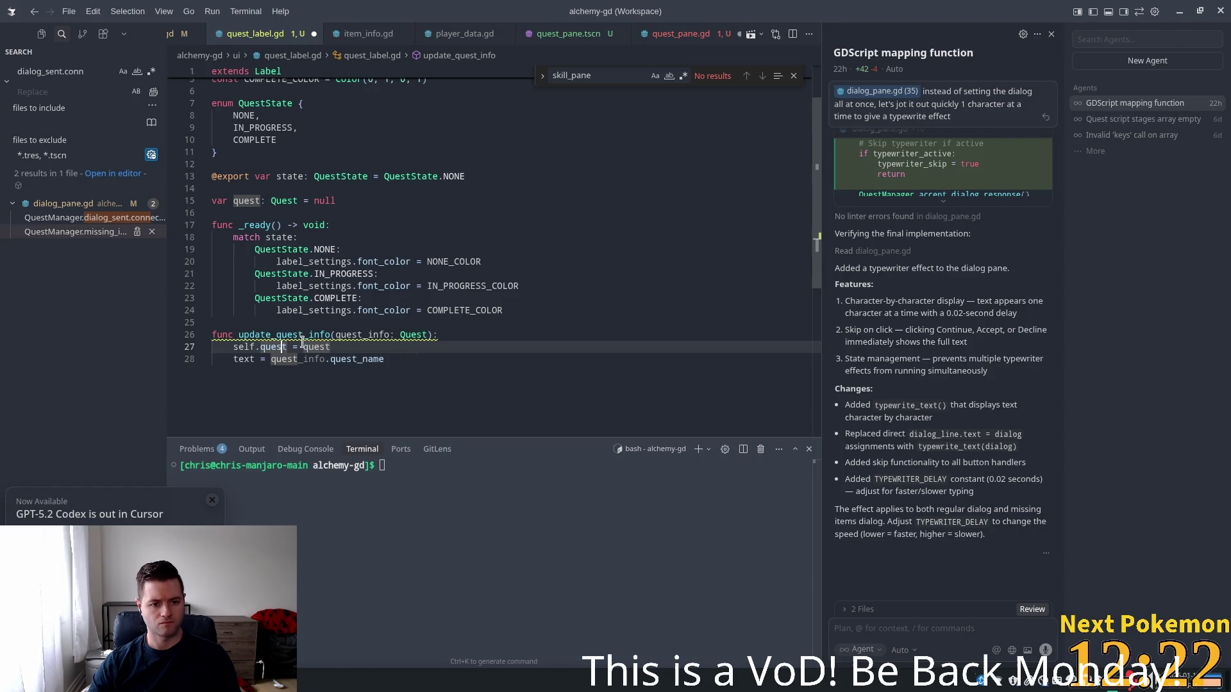
left_click(332, 352)
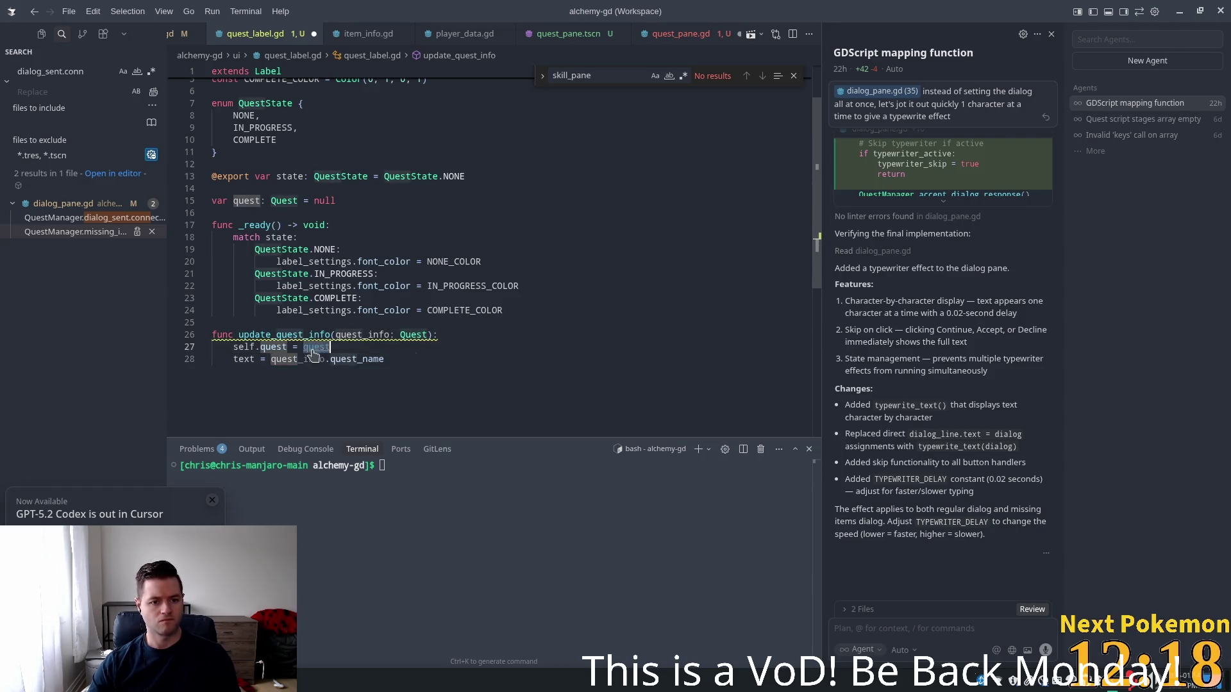
key("ctrl+f")
key("Tab")
key("ctrl+s")
left_click(452, 286)
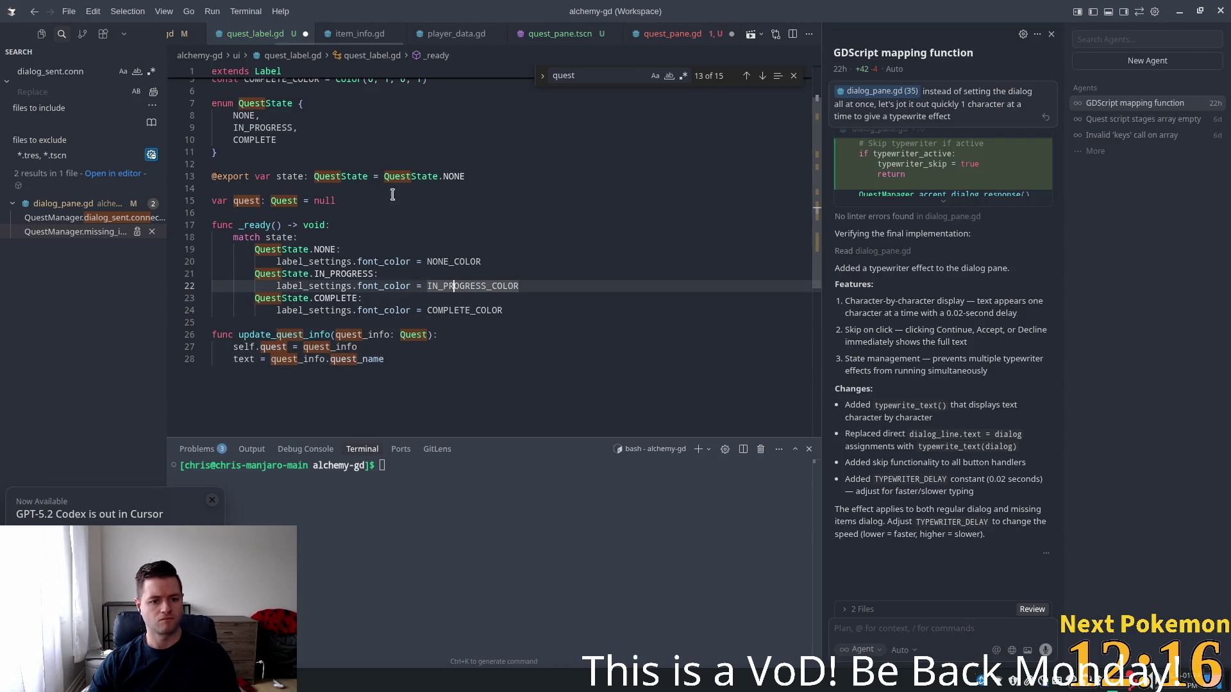
left_click(446, 237)
key("Escape")
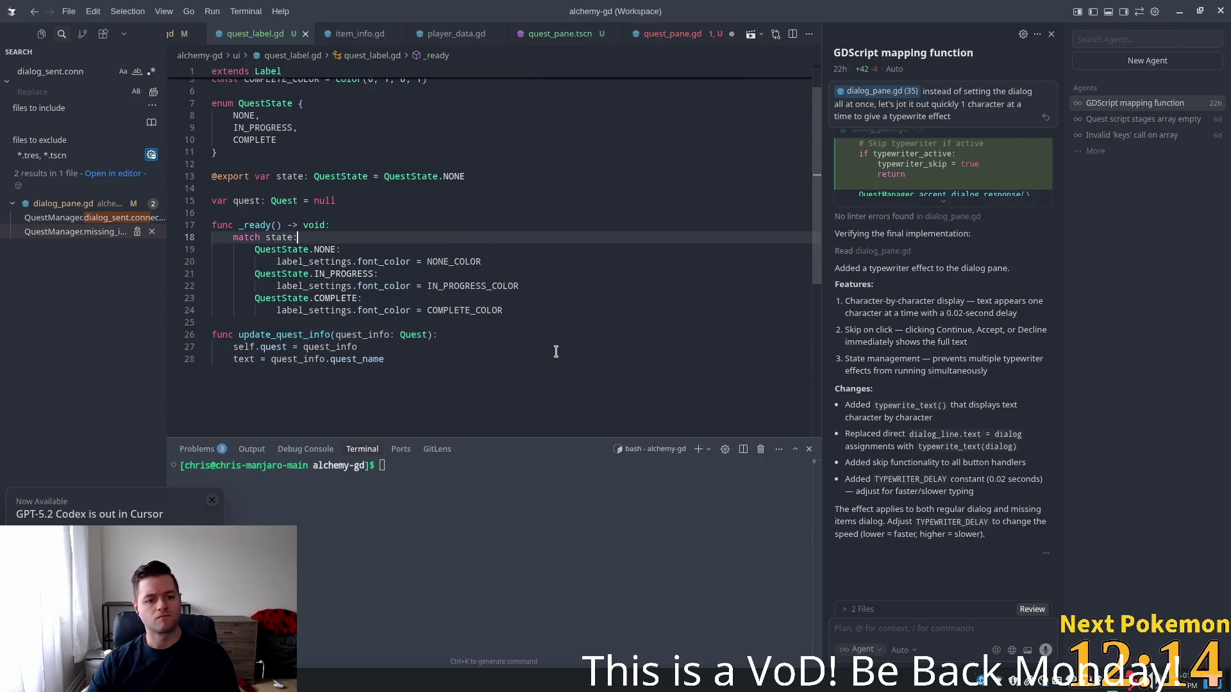
left_click(557, 351)
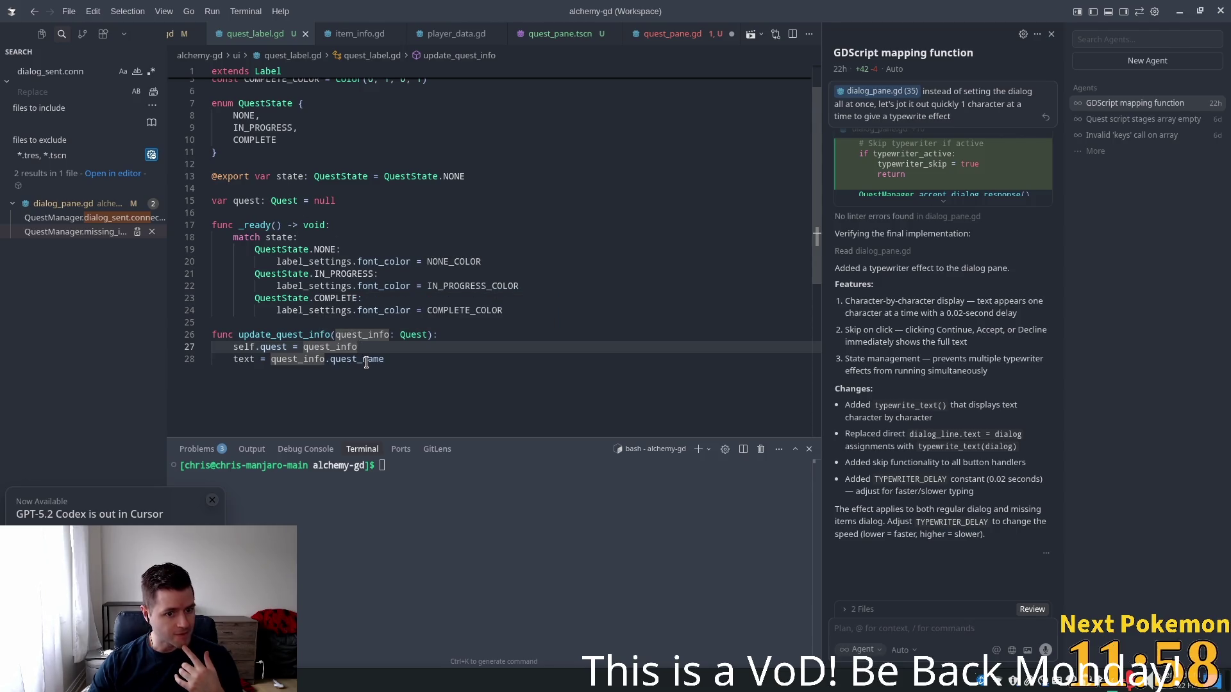
Change the function name from update_quest_info to update_quest_label
left_click(338, 335)
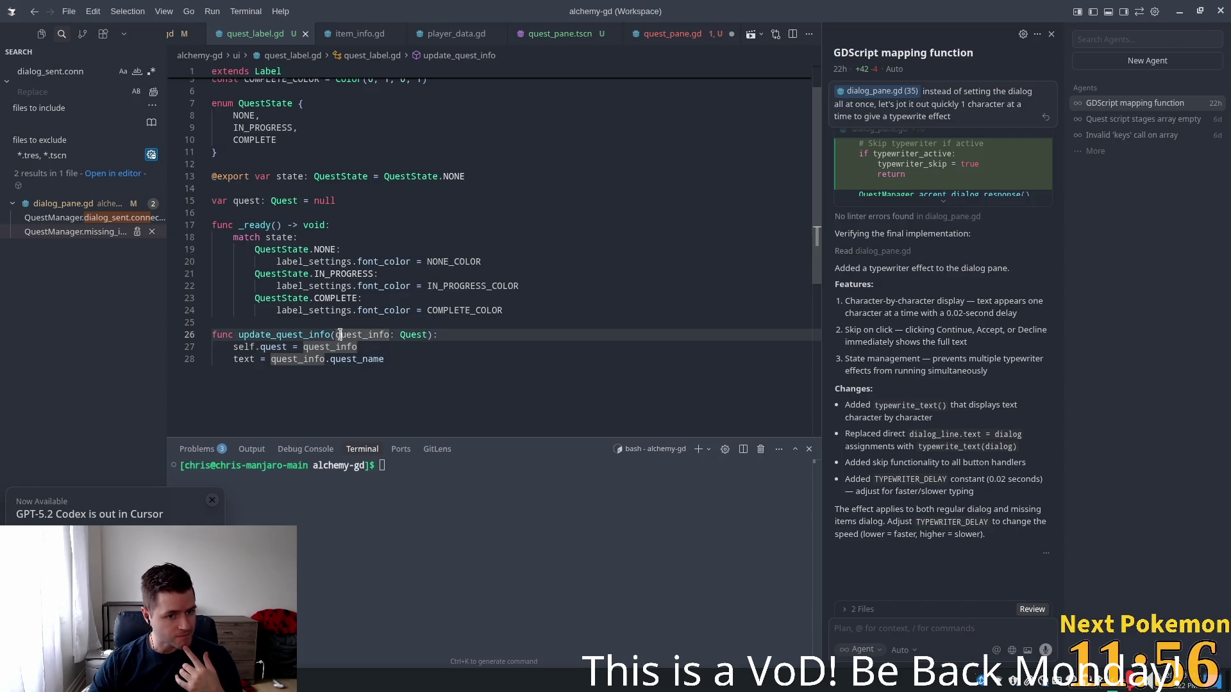
left_click(303, 334)
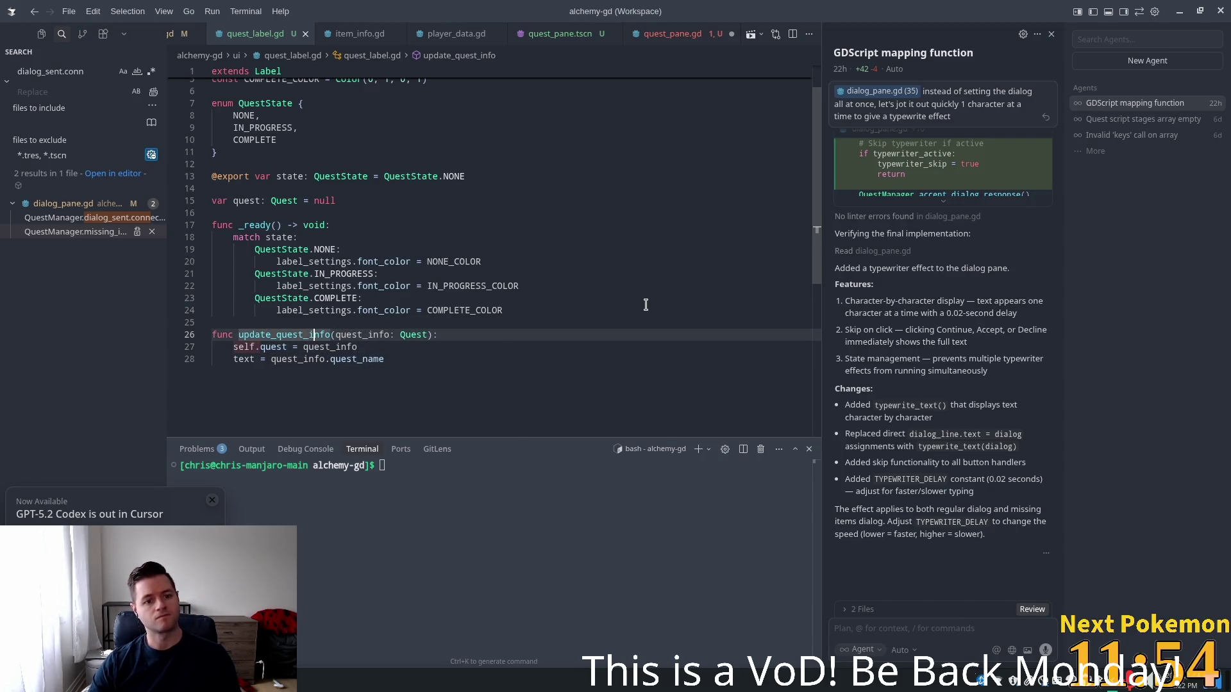
key("Delete")
key("Delete")
key("Delete")
key("BackSpace")
type("label")
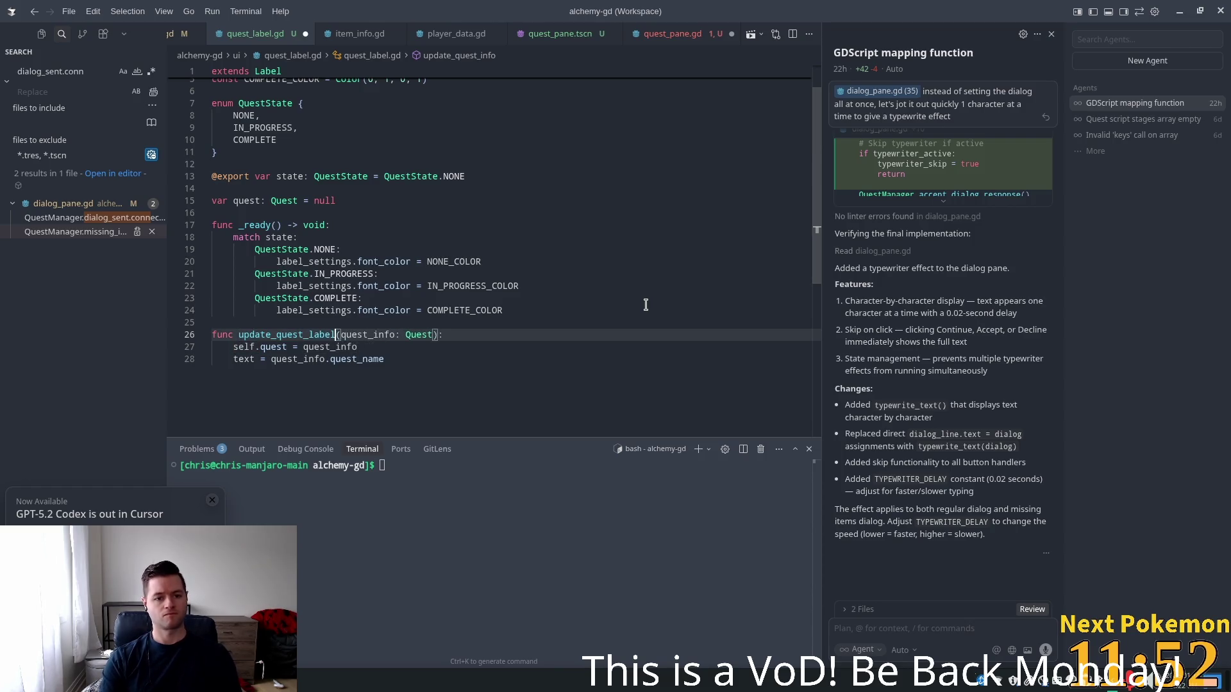
left_click(427, 277)
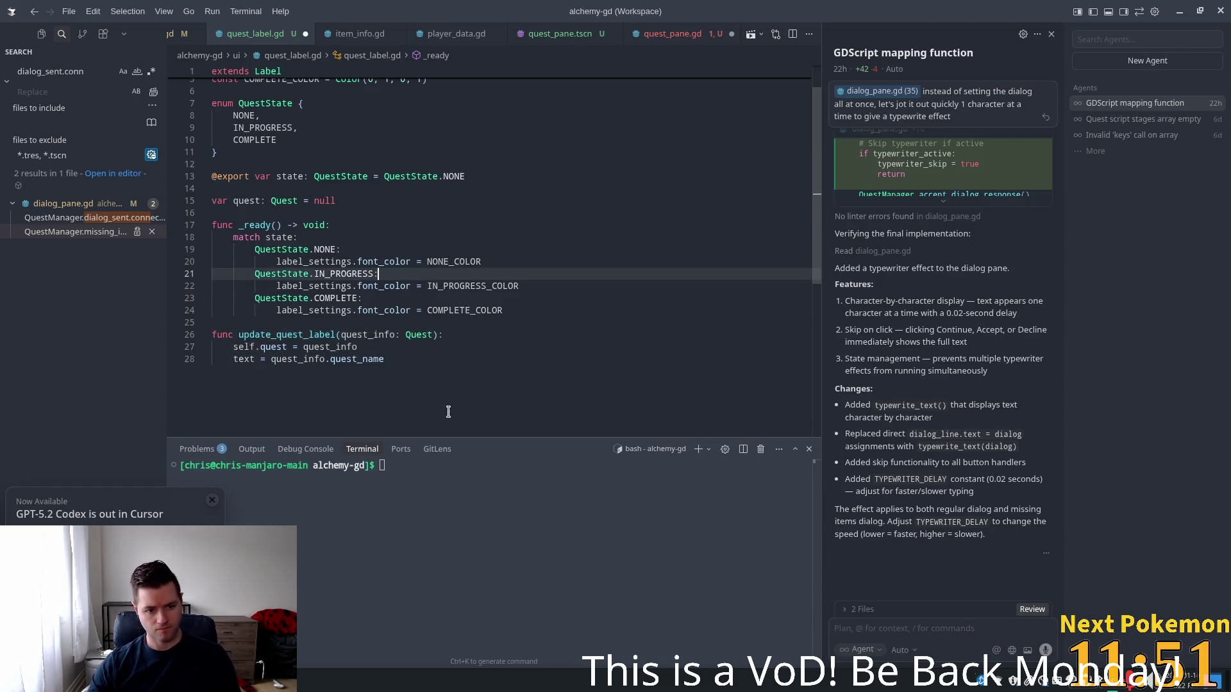
left_click(421, 356)
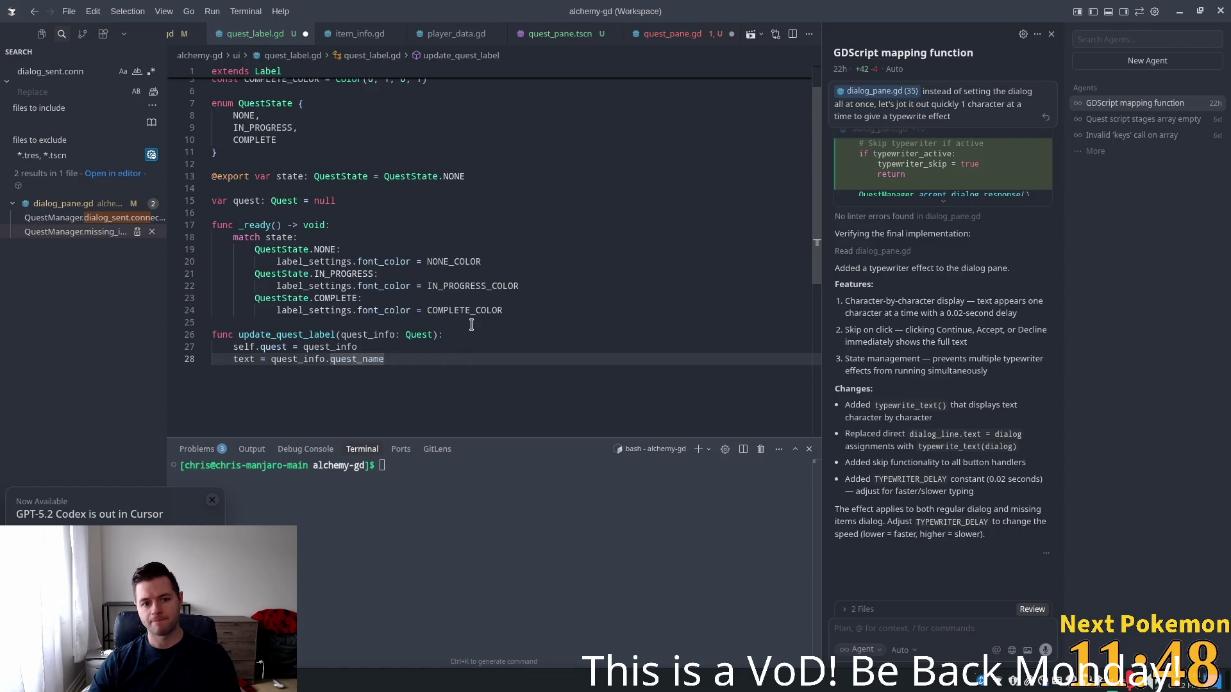
left_click_drag(513, 314, 234, 237)
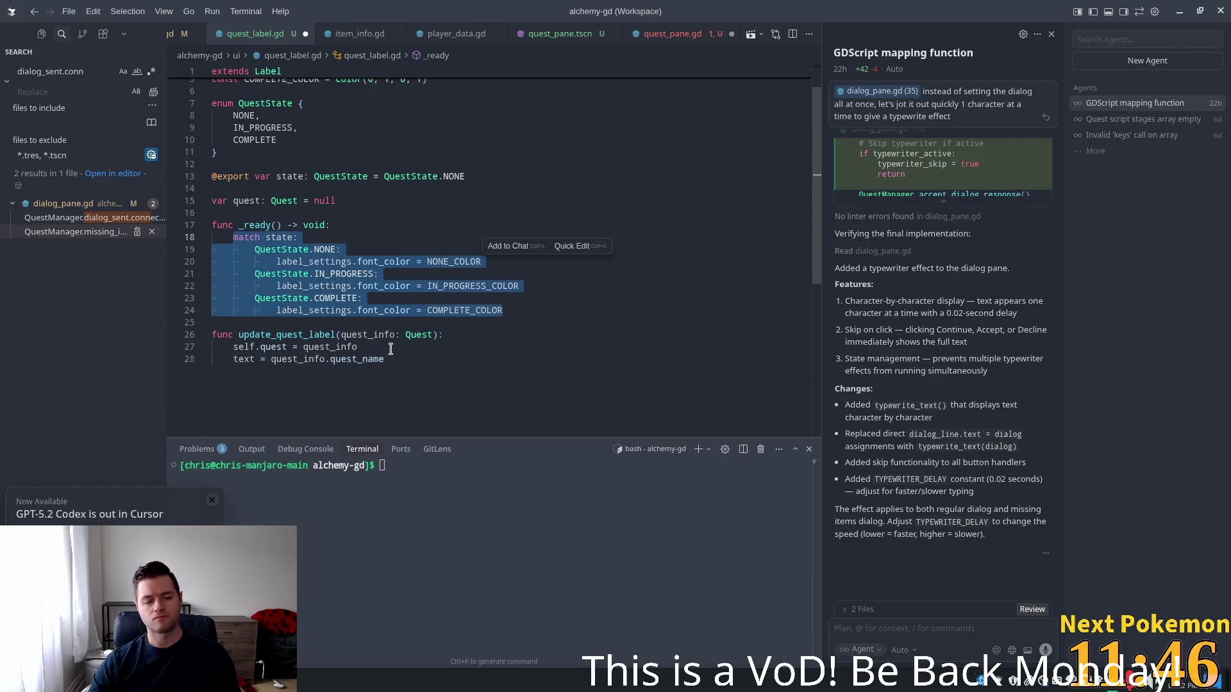
Delete the match block in _ready, then undo to restore it
key("BackSpace")
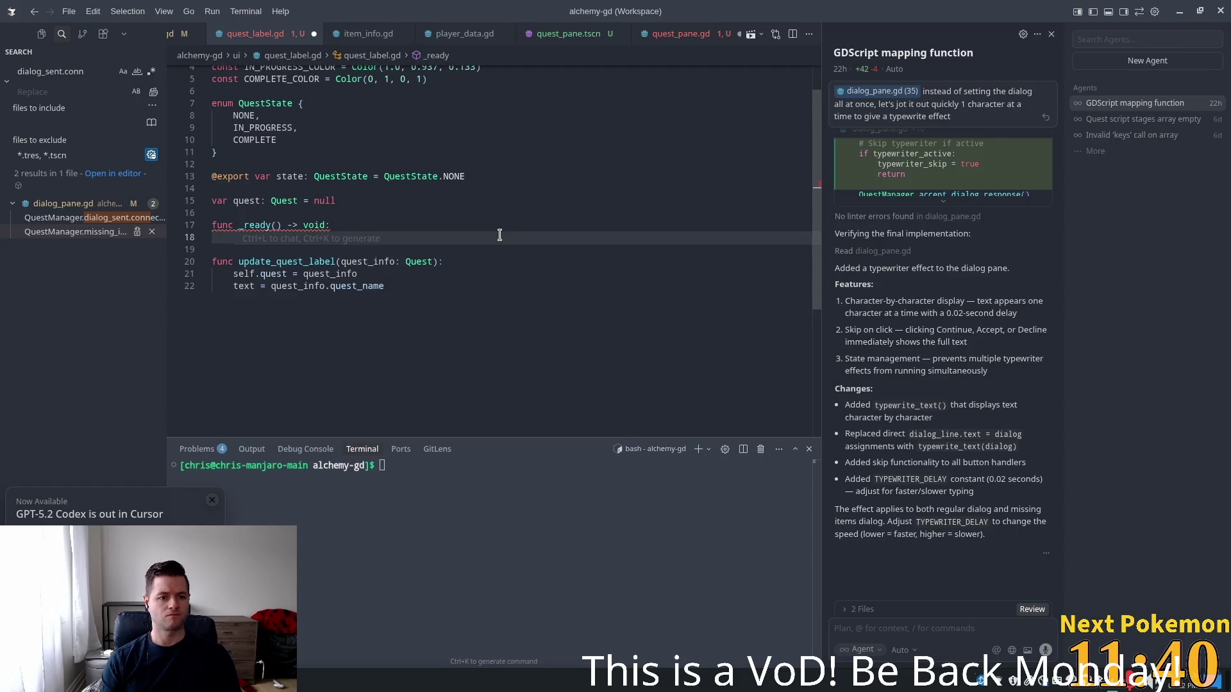
key("shift+Home")
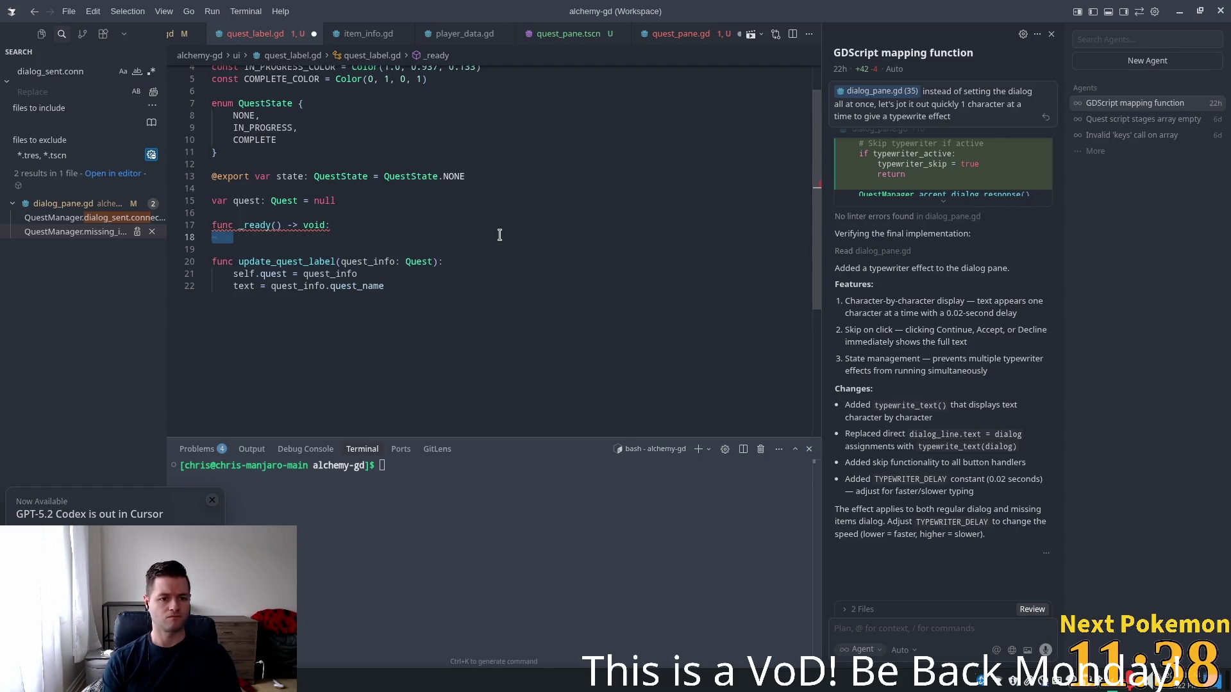
key("End")
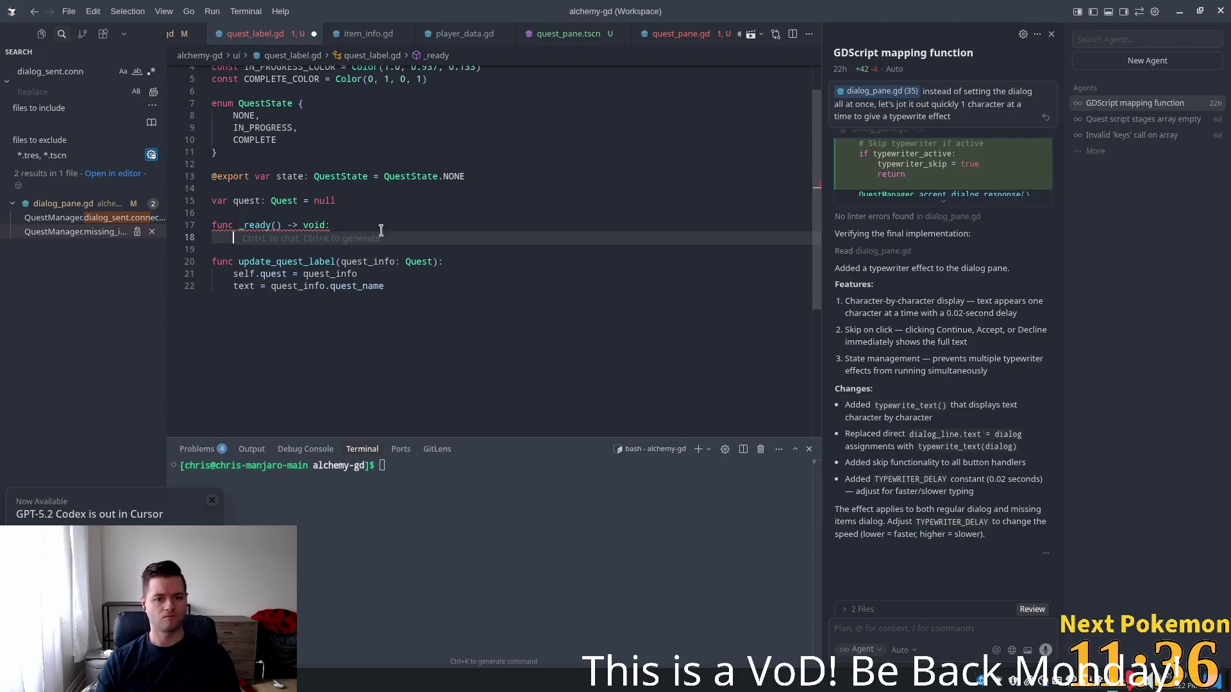
mouse_move(431, 260)
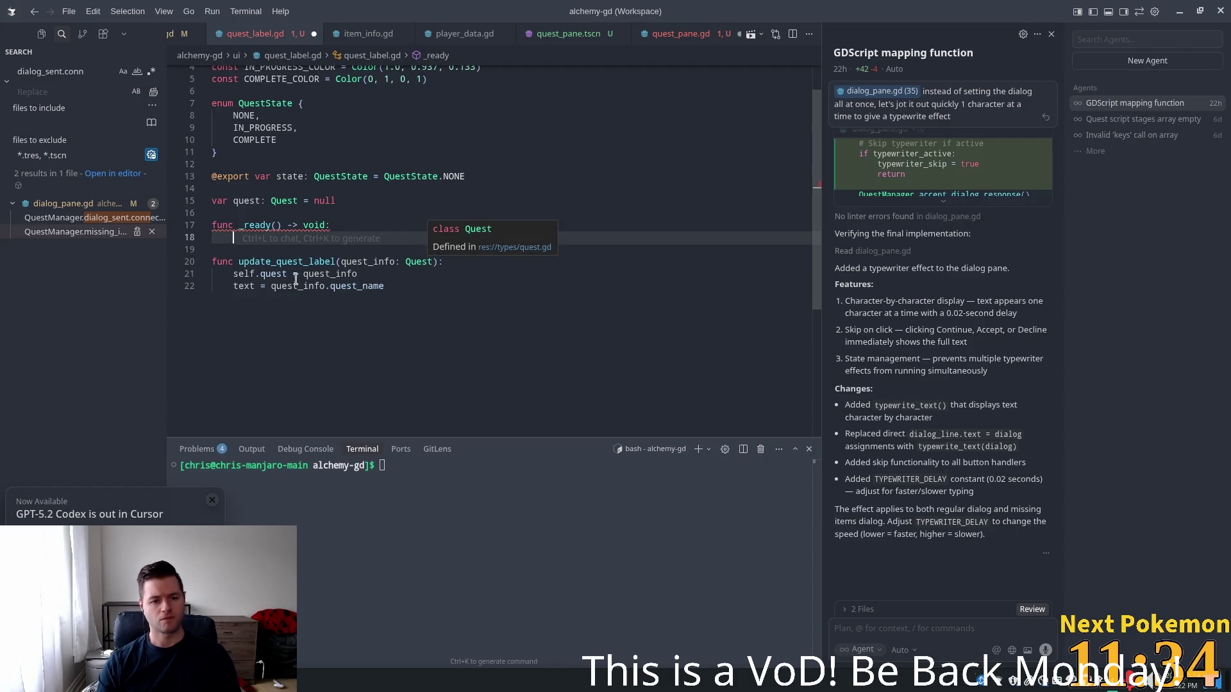
mouse_move(358, 255)
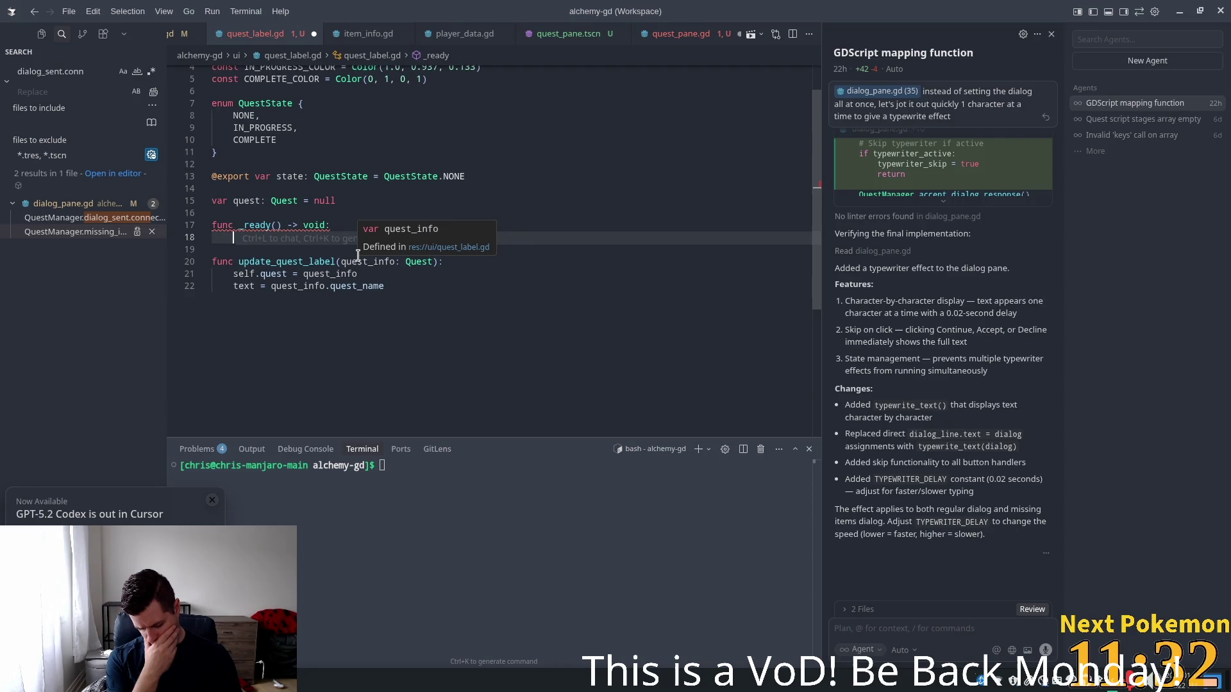
key("ctrl+z")
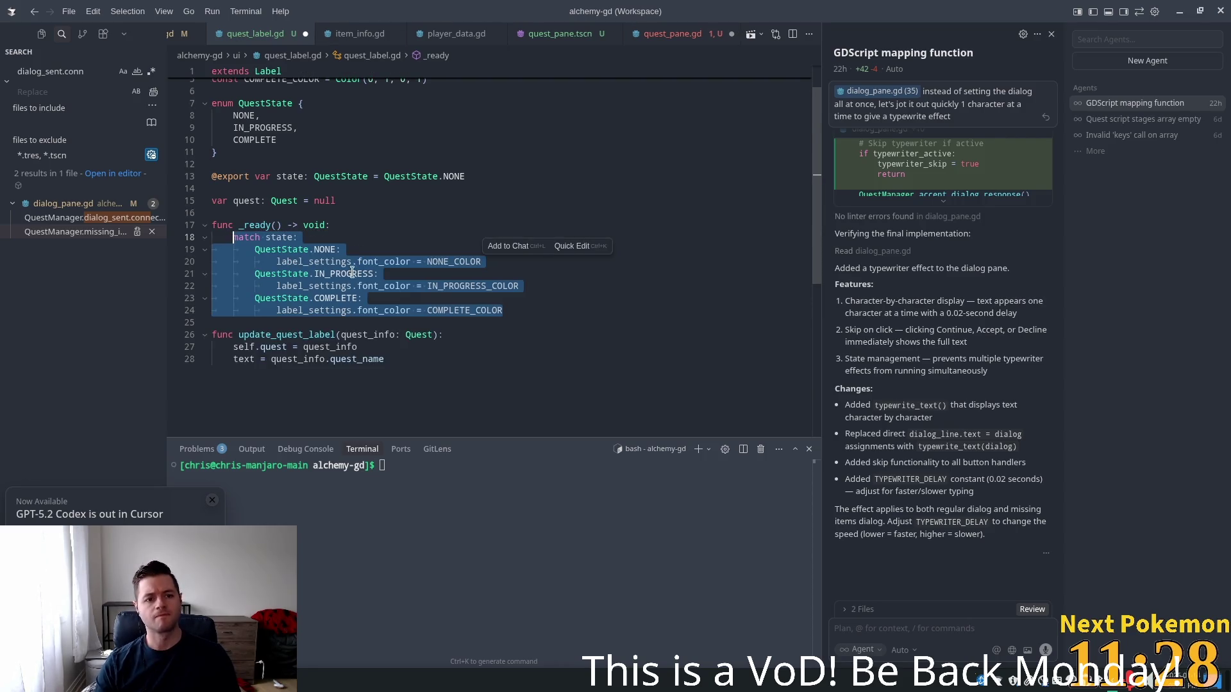
Delete the update_quest_label function on lines 26–28
left_click(352, 250)
left_click(338, 238)
left_click(291, 201)
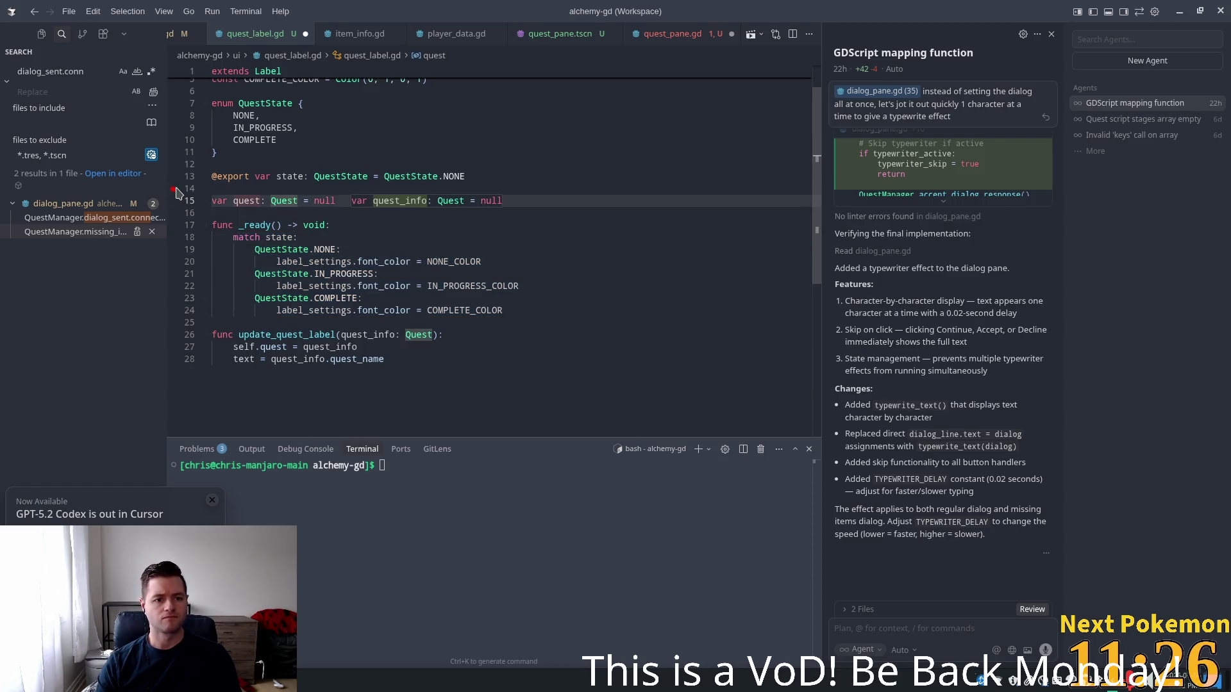
left_click(431, 228)
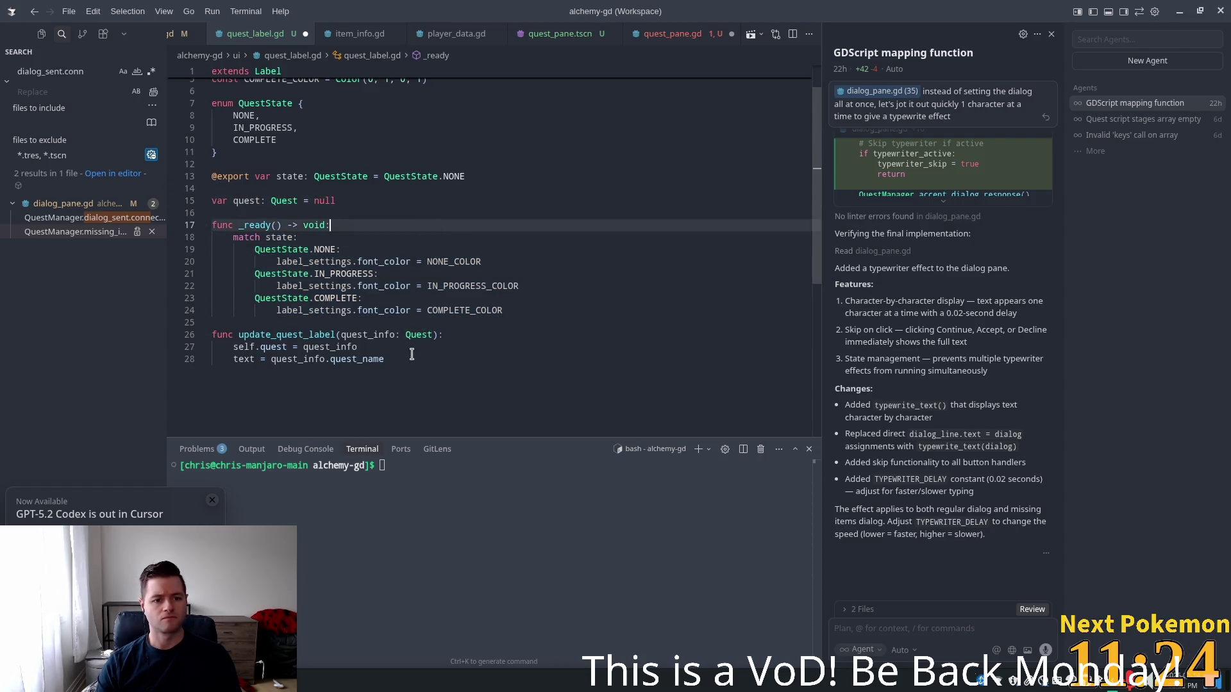
left_click_drag(412, 358, 171, 313)
left_click(451, 370)
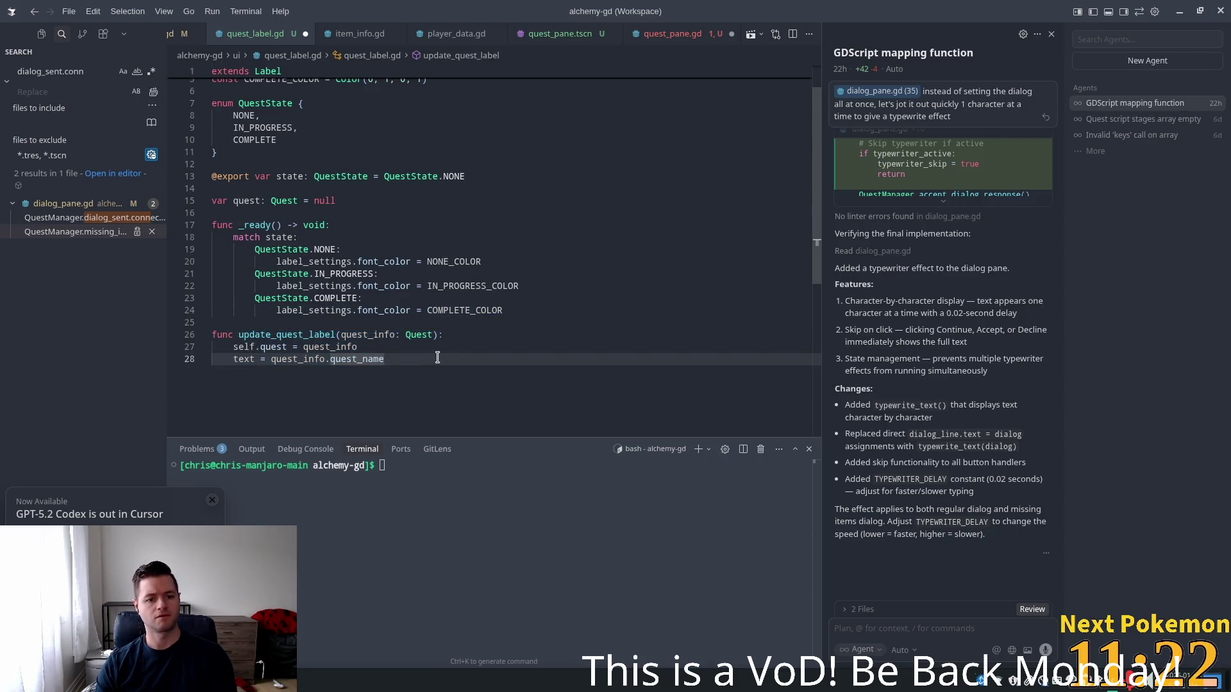
left_click_drag(437, 356, 170, 330)
key("BackSpace")
key("Tab")
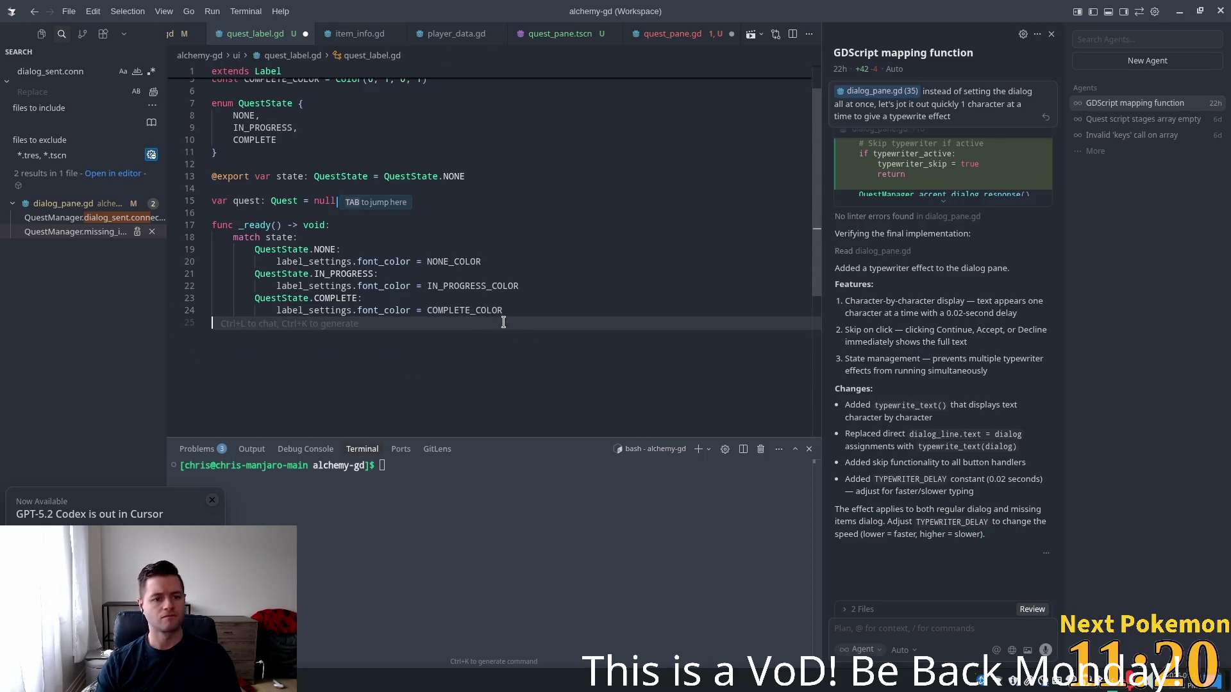
Add text = quest.quest_name as a new last line of _ready
left_click(421, 324)
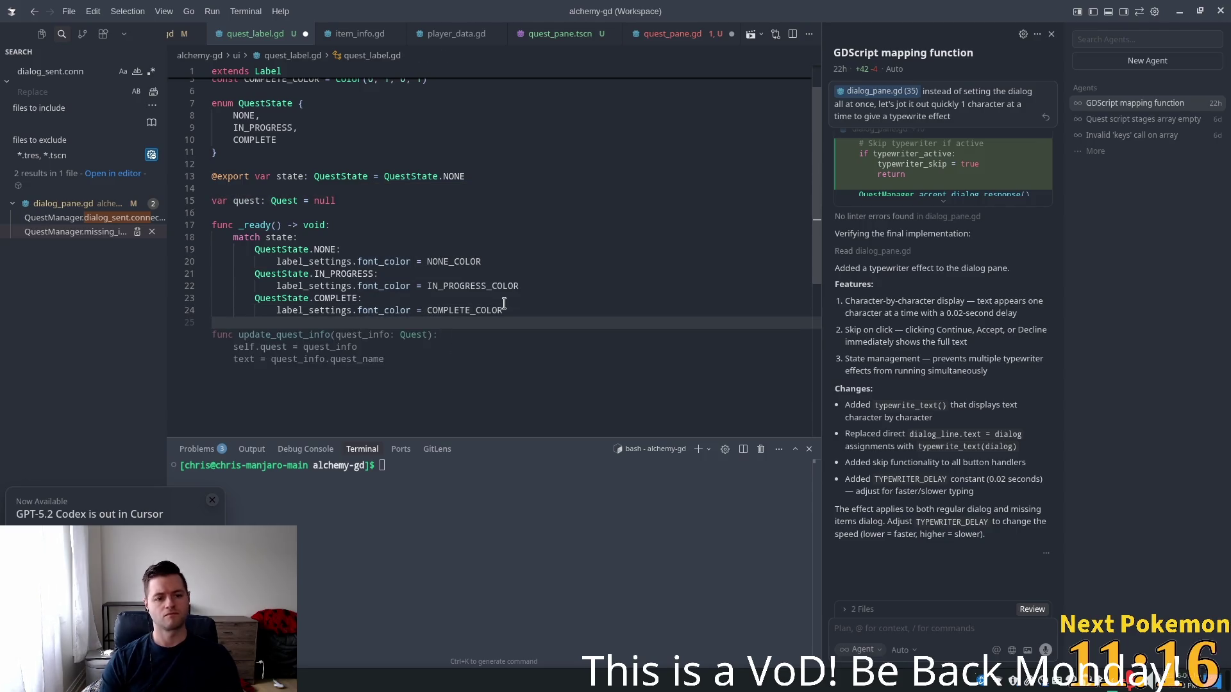
key("Return")
key("Tab")
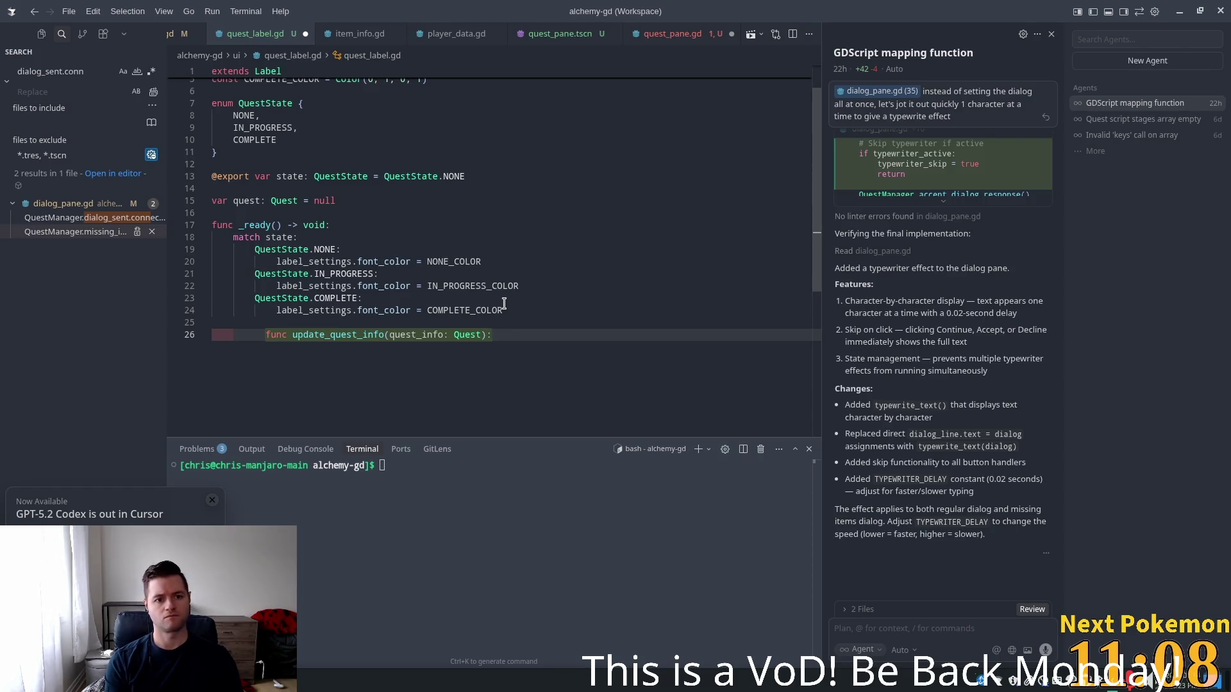
type("te")
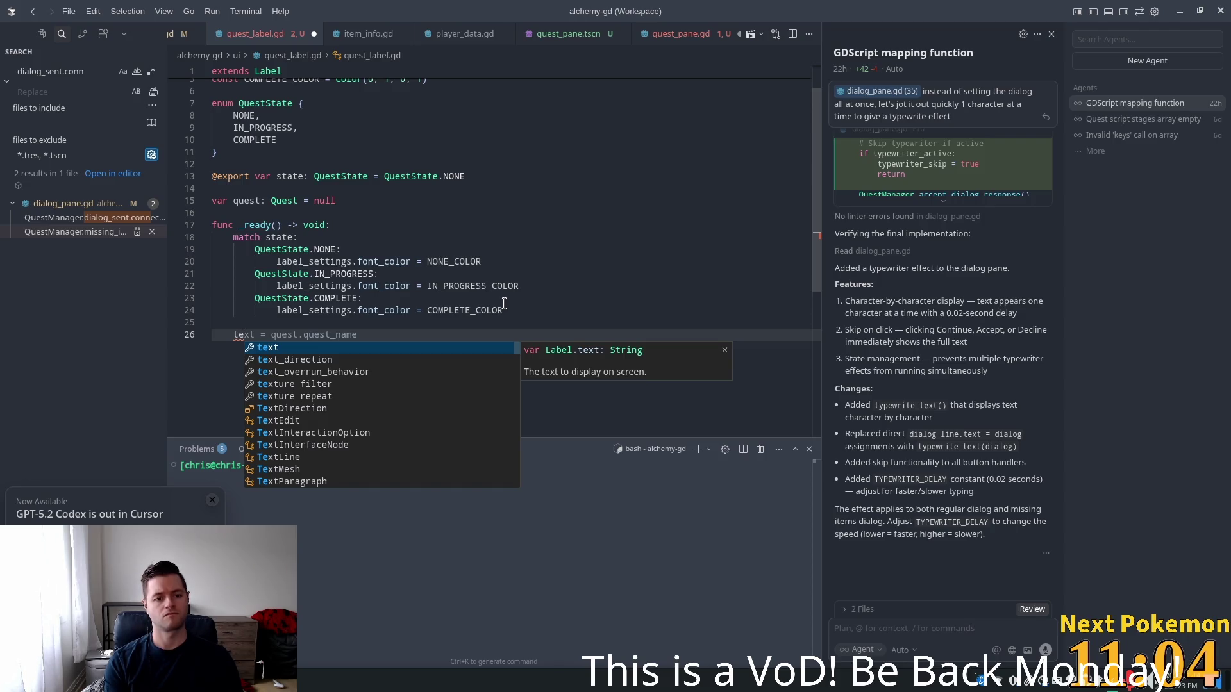
key("Tab")
Add two blank lines after the text assignment
left_click(393, 274)
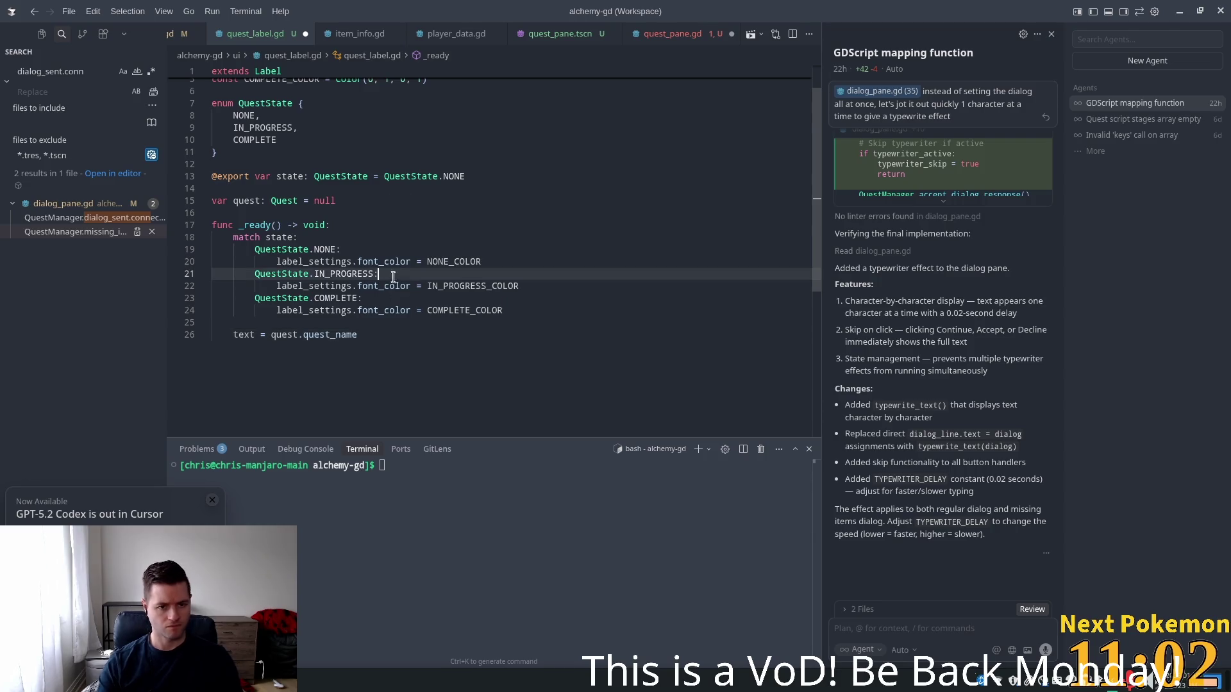
scroll(474, 285, "up", 2)
left_click(362, 225)
left_click(350, 168)
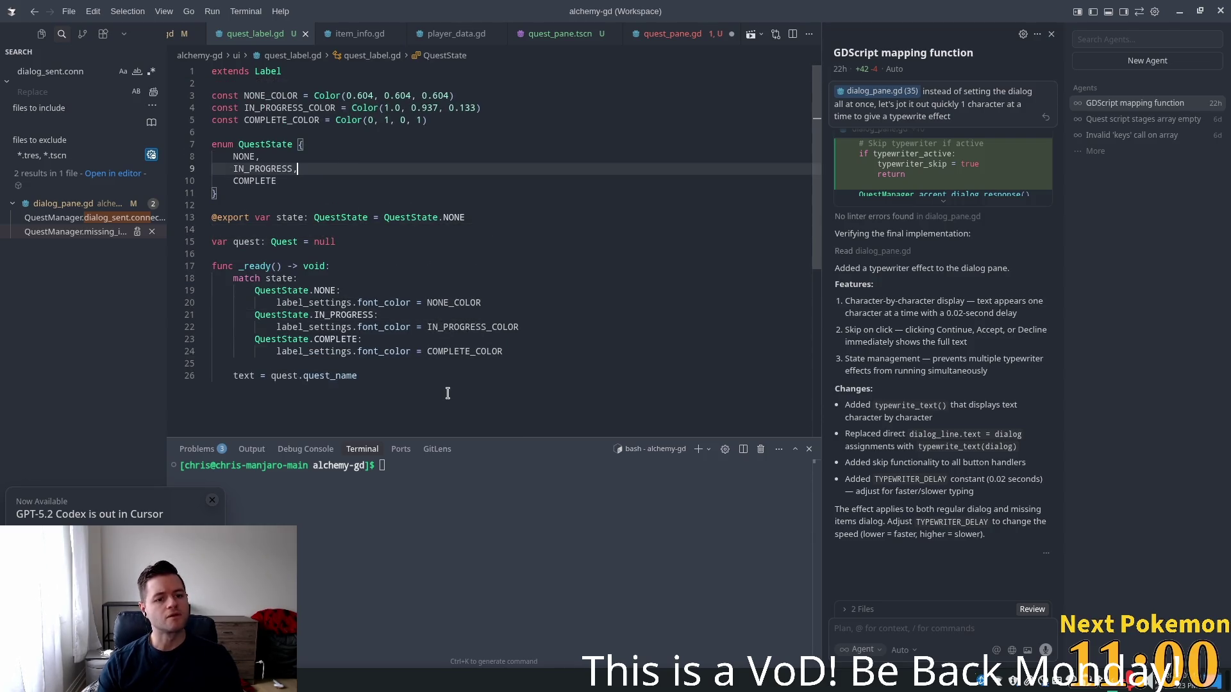
scroll(311, 315, "down", 2)
left_click(353, 361)
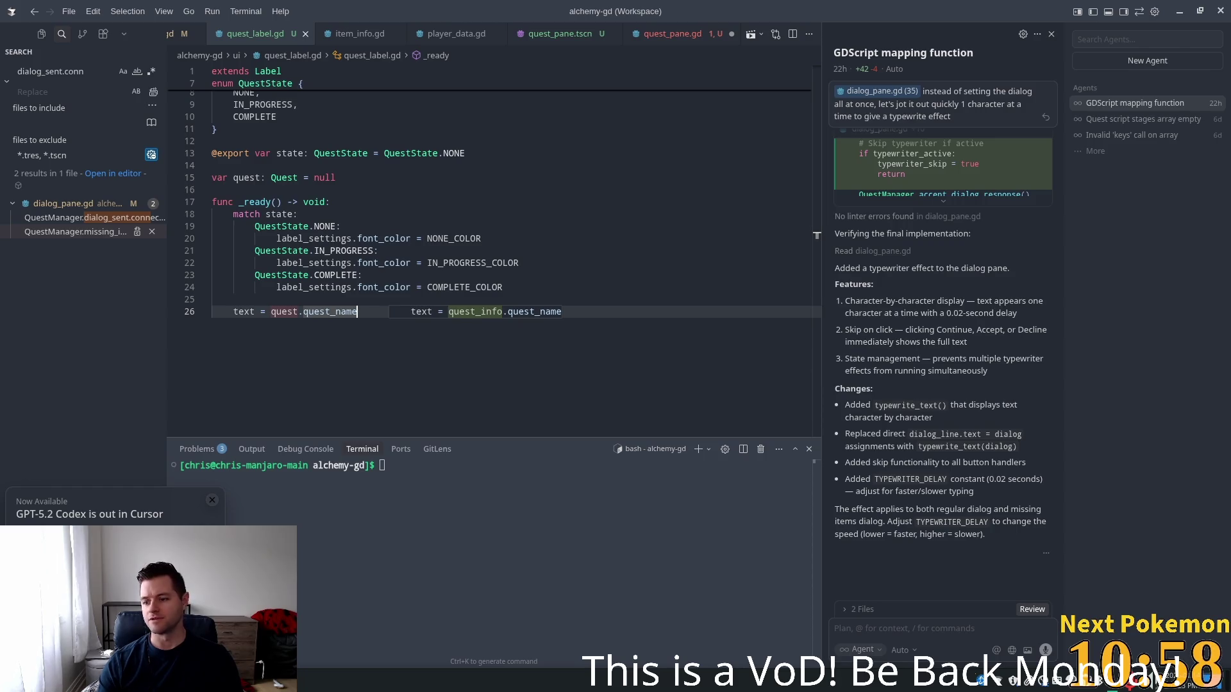
left_click(389, 253)
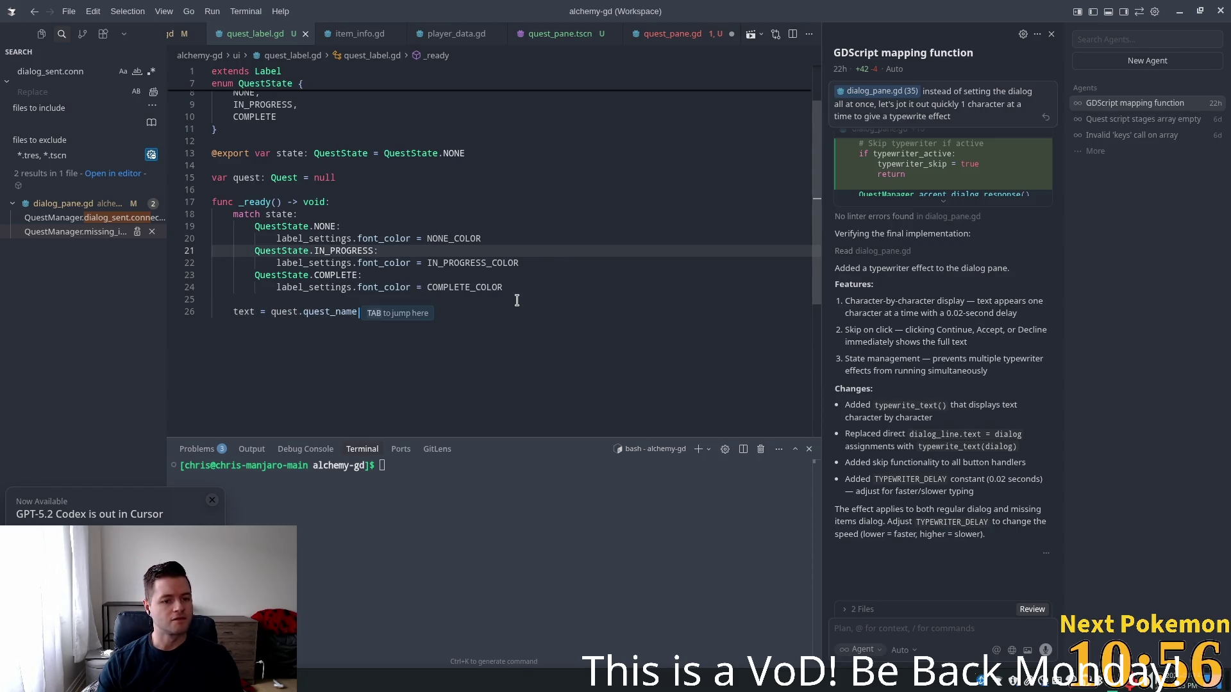
left_click(535, 336)
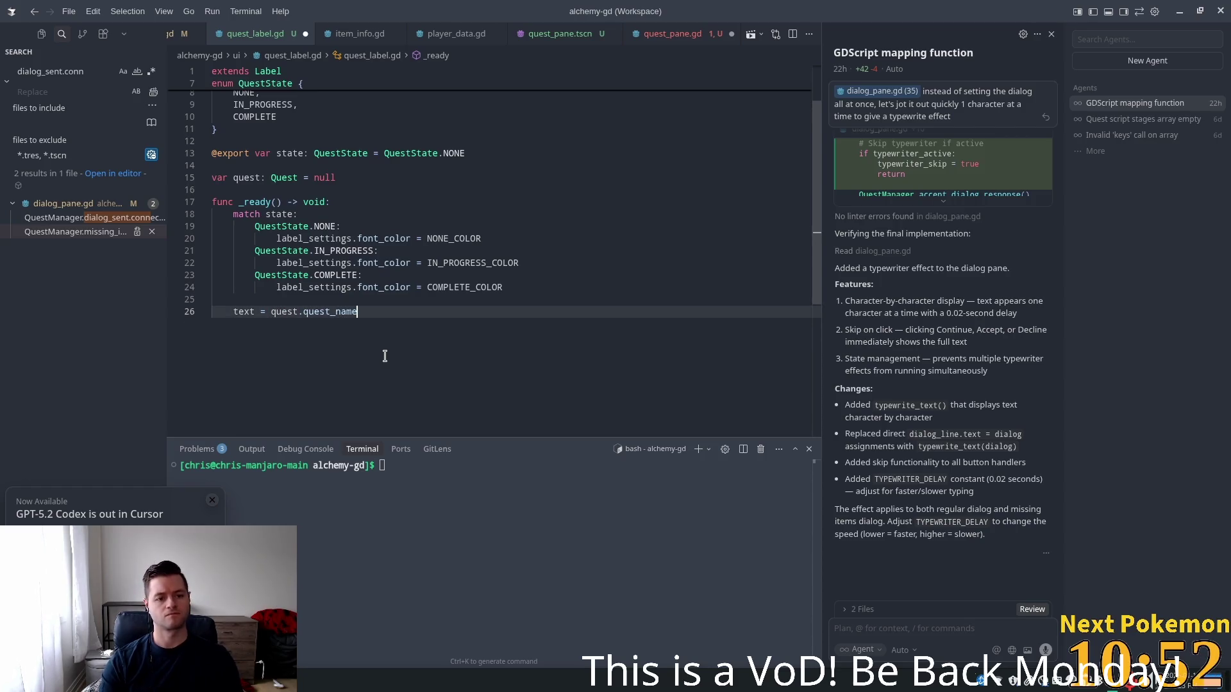
key("Return")
key("BackSpace")
key("Return")
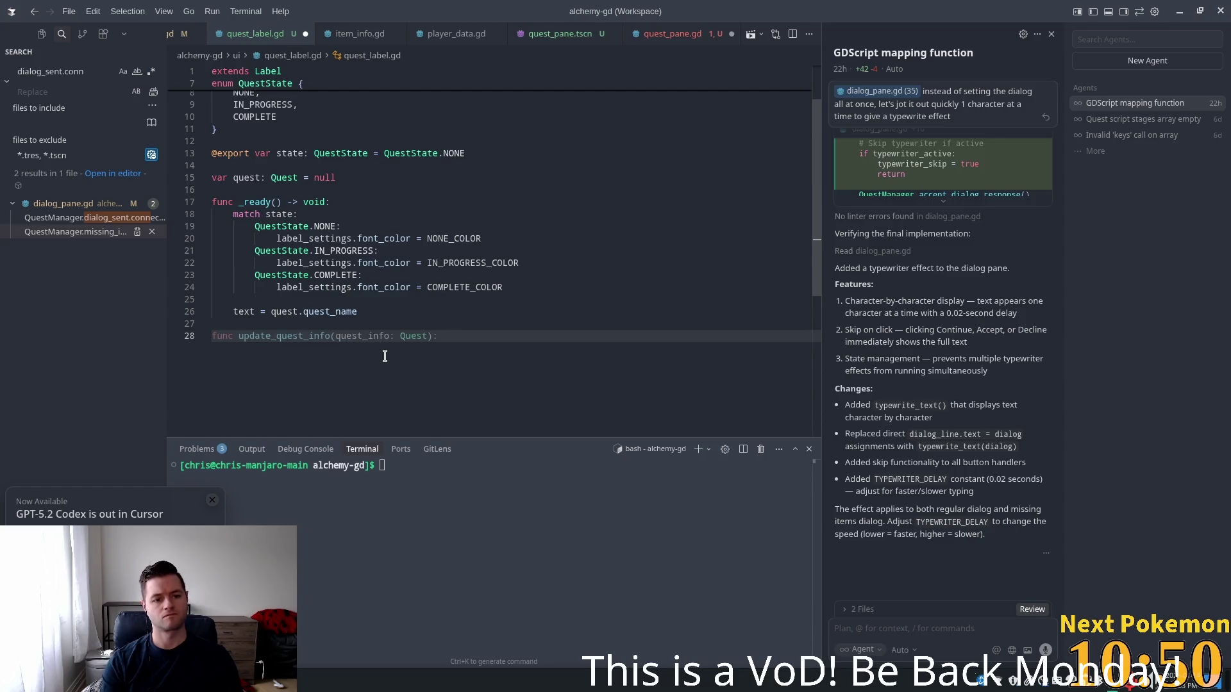
Declare func update_quest_state(state: QuestState) from the suggested completion
type("func update_")
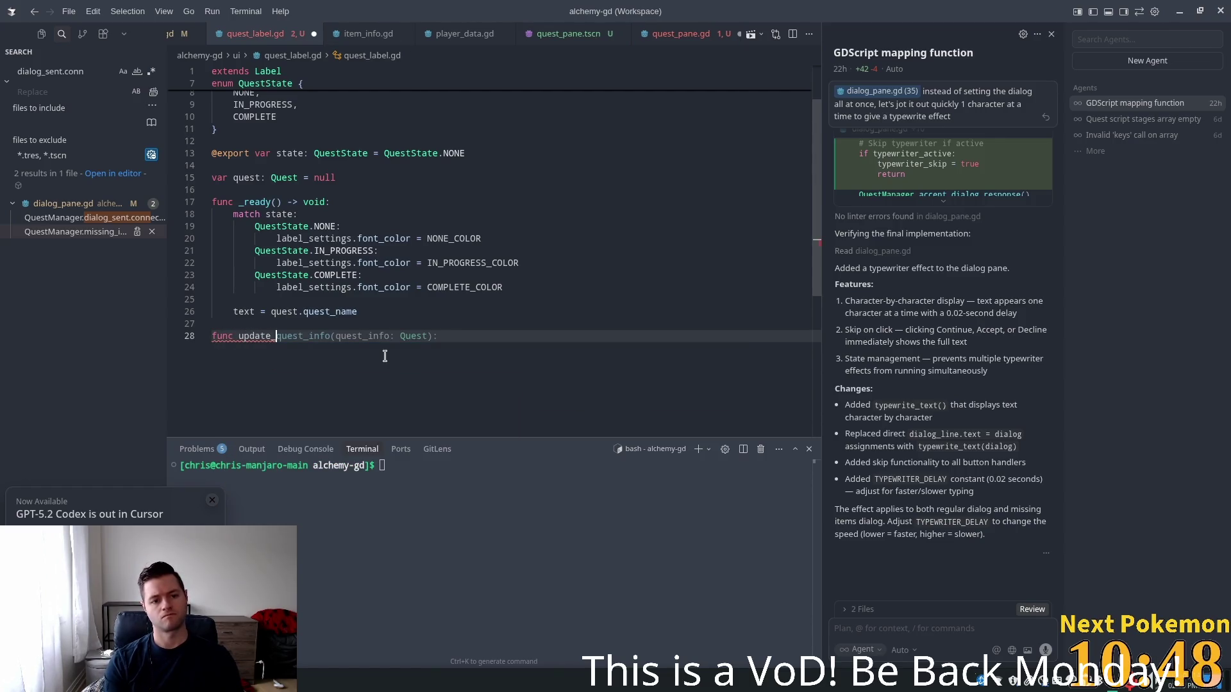
type("quest_state")
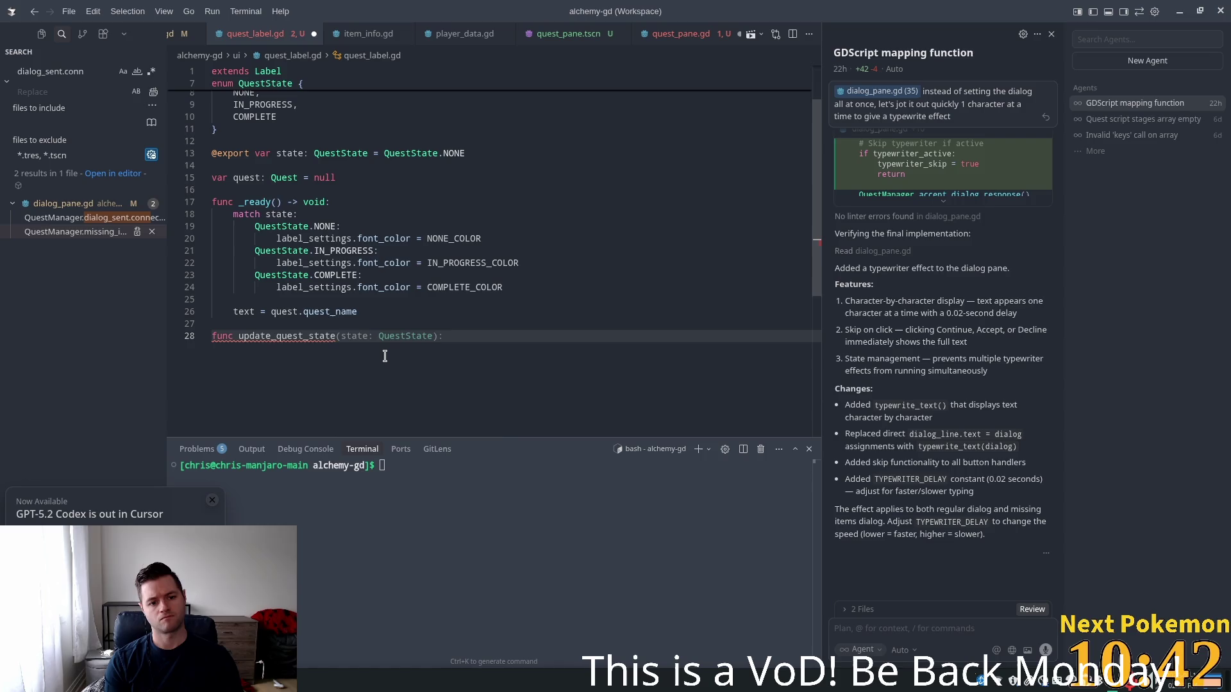
key("Tab")
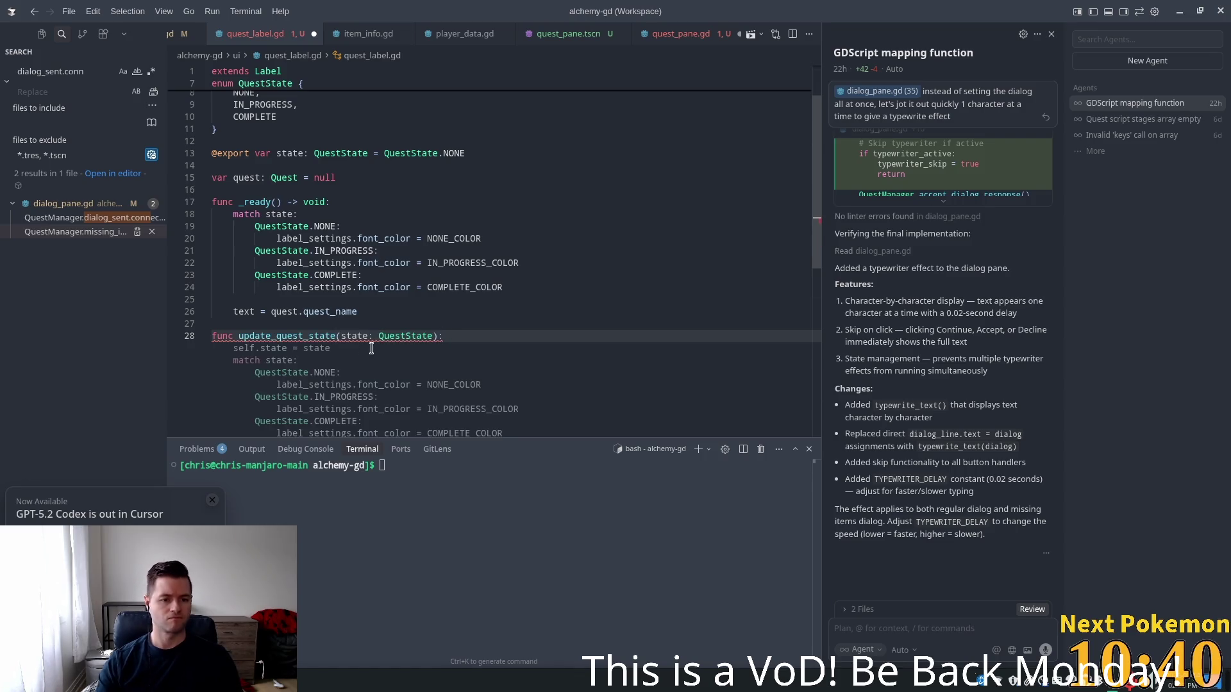
scroll(362, 340, "down", 2)
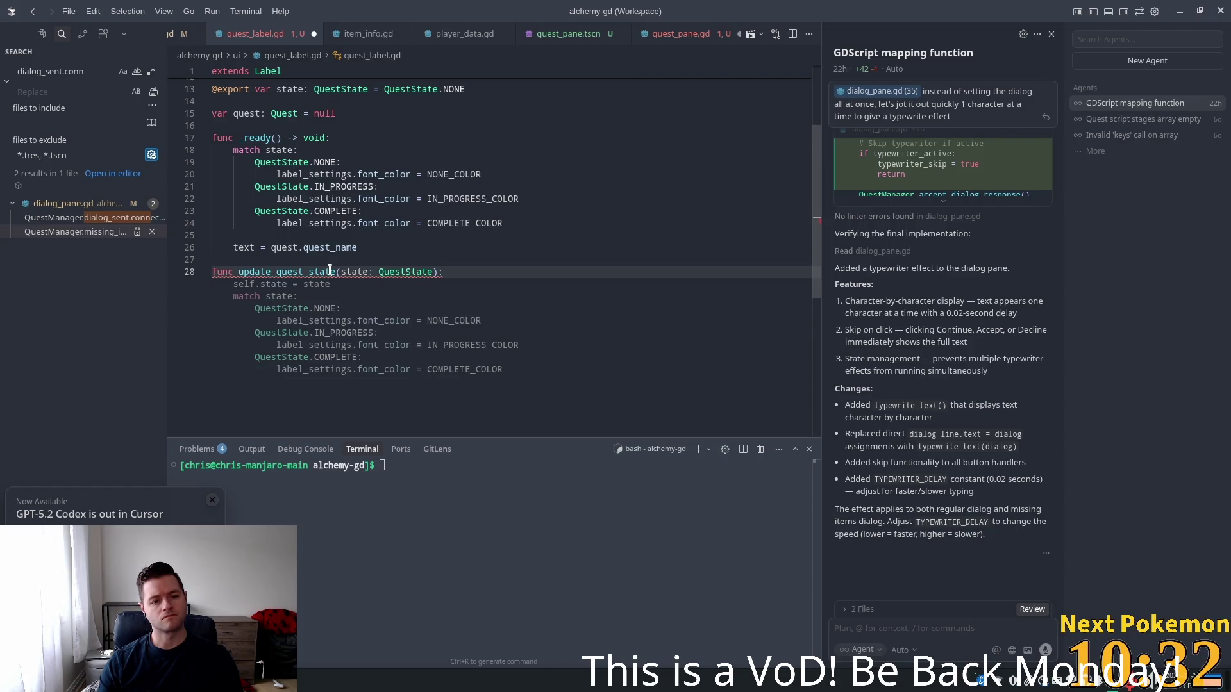
mouse_move(346, 272)
left_click(419, 272)
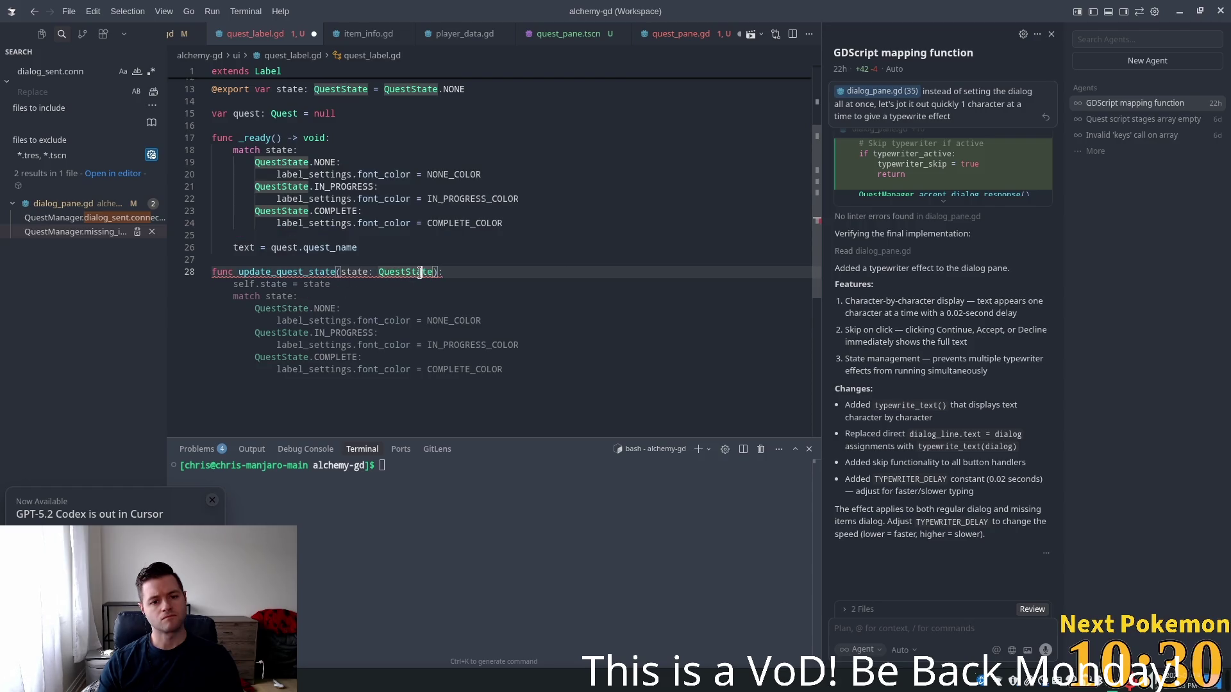
left_click_drag(432, 272, 341, 272)
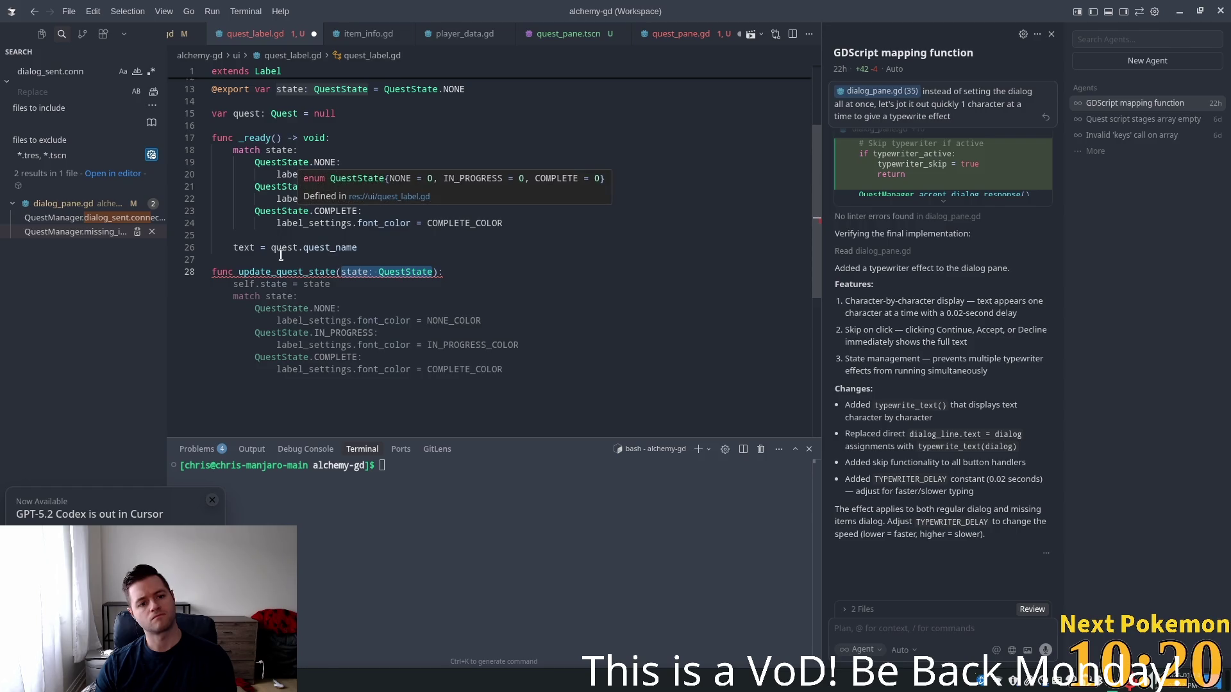
left_click(310, 271)
left_click(428, 271)
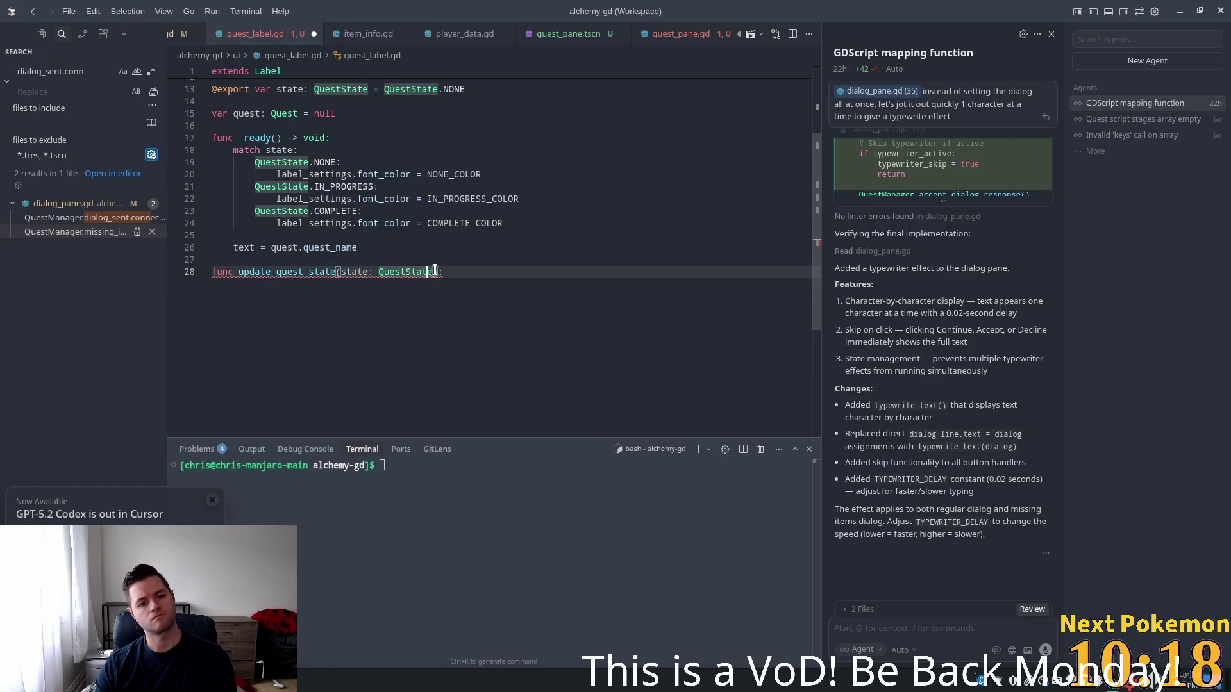
left_click_drag(433, 271, 346, 270)
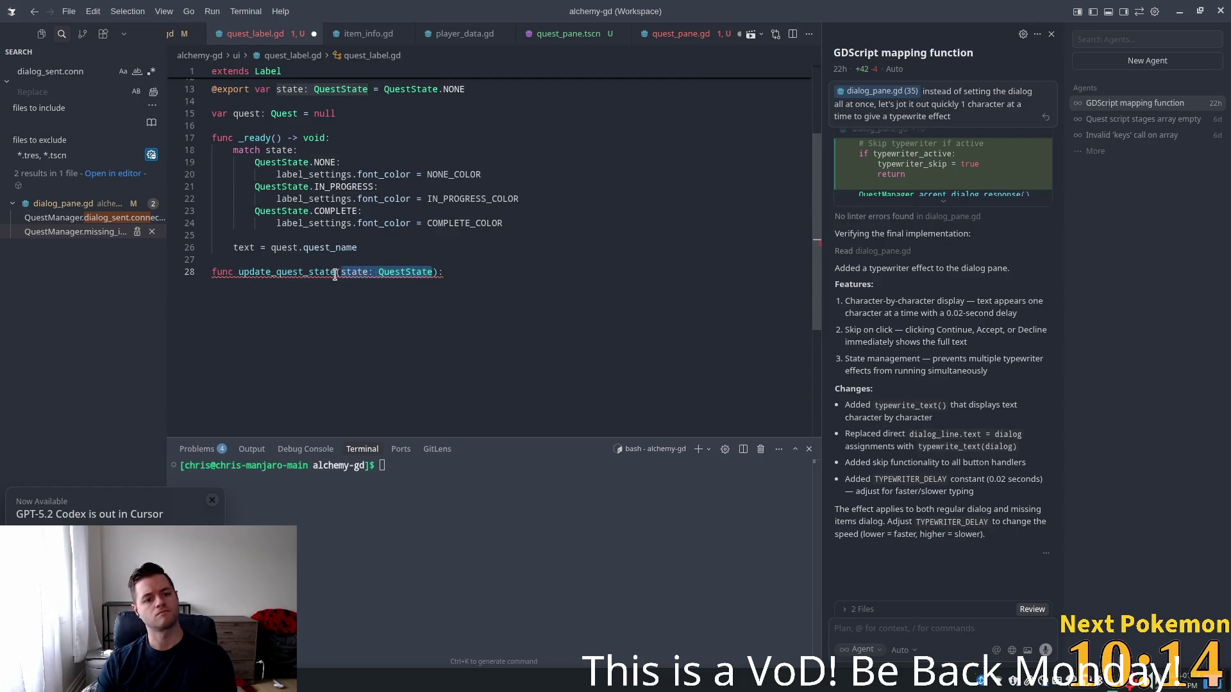
left_click(338, 272)
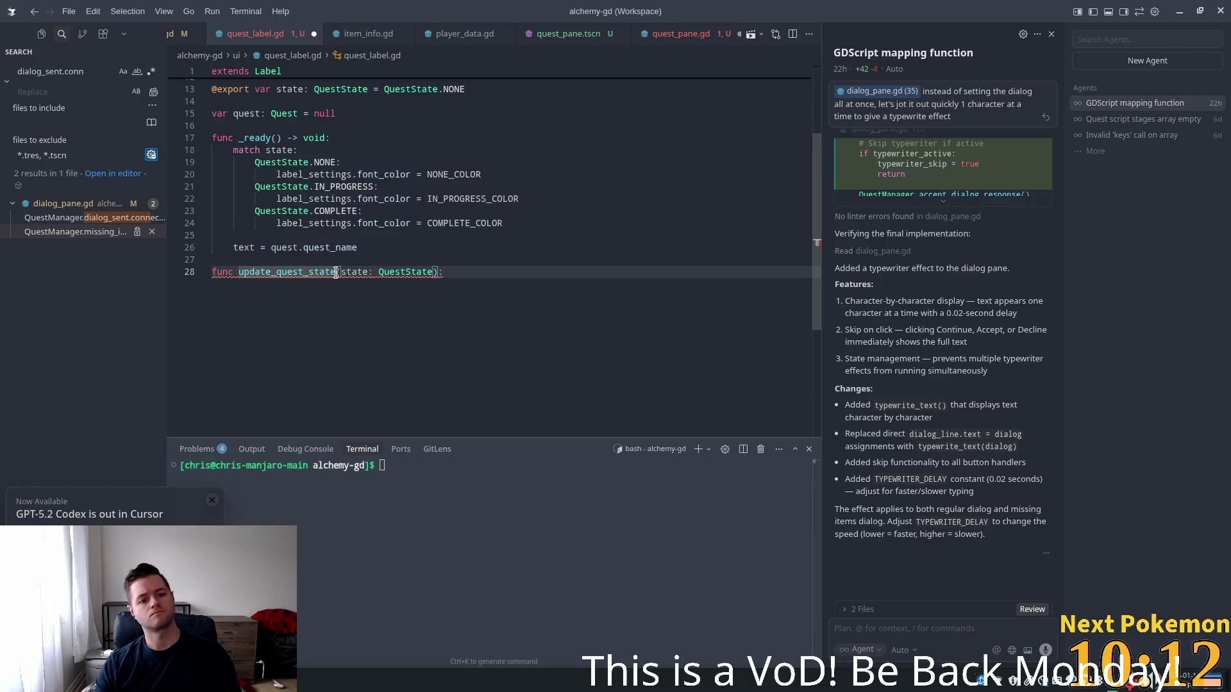
Rename it update_label_color with no parameter and delete the match block from _ready
double_click(247, 272)
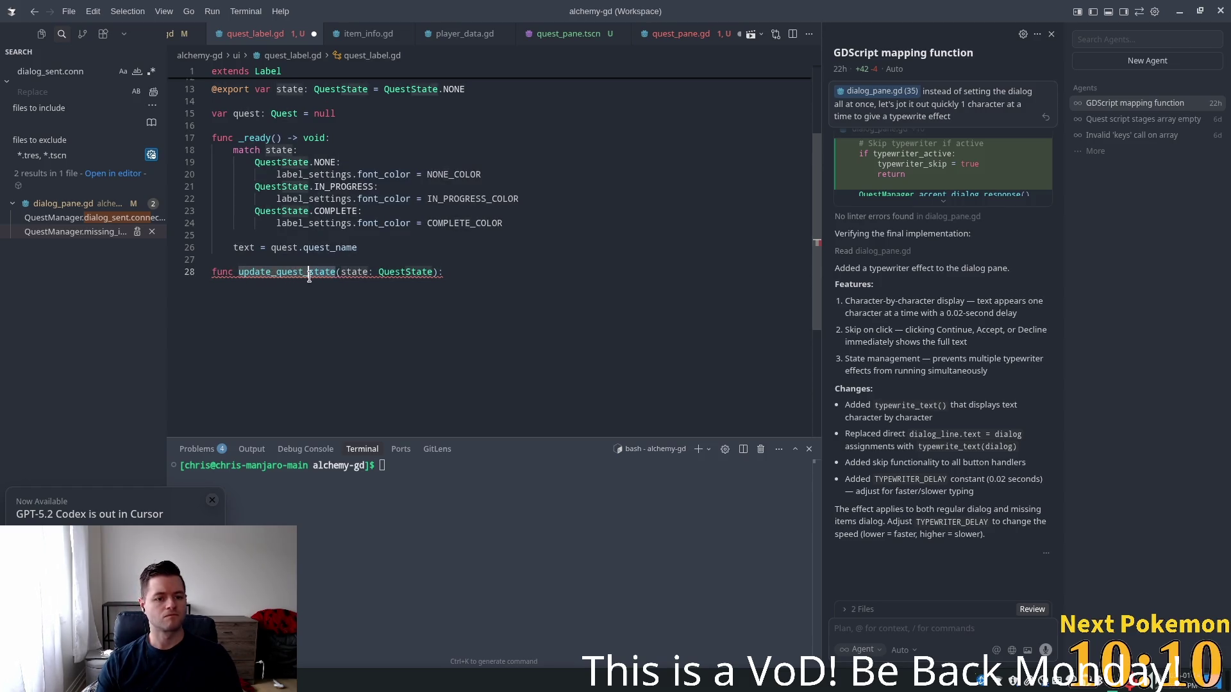
left_click(276, 272)
key("ctrl+Delete")
type("label_c")
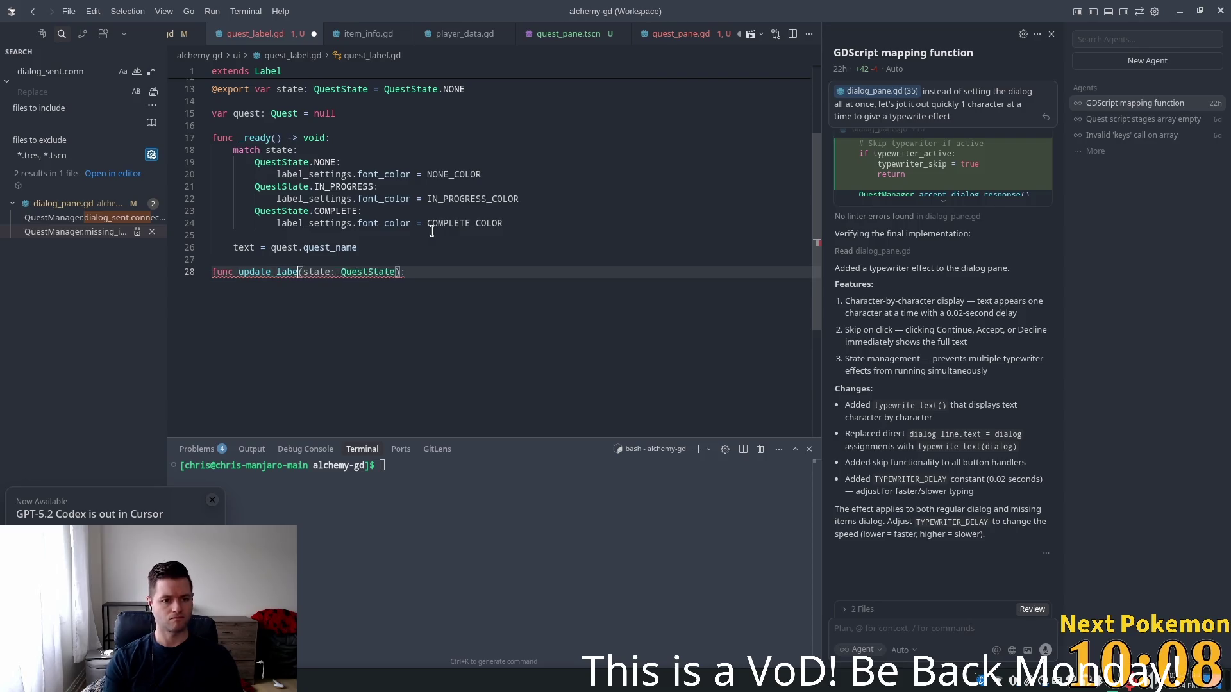
type("oloer")
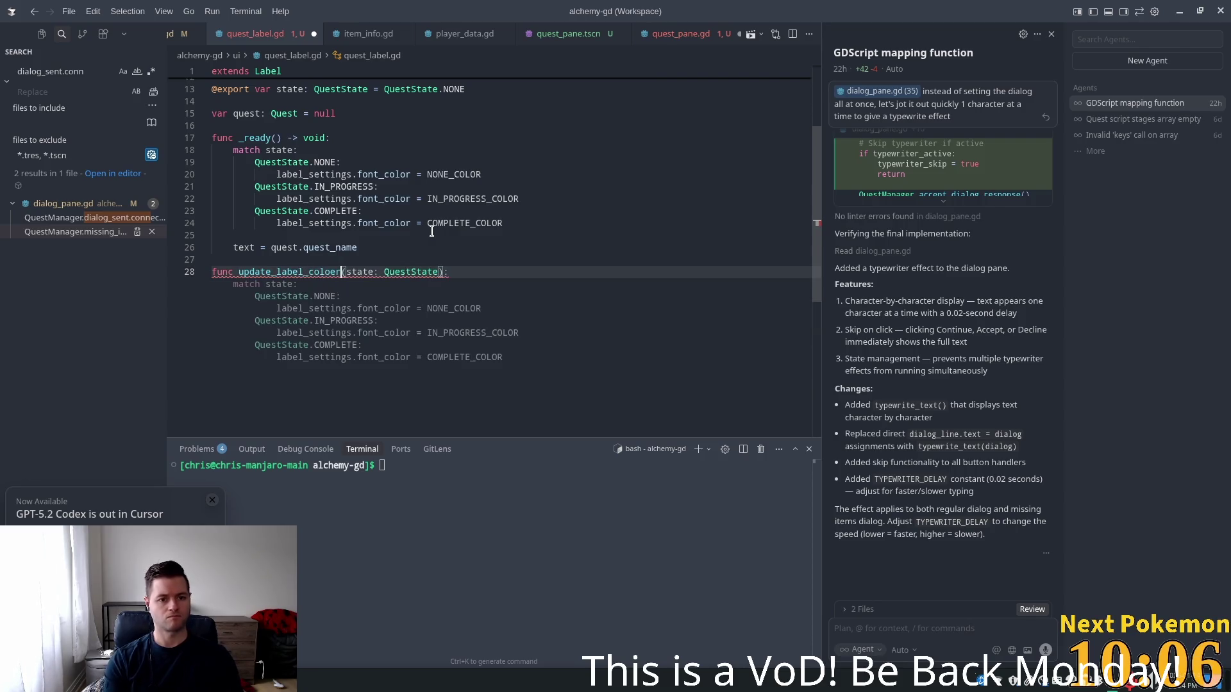
key("BackSpace")
key("BackSpace")
type("r")
double_click(401, 272)
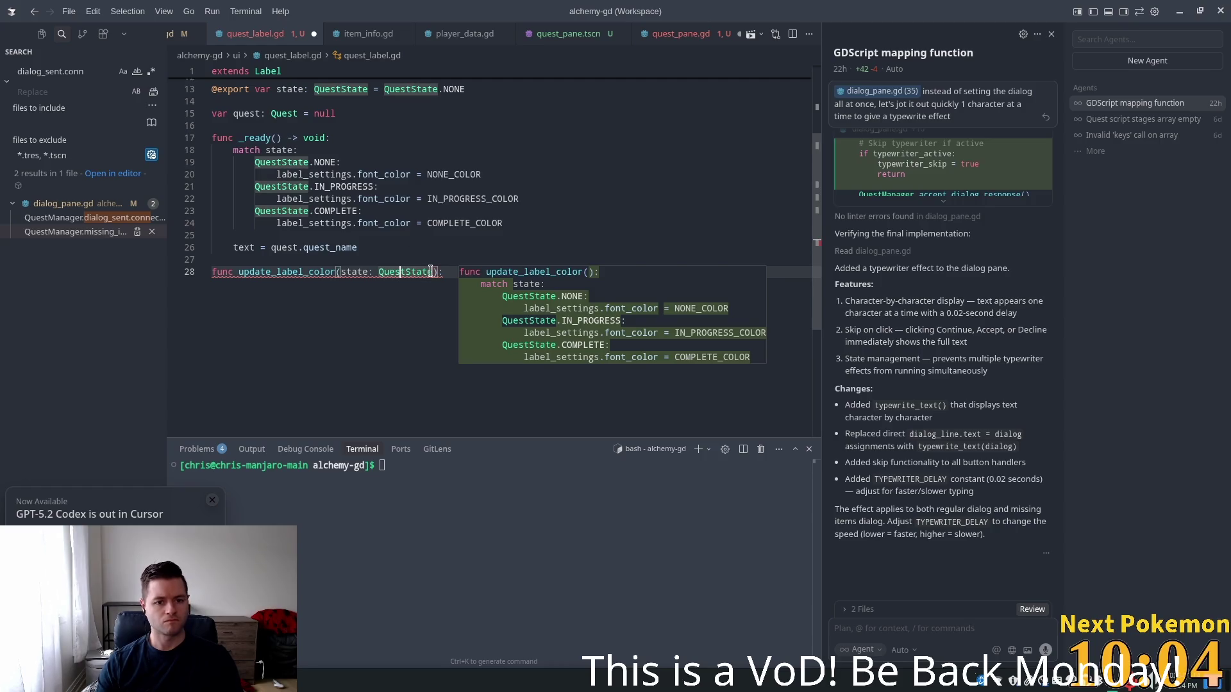
left_click(342, 272, "shift")
key("BackSpace")
left_click(414, 272)
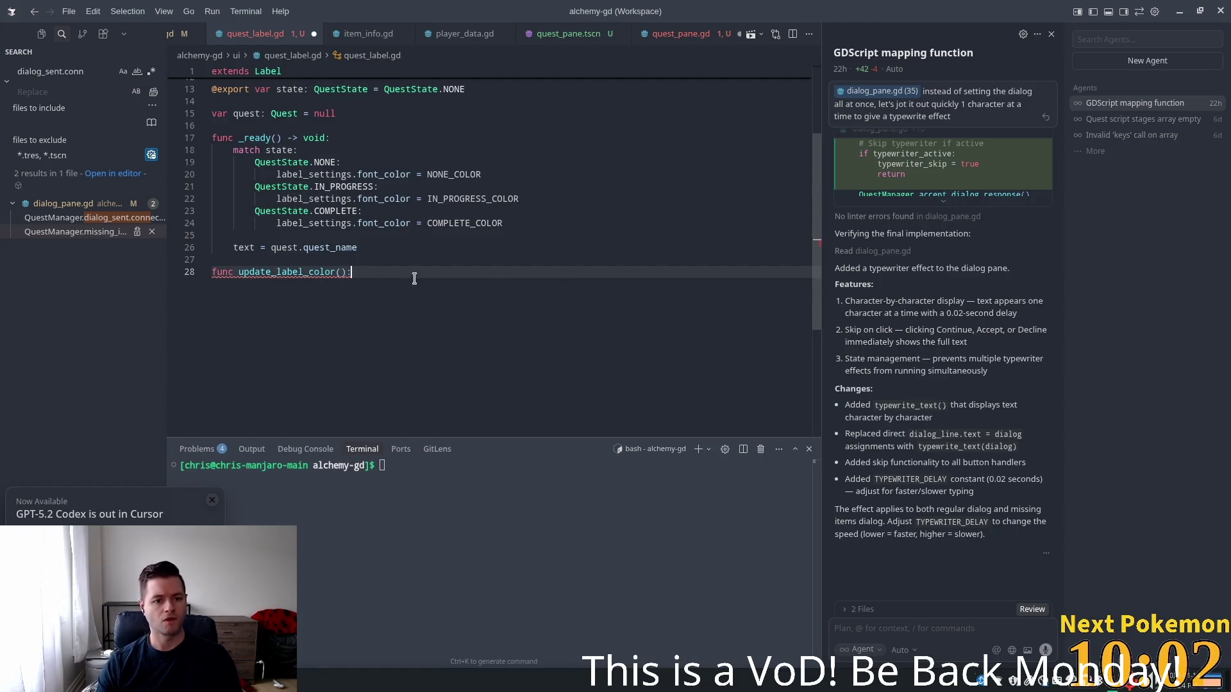
key("Return")
mouse_move(513, 223)
left_mouse_down()
mouse_move(218, 224)
mouse_move(233, 150)
left_mouse_up()
key("BackSpace")
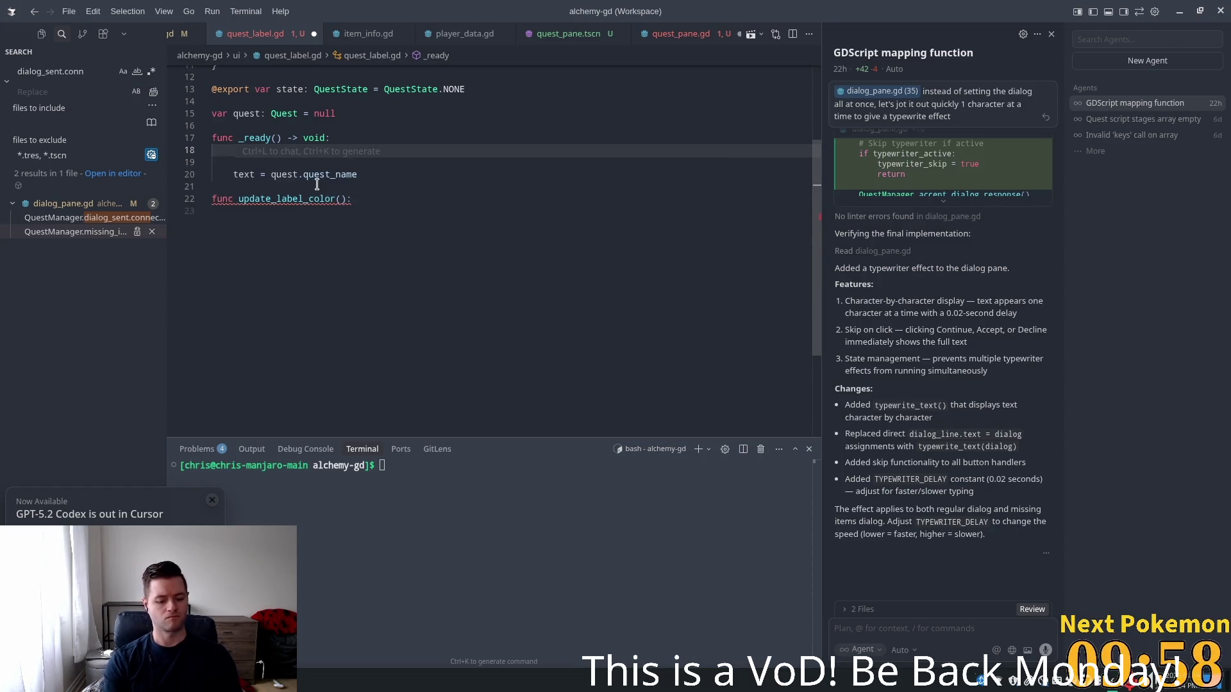
Call update_label_color() from _ready, accept its colour-match body, and save quest_label.gd
type("update_")
key("Tab")
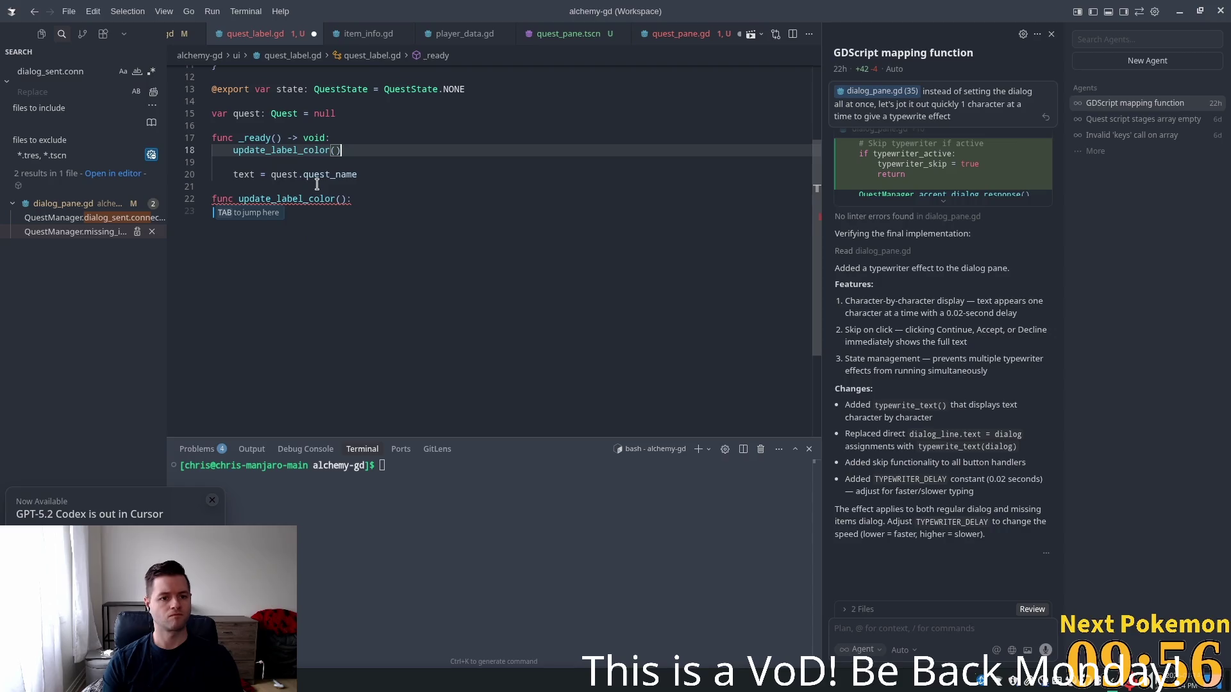
key("Tab")
key("ctrl+s")
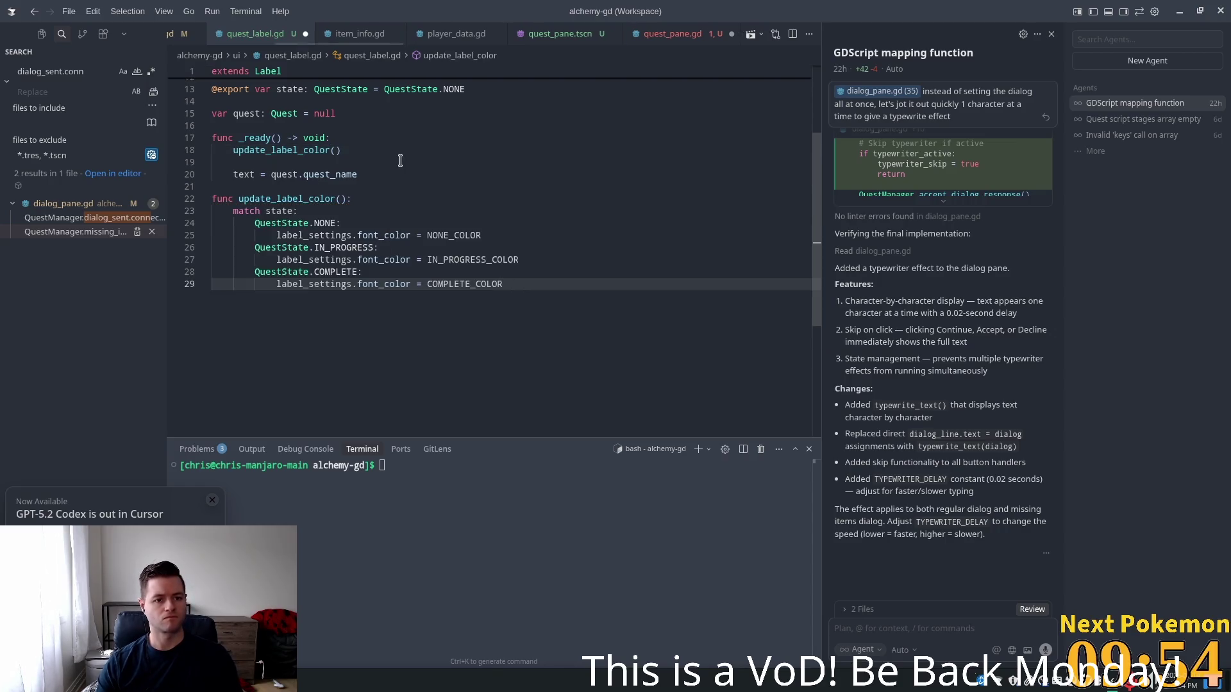
Dismiss the inline suggestion on lines 18–19, check the QuestState enum, then bring up quest_pane.gd
left_click(400, 162)
scroll(428, 222, "up", 5)
left_click(393, 266)
left_click(554, 273)
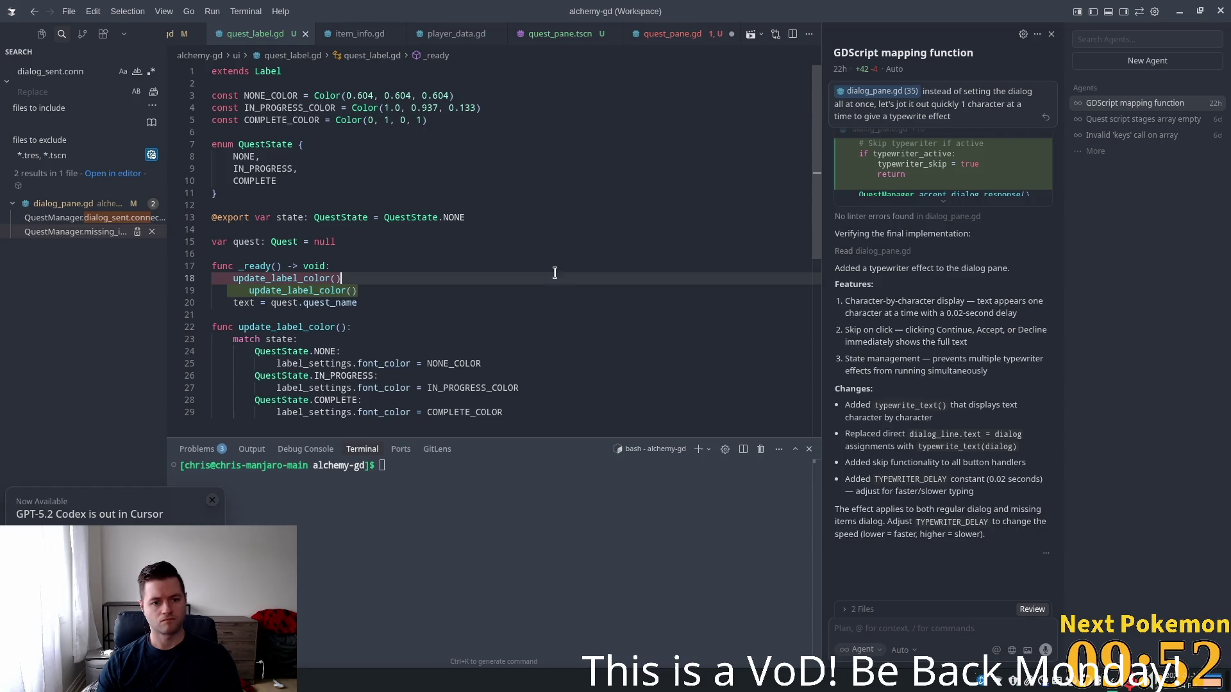
left_click(462, 340)
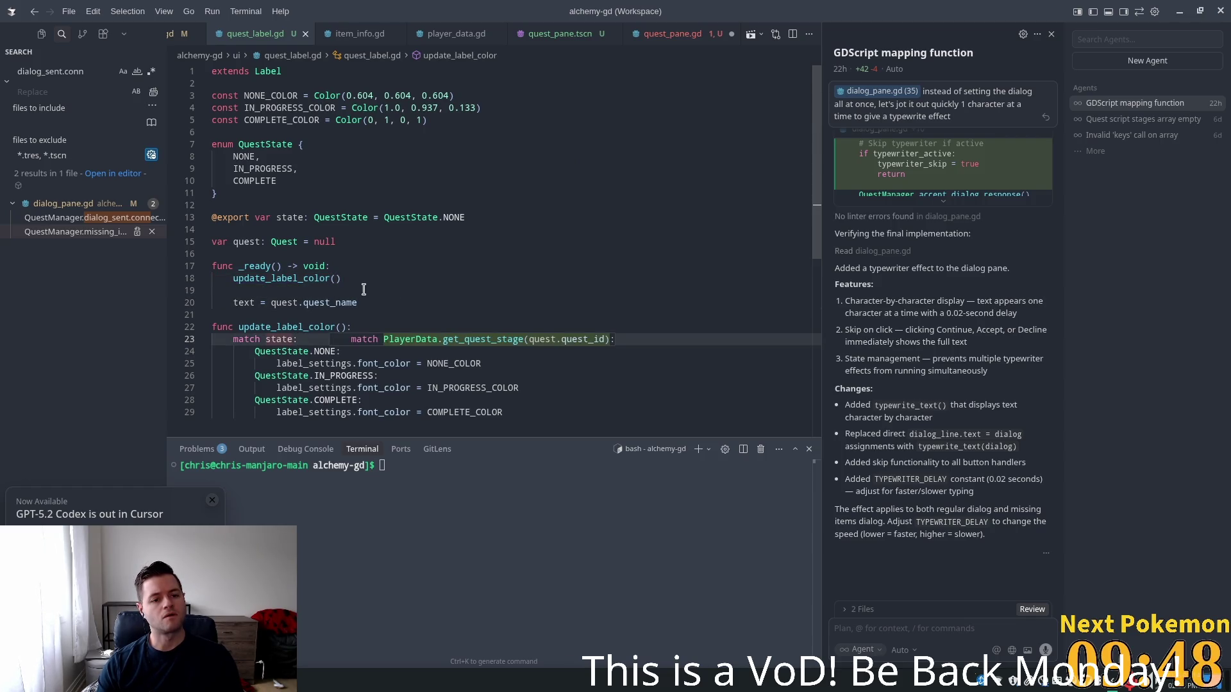
left_click(381, 168)
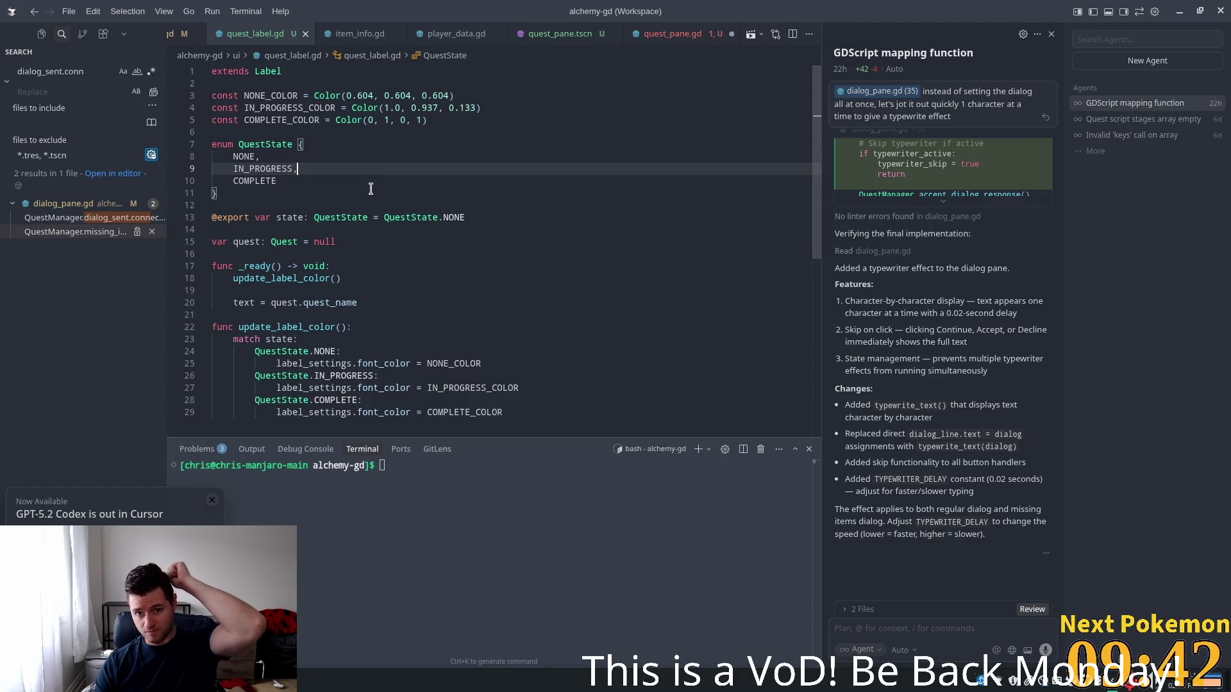
left_click(672, 34)
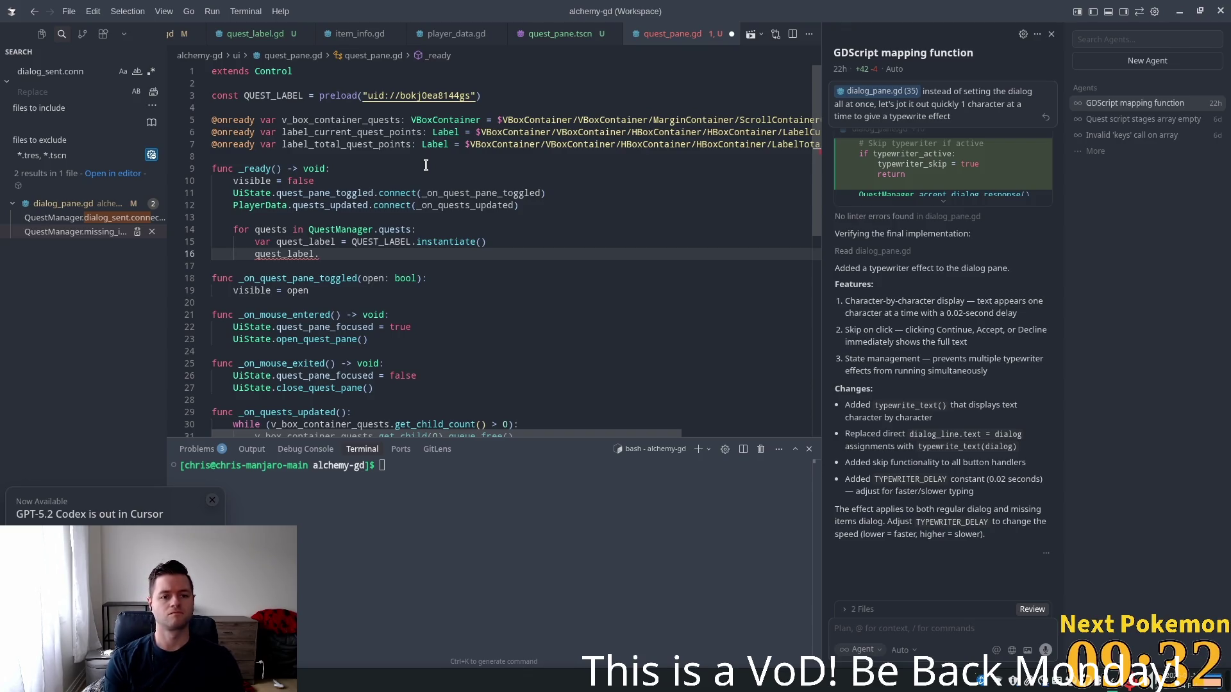
Accept the suggested quests assignment on line 16 and undo the extra blank line
type("quest")
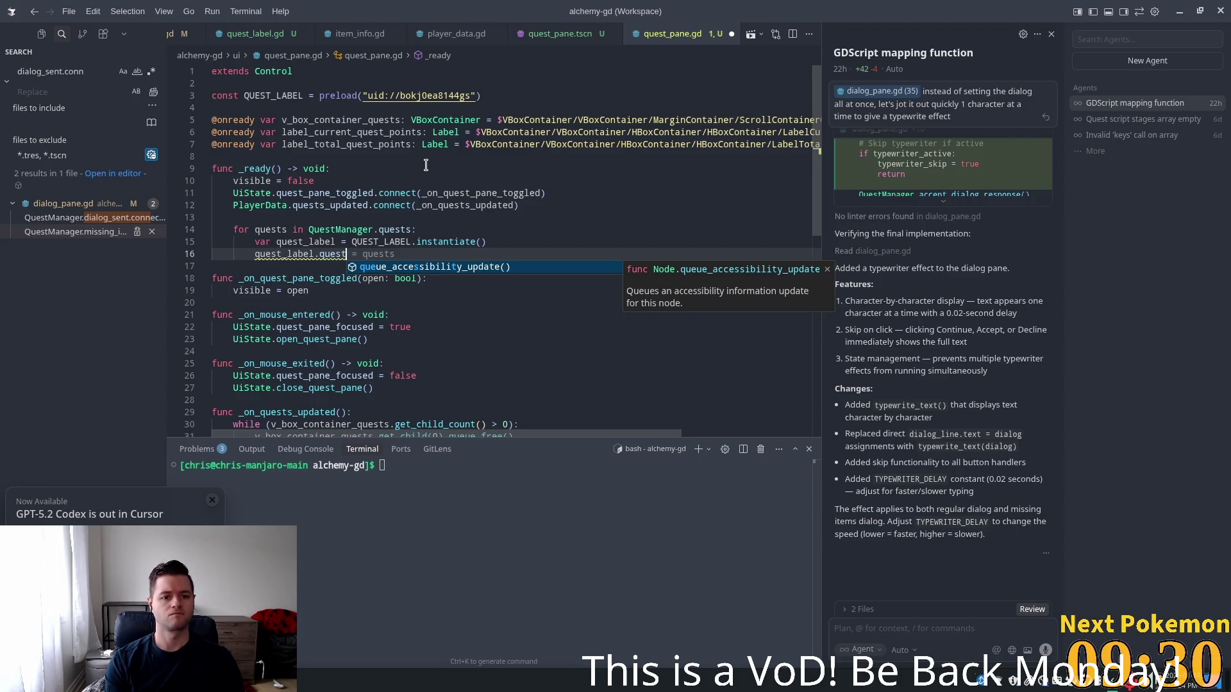
key("Tab")
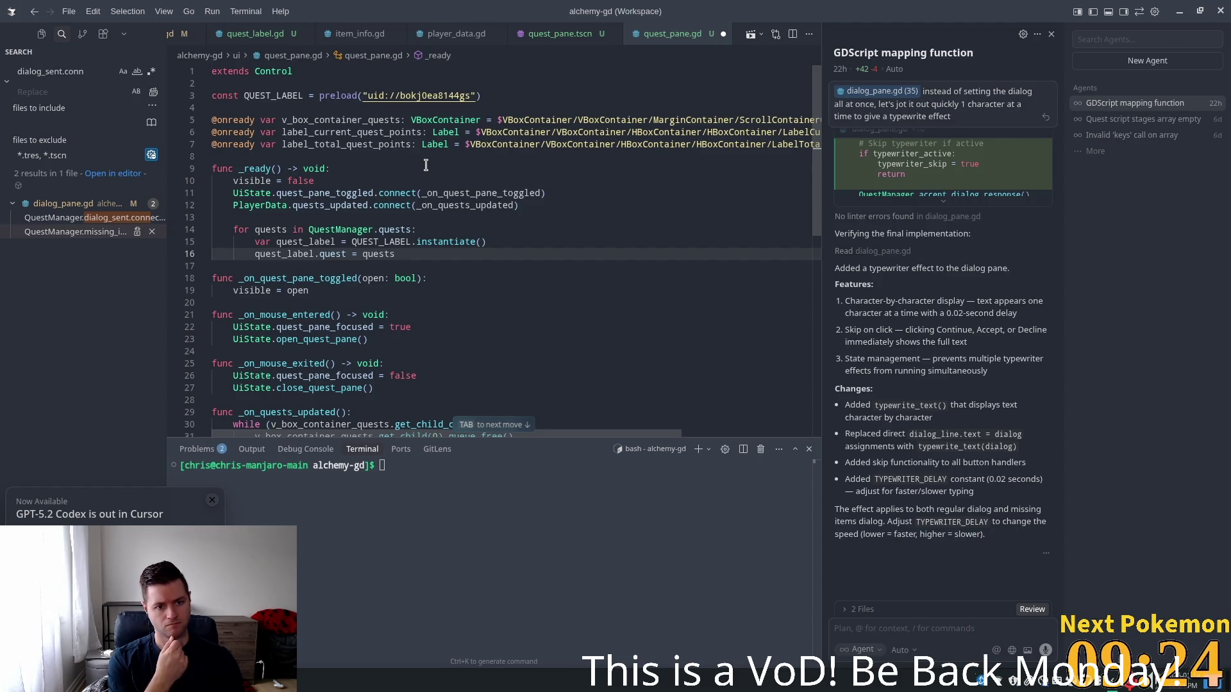
key("Return")
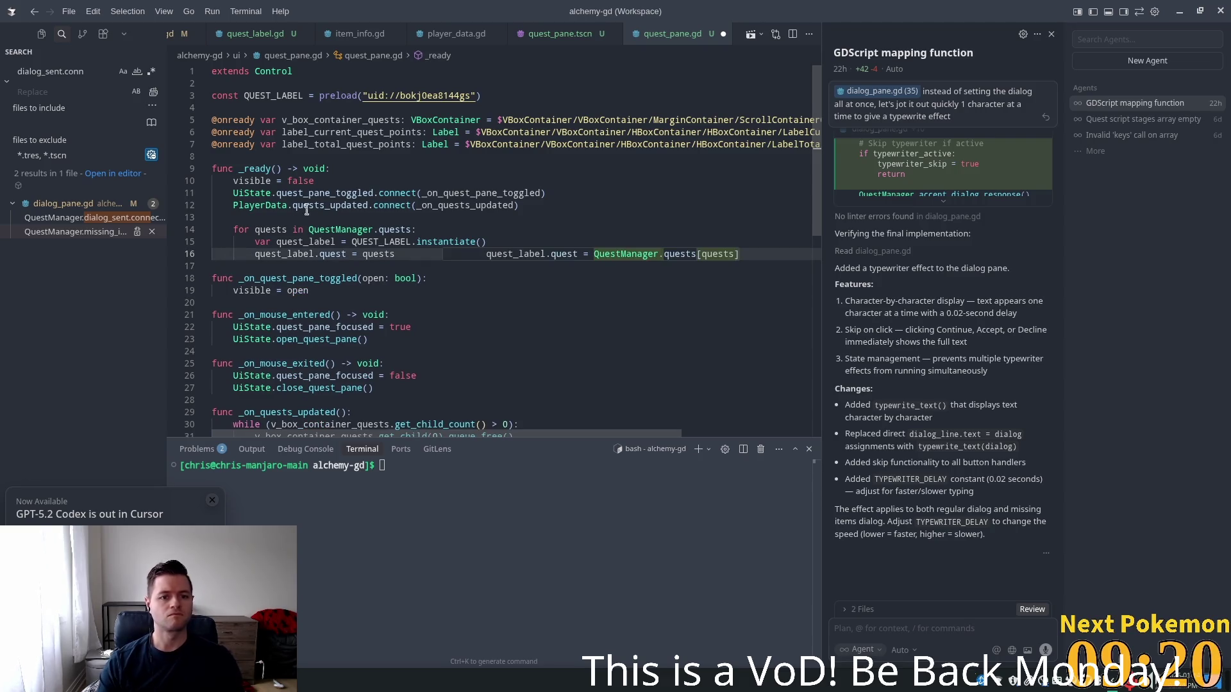
key("ctrl+z")
left_click(334, 185)
Back in quest_label.gd, dismiss the inline suggestion on line 15
key("ctrl+Tab")
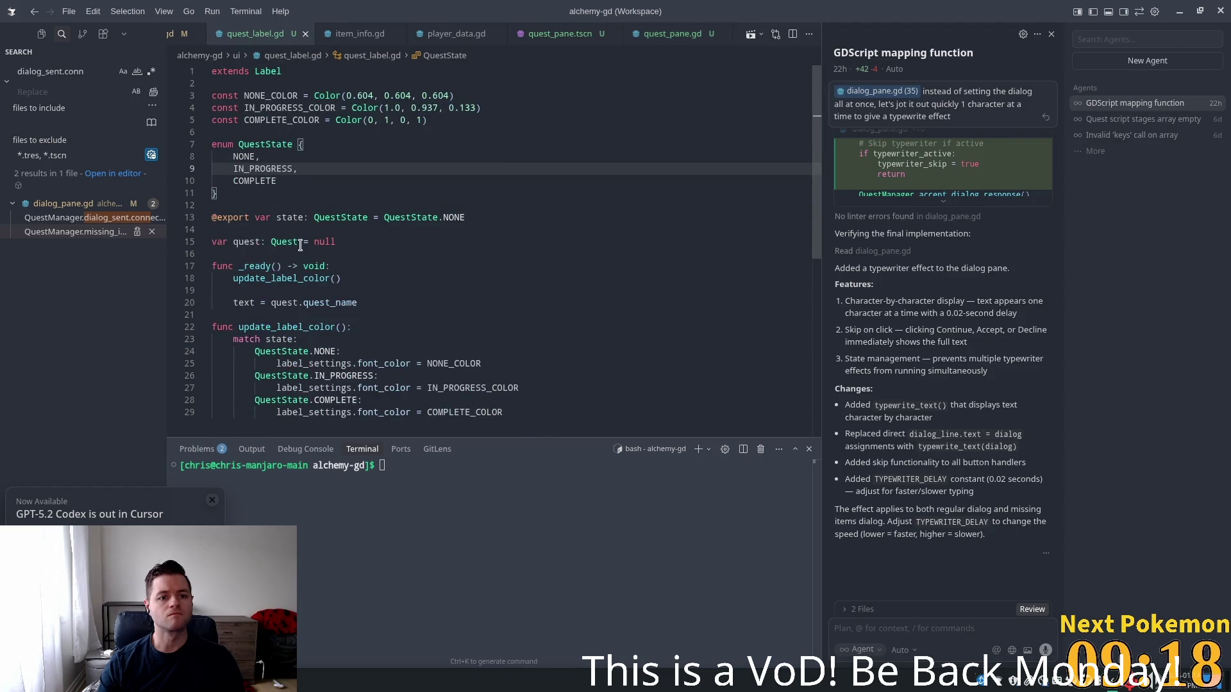
left_click(456, 221)
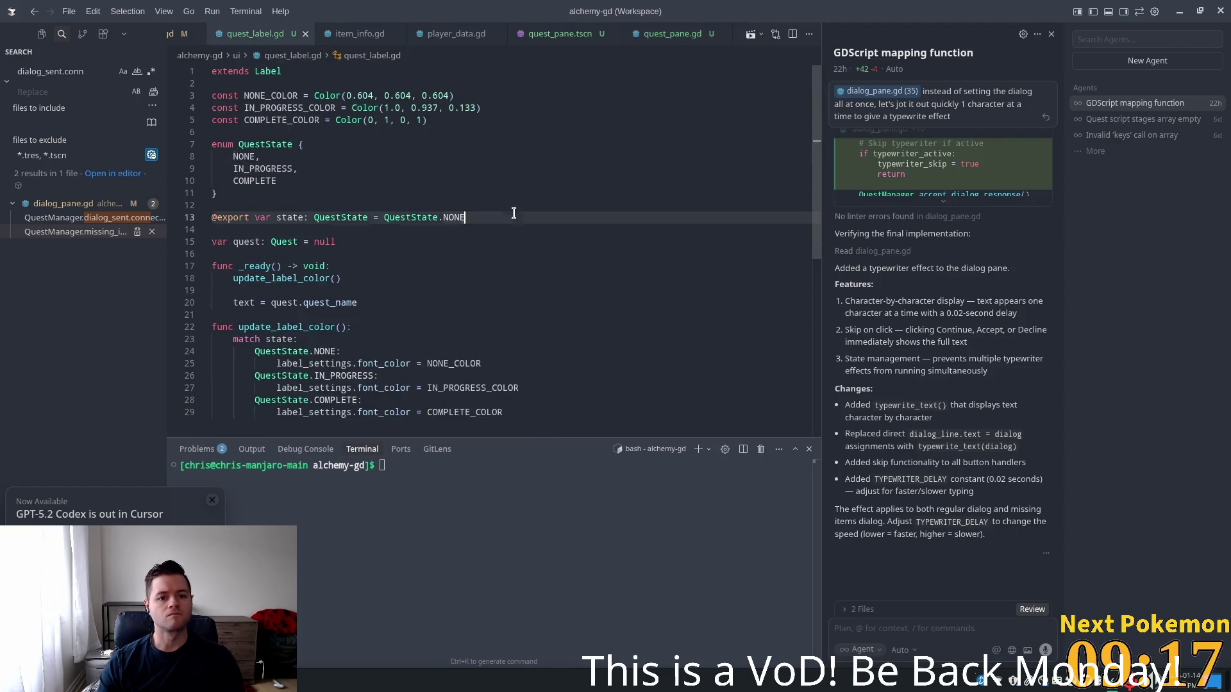
left_click(558, 279)
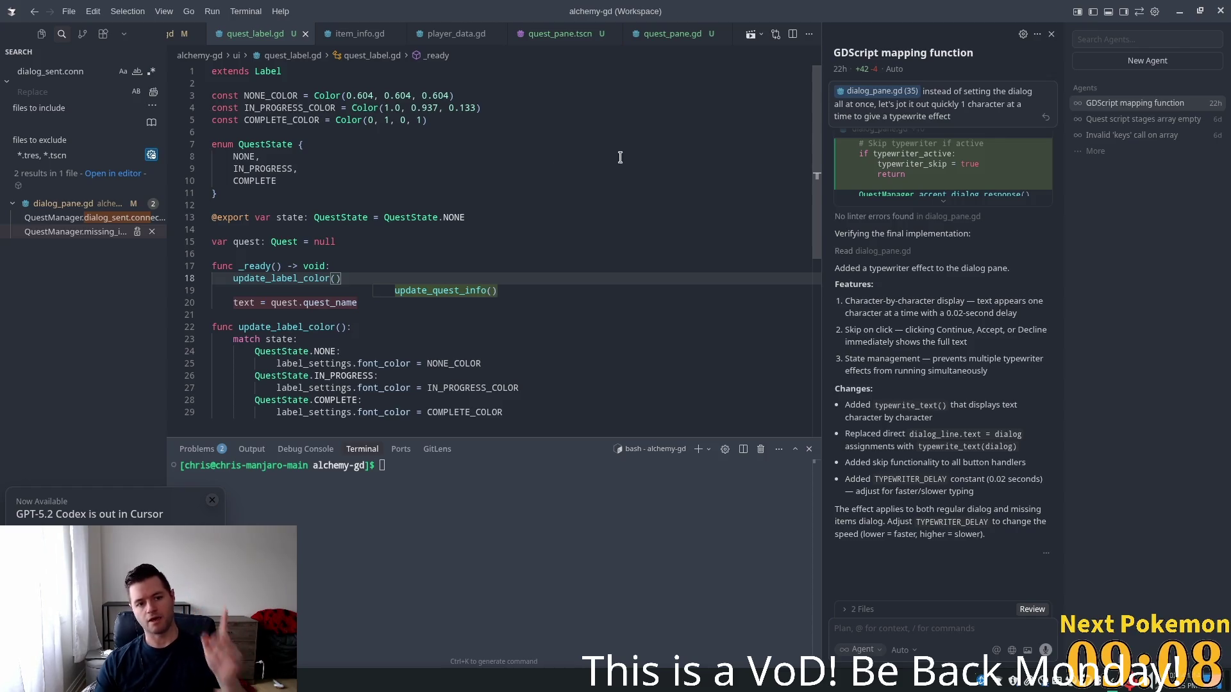
Delete the whole _on_quests_updated function from quest_pane.gd
left_click(663, 37)
scroll(504, 251, "down", 2)
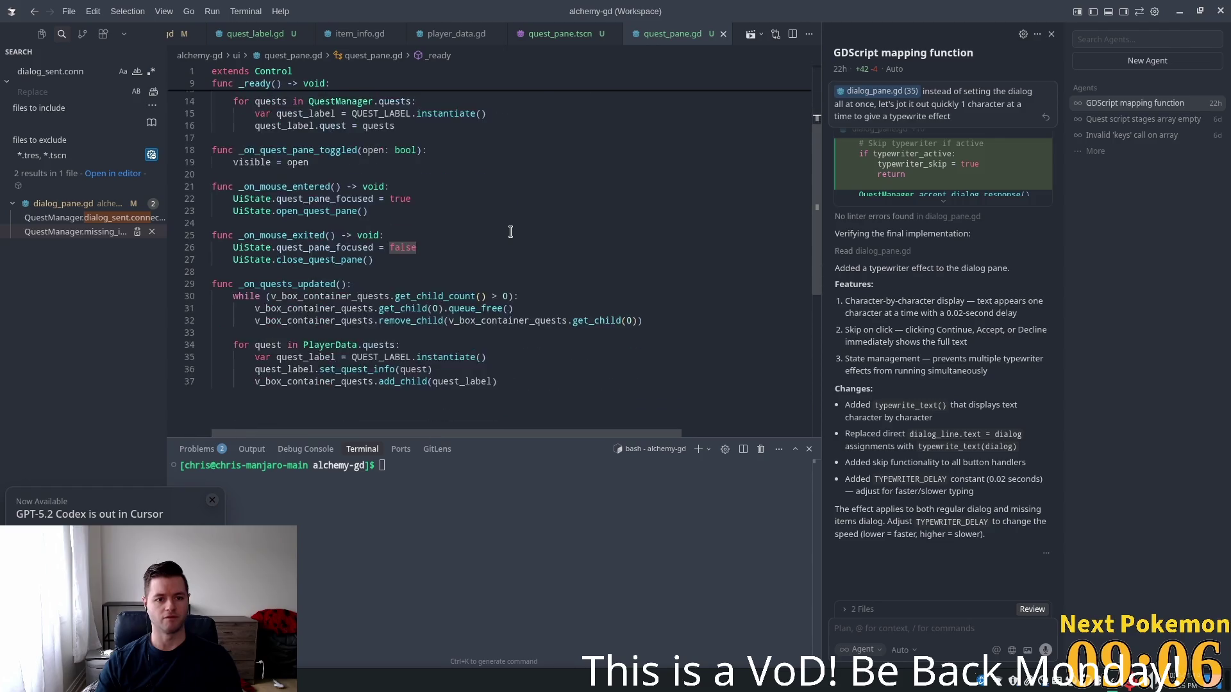
scroll(503, 251, "down", 2)
left_click(582, 383)
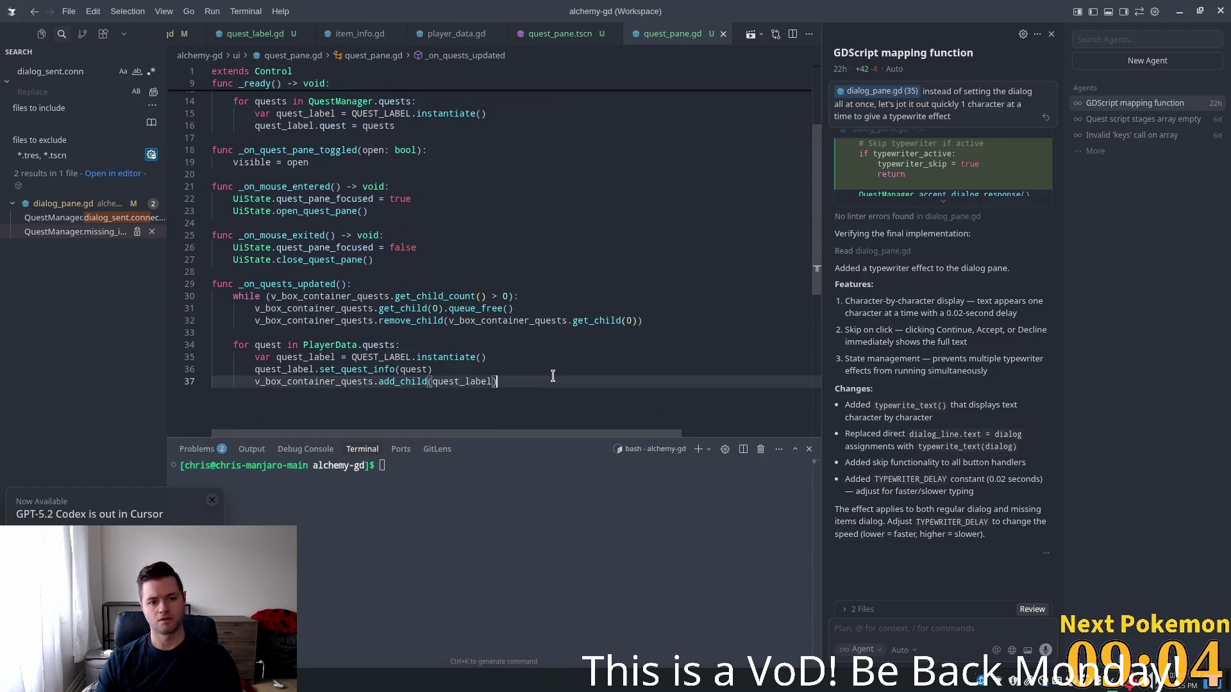
mouse_move(581, 382)
left_mouse_down()
mouse_move(320, 369)
mouse_move(163, 285)
left_mouse_up()
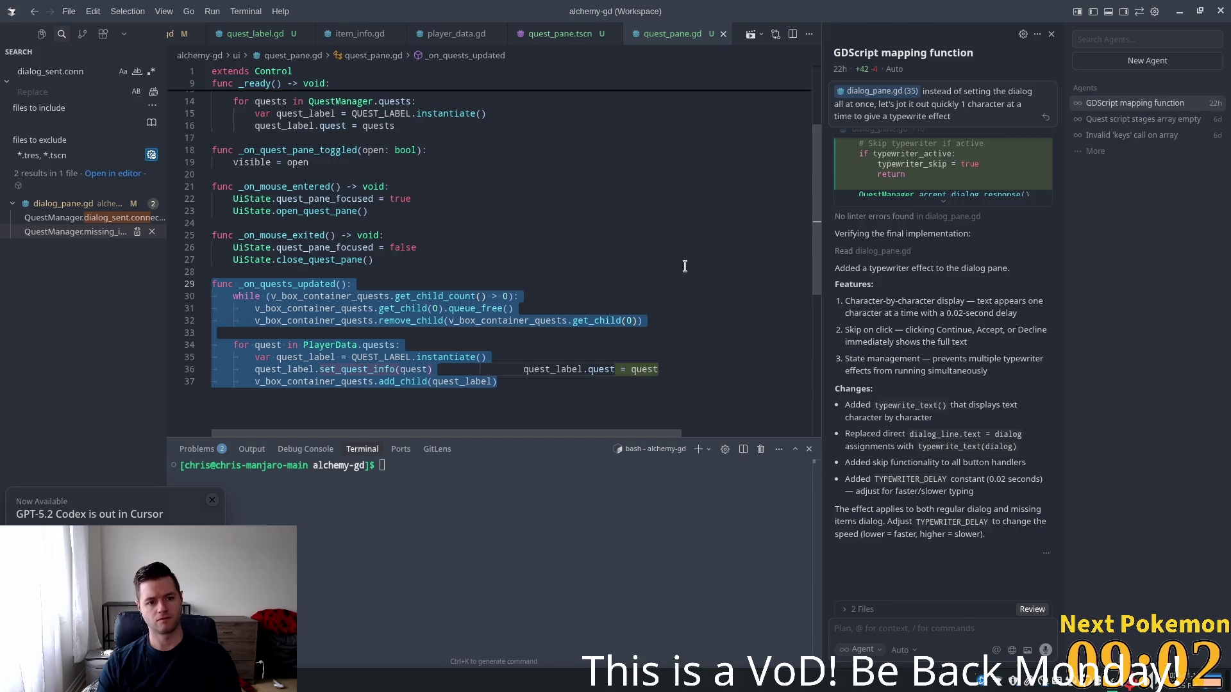
key("BackSpace")
Remove the PlayerData.quests_updated connection line from _ready and return to the label declarations
scroll(585, 296, "up", 5)
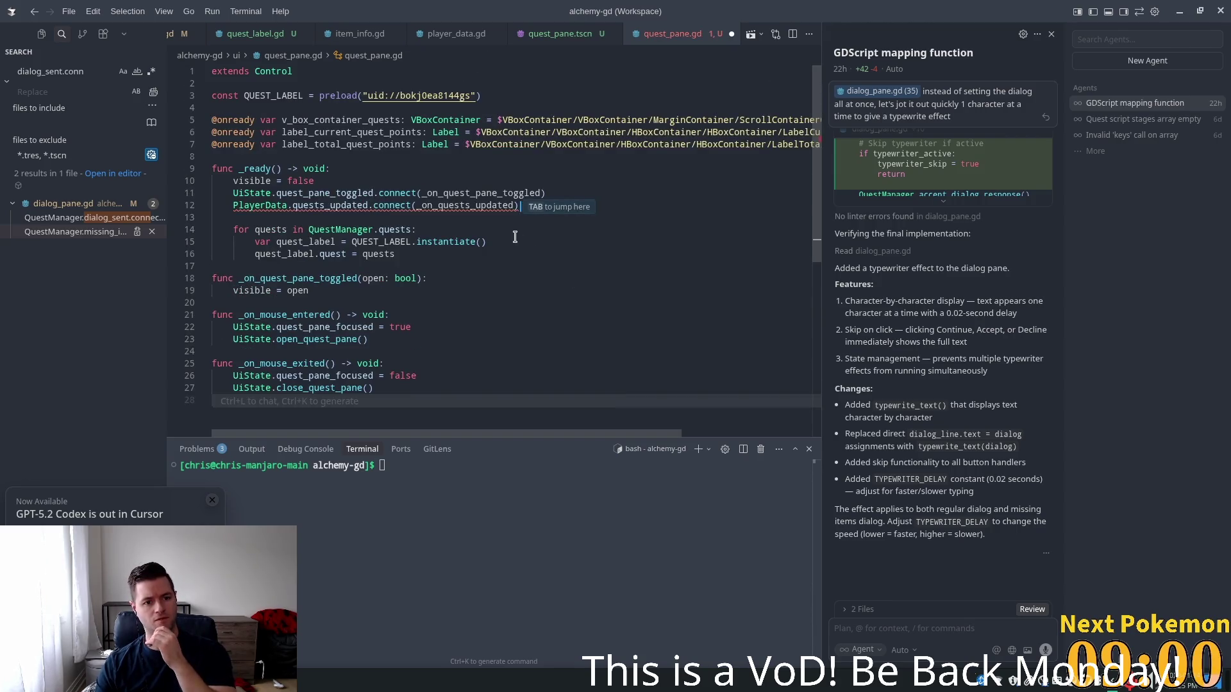
left_click(470, 205)
left_click_drag(560, 203, 233, 205)
key("BackSpace")
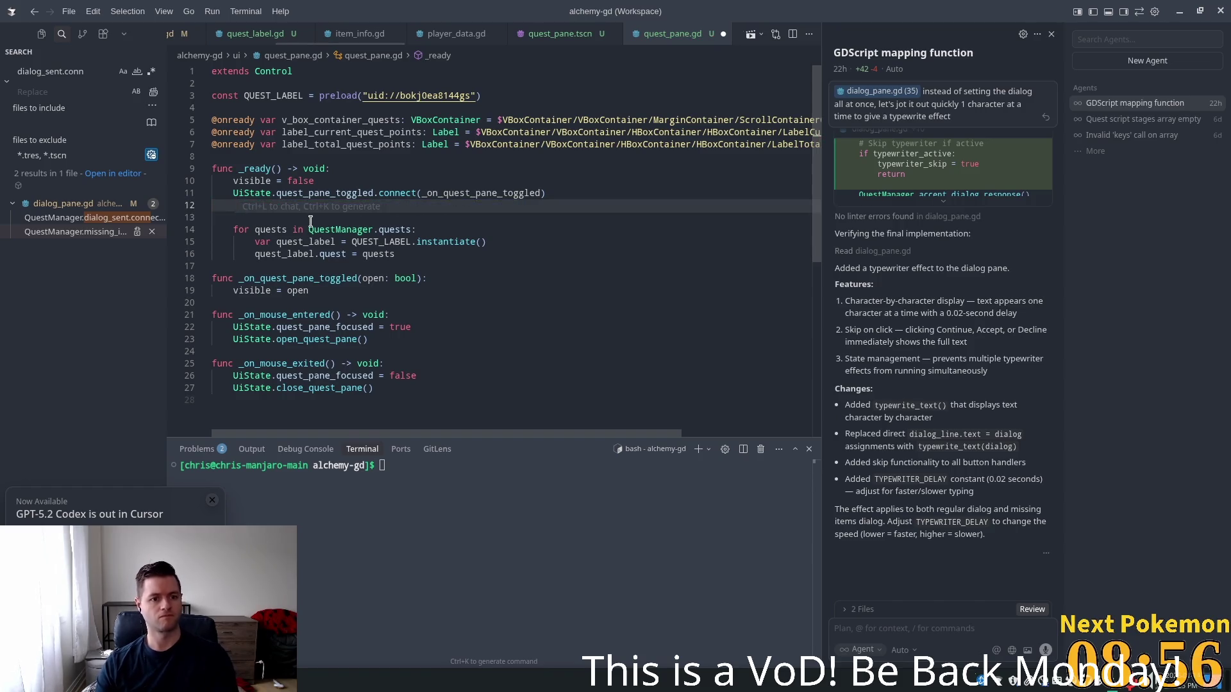
key("BackSpace")
key("BackSpace")
left_click(449, 132)
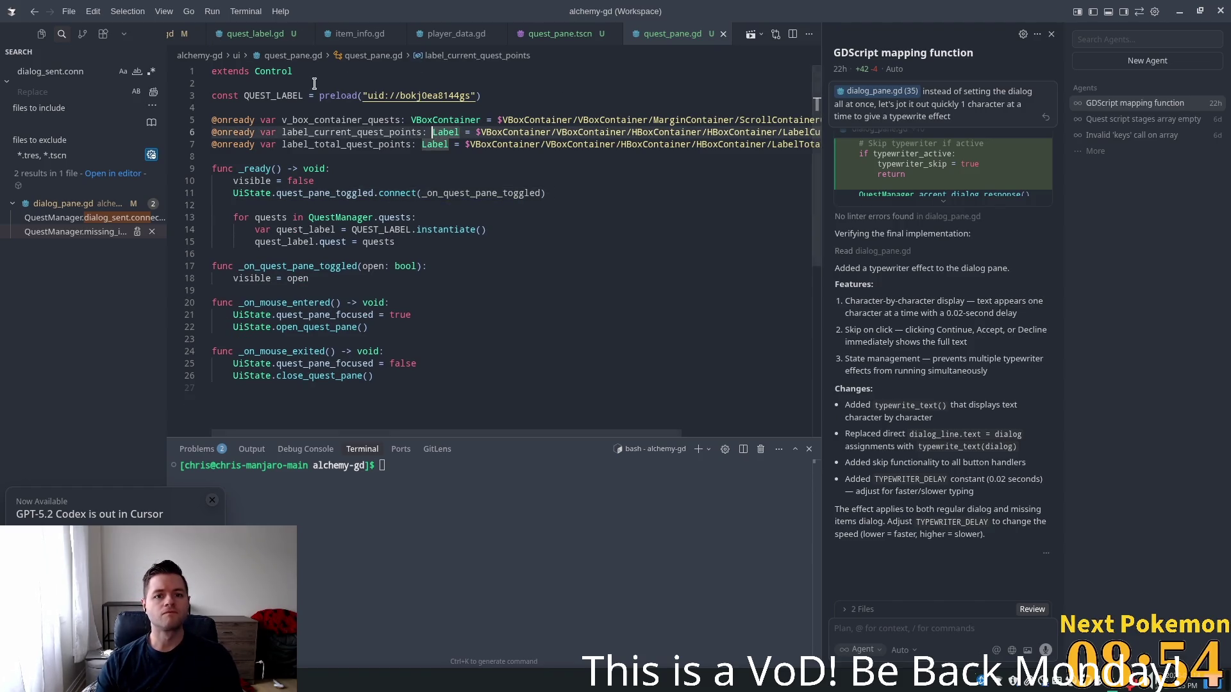
scroll(239, 36, "up", 2)
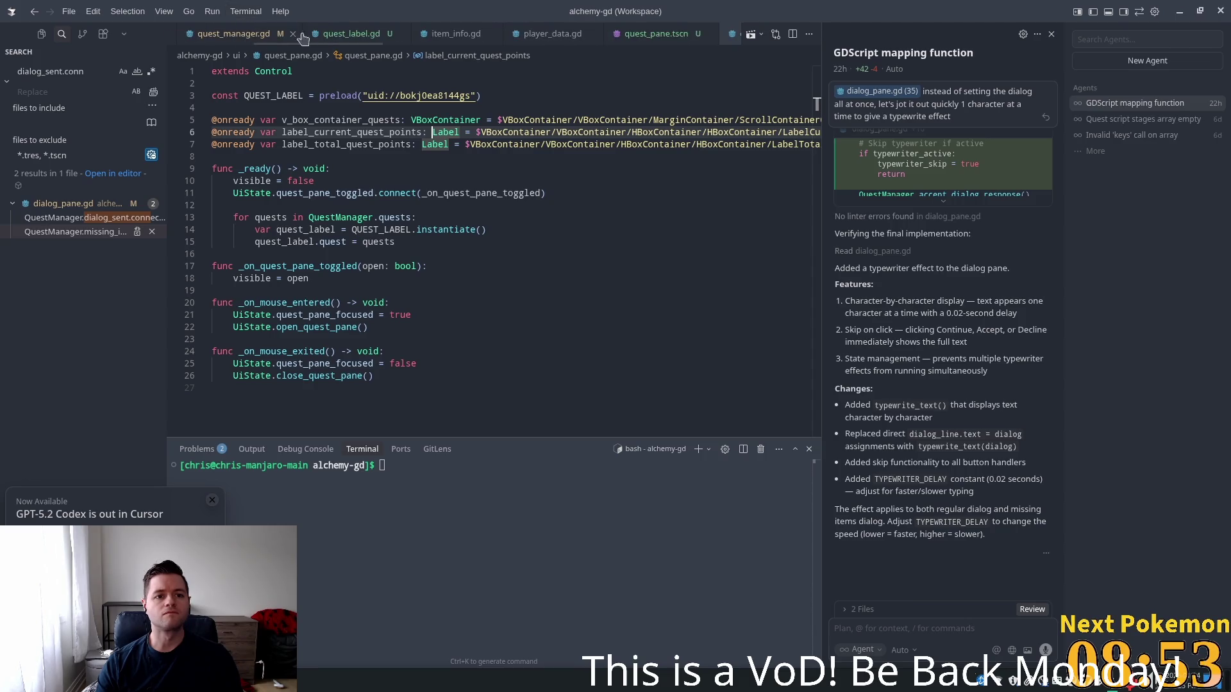
Add the PlayerData.quests_updated connection line inside quest_label.gd's _ready
left_click(335, 35)
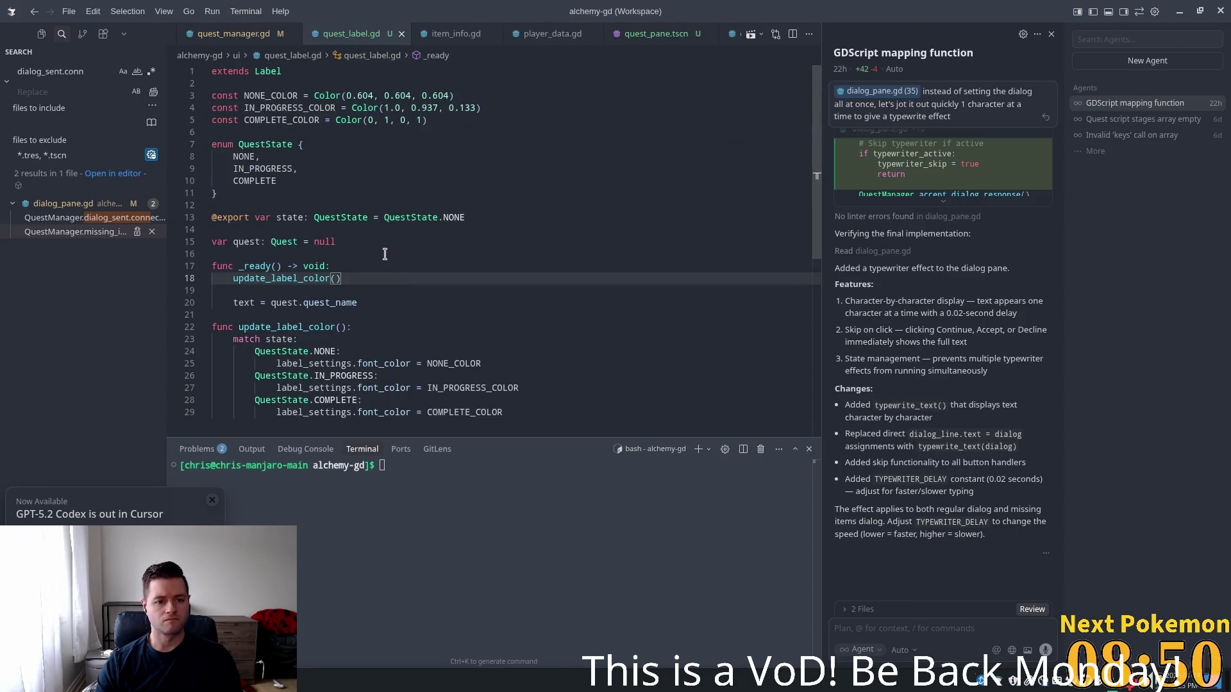
scroll(387, 273, "down", 2)
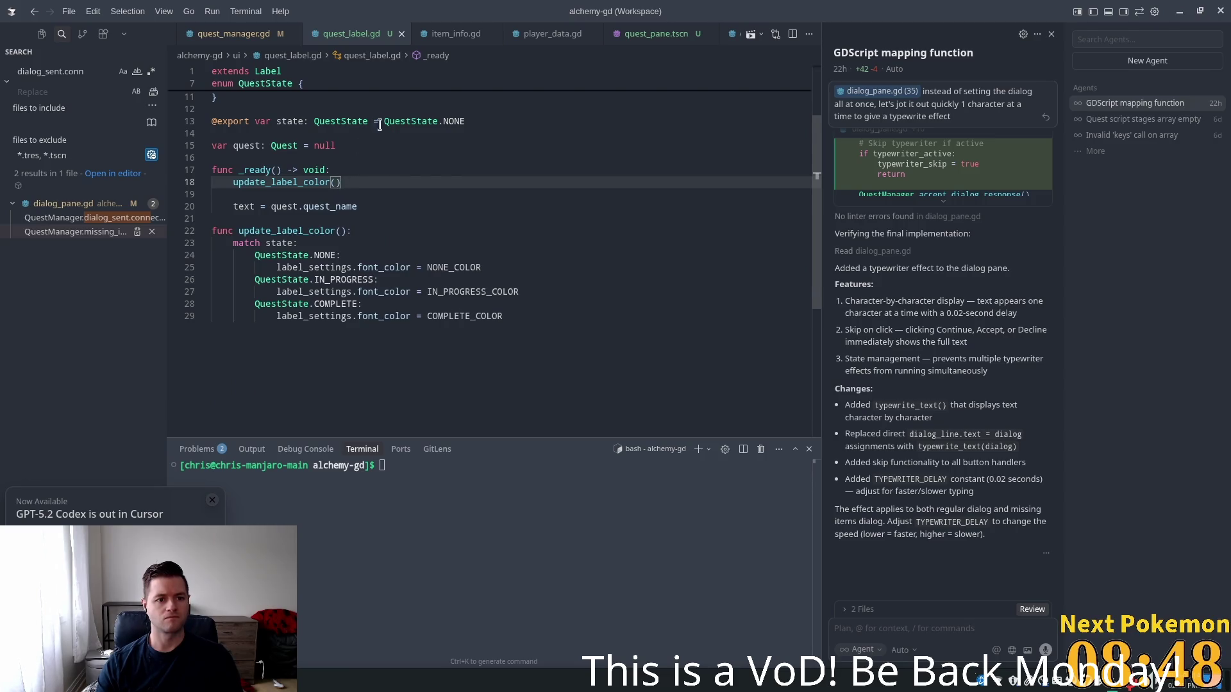
left_click(357, 169)
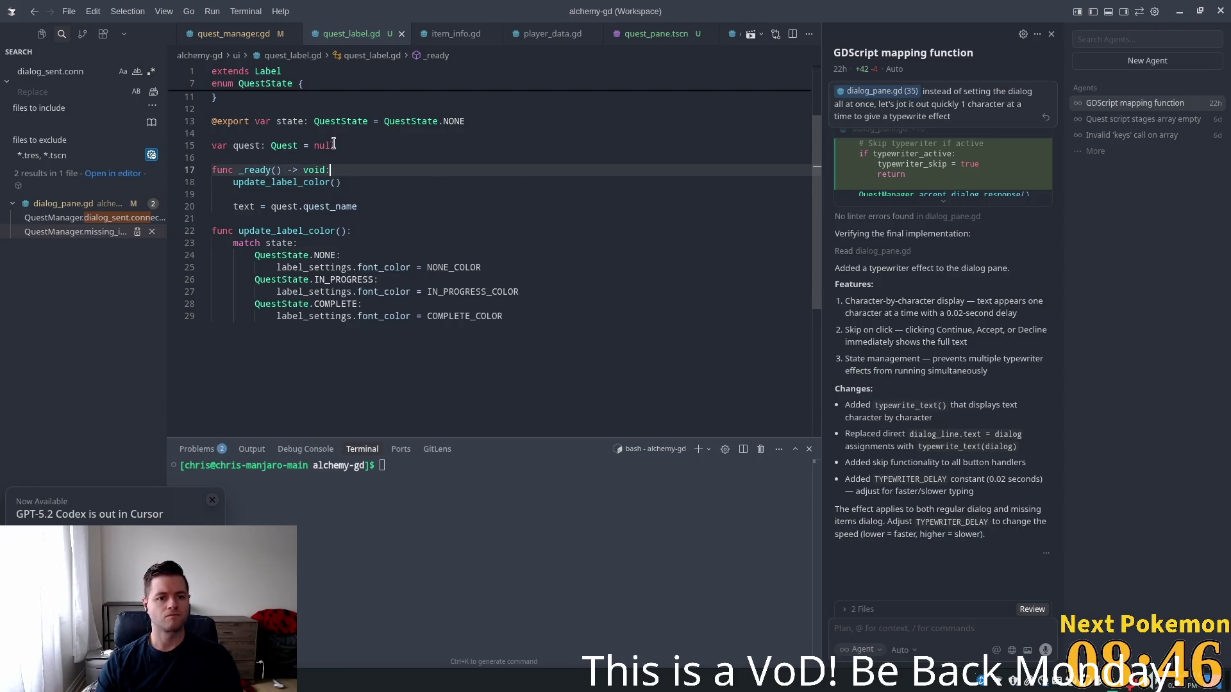
key("Return")
key("Tab")
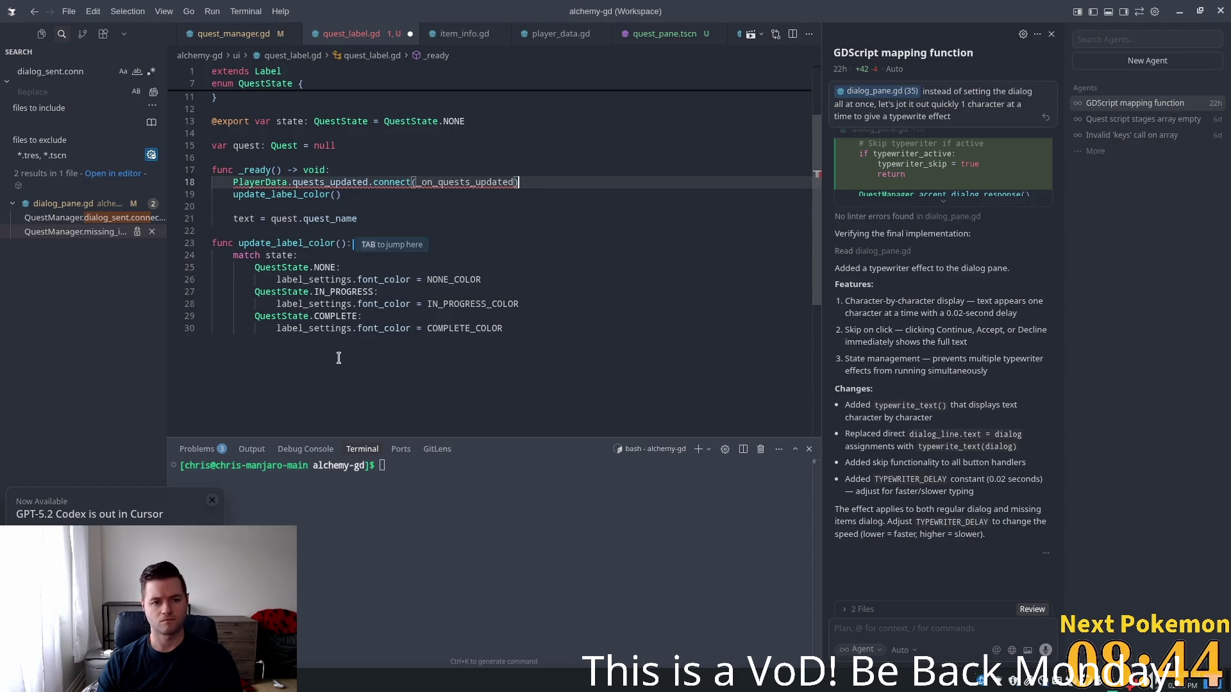
Accept the suggested _on_quests_updated handler that copies the quest's state and calls update_label_color()
key("Tab")
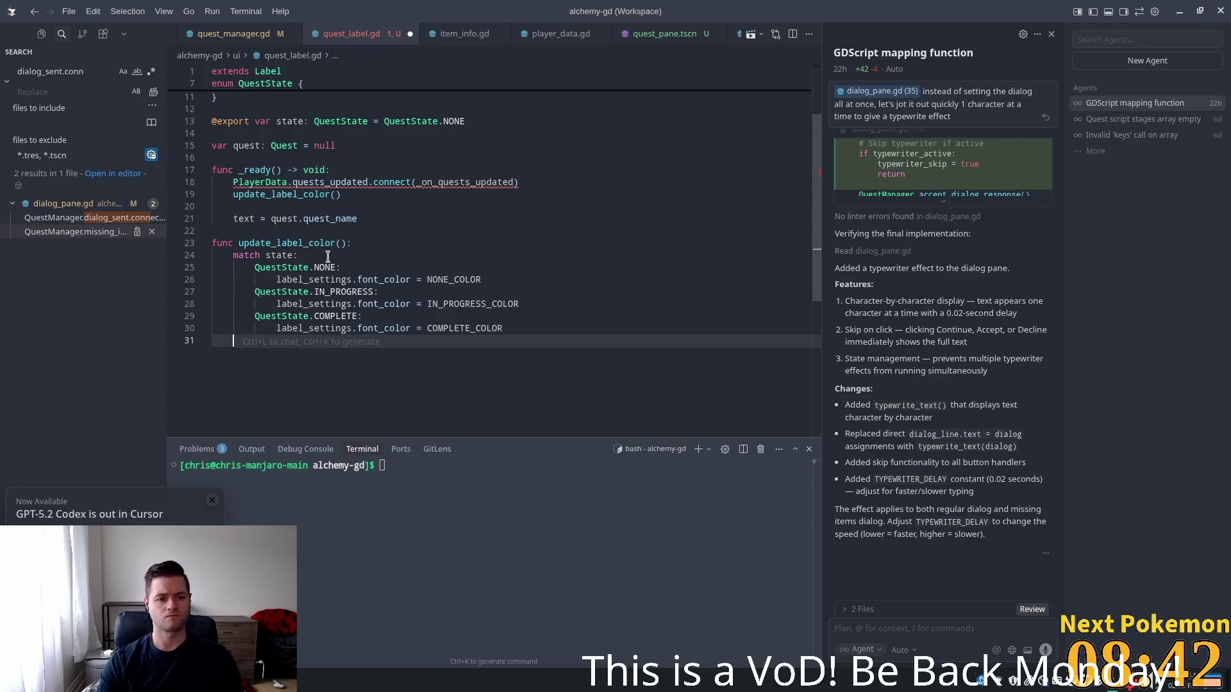
key("Tab")
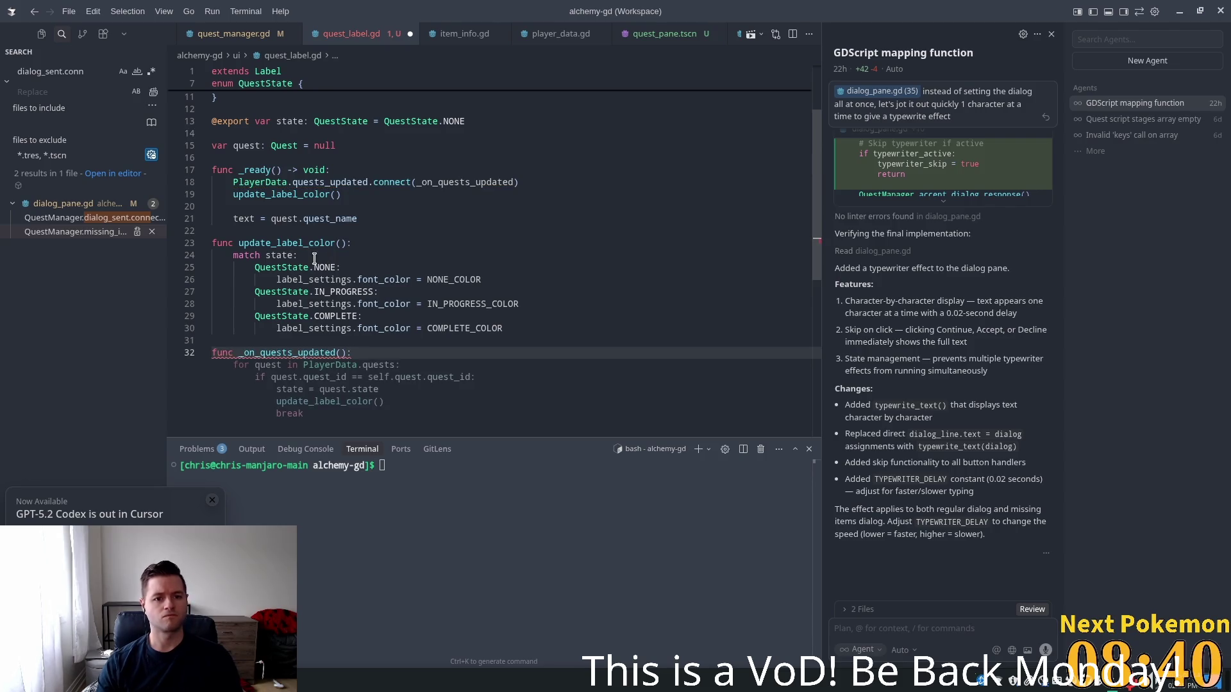
scroll(411, 349, "down", 2)
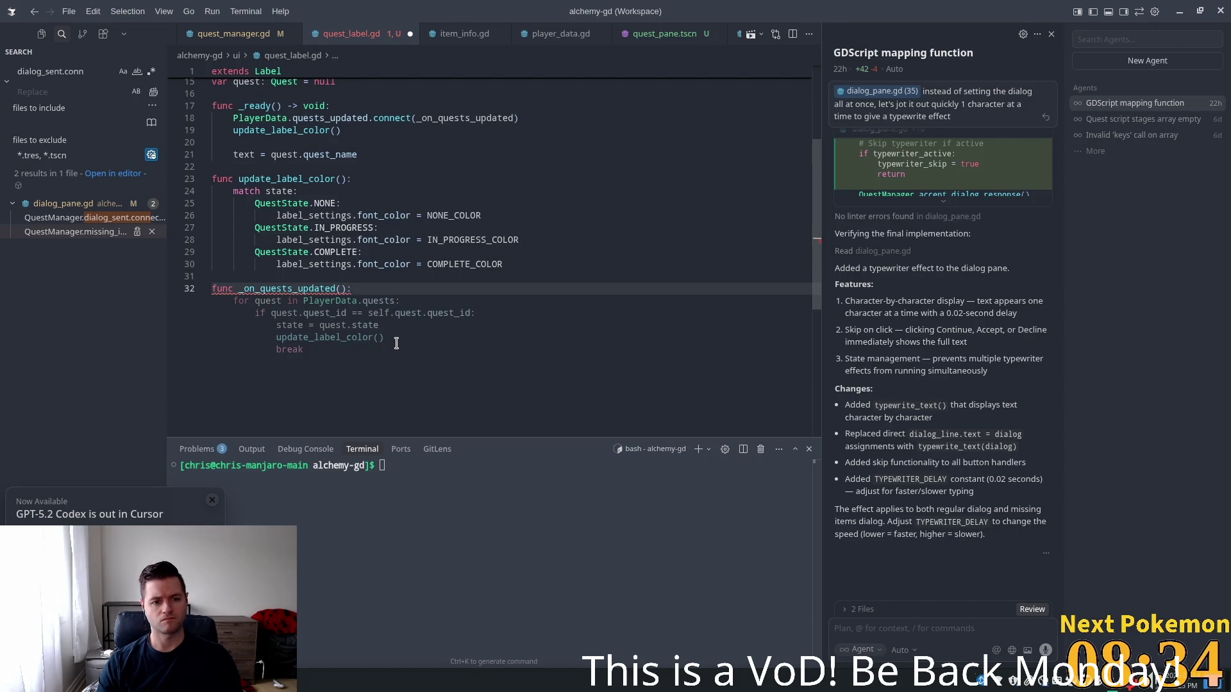
key("Tab")
left_click(429, 322)
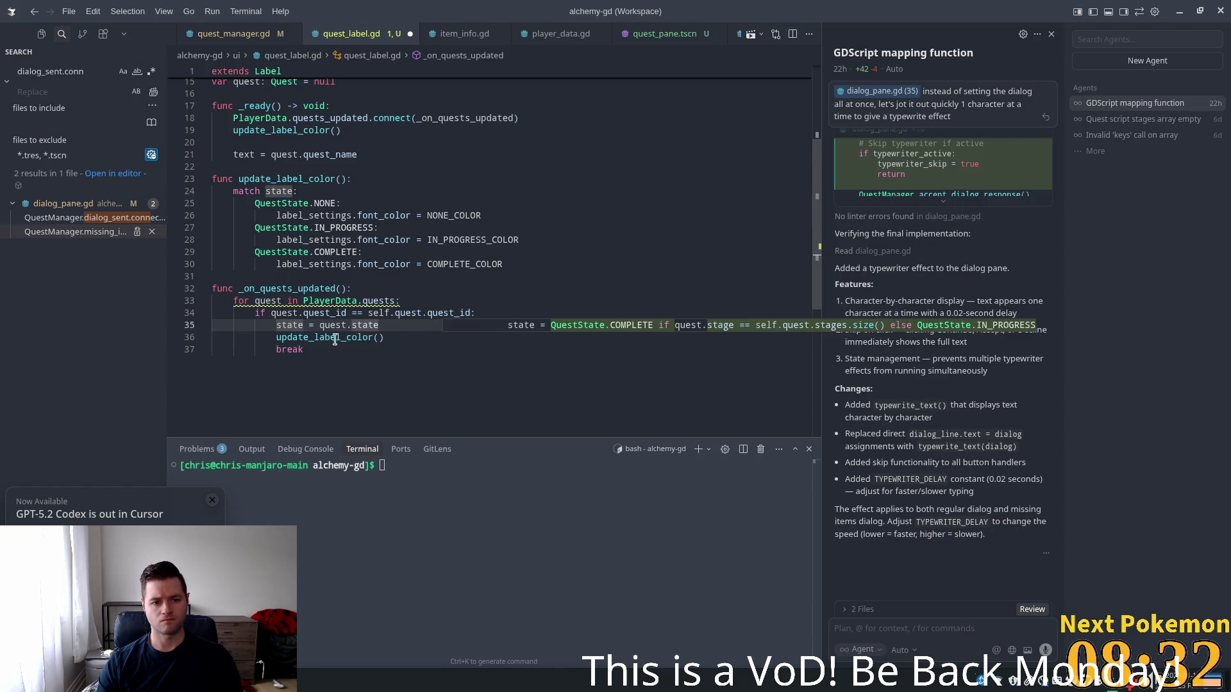
key("Down")
key("End")
key("Up")
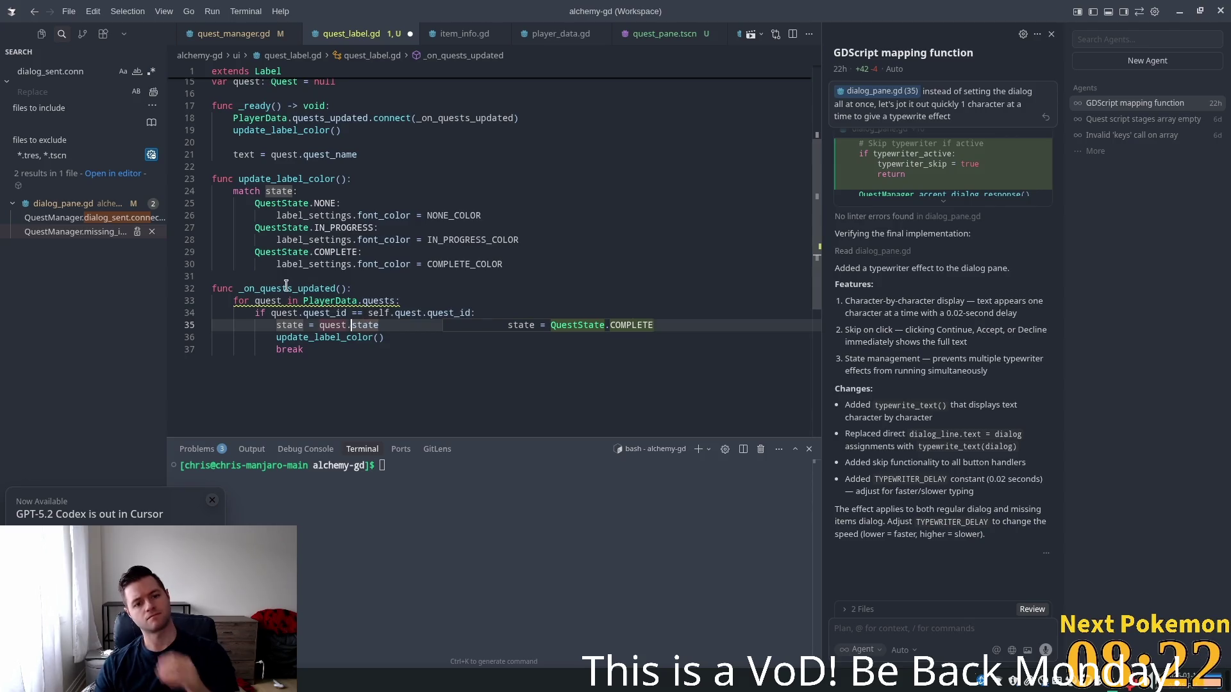
scroll(332, 219, "up", 1)
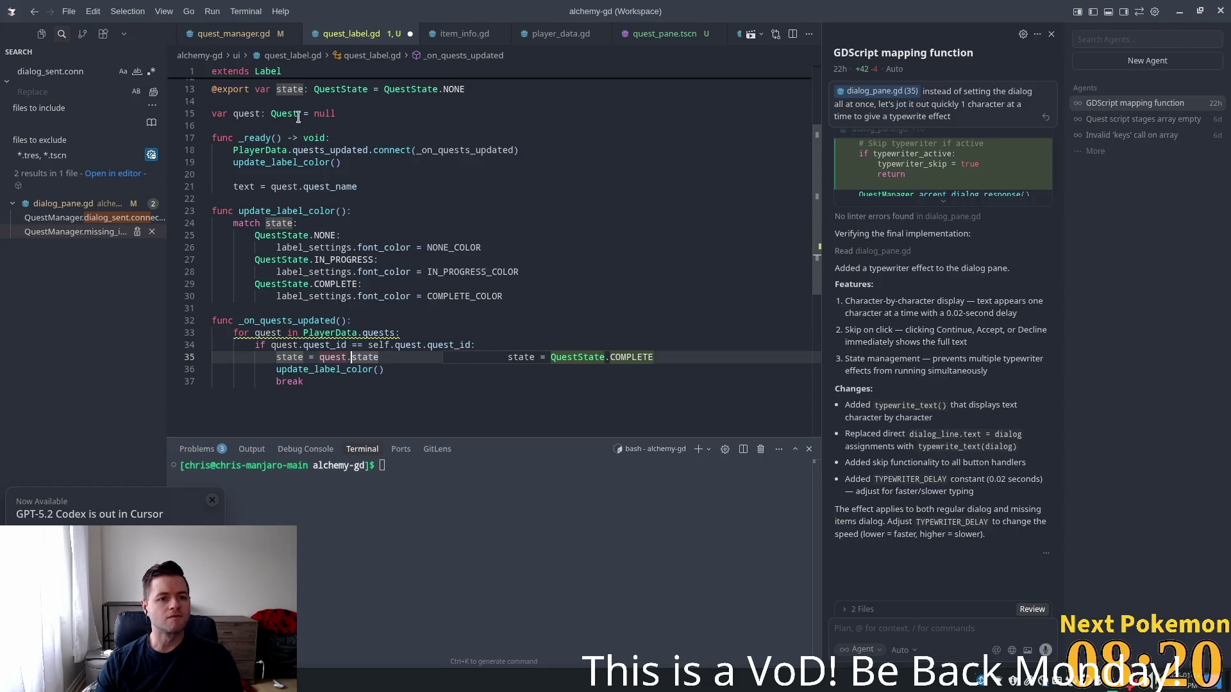
left_click(298, 114, "ctrl")
Inspect the Quest constructor's parameters and the quest_name field type in quest.gd
left_click(357, 276)
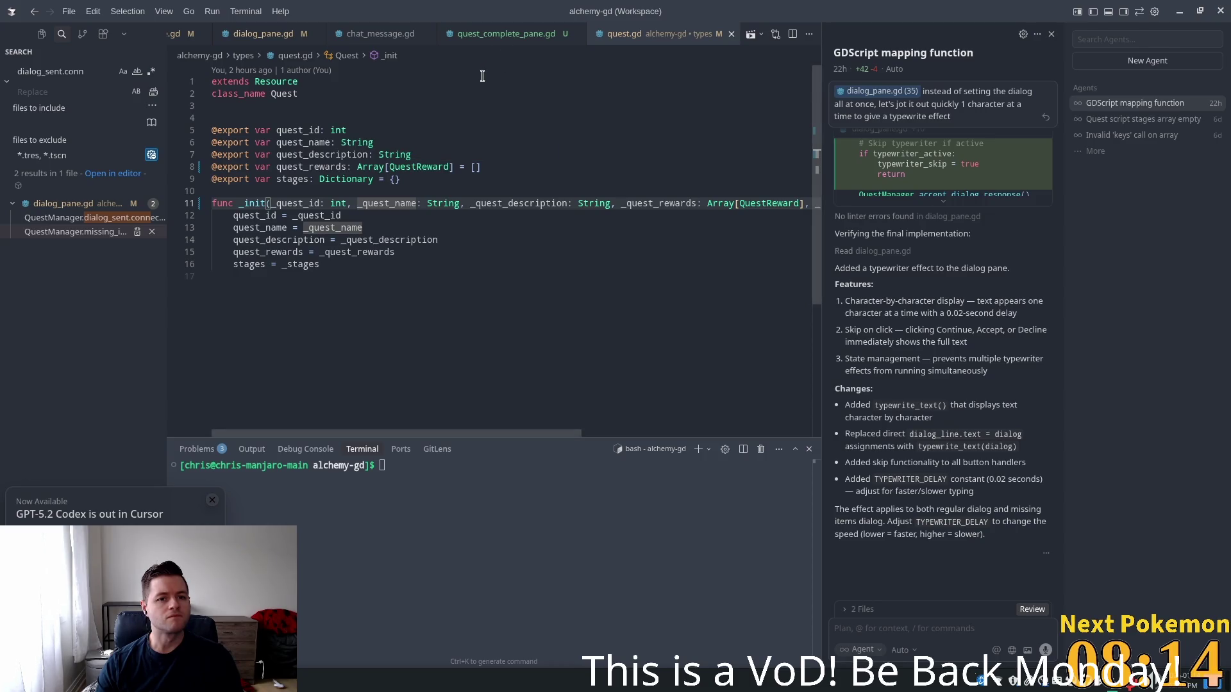
scroll(321, 33, "left", 2)
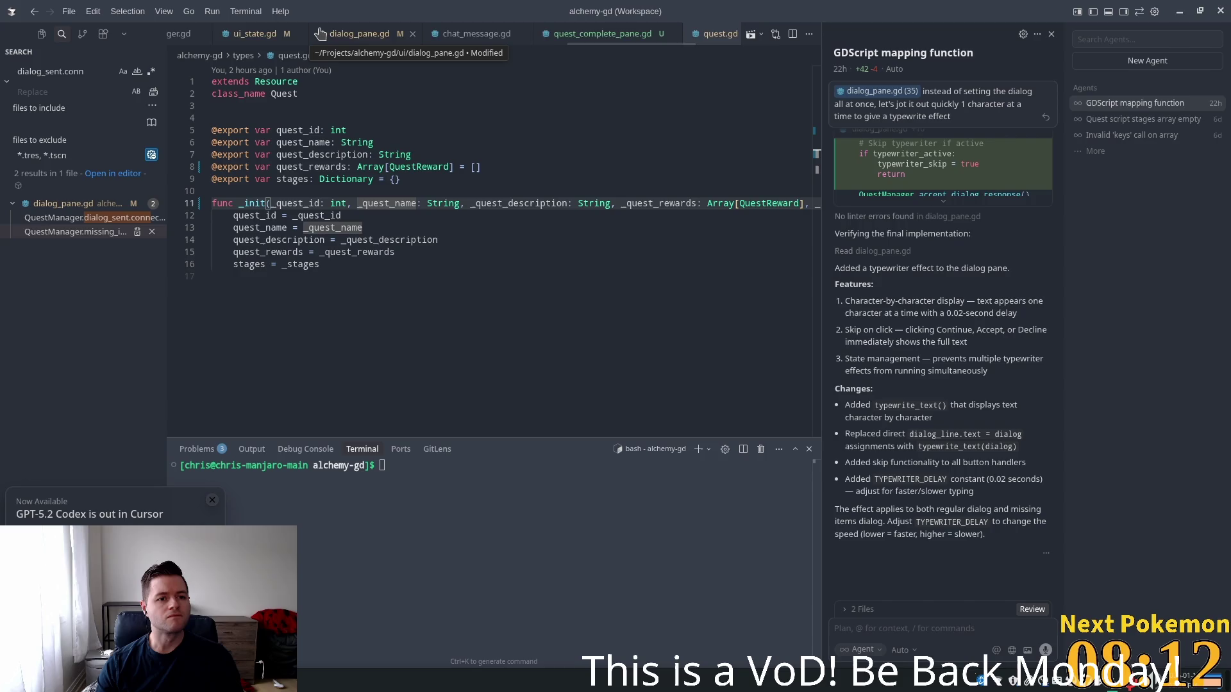
scroll(321, 34, "left", 5)
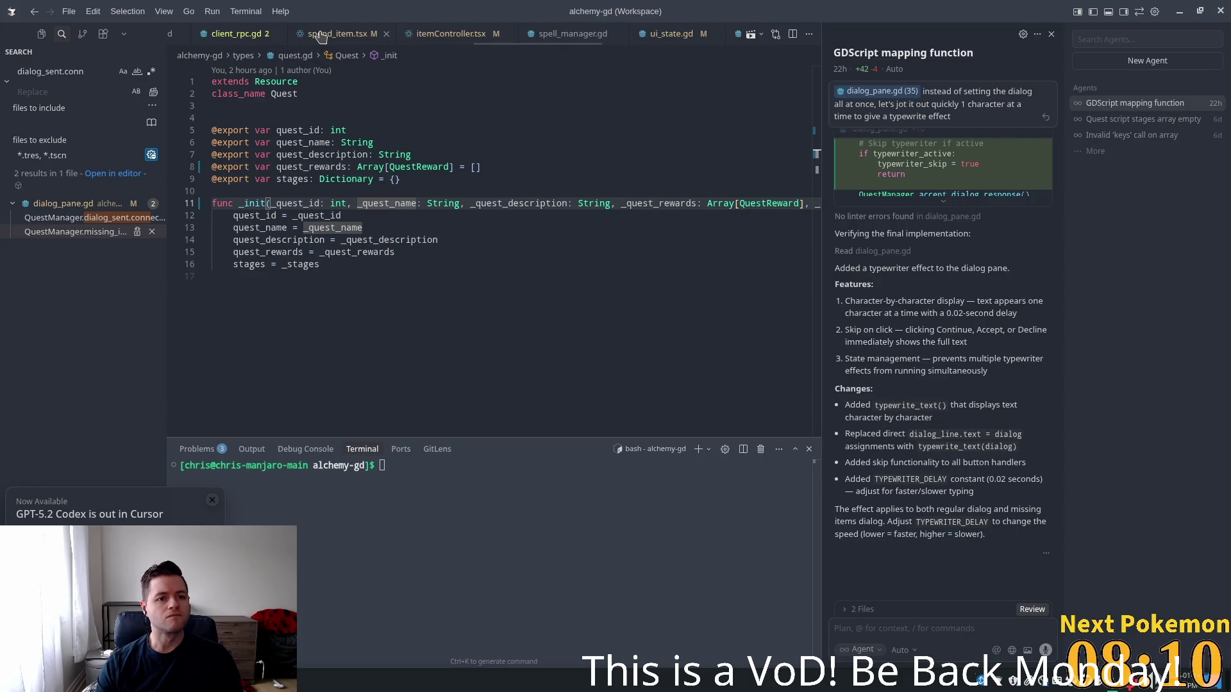
scroll(324, 33, "left", 2)
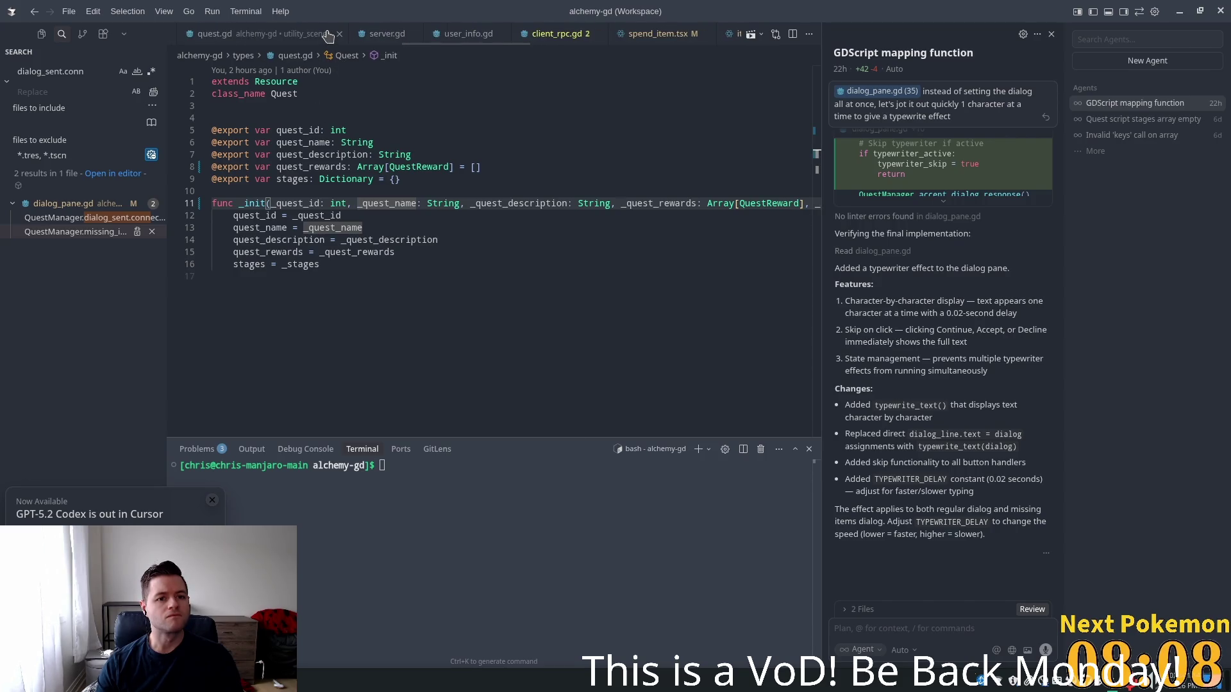
scroll(328, 35, "right", 5)
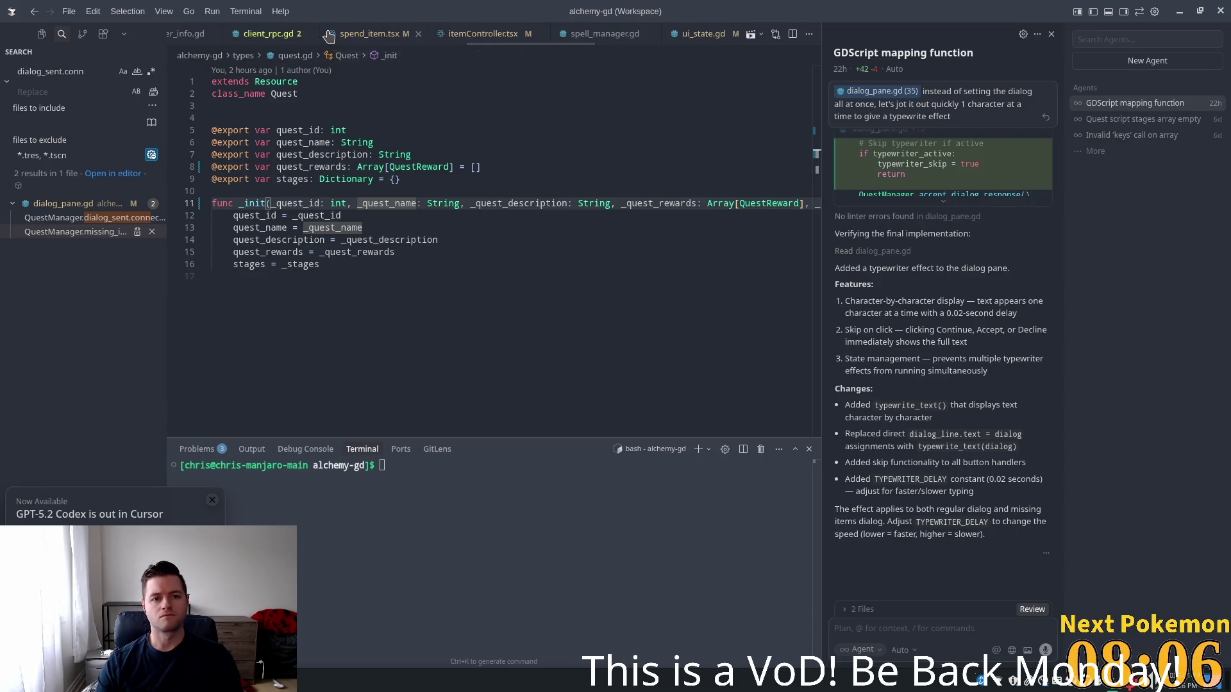
scroll(328, 35, "right", 5)
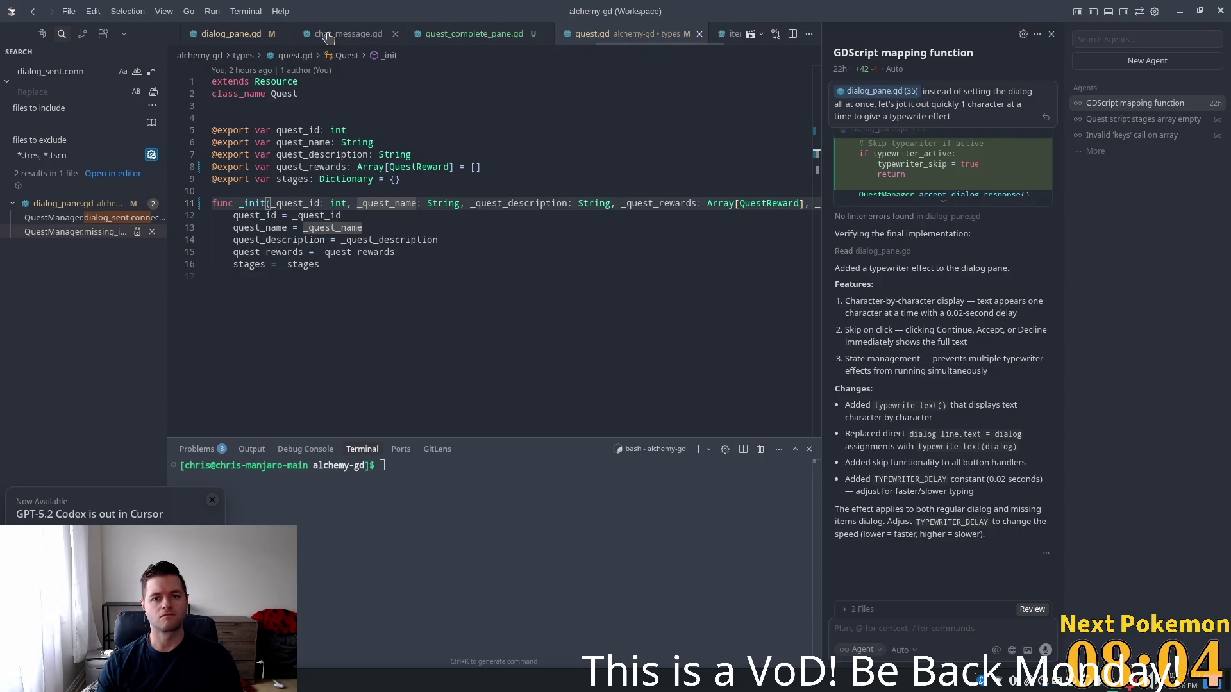
left_click(469, 137)
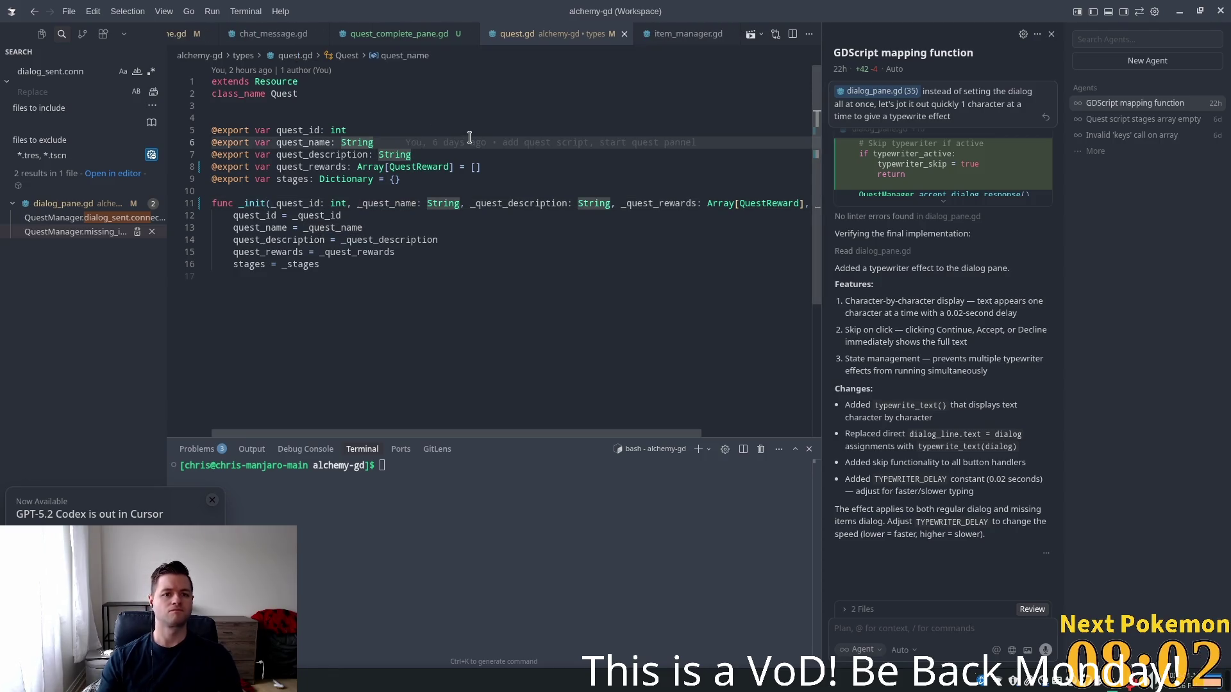
Reopen quest_label.gd through a quick file search for 'quest_la'
key("ctrl+p")
type("quest_la")
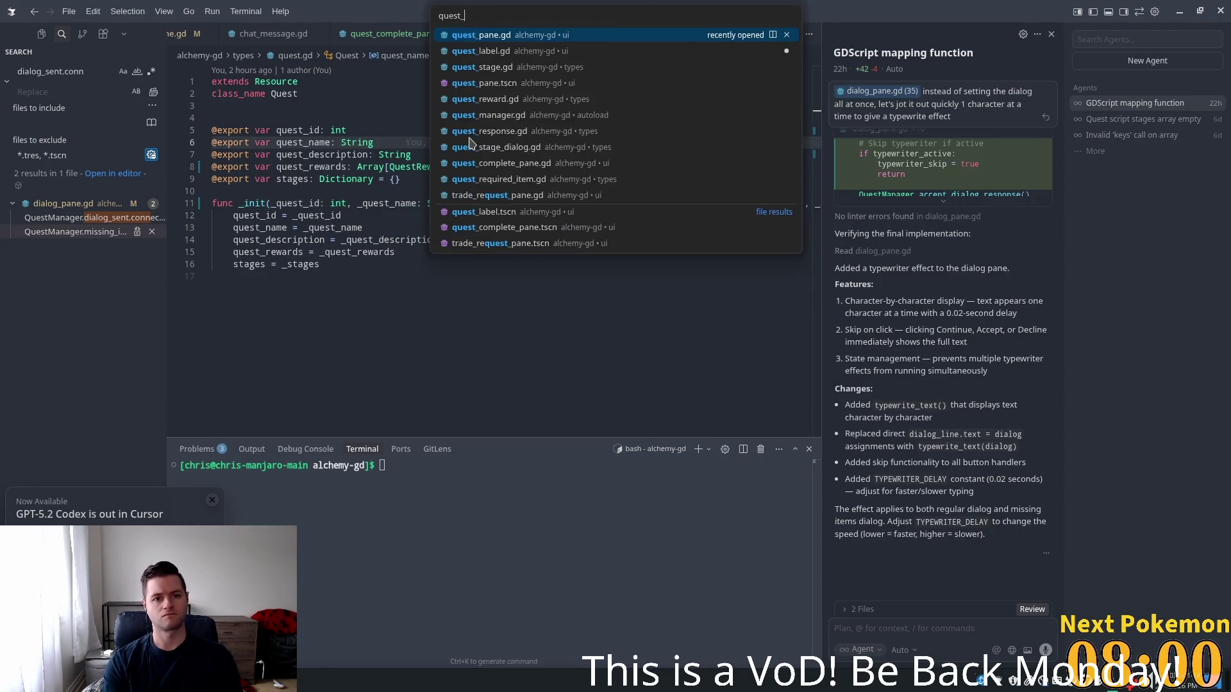
key("Return")
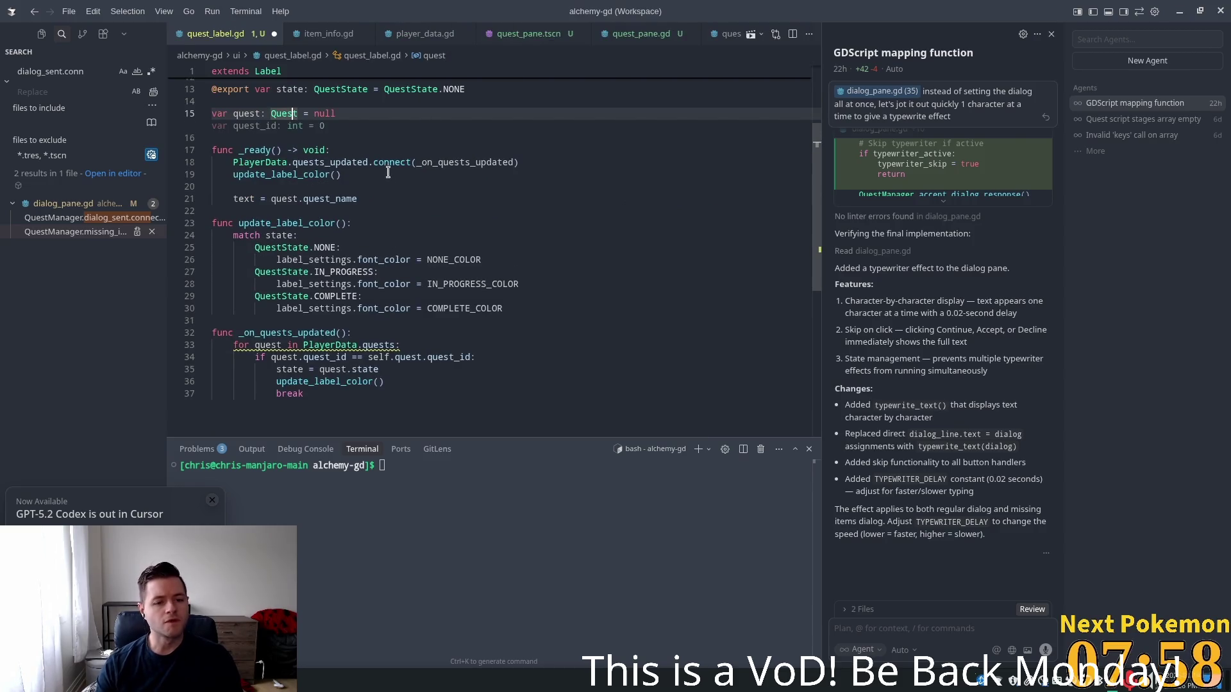
left_click(394, 294)
left_click(254, 333)
type("player_")
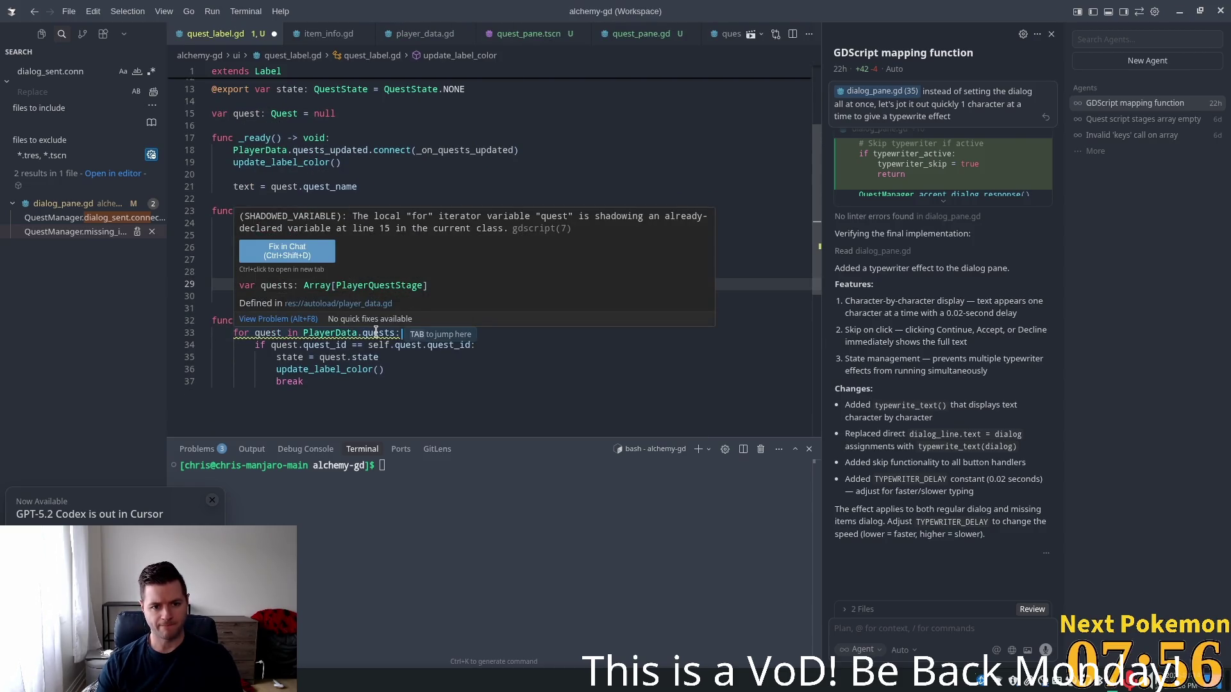
left_click(336, 370)
key("ctrl+z")
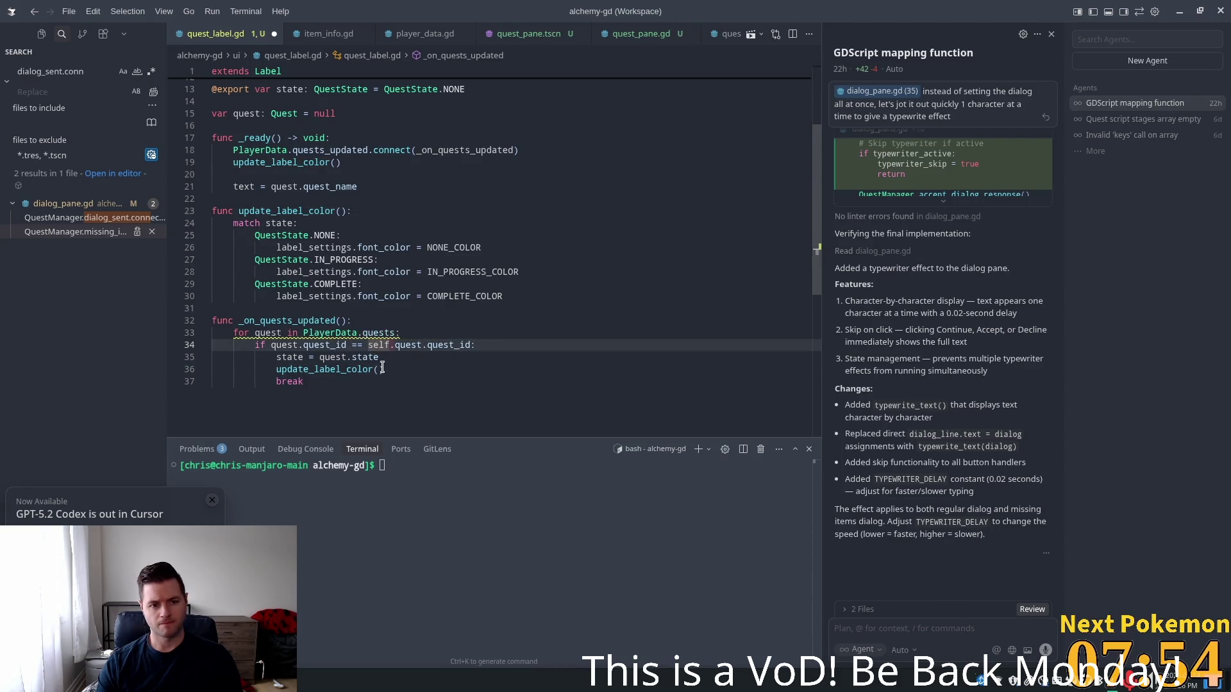
left_click(382, 369)
left_click(384, 357)
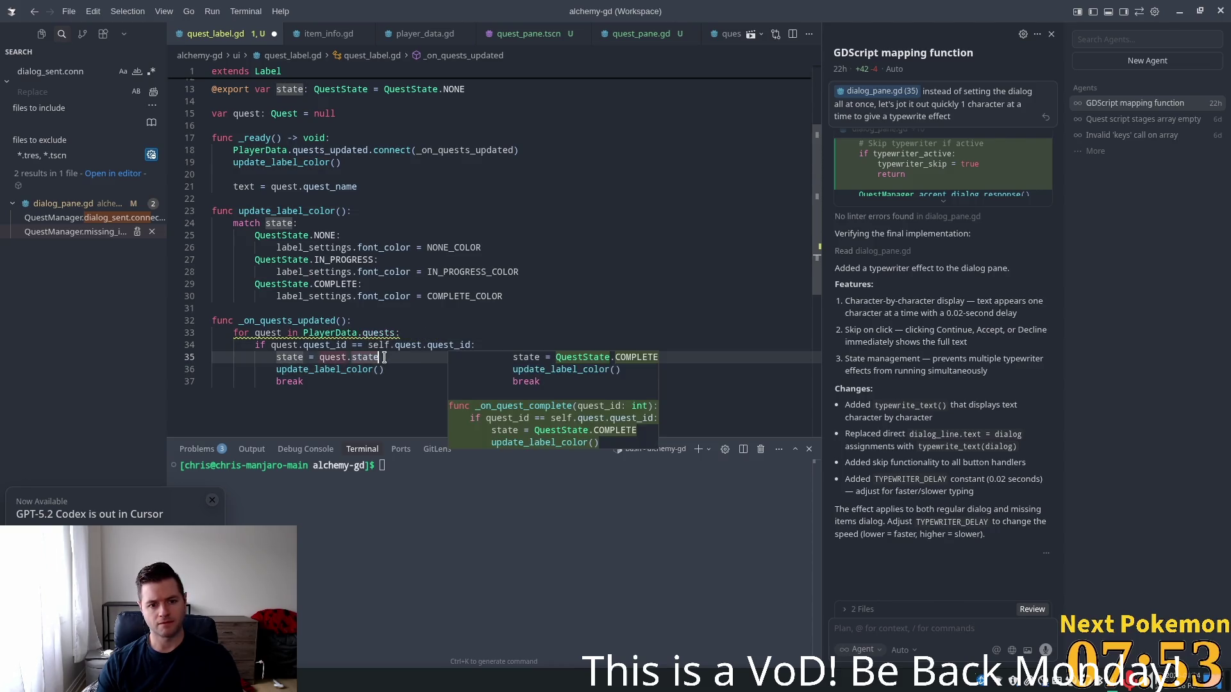
left_click(376, 333)
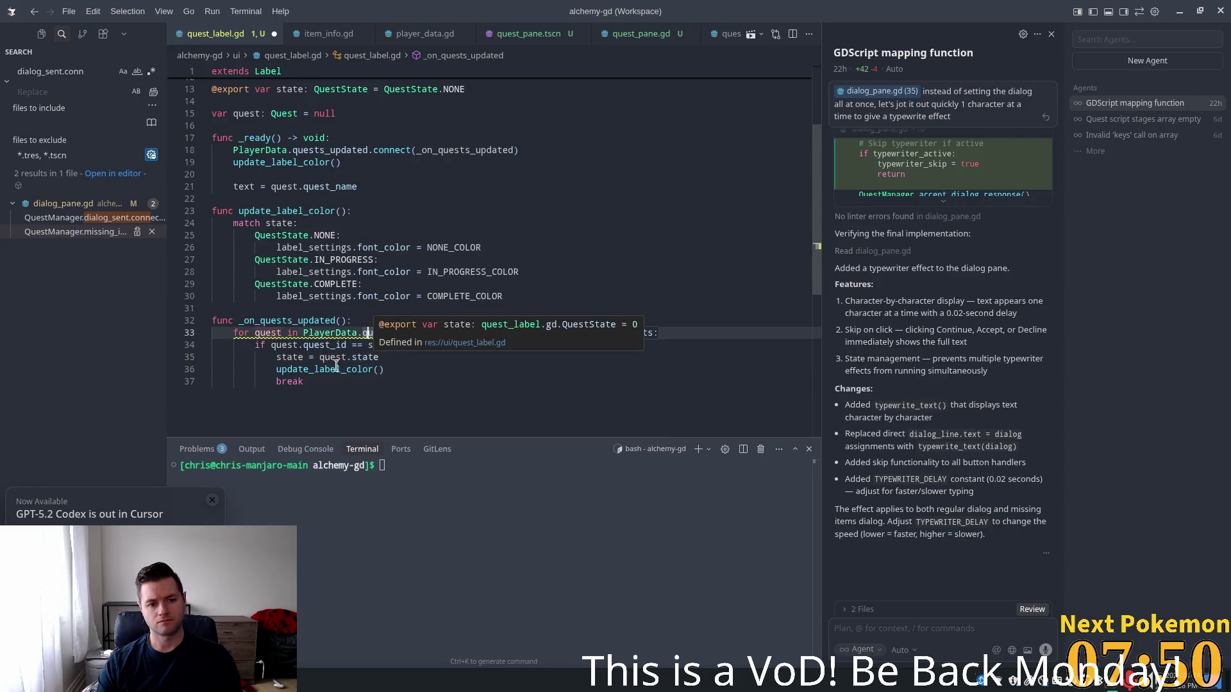
left_click(462, 333)
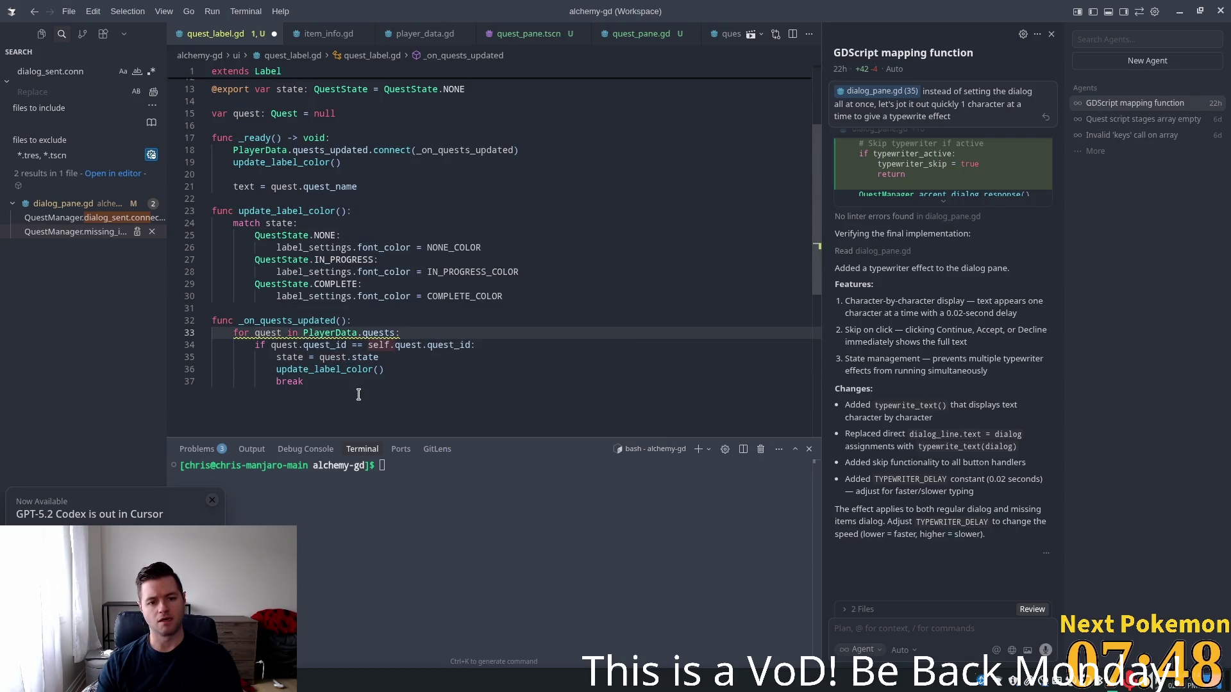
left_click(387, 357)
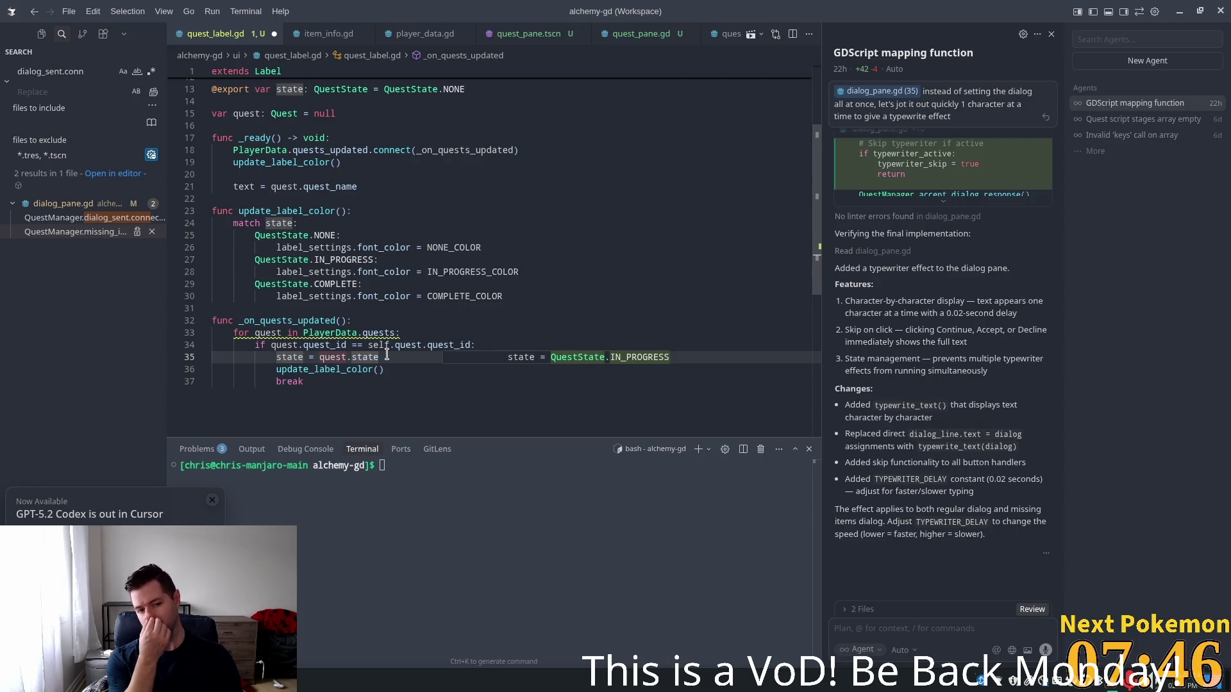
left_click(338, 345)
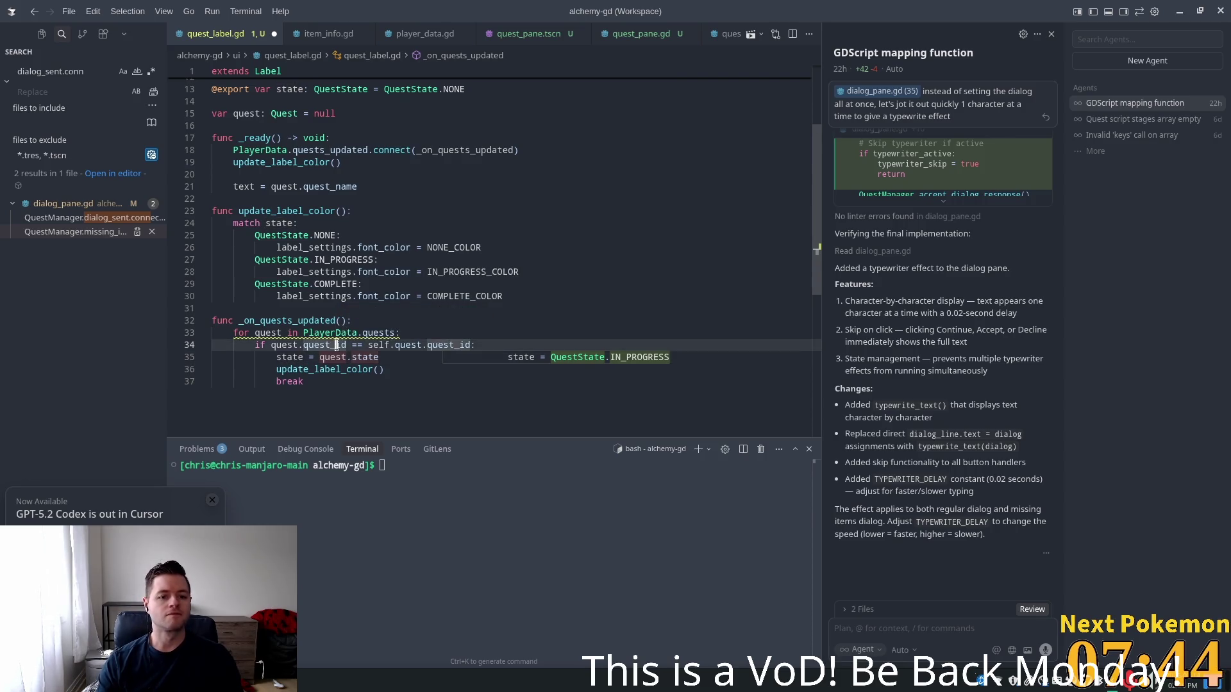
Close all tabs but quest_label.gd, check Quest's stages dictionary, then return to line 35
right_click(236, 37)
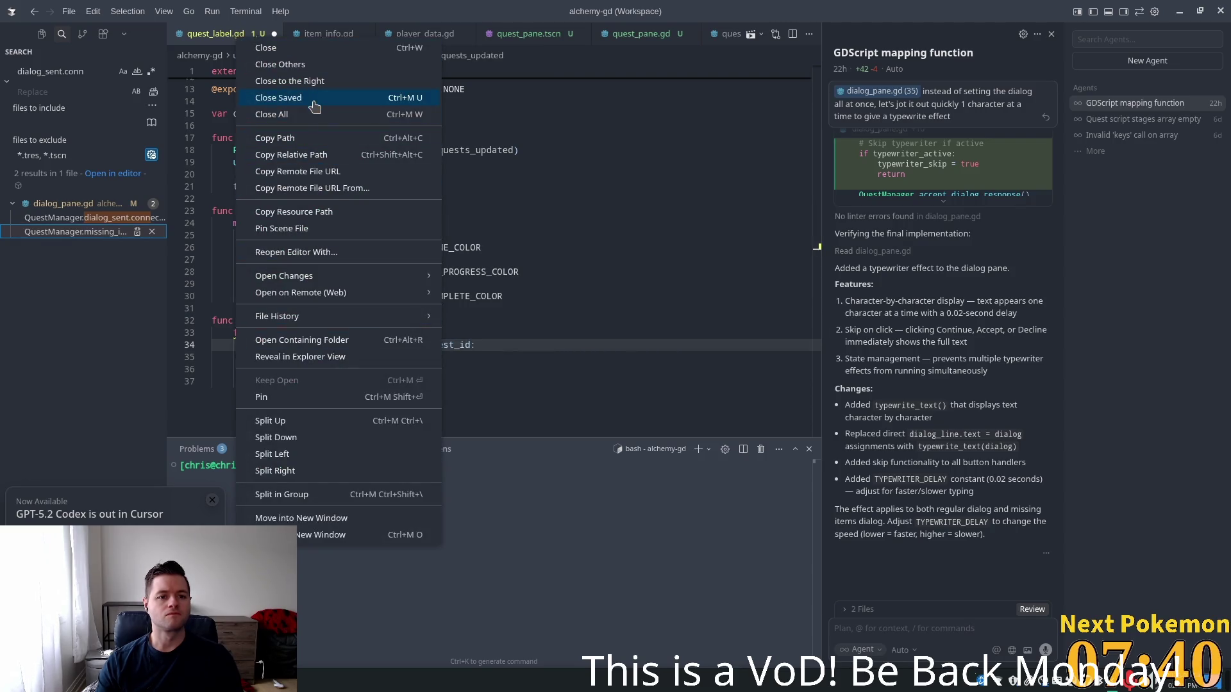
left_click(304, 64)
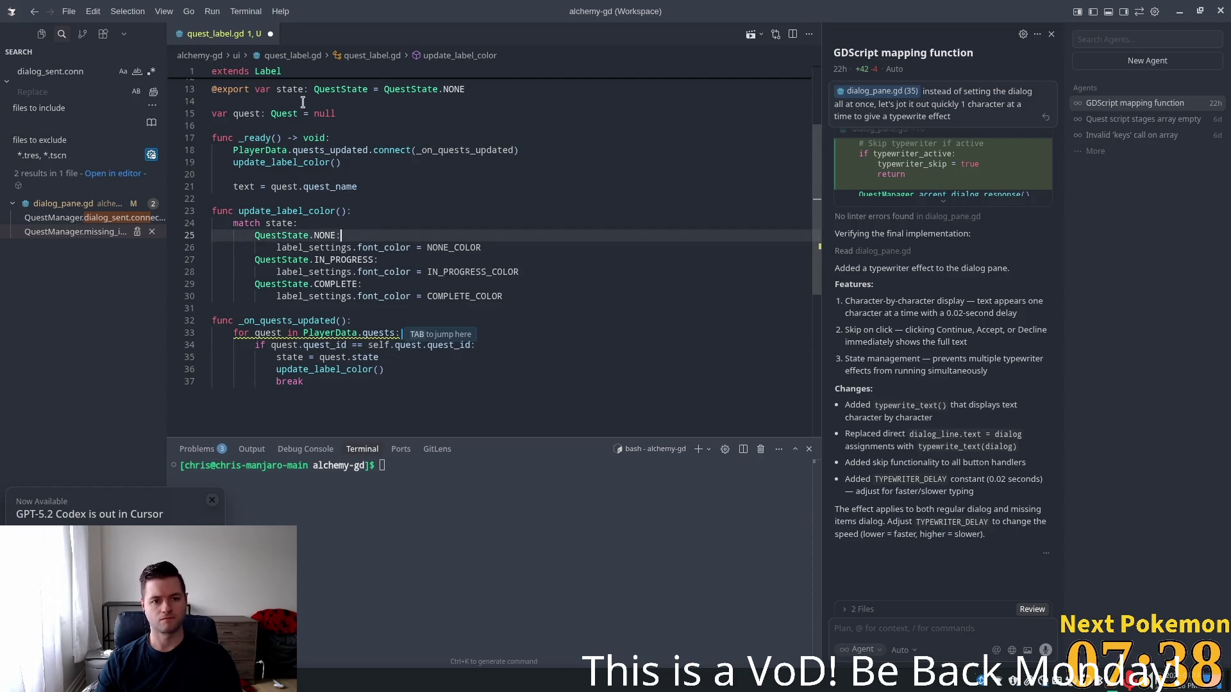
left_click(267, 113, "ctrl")
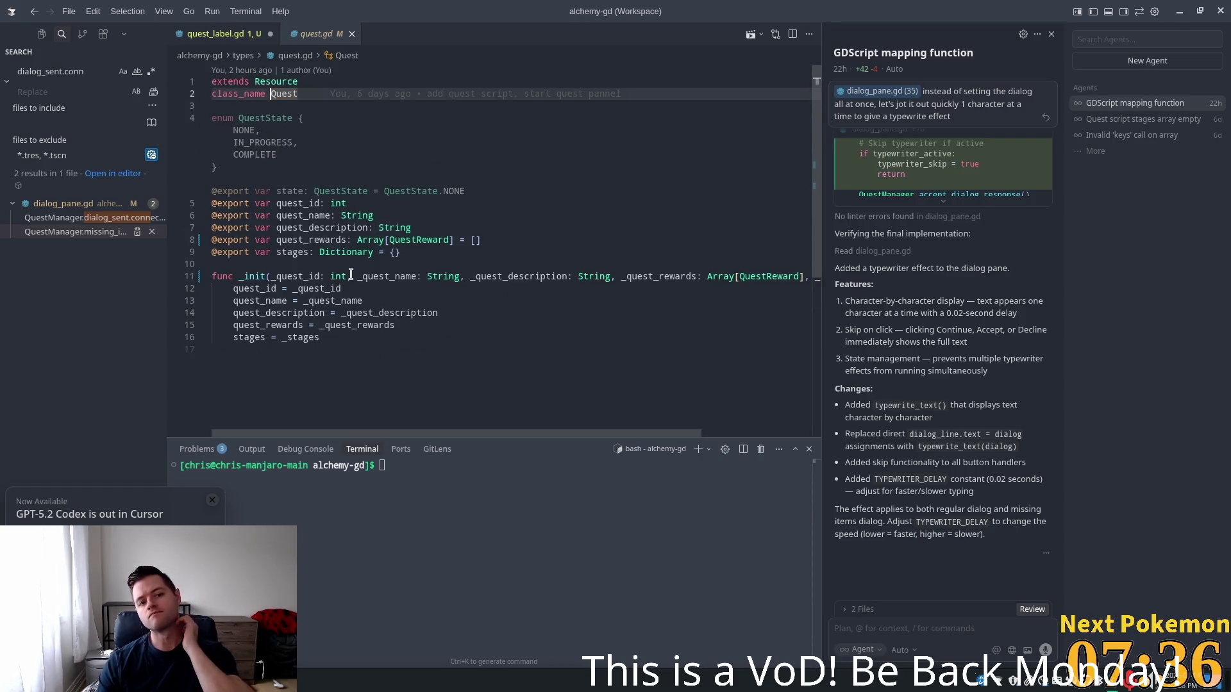
left_click(348, 253)
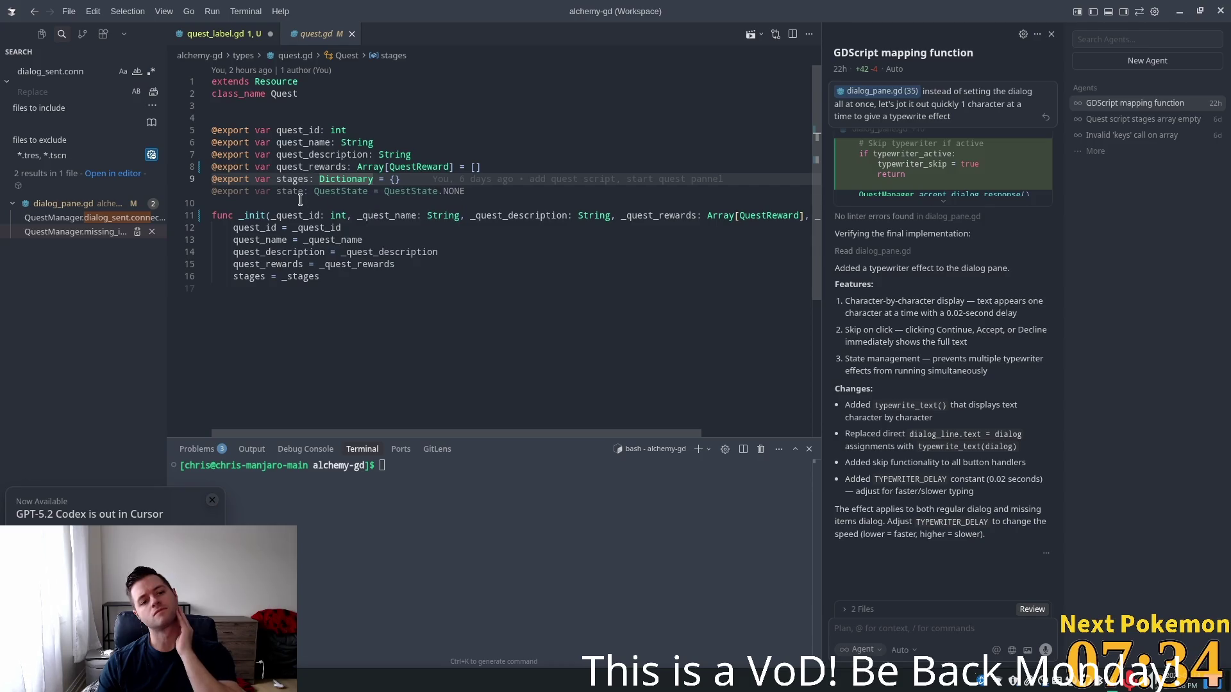
key("ctrl+alt+minus")
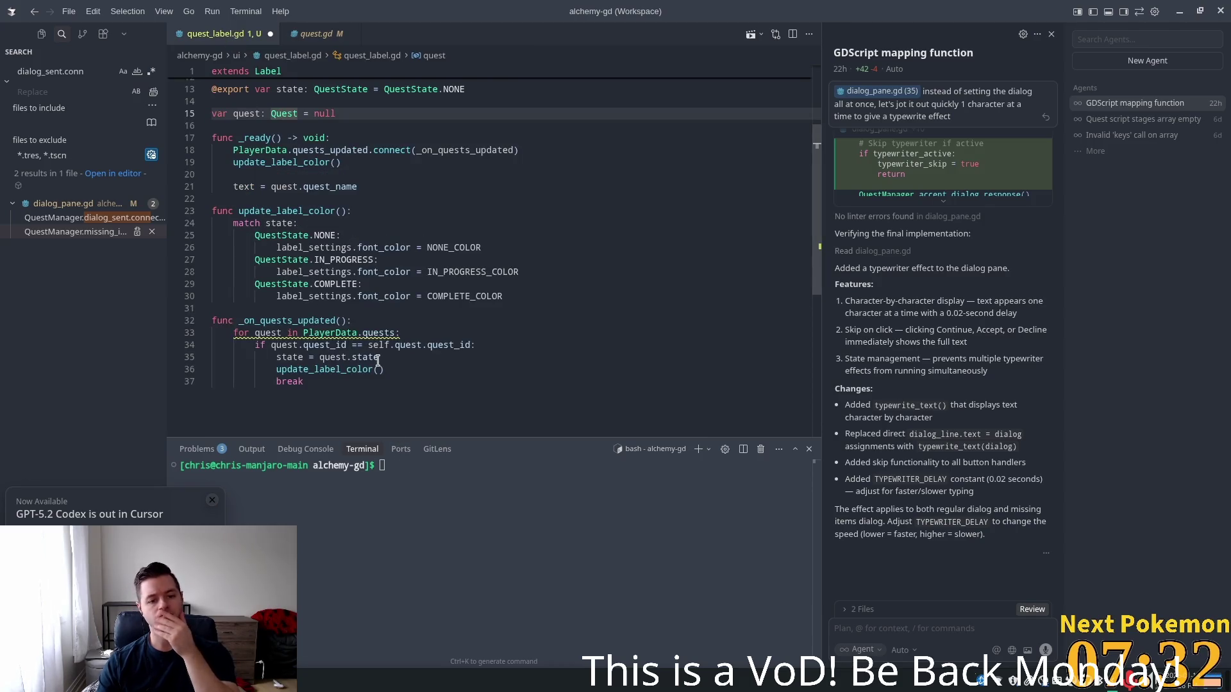
left_click(401, 358)
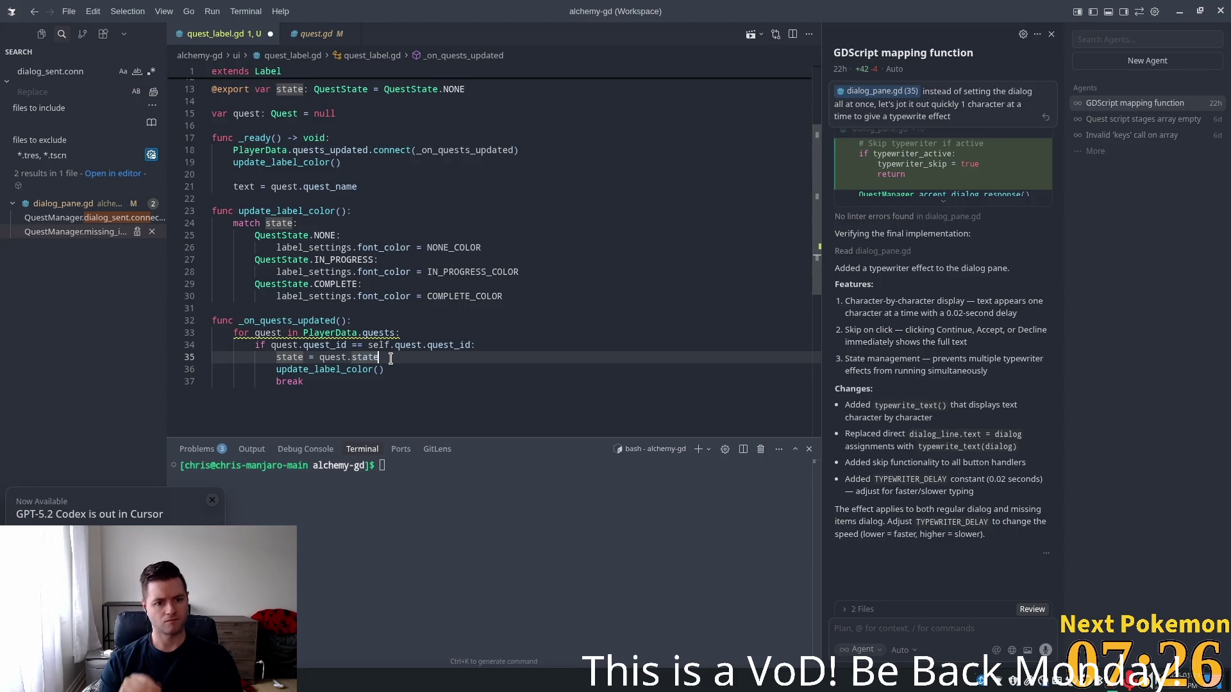
Make line 35 set state to COMPLETE when stage equals self.quest.stages.size(), else IN_PROGRESS
key("BackSpace")
key("BackSpace")
key("BackSpace")
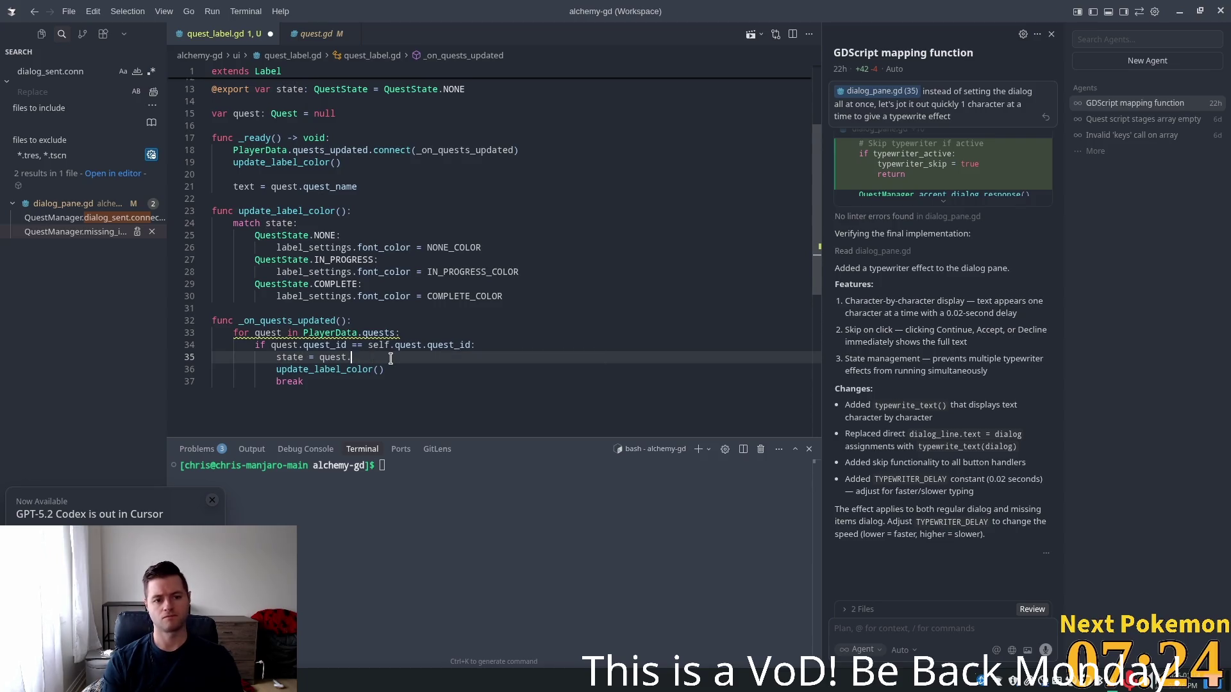
key("BackSpace")
key("BackSpace")
key("BackSpace")
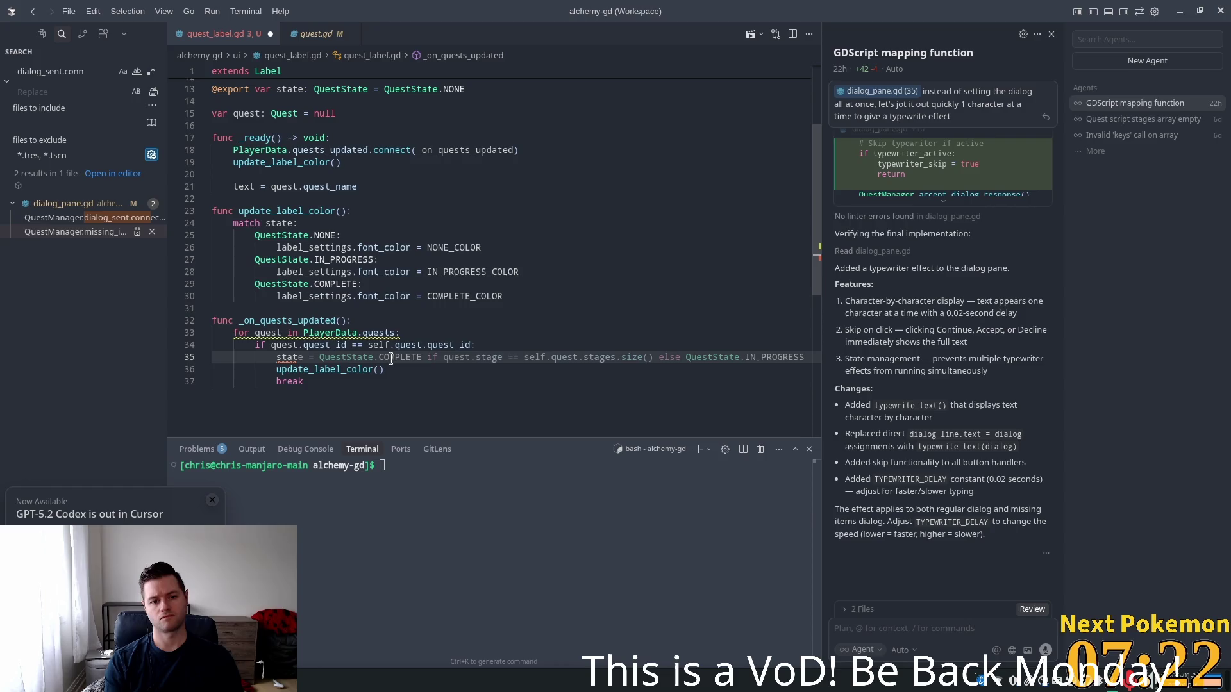
type("e")
key("Tab")
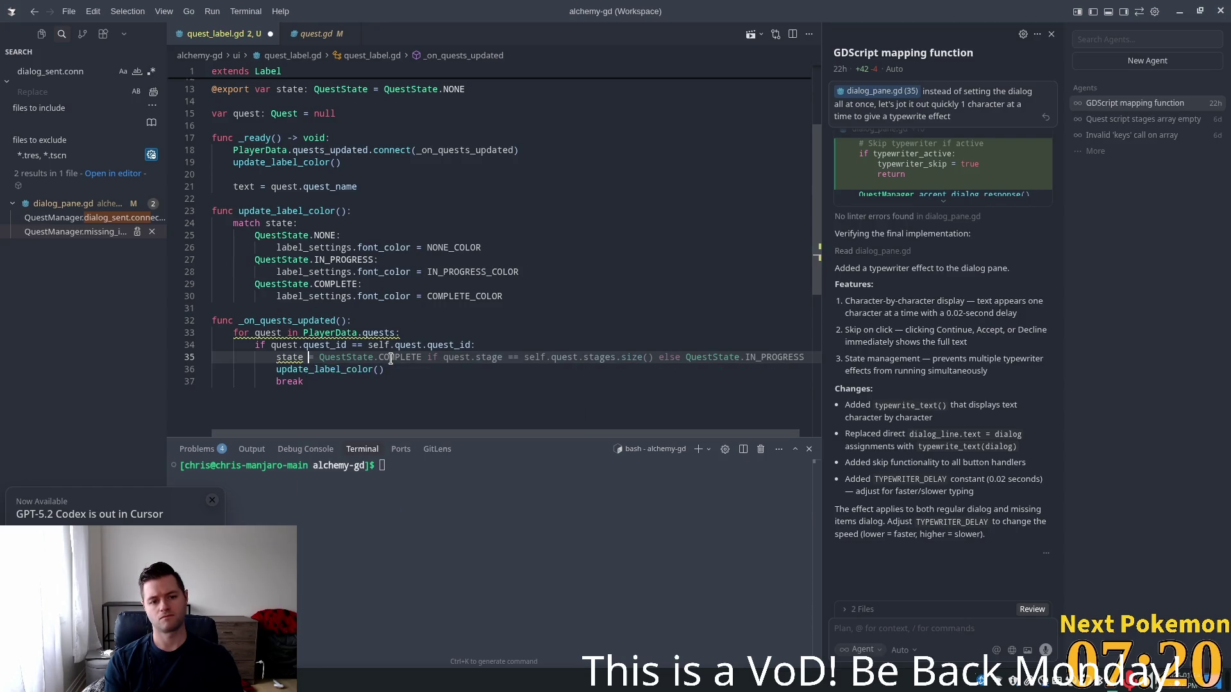
scroll(430, 249, "up", 4)
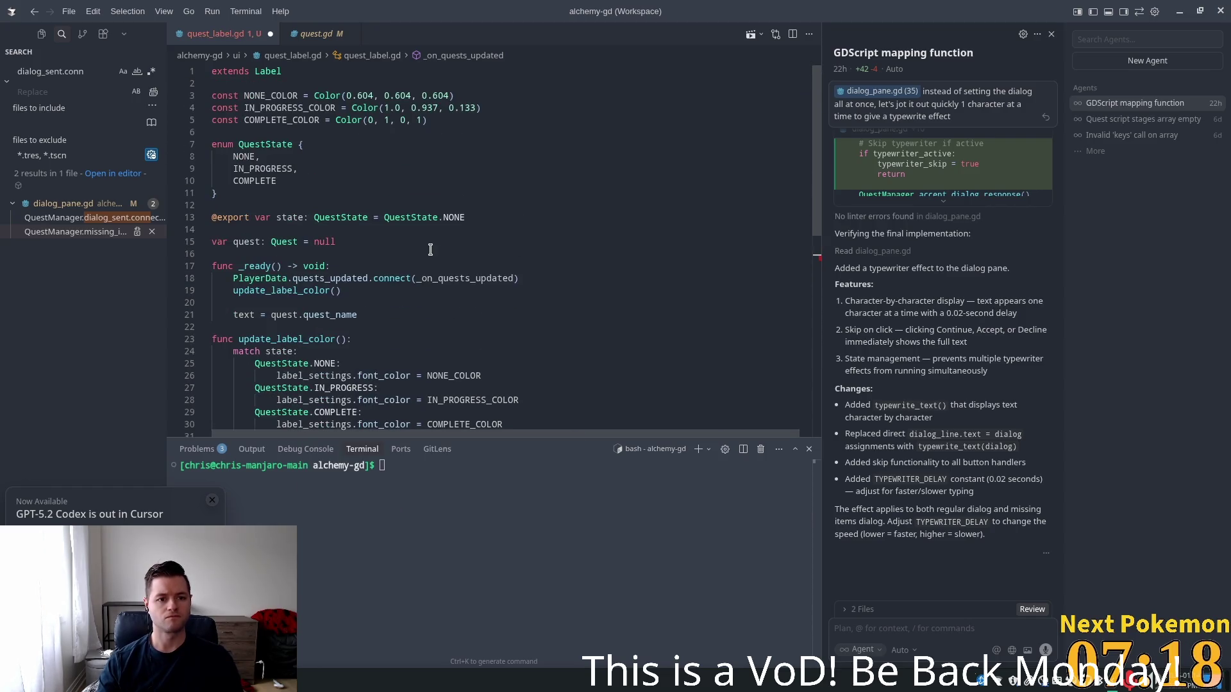
scroll(443, 260, "down", 5)
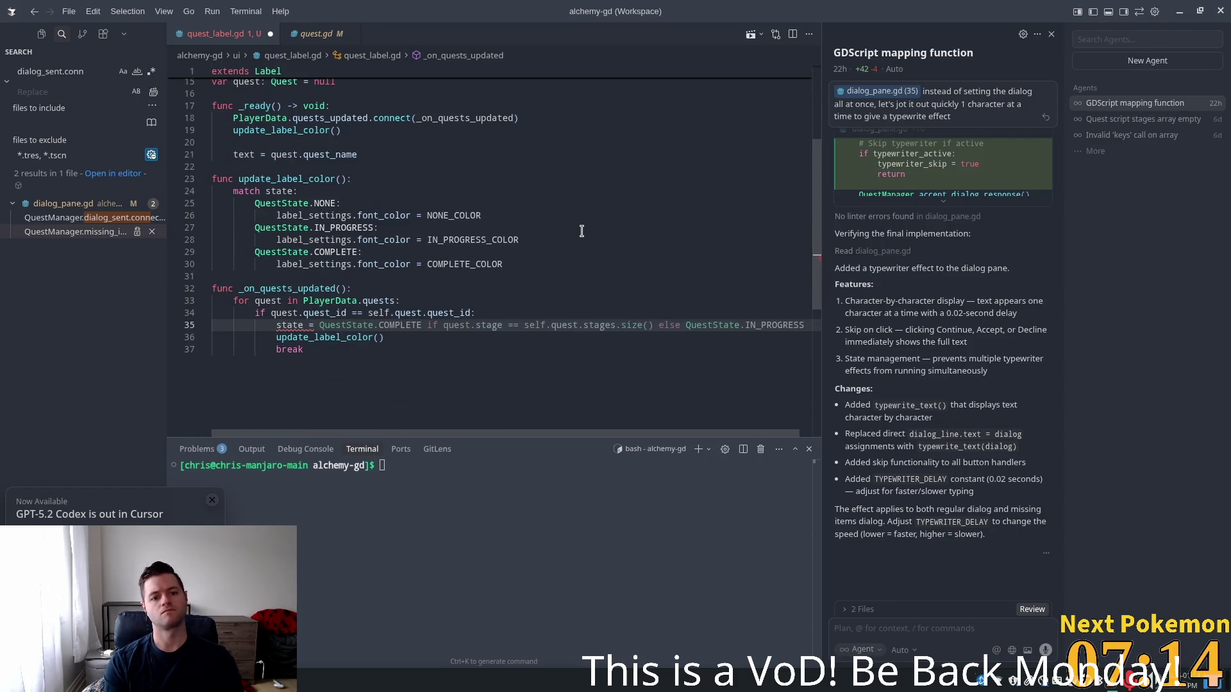
type("Q")
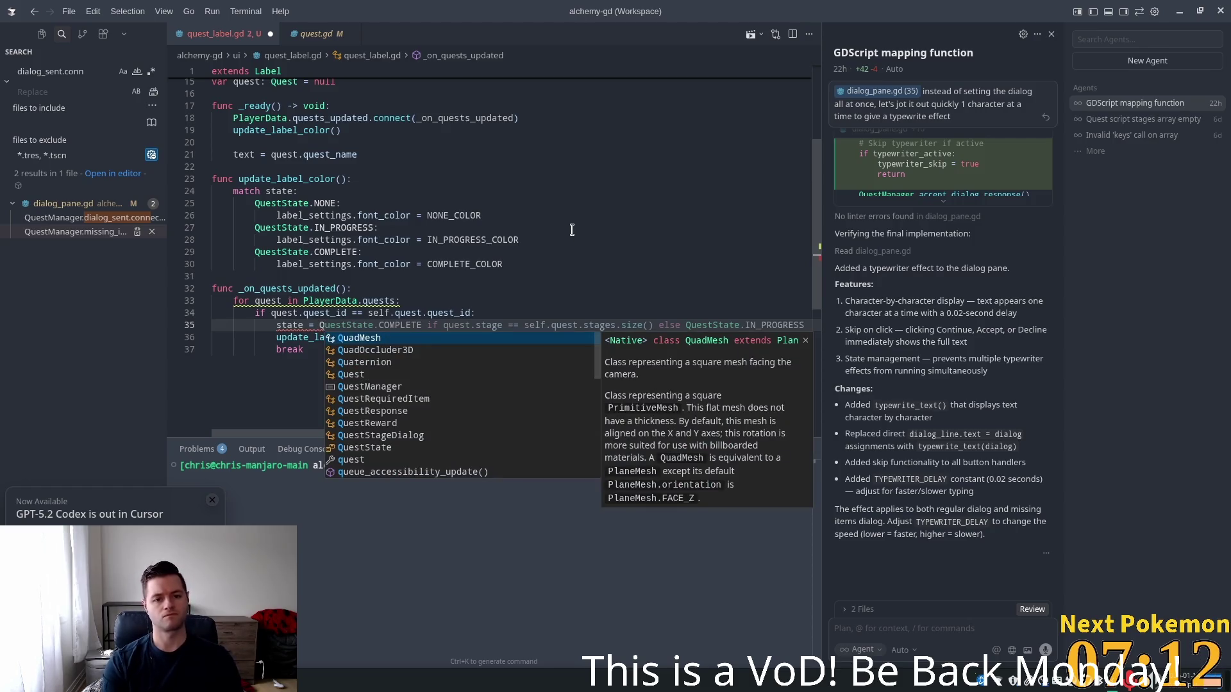
key("Tab")
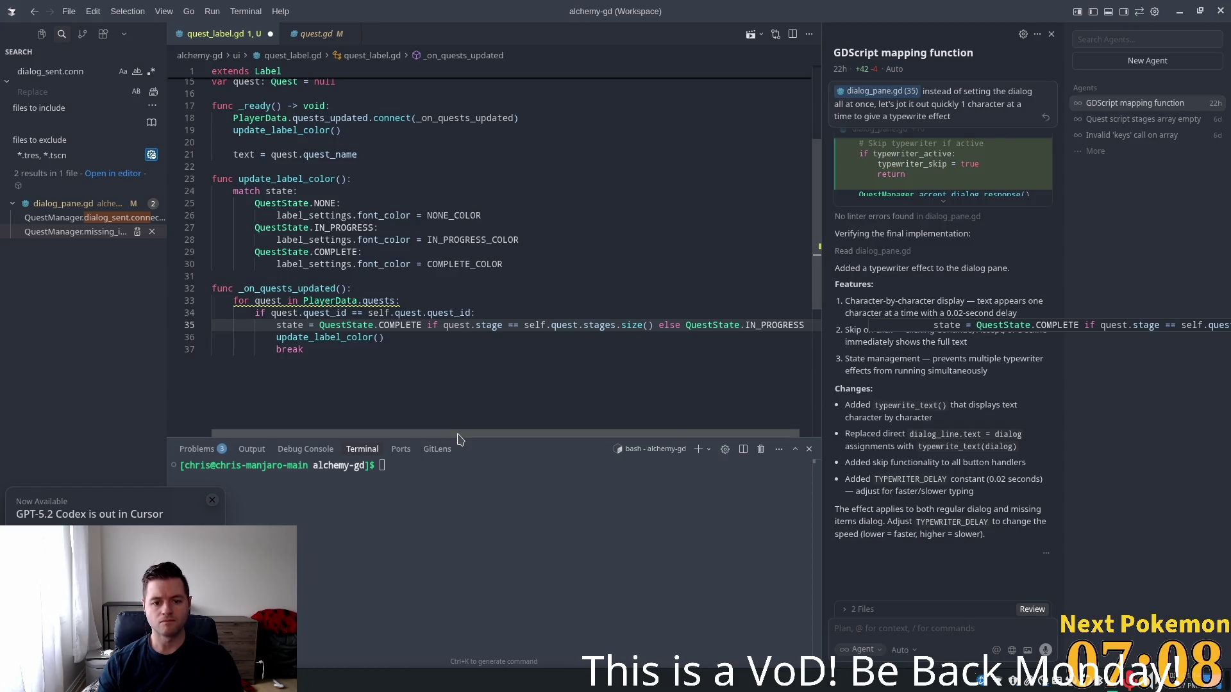
scroll(500, 431, "right", 1)
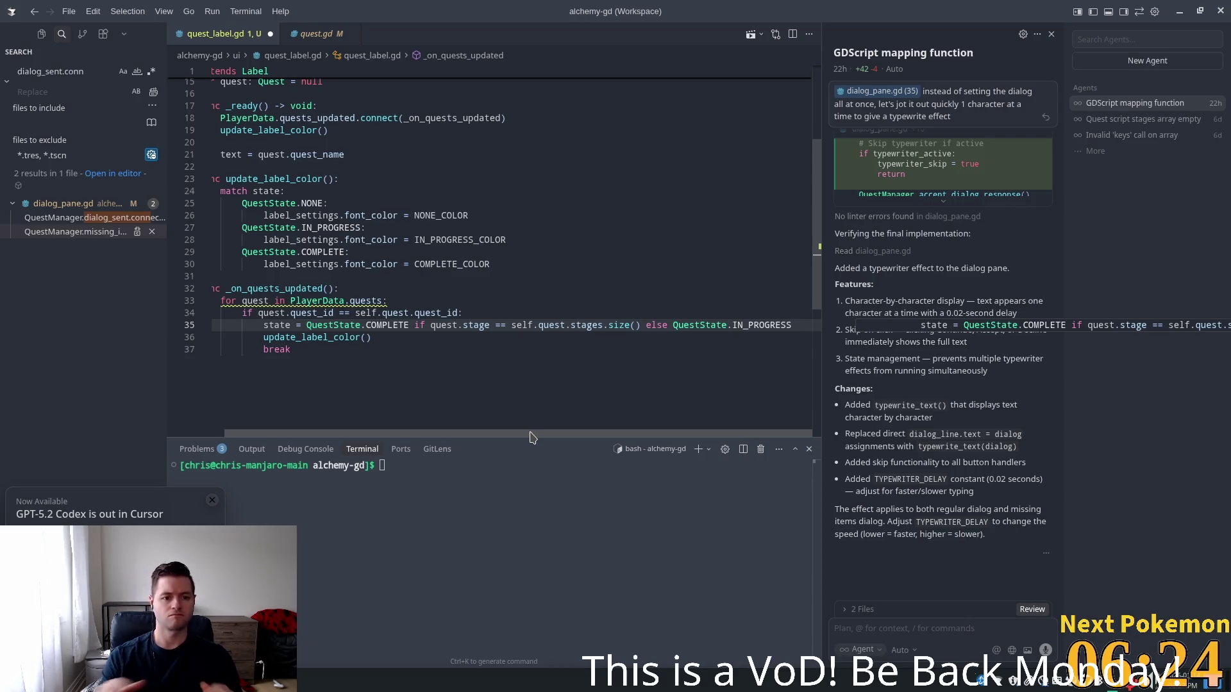
key("Tab")
scroll(381, 385, "up", 3)
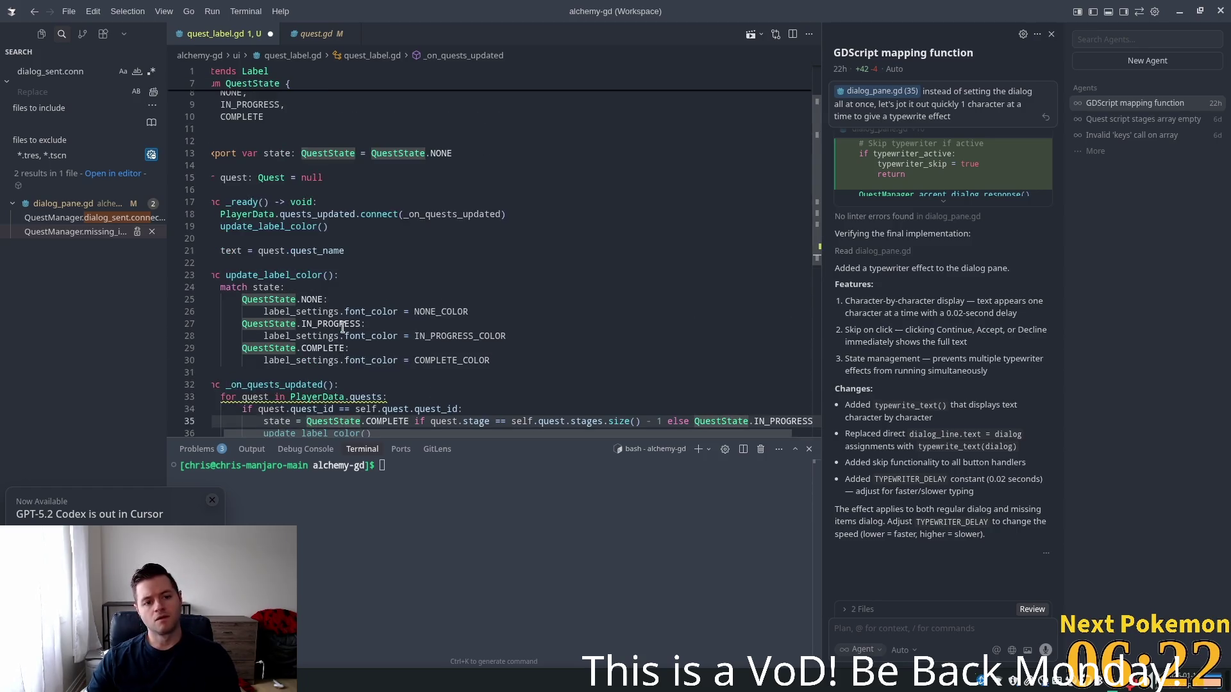
scroll(366, 404, "down", 5)
scroll(346, 436, "left", 1)
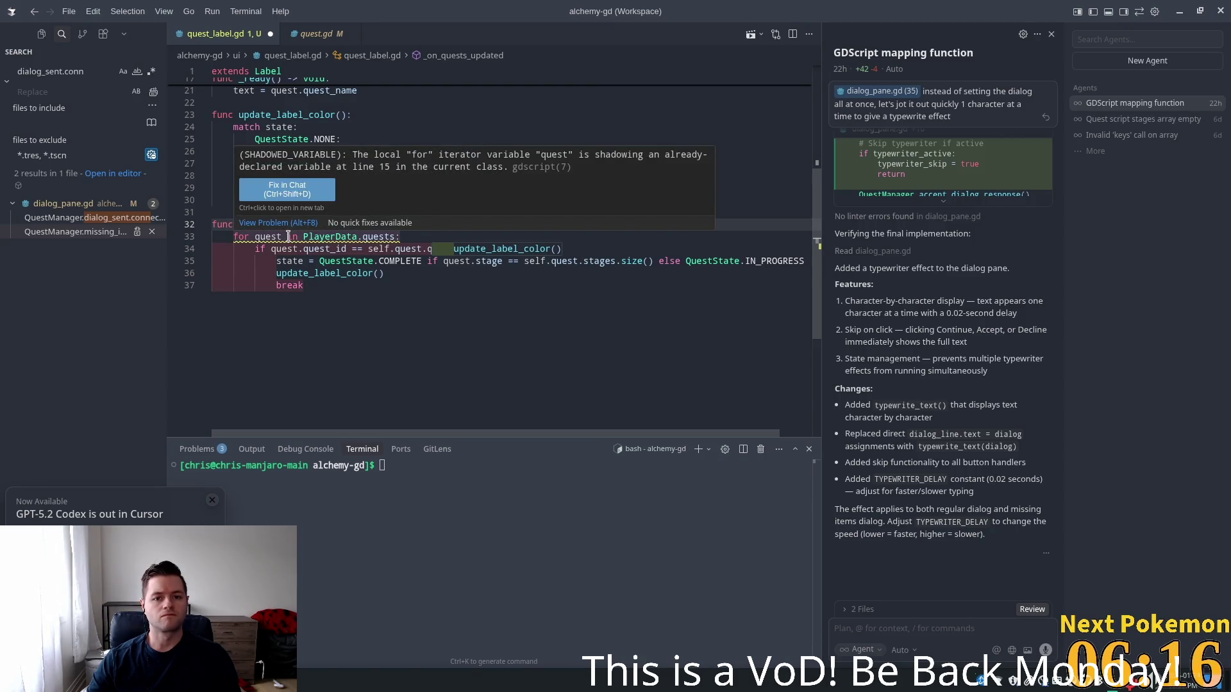
left_click(284, 249)
scroll(304, 317, "up", 3)
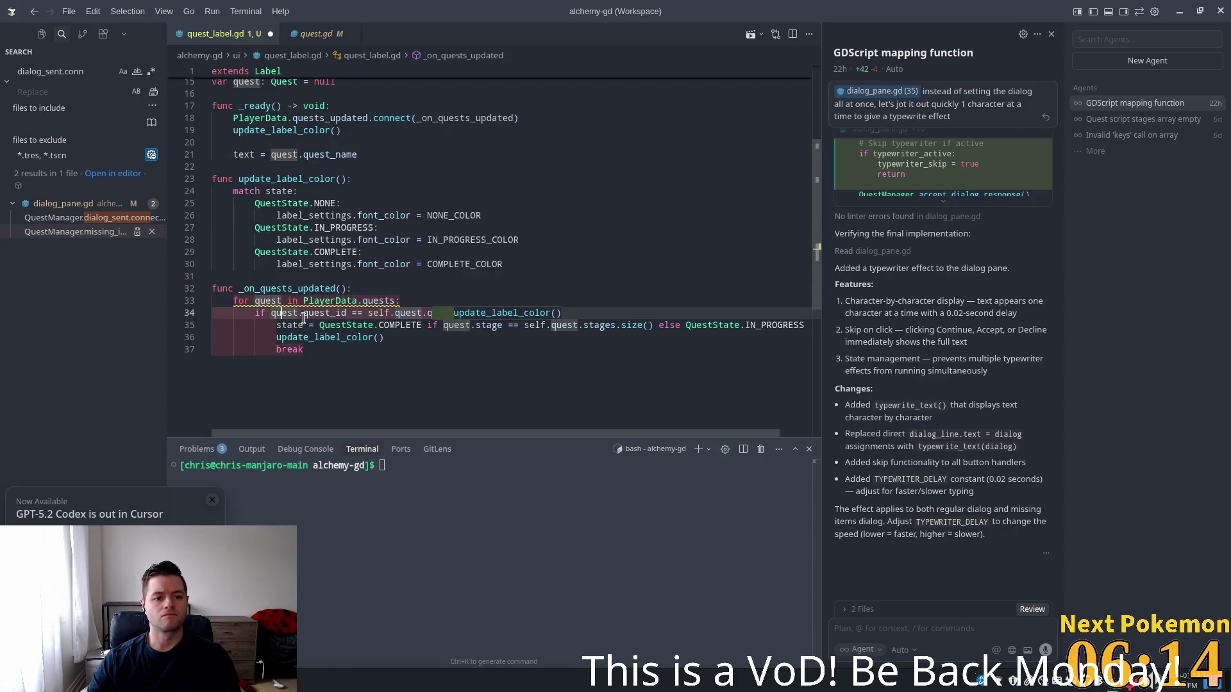
scroll(320, 325, "up", 2)
scroll(263, 362, "down", 3)
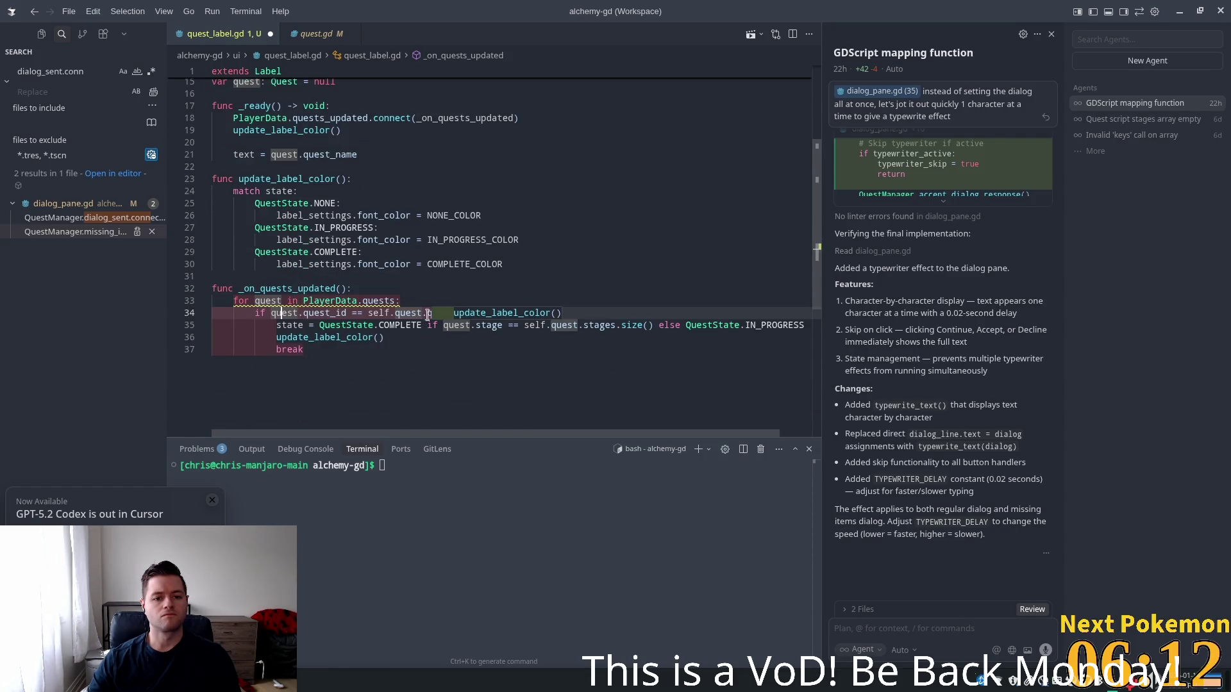
left_click(403, 247)
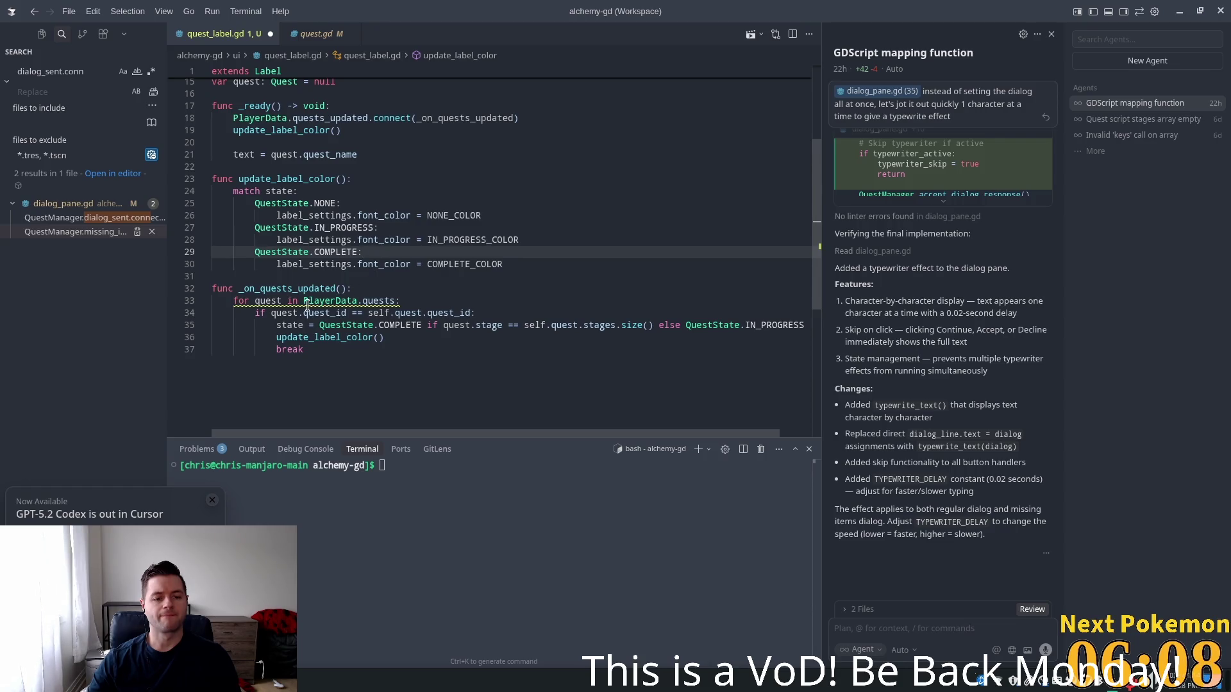
left_click(268, 301)
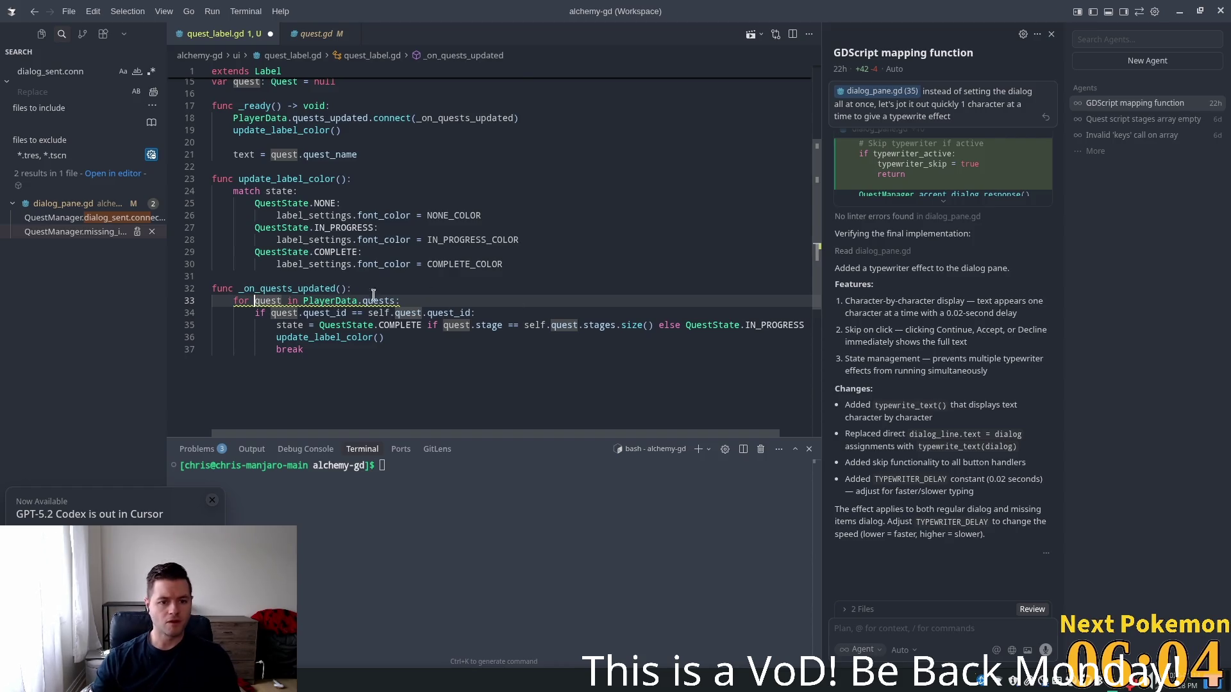
Rename the loop variable to player_quest, updating lines 34–35 to player_quest.quest_id and player_quest.stage
type("plauer")
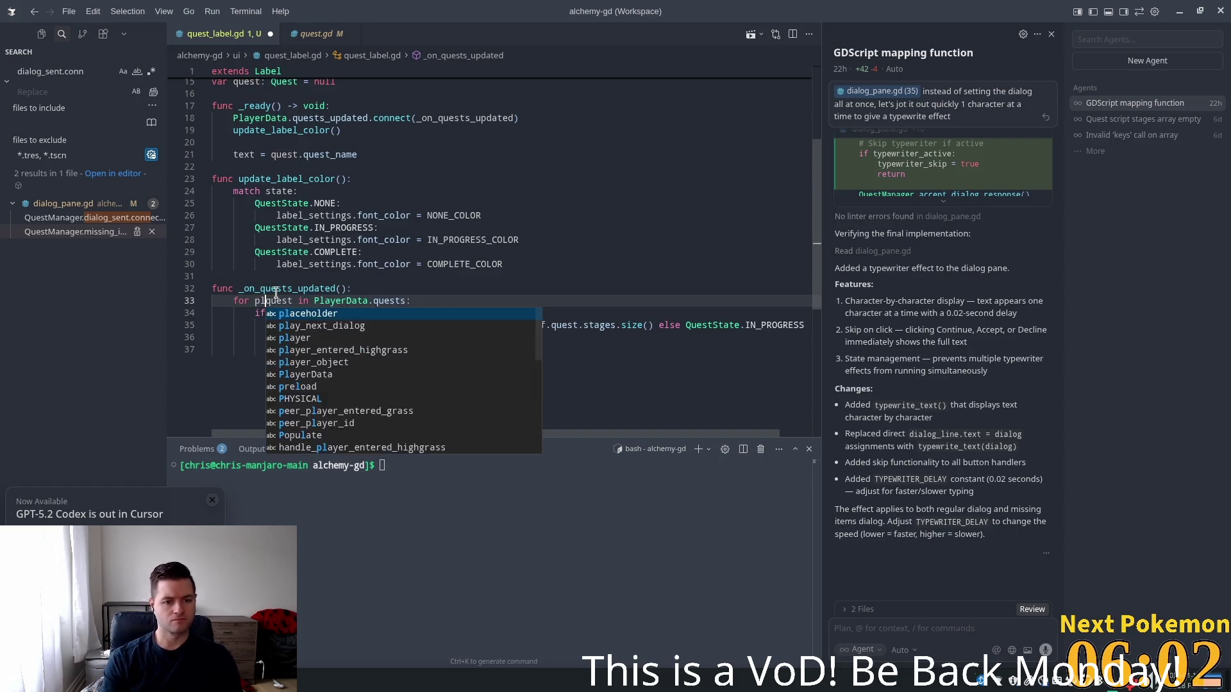
key("BackSpace")
key("BackSpace")
key("BackSpace")
type("yer")
key("Left")
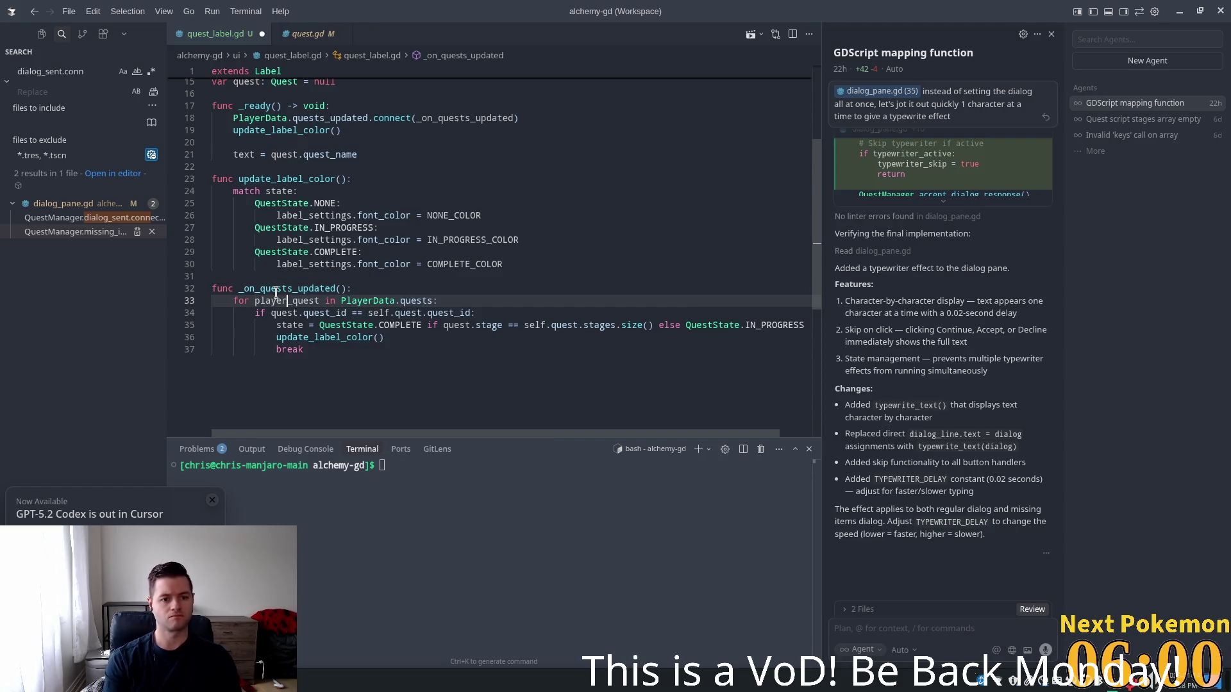
key("Down")
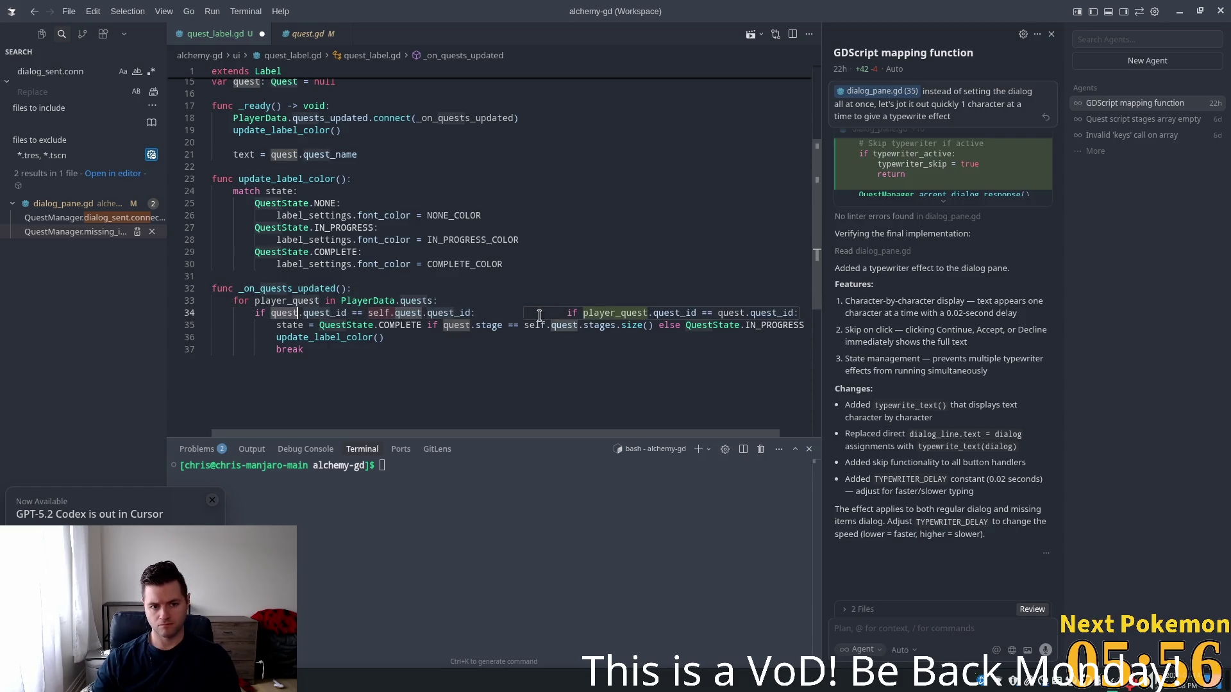
double_click(271, 301)
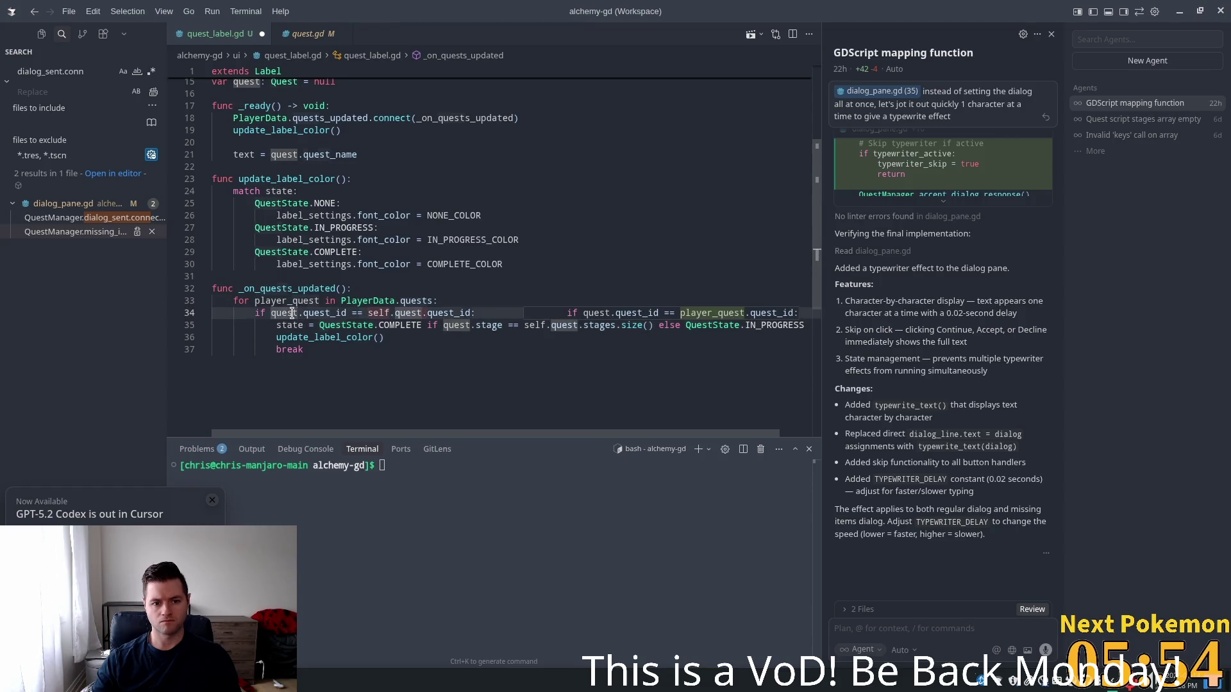
key("Tab")
left_click(445, 325)
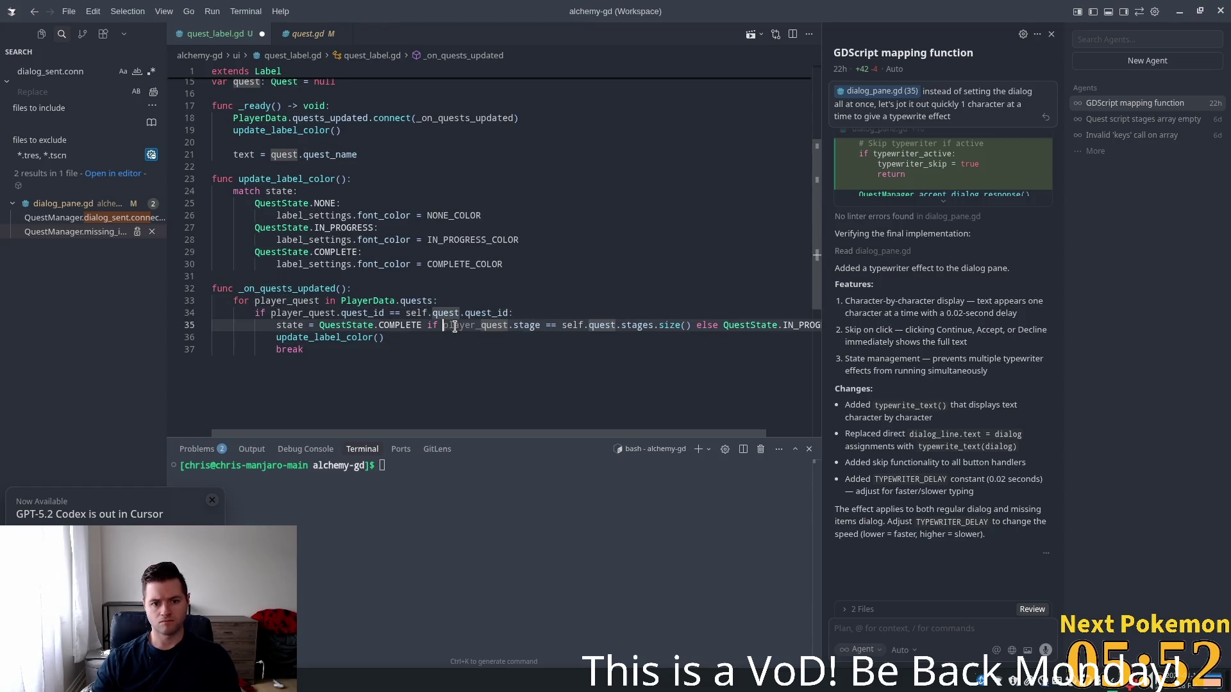
key("Tab")
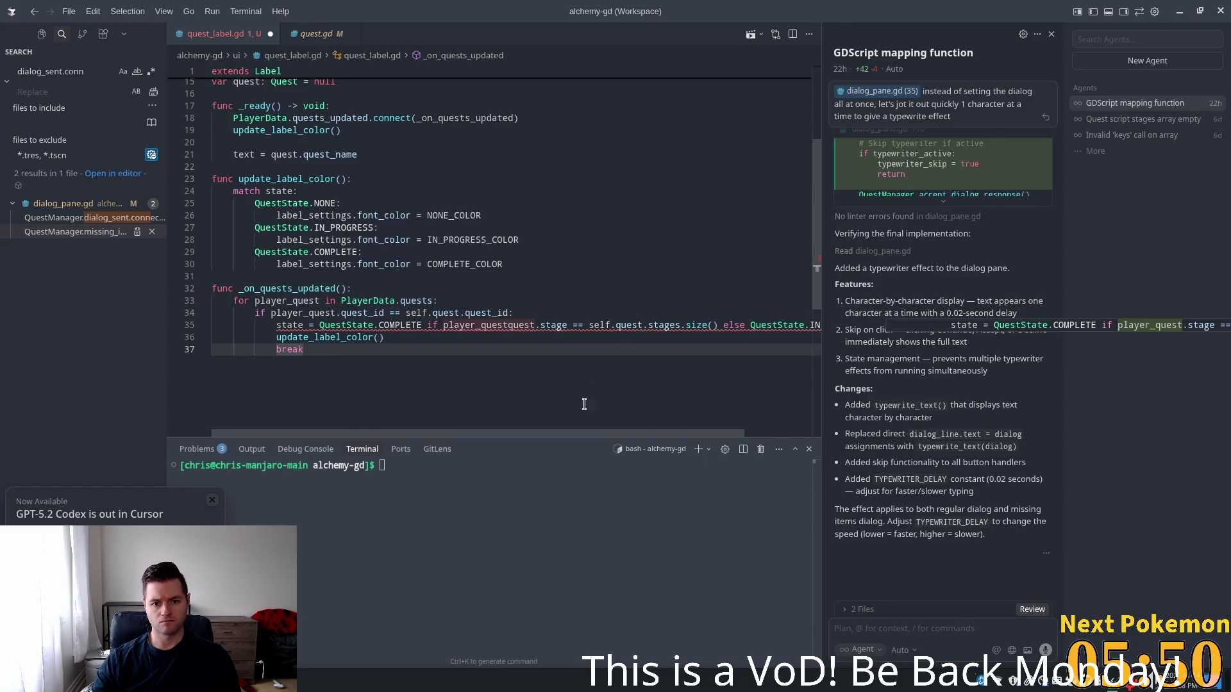
key("Tab")
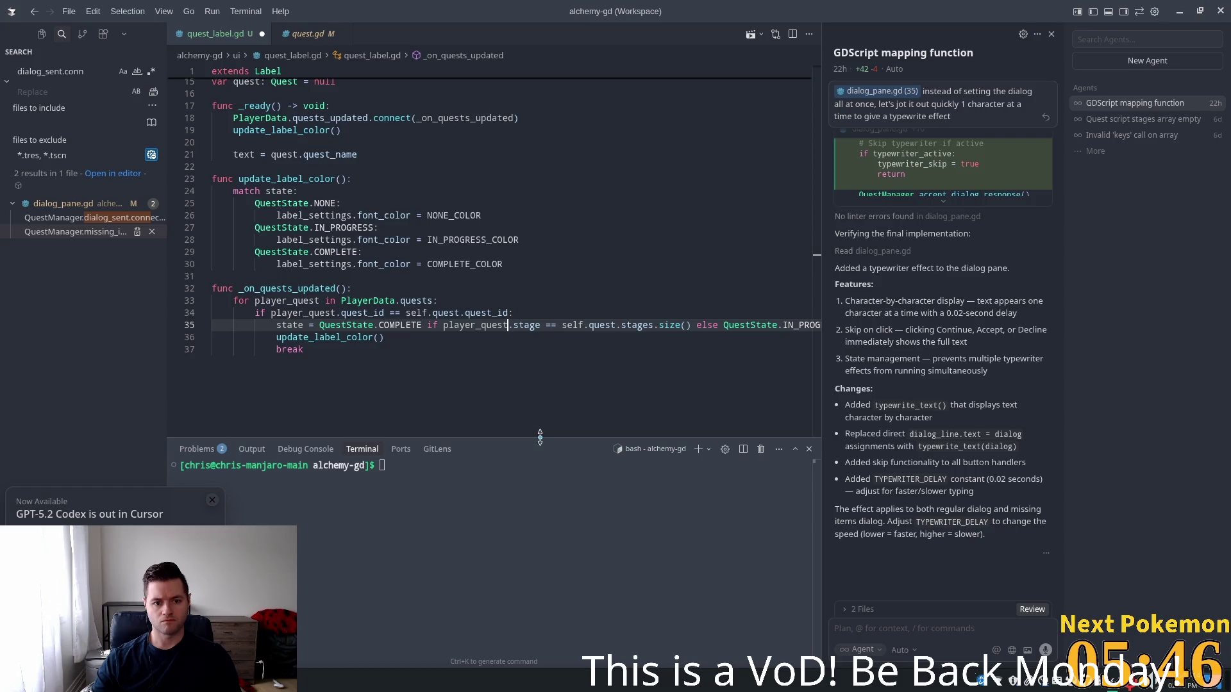
left_click(360, 388)
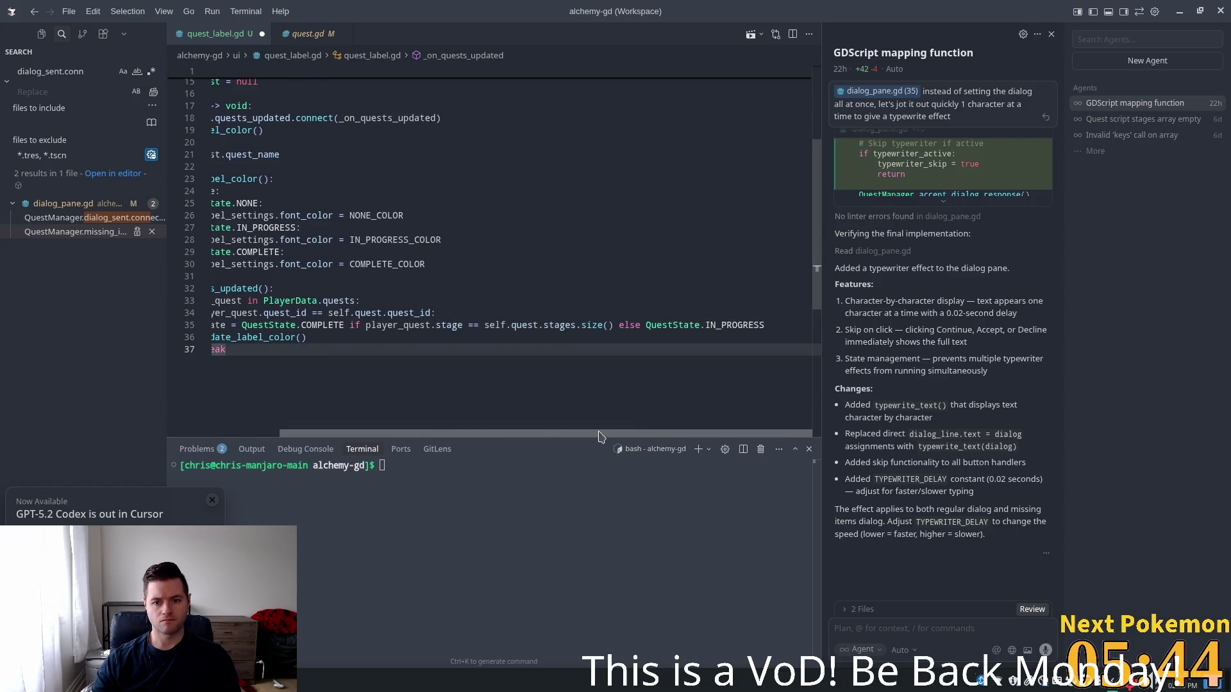
left_click(357, 337)
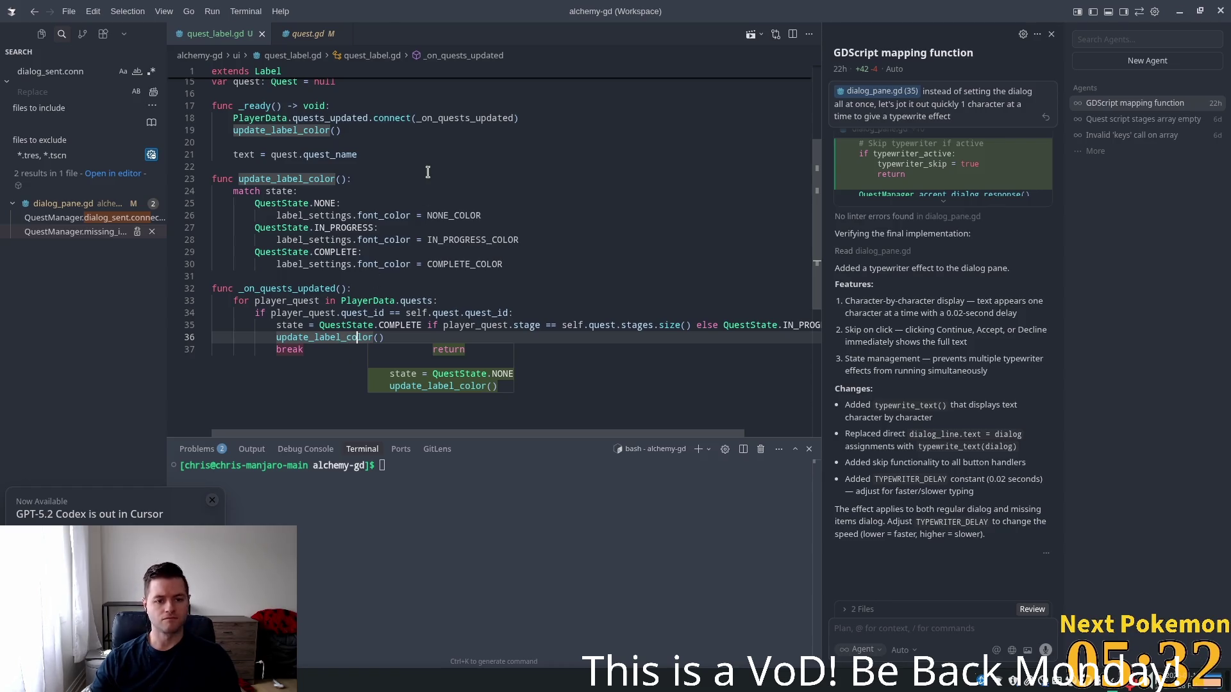
left_click(445, 252)
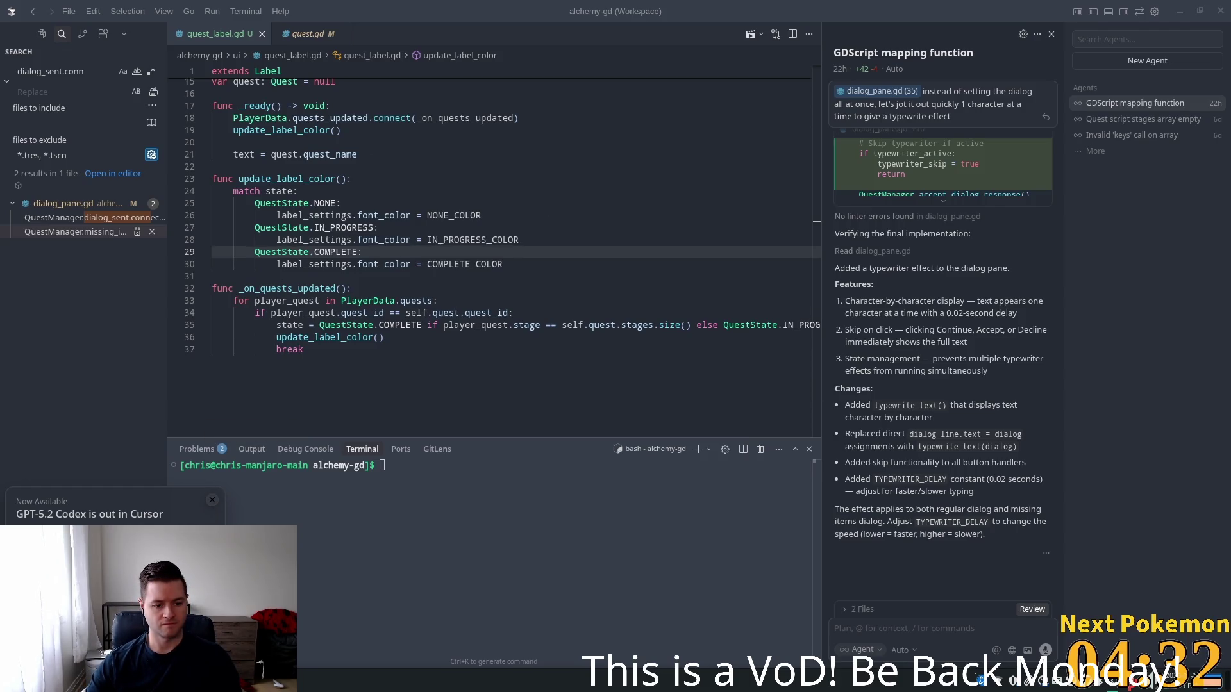
left_click(212, 500)
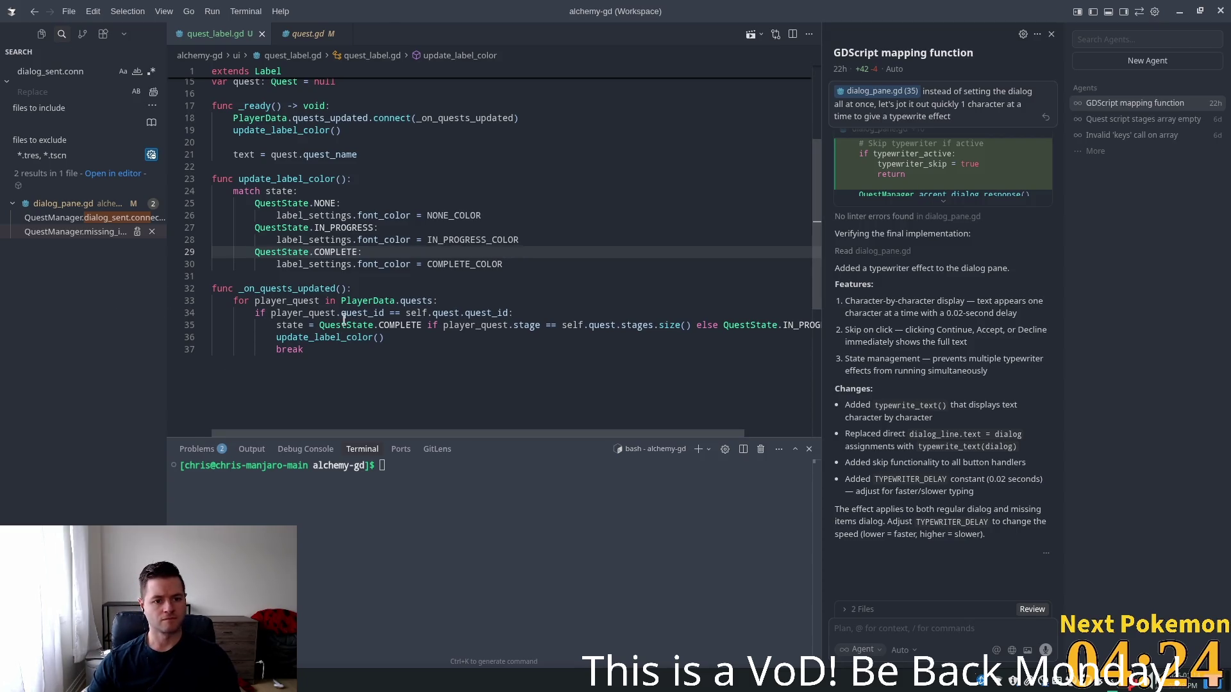
mouse_move(344, 318)
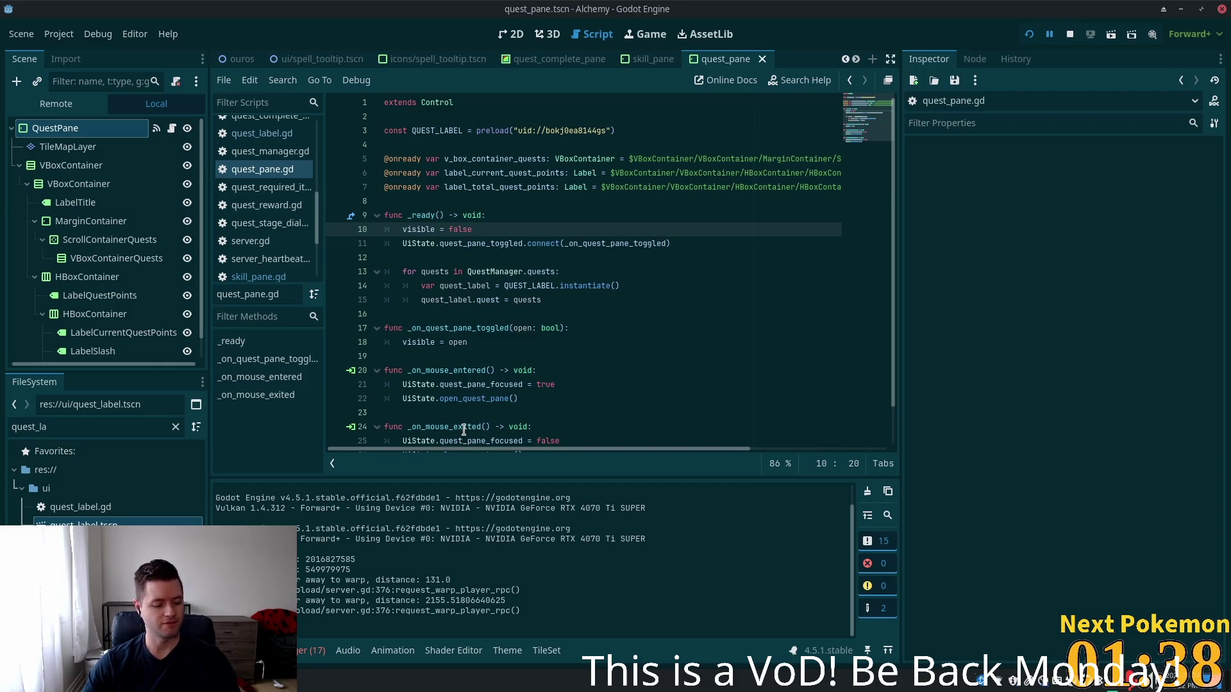
Return from Godot to Cursor and open quest_pane.gd via a quick search for 'quest_pane'
key("alt+Tab")
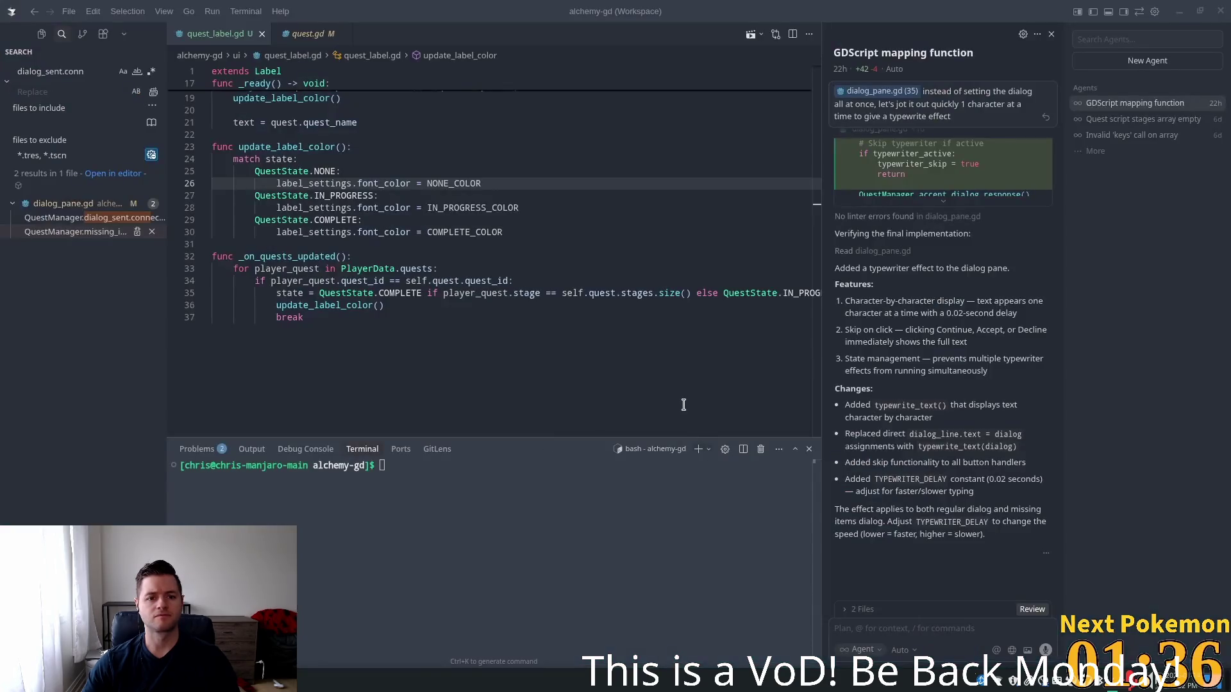
left_click(311, 134)
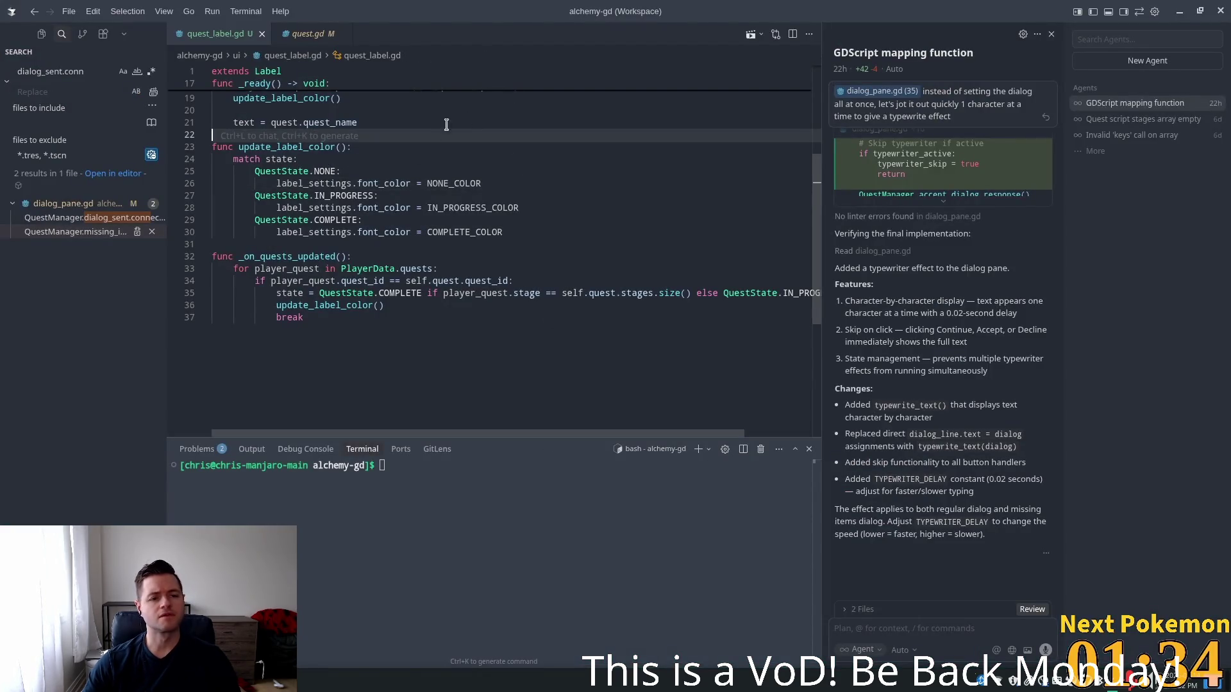
scroll(464, 128, "up", 2)
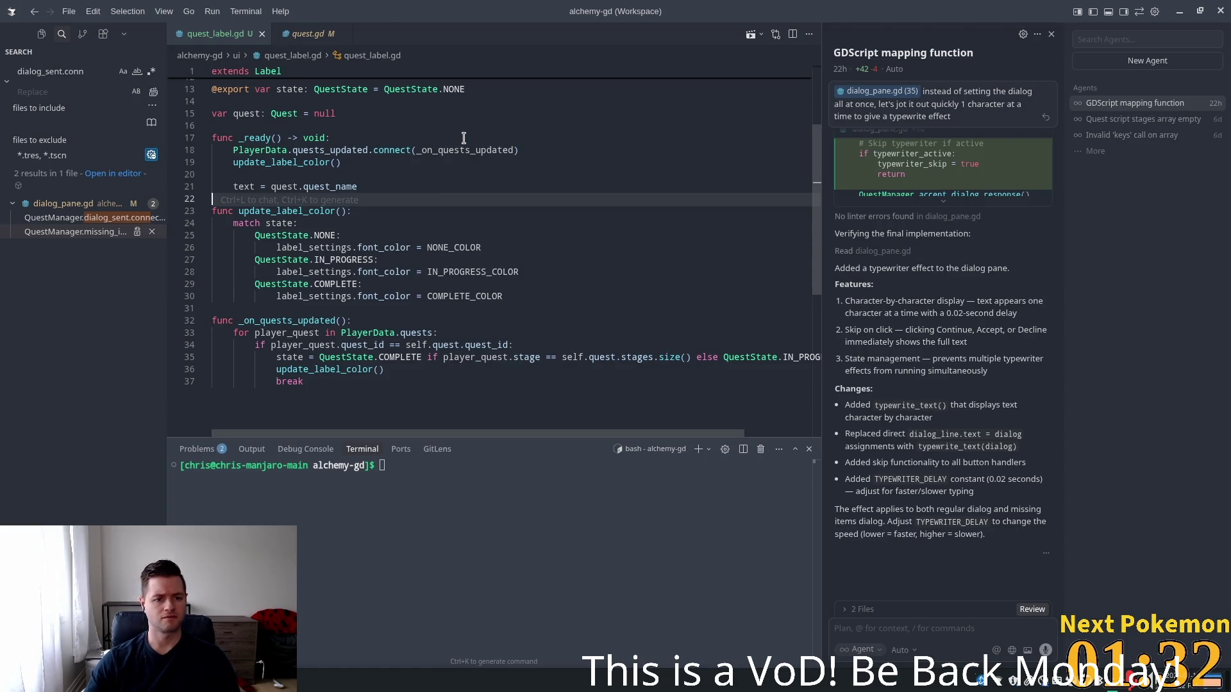
key("ctrl+p")
type("quest_pane")
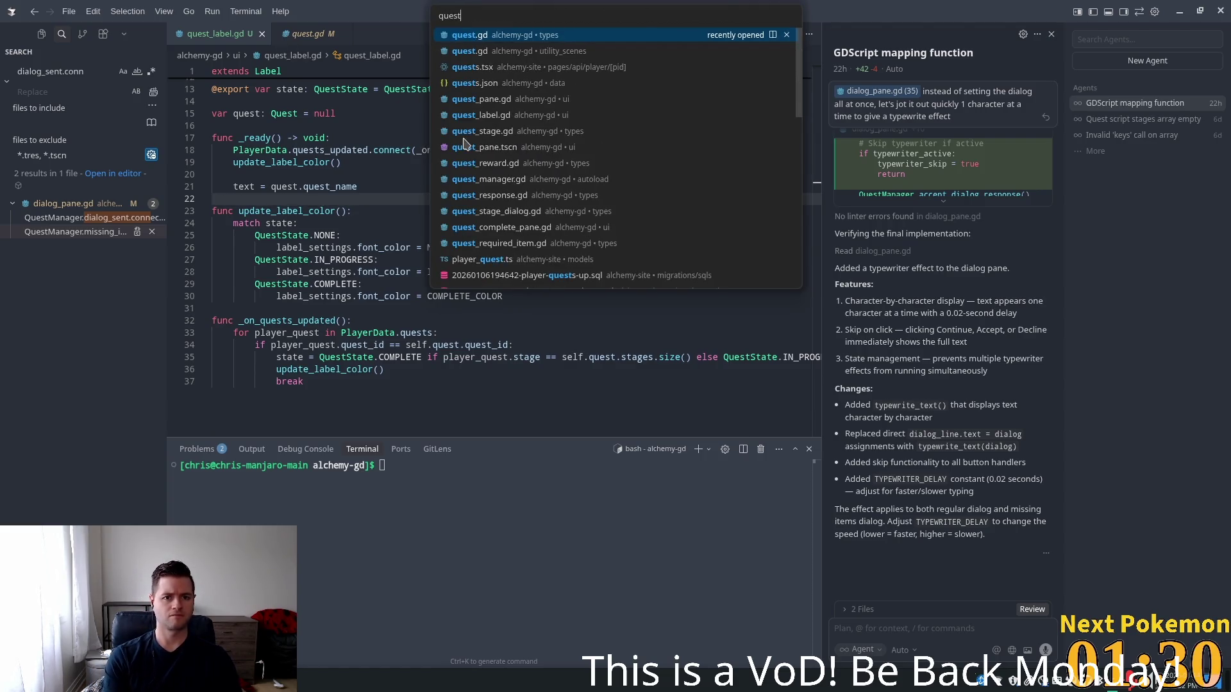
key("Return")
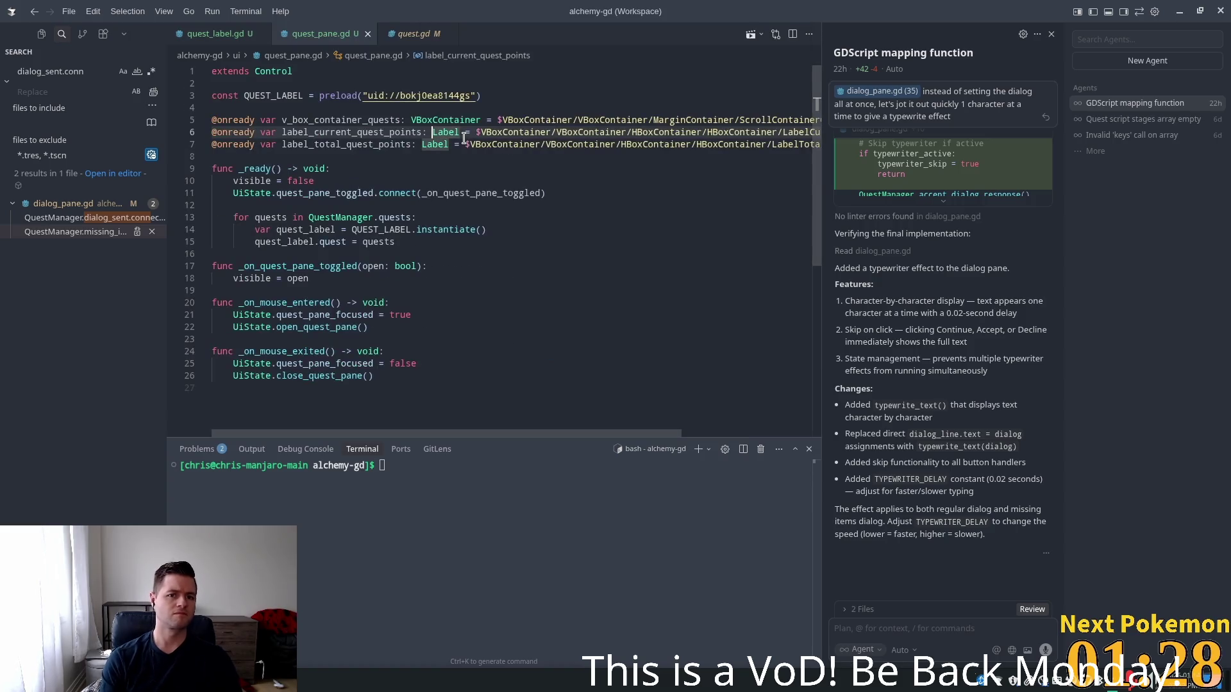
Take the quests_updated connect line from quest_label.gd and add it to quest_pane.gd's _ready
left_click(448, 219)
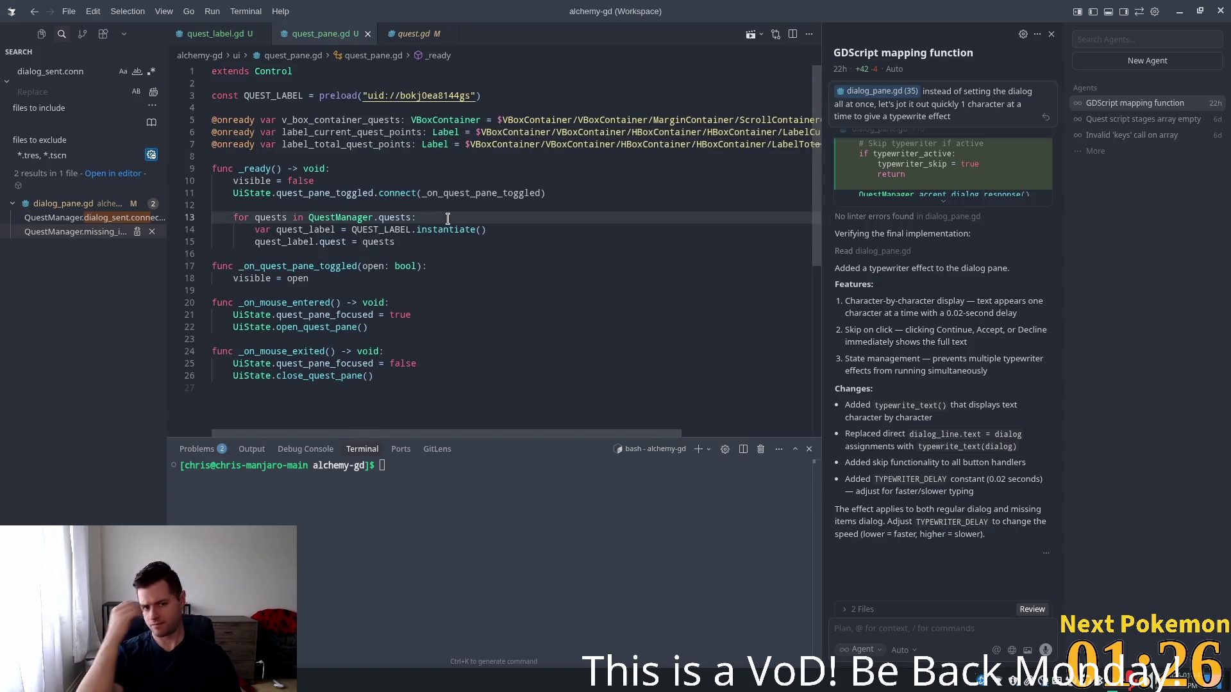
left_click(218, 35)
left_click(550, 156)
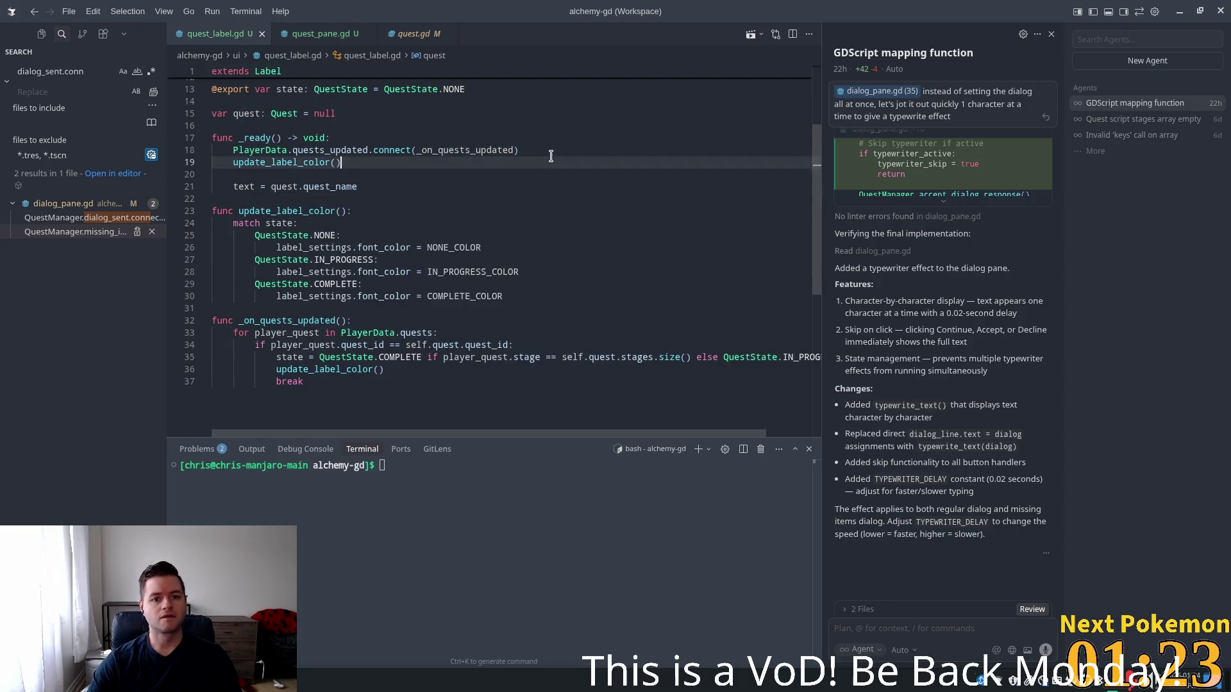
left_click(508, 150)
left_click_drag(519, 150, 233, 150)
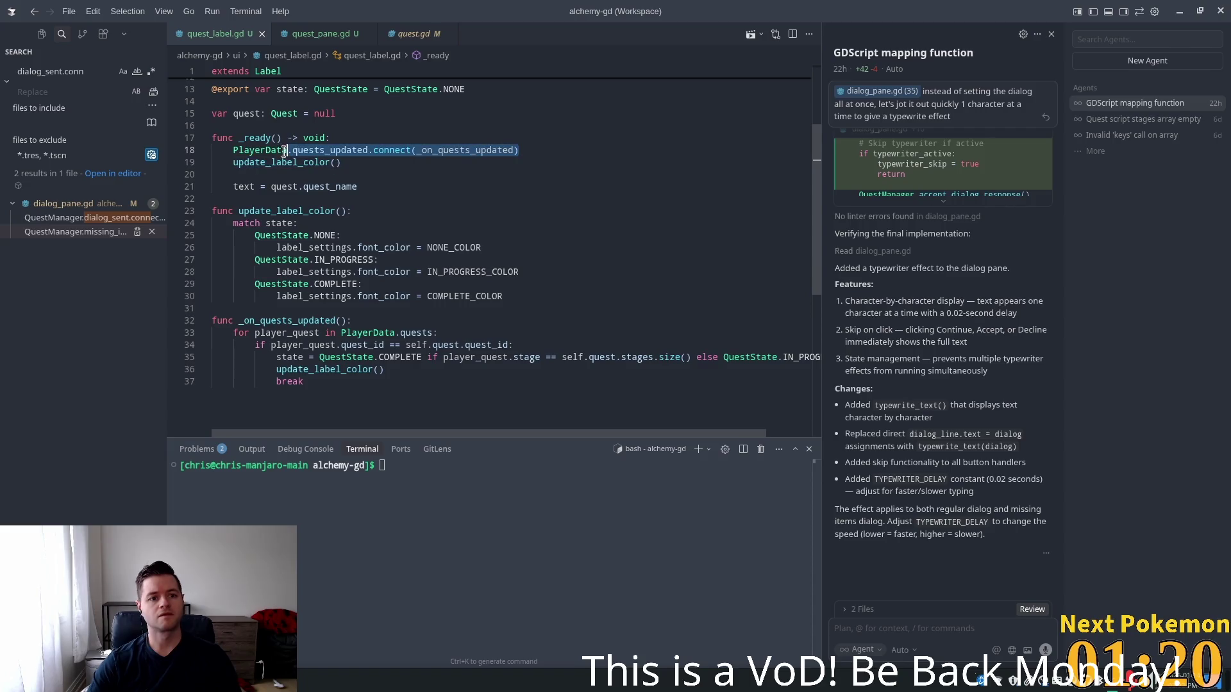
left_click(324, 35)
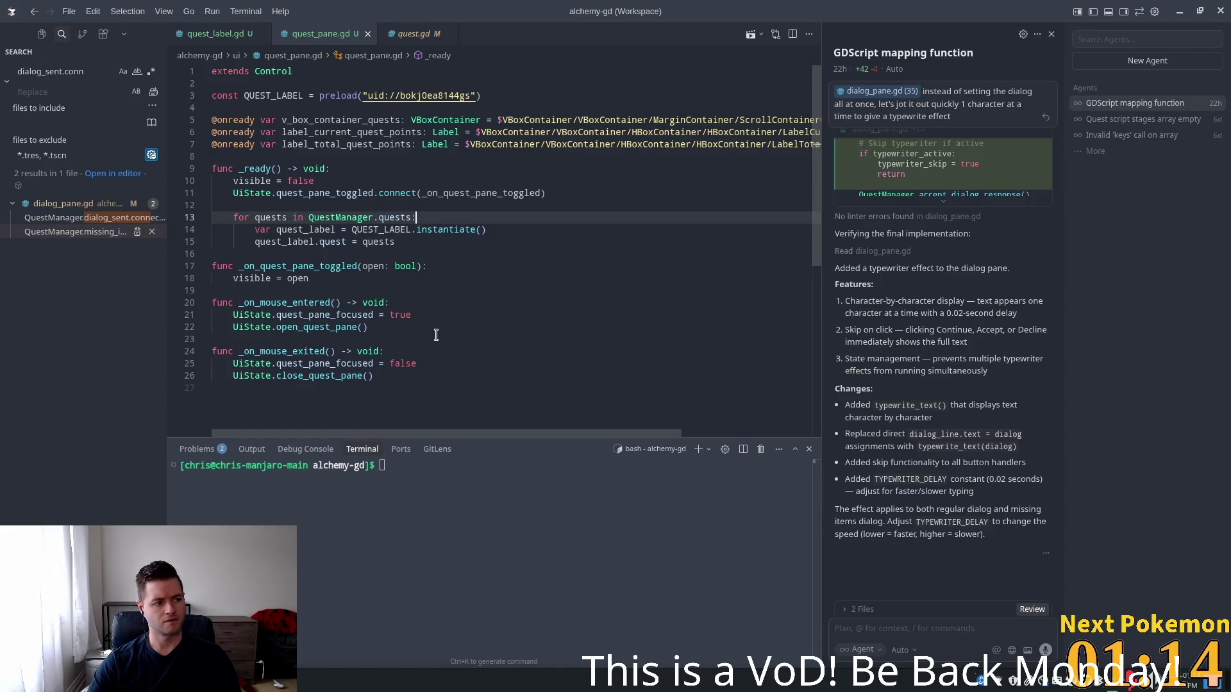
left_click(417, 391)
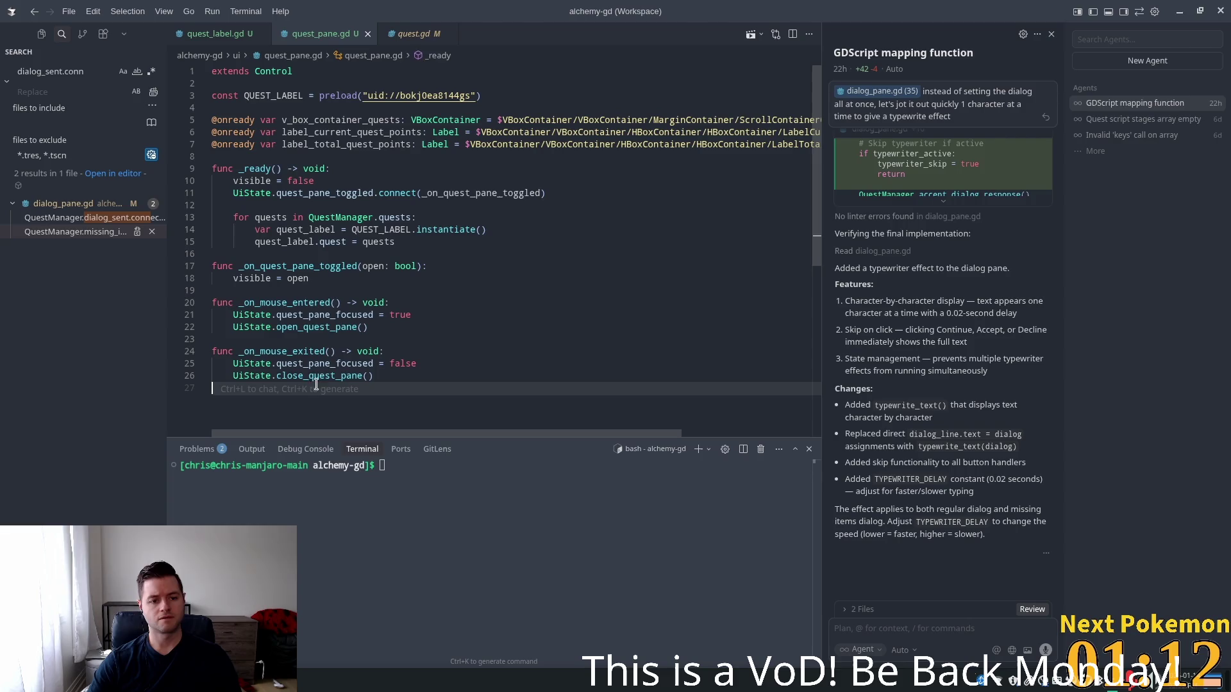
left_click(416, 193)
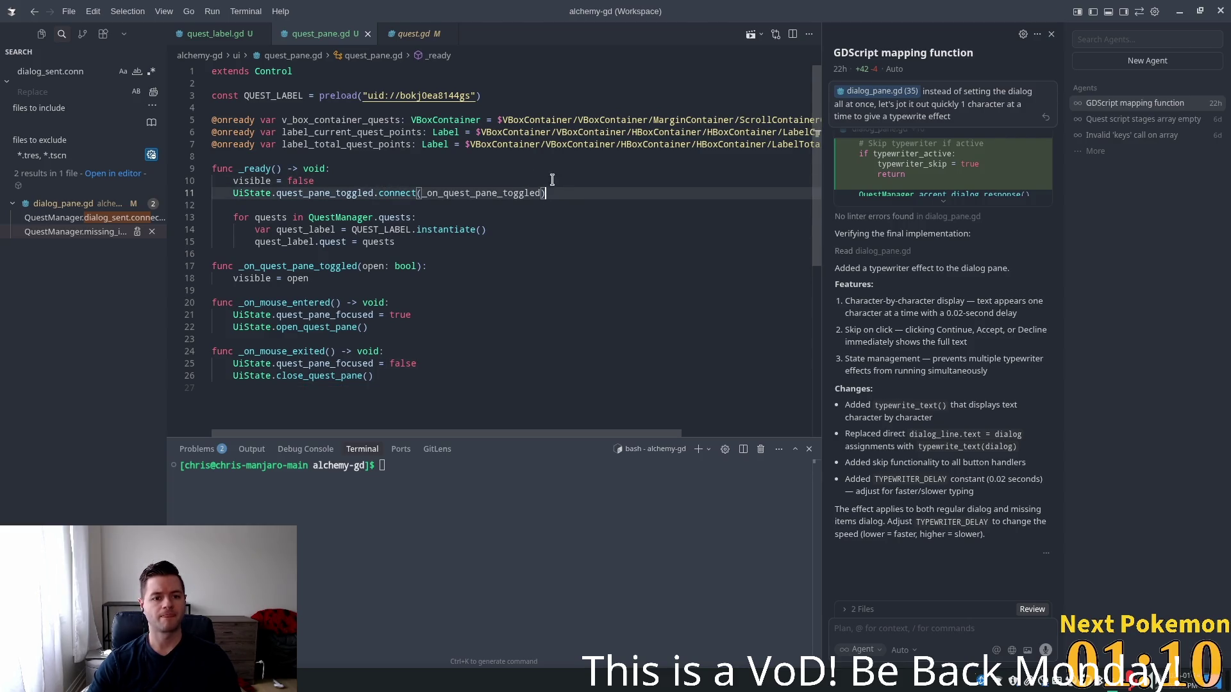
key("Tab")
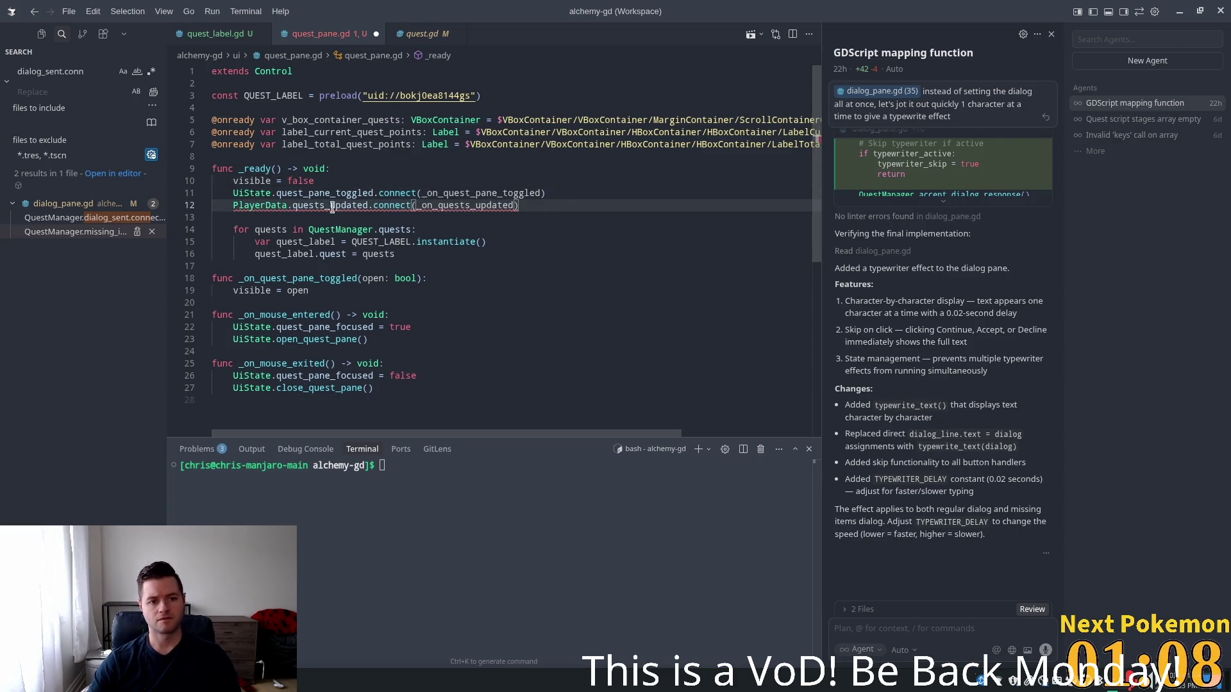
Delete the visible = false line from quest_pane.gd's _ready, leaving no empty line behind
scroll(404, 222, "down", 1)
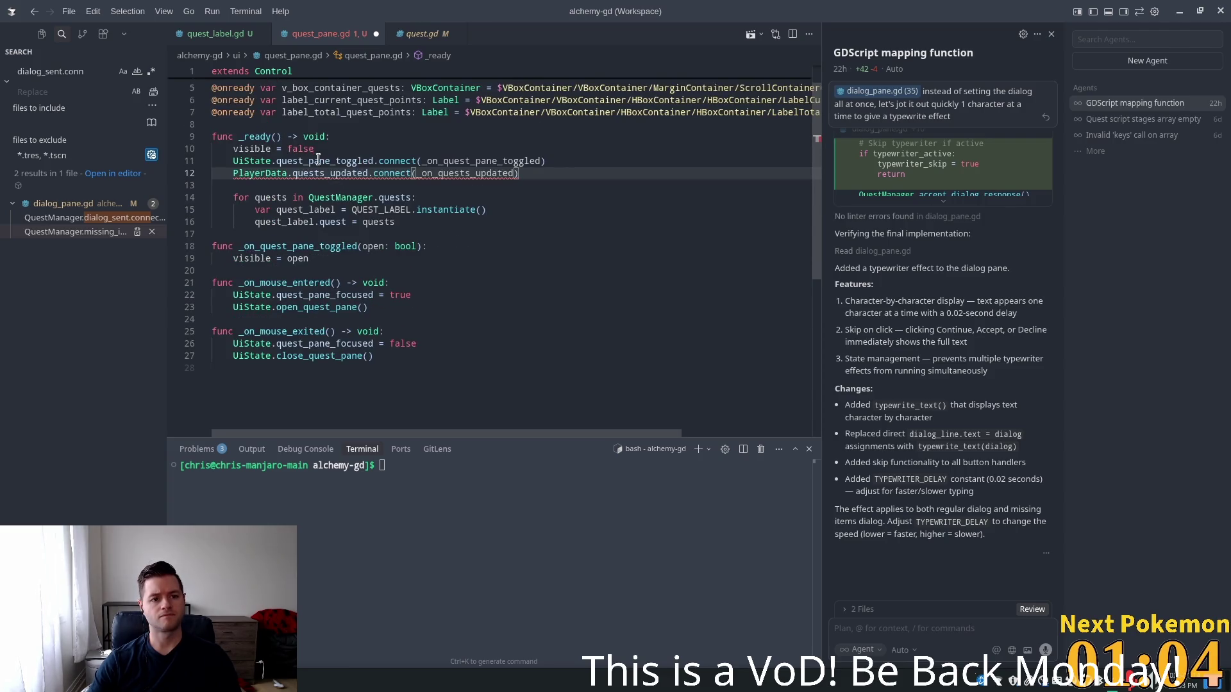
left_click(330, 149)
key("shift+Home")
key("shift+Home")
key("BackSpace")
scroll(609, 223, "up", 1)
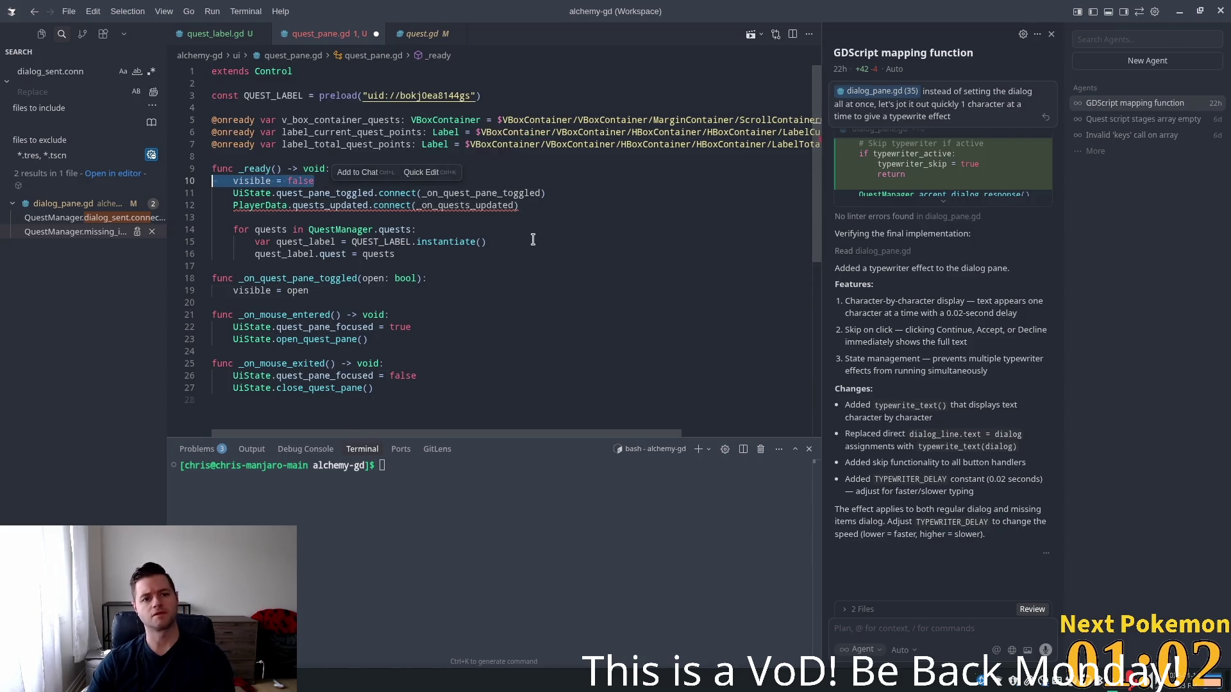
key("BackSpace")
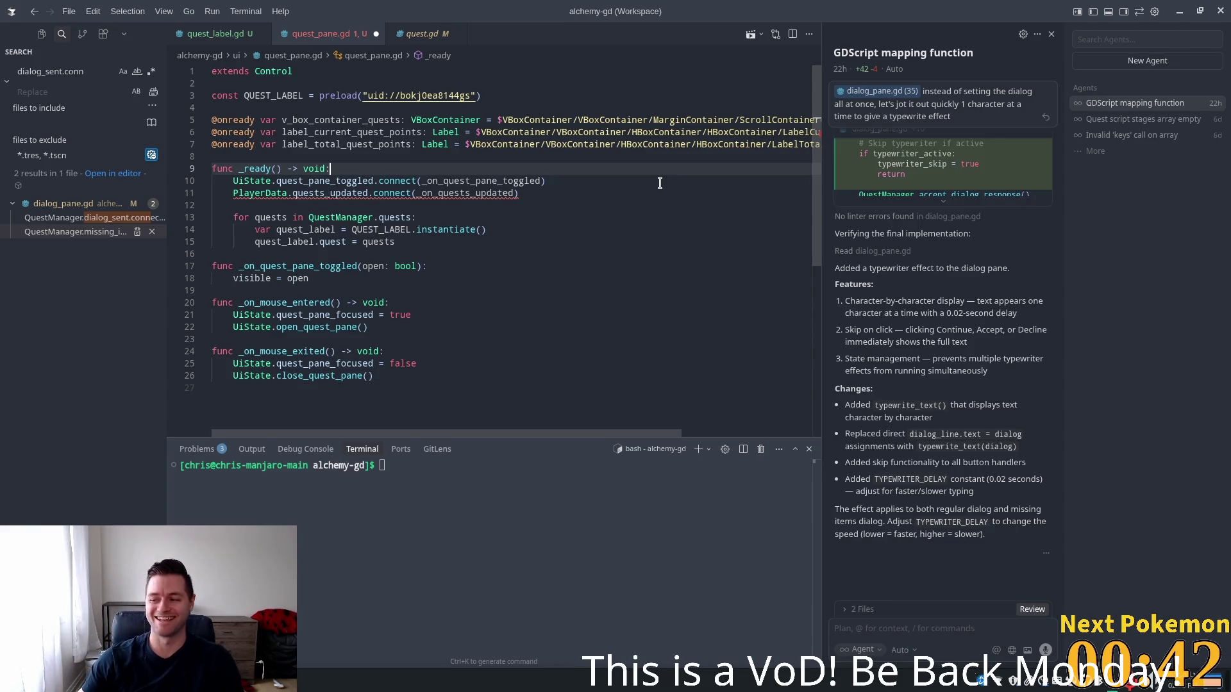
Start a 'func _on_quests_updated' header at the end of quest_pane.gd and close the agent chat panel
left_click(385, 393)
key("Return")
scroll(545, 273, "down", 1)
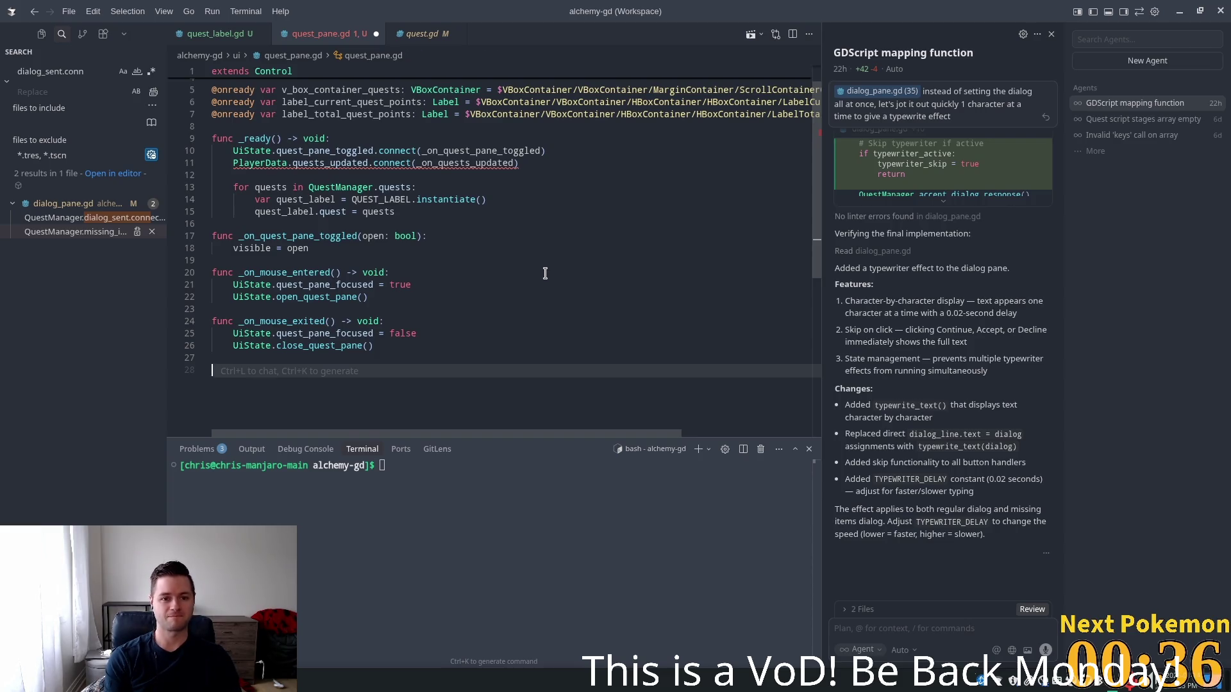
type("func")
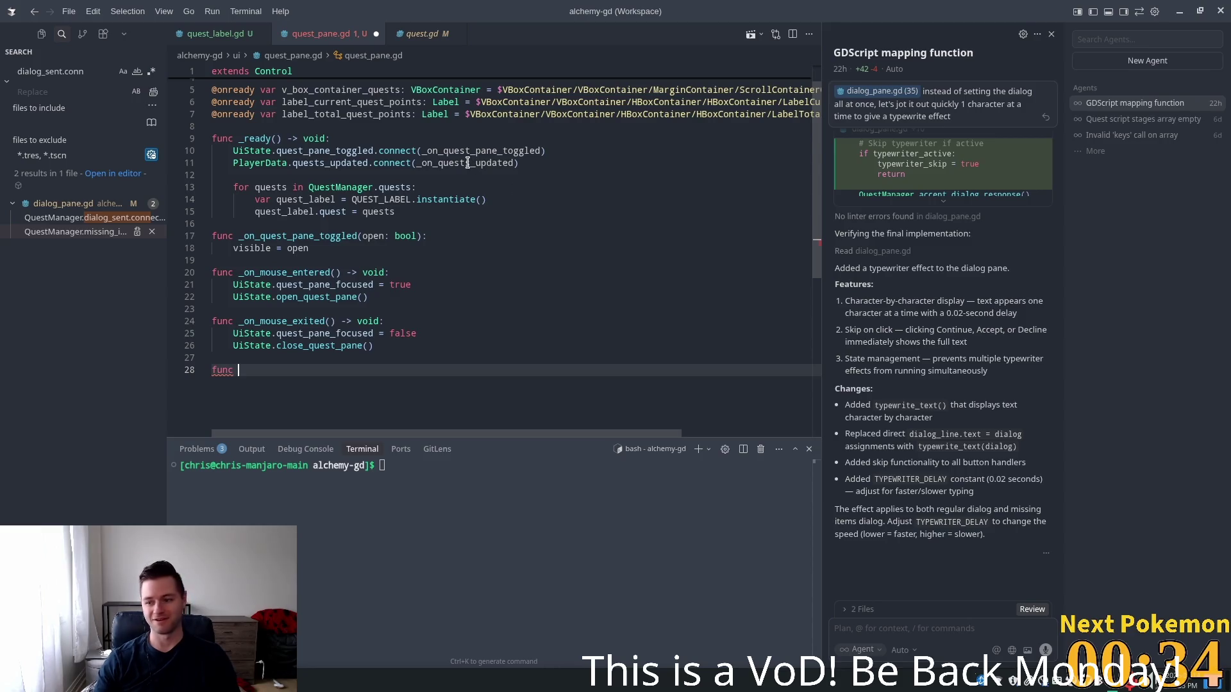
double_click(472, 163)
key("ctrl+c")
left_click(254, 371)
key("ctrl+v")
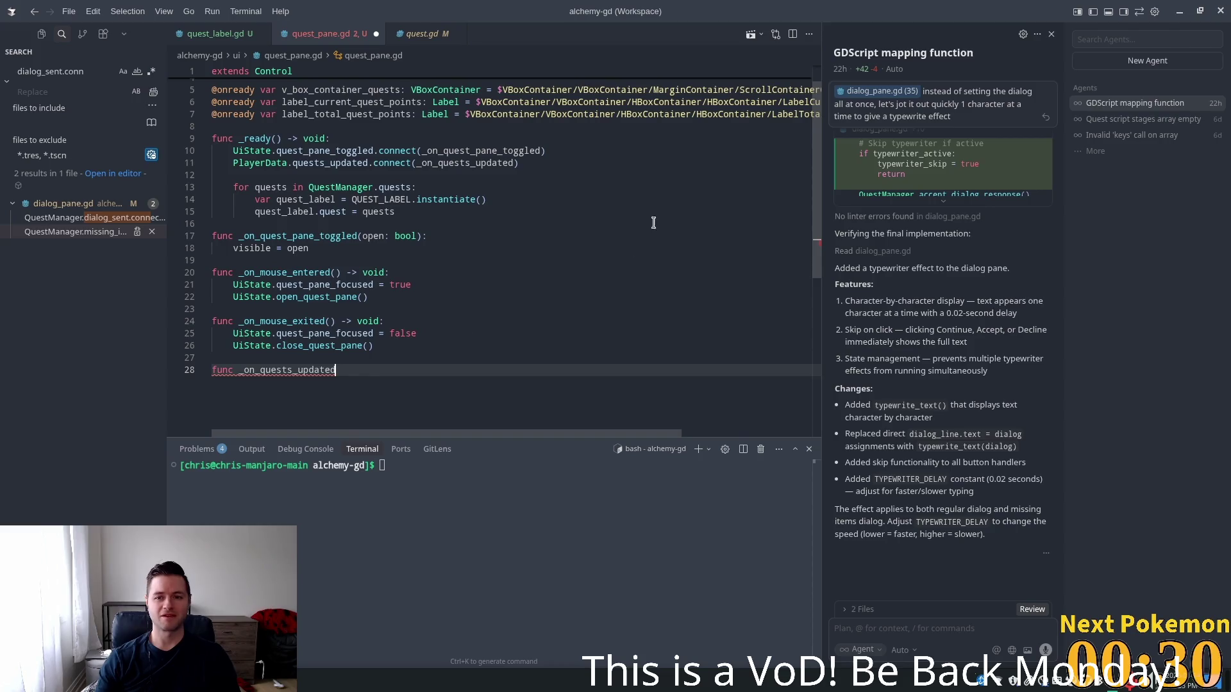
left_click(1051, 35)
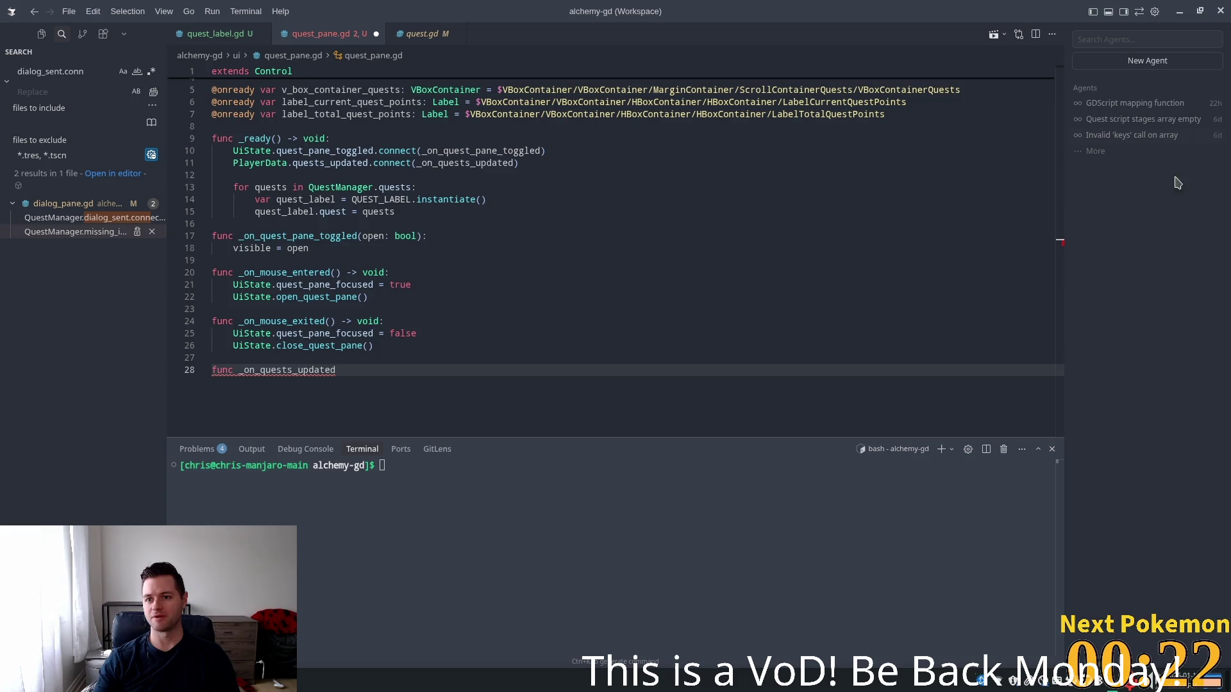
left_click(1033, 34)
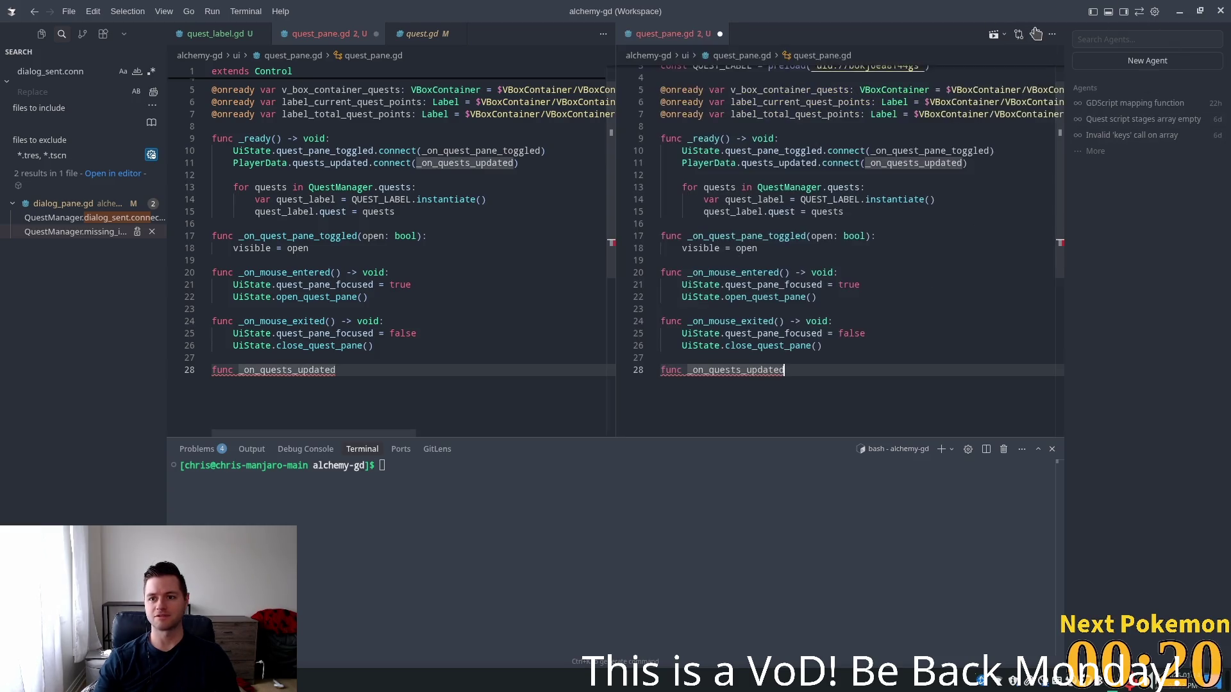
left_click(1033, 34)
left_click(1052, 35)
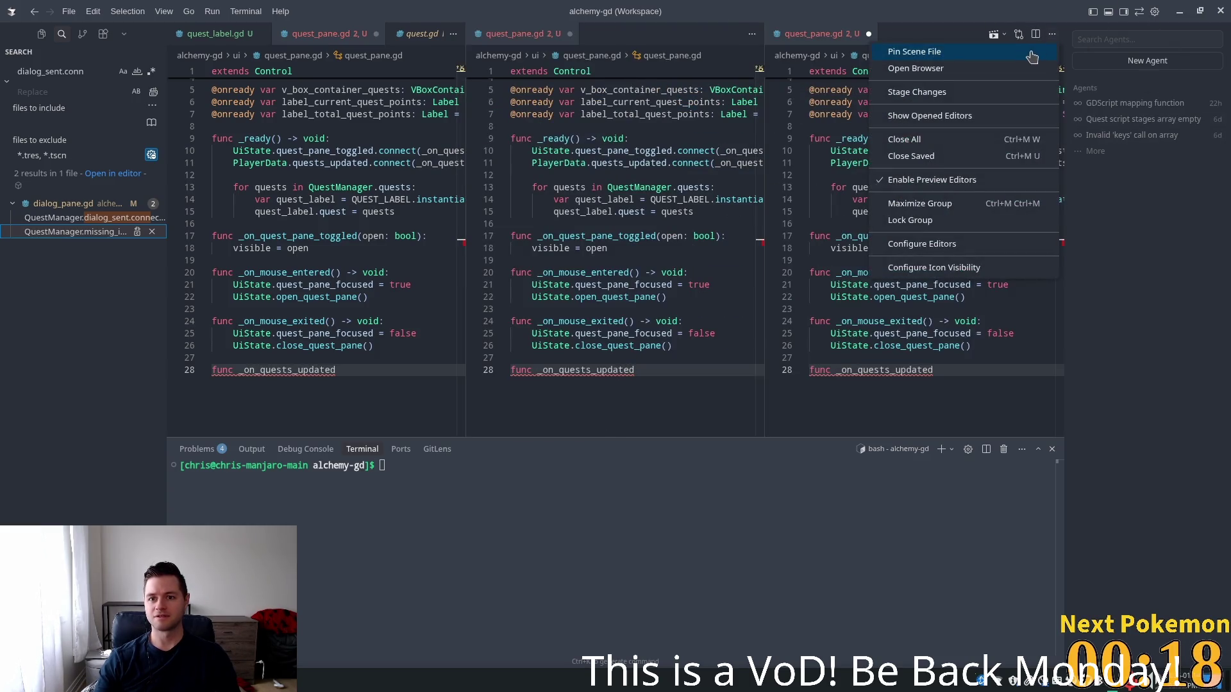
left_click(647, 564)
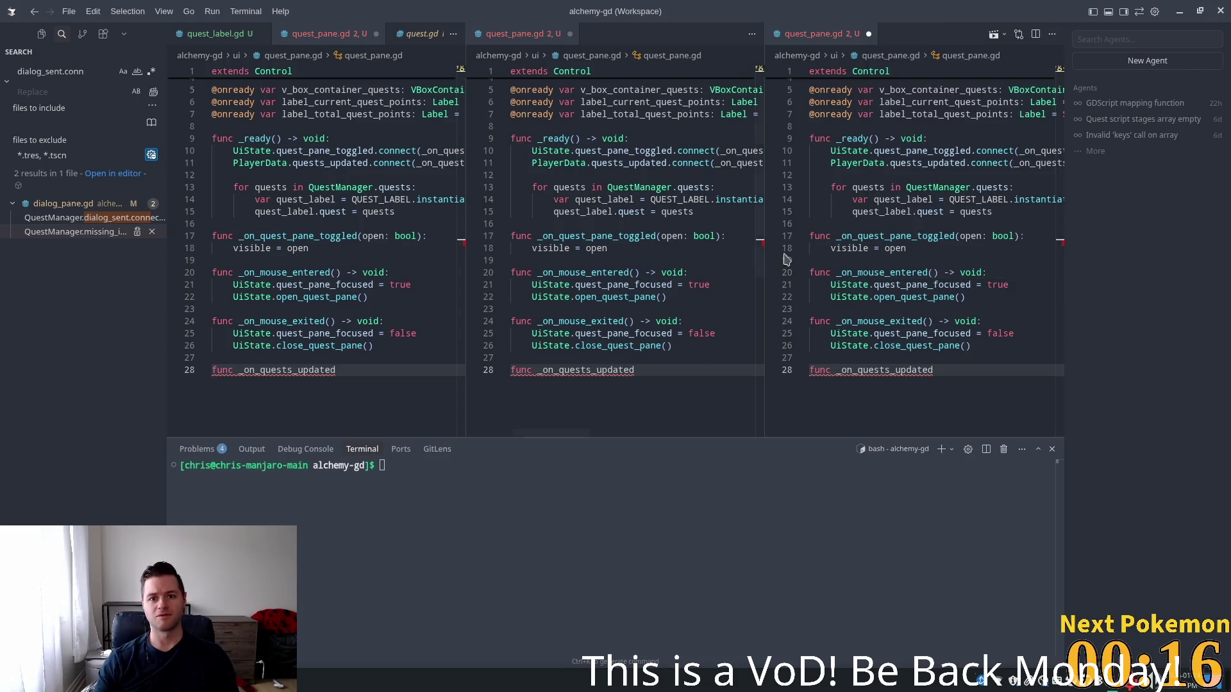
left_click(569, 34)
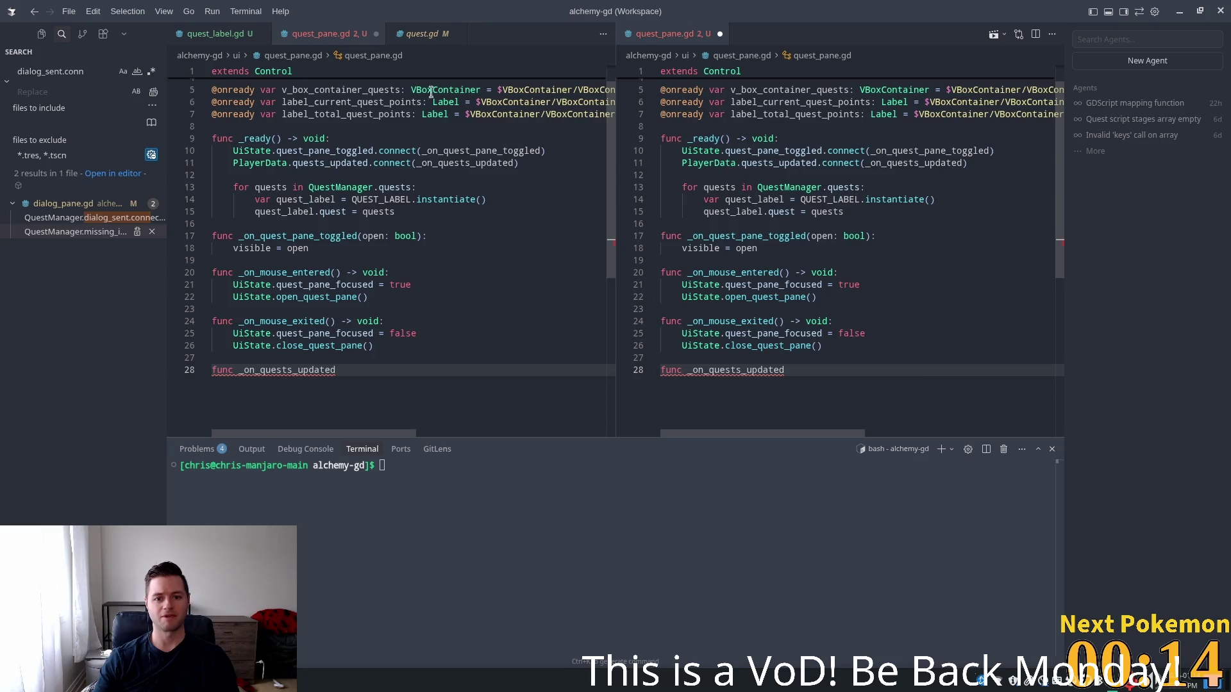
left_click(720, 34)
left_click(449, 285)
left_click(483, 154)
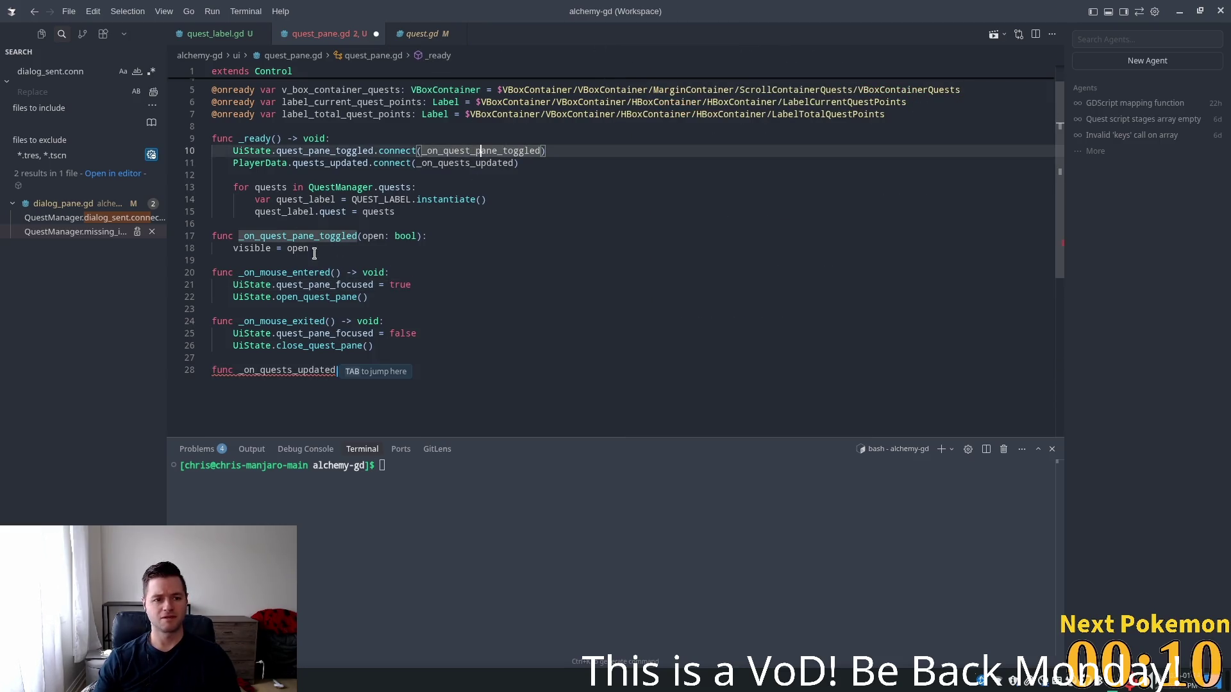
left_click(484, 163, "ctrl")
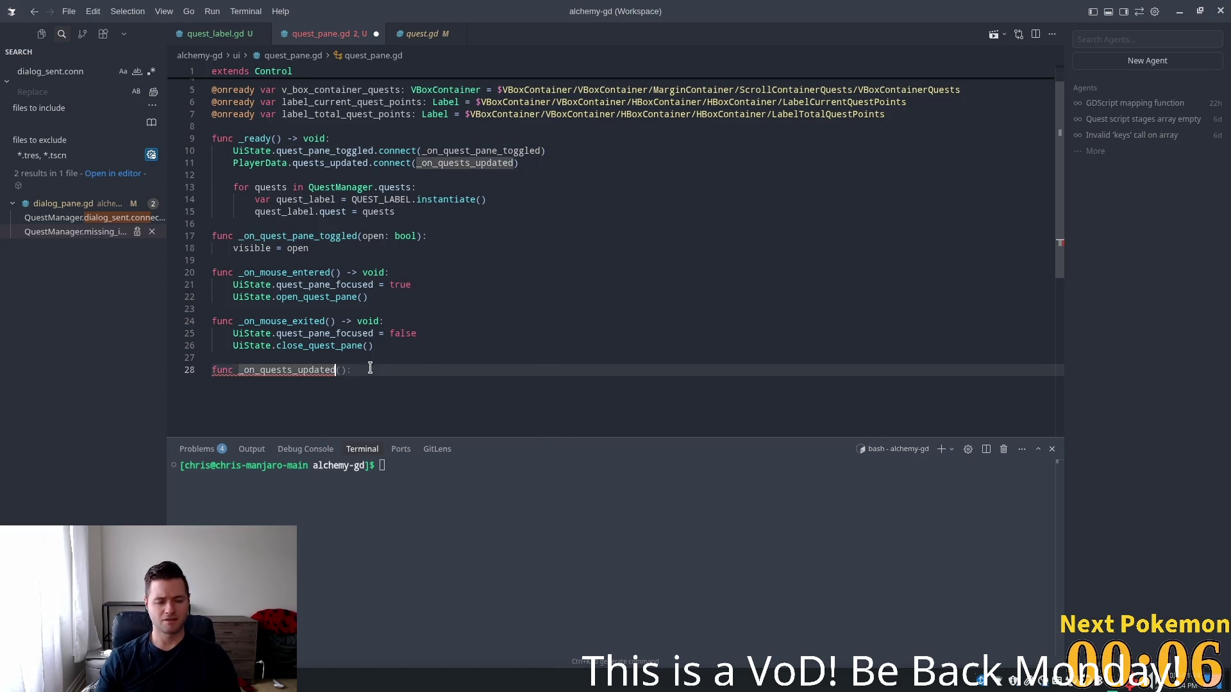
type("():")
scroll(506, 268, "down", 3)
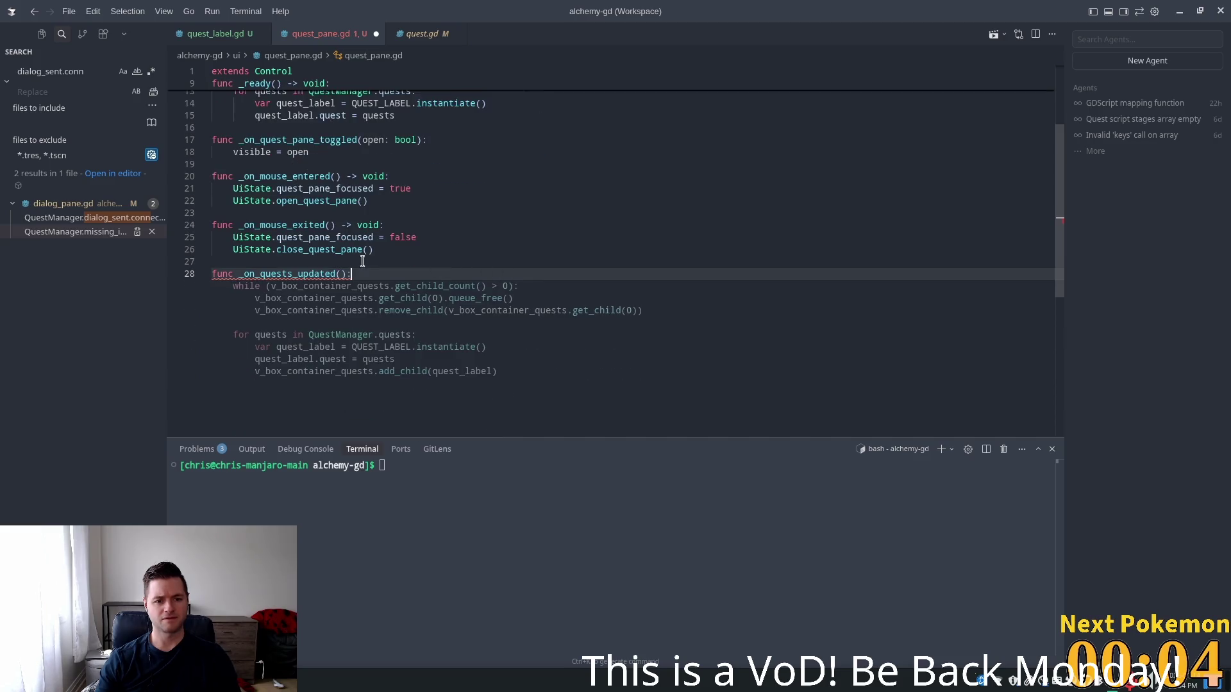
key("Escape")
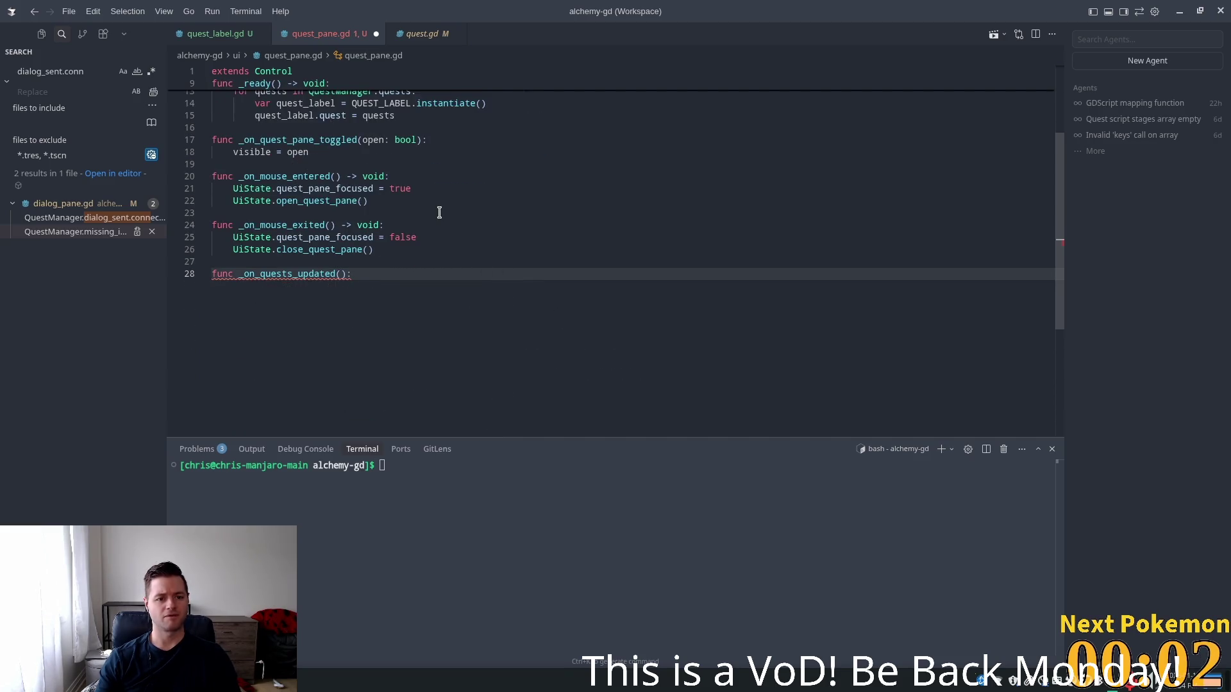
key("Return")
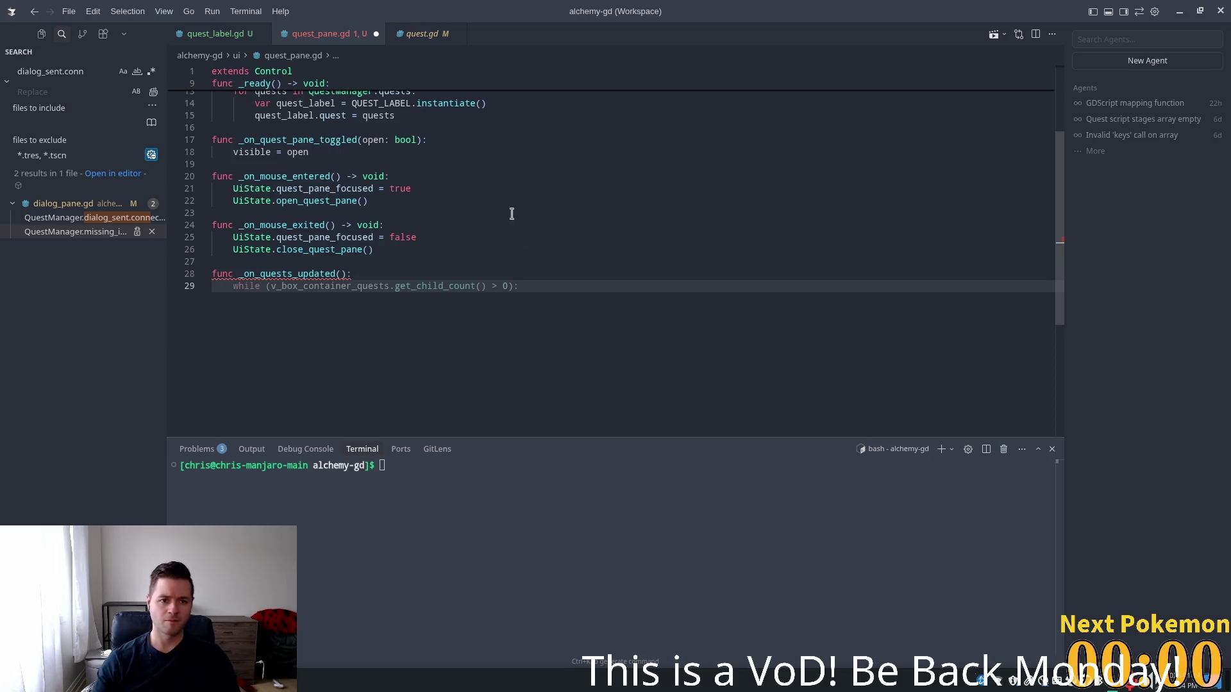
scroll(506, 215, "up", 4)
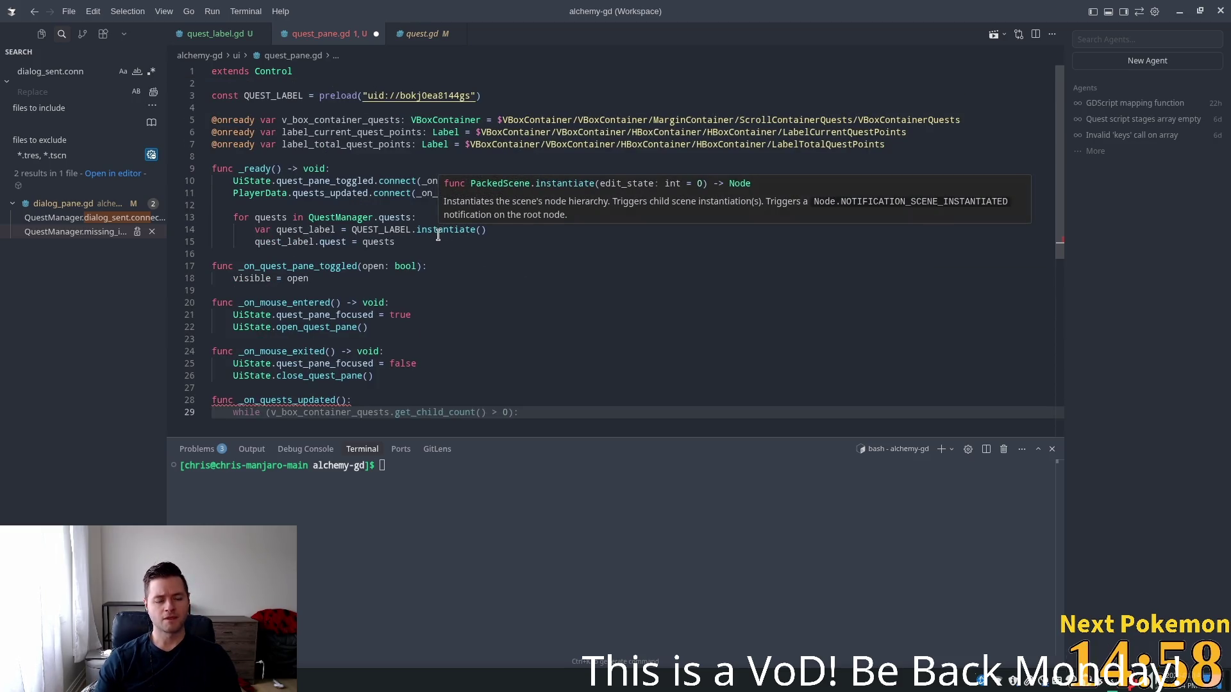
scroll(608, 262, "down", 4)
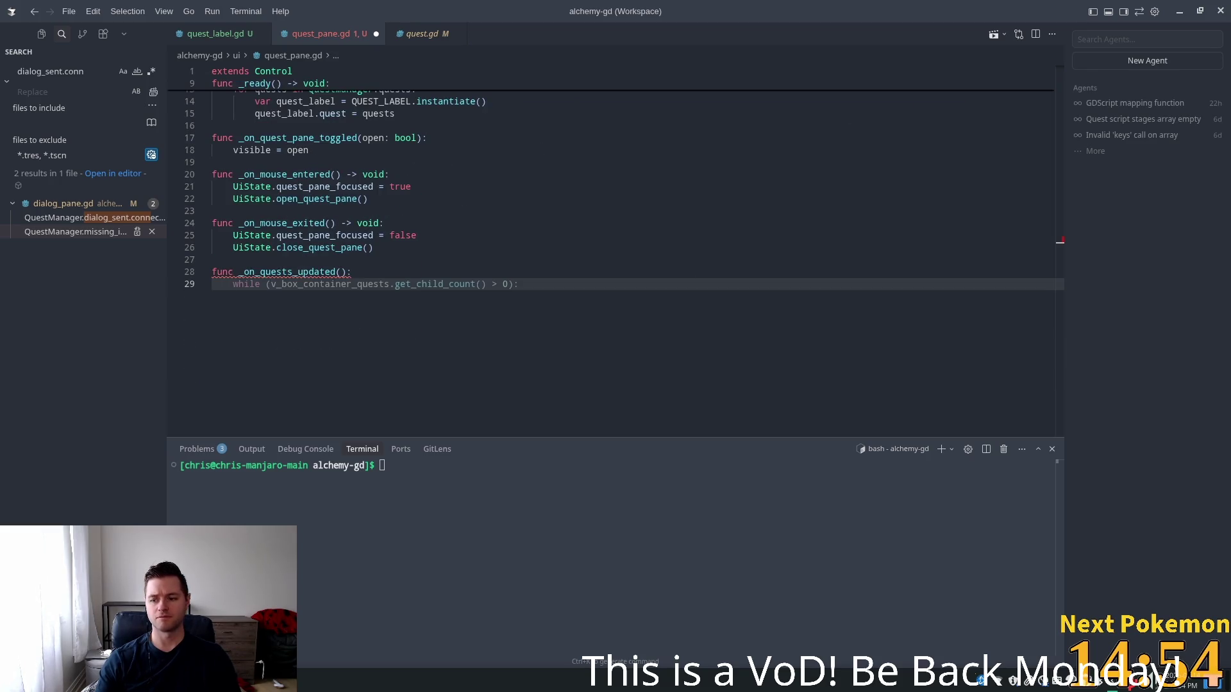
Reject the grey while-loop suggestion on line 29 of quest_pane.gd
key("Escape")
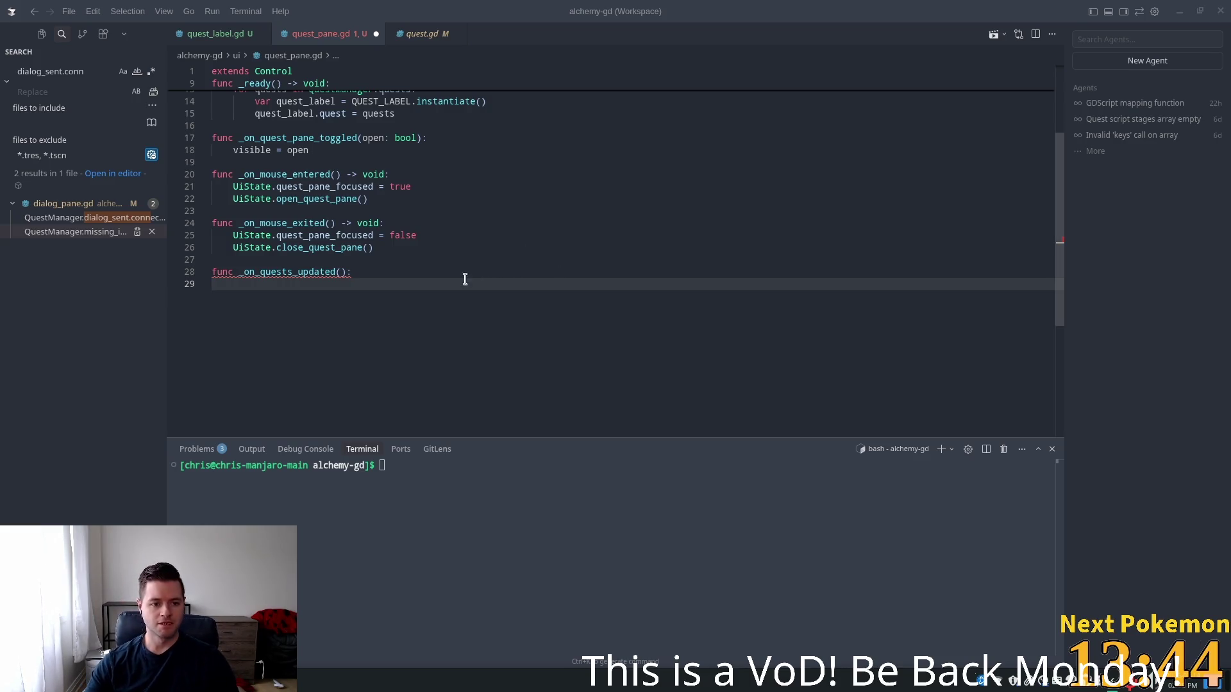
Put the cursor on empty line 29 inside _on_quests_updated to prompt a completion
scroll(466, 280, "up", 3)
scroll(237, 410, "up", 1)
left_click(237, 414)
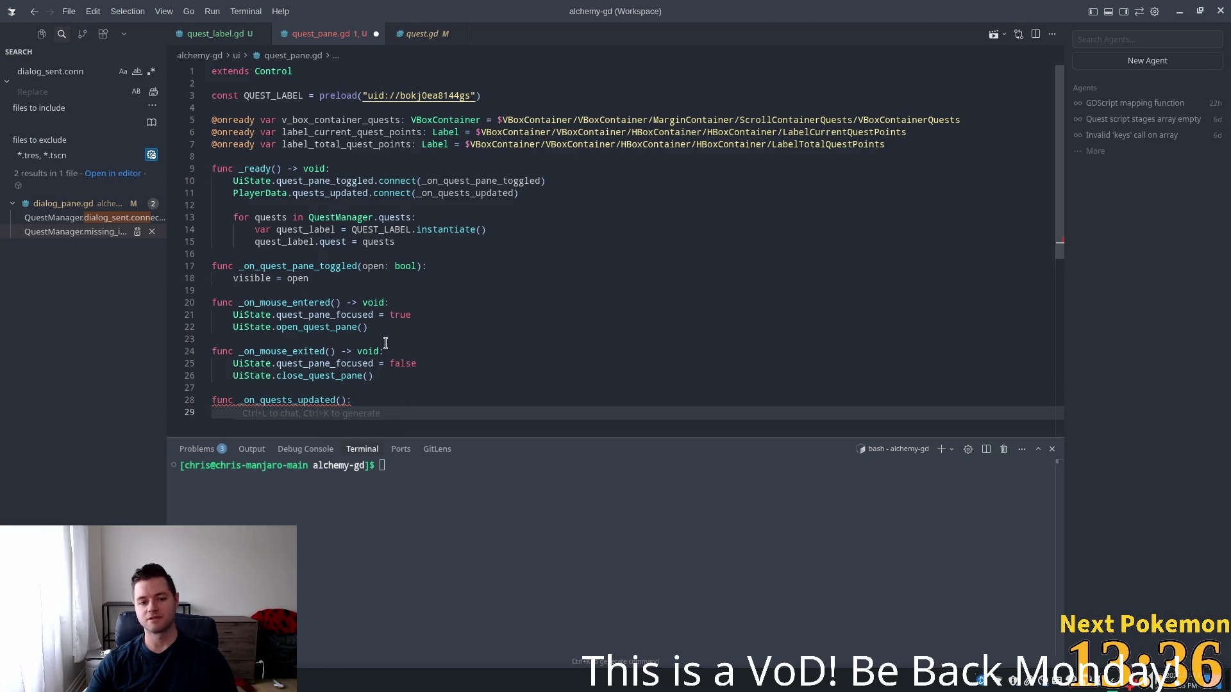
scroll(388, 331, "down", 1)
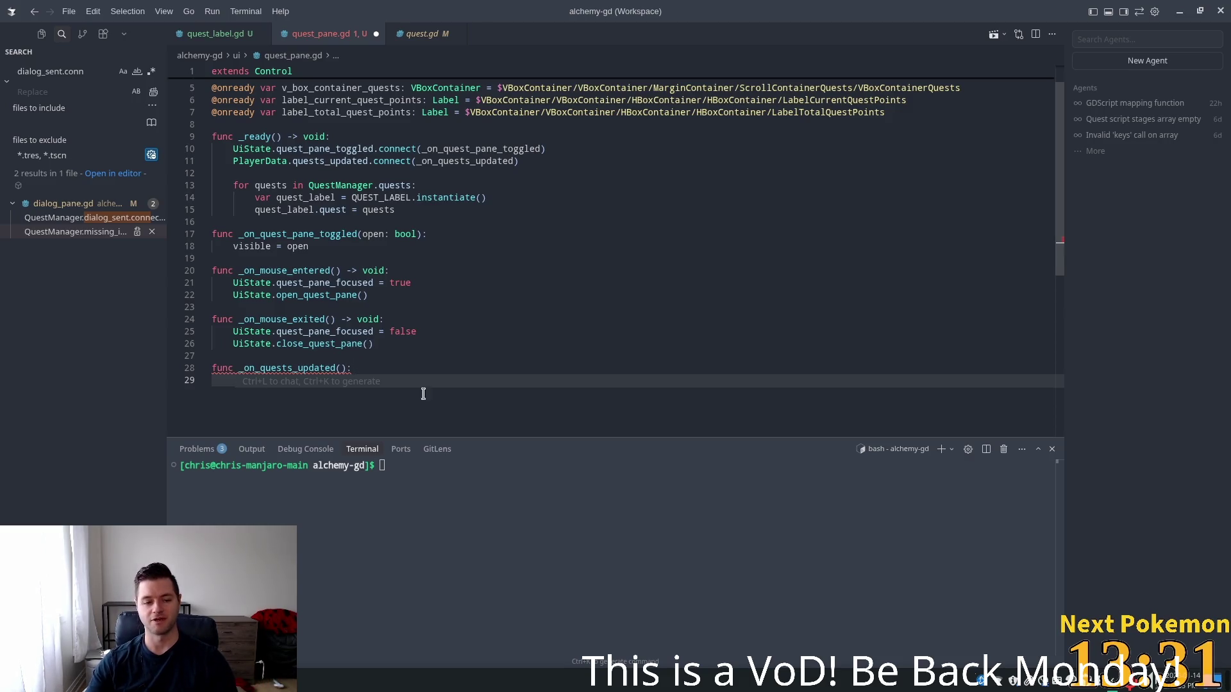
left_click(312, 379)
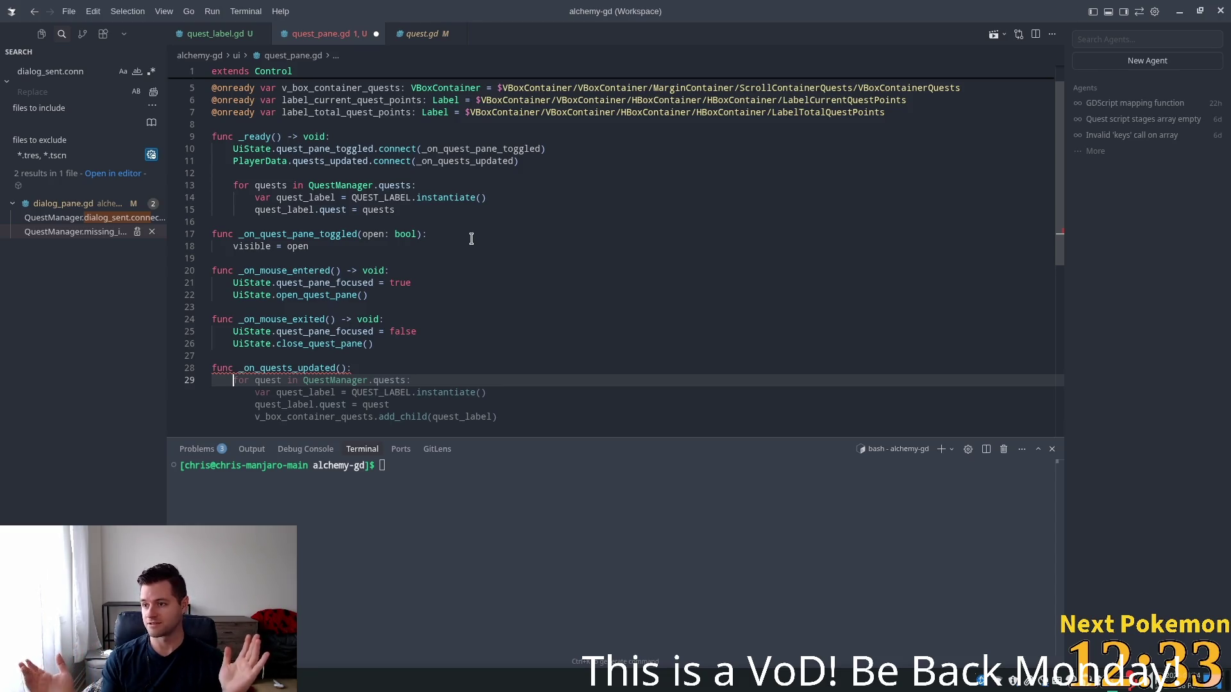
Reject the quest-label loop suggestion and return the cursor to empty line 29
key("Escape")
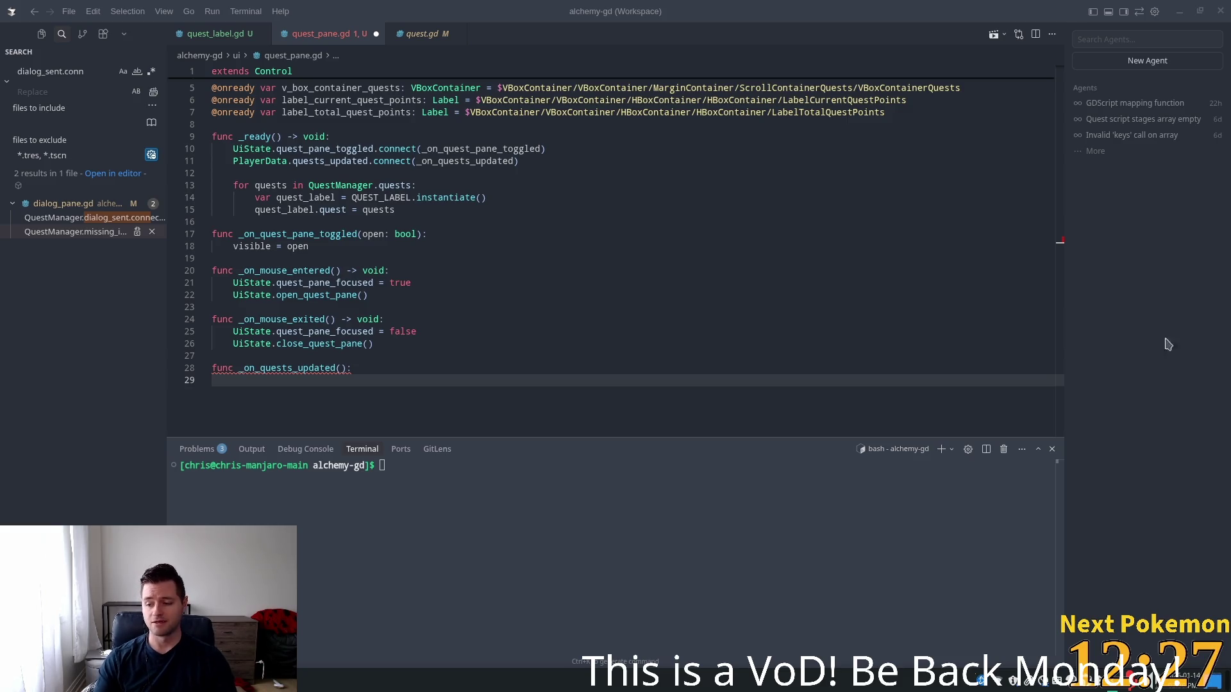
left_click(354, 381)
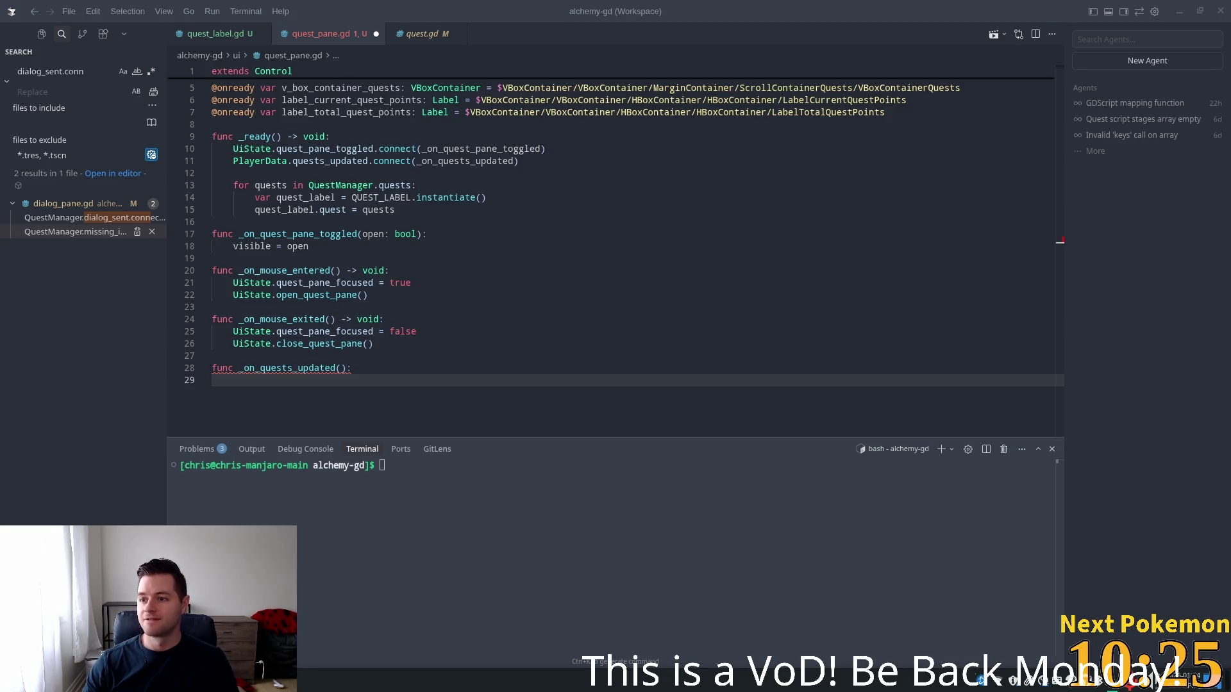
left_click(446, 385)
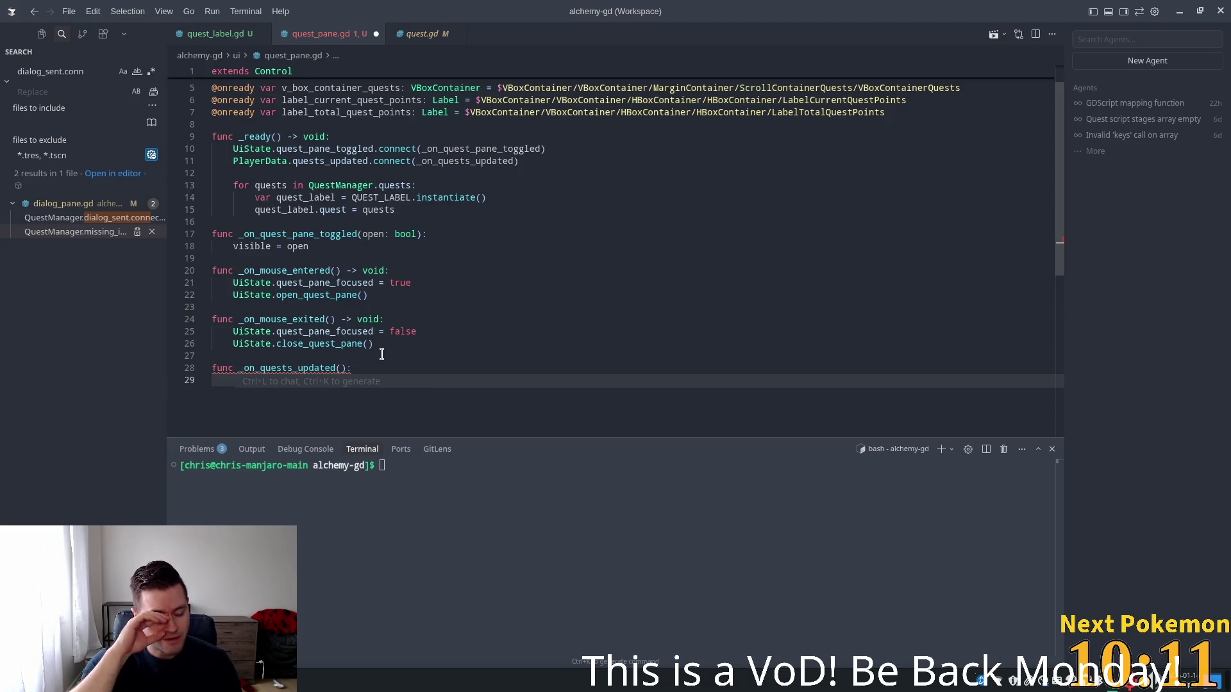
Type `var quest_points = 0` as the first line of _on_quests_updated
type("va")
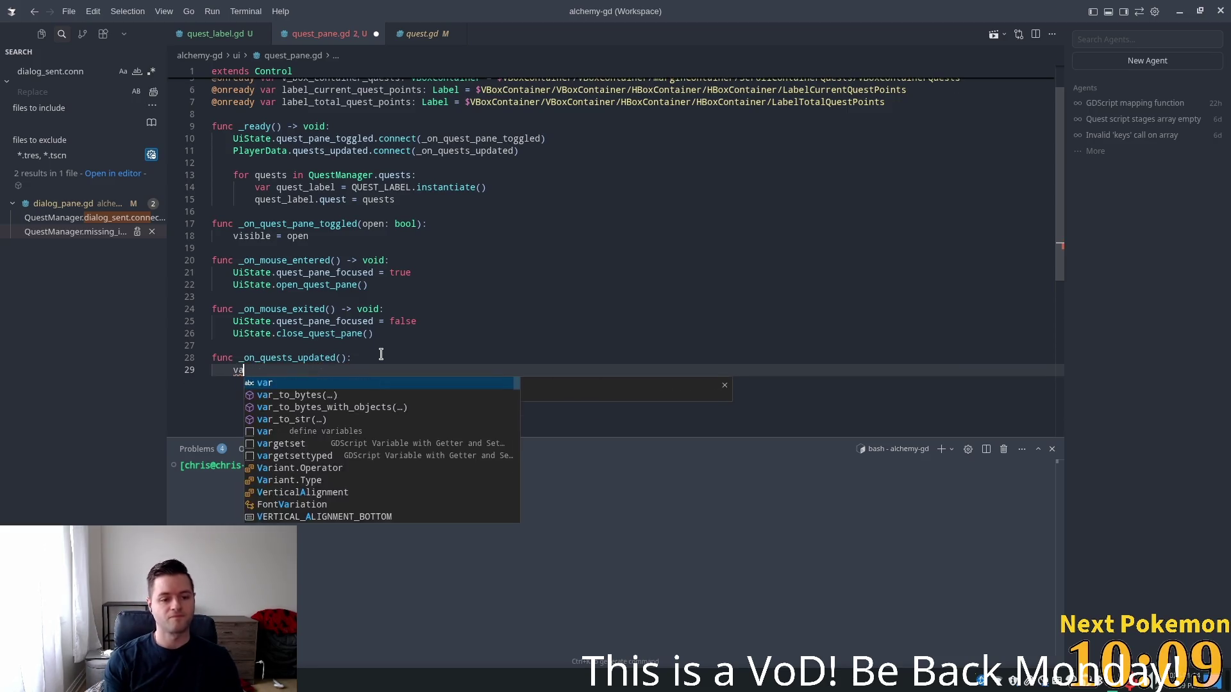
type("r quest")
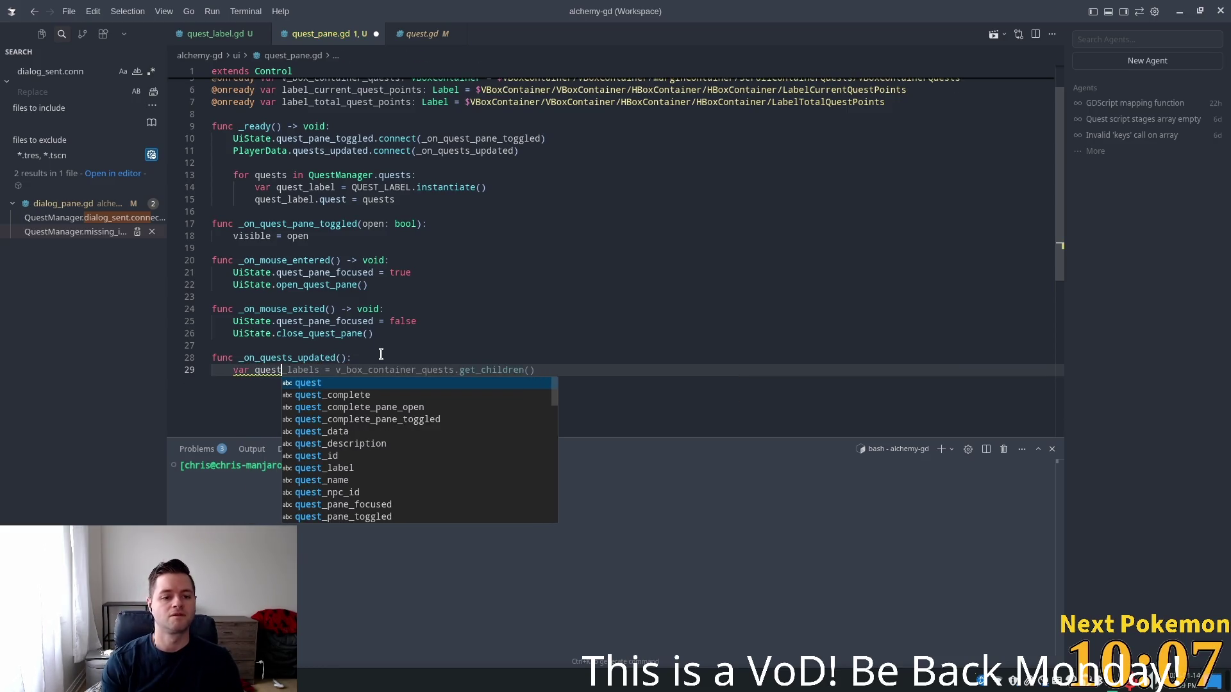
type("_points = 0")
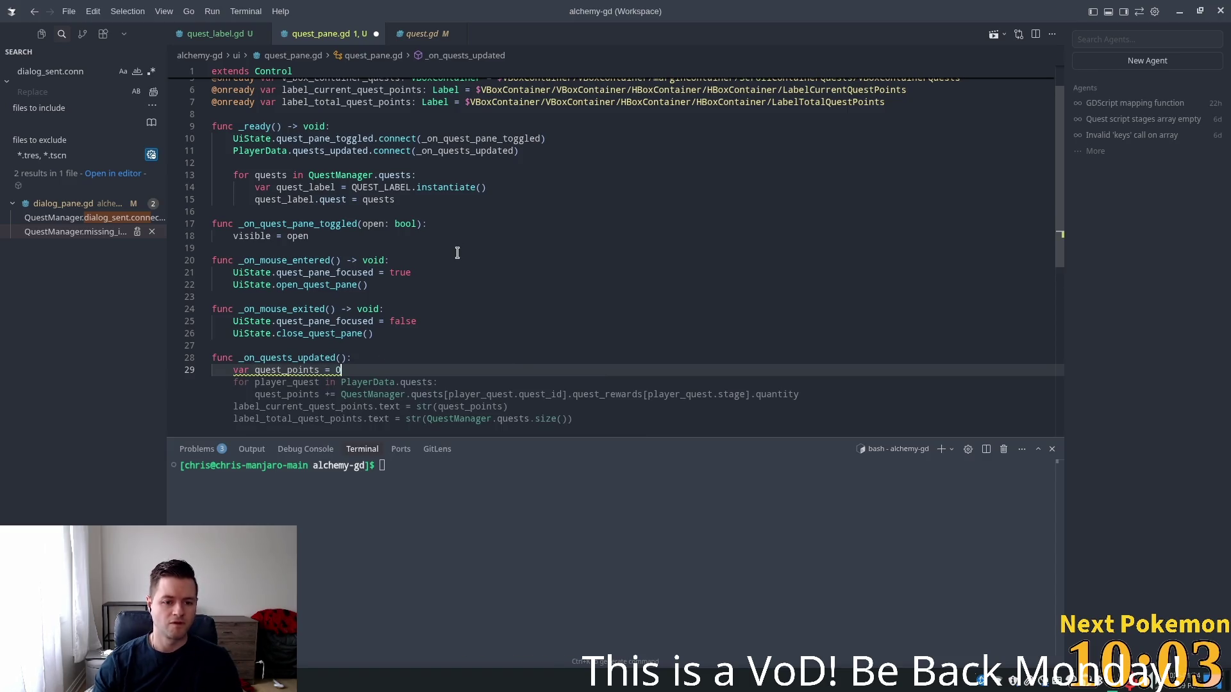
scroll(458, 247, "down", 2)
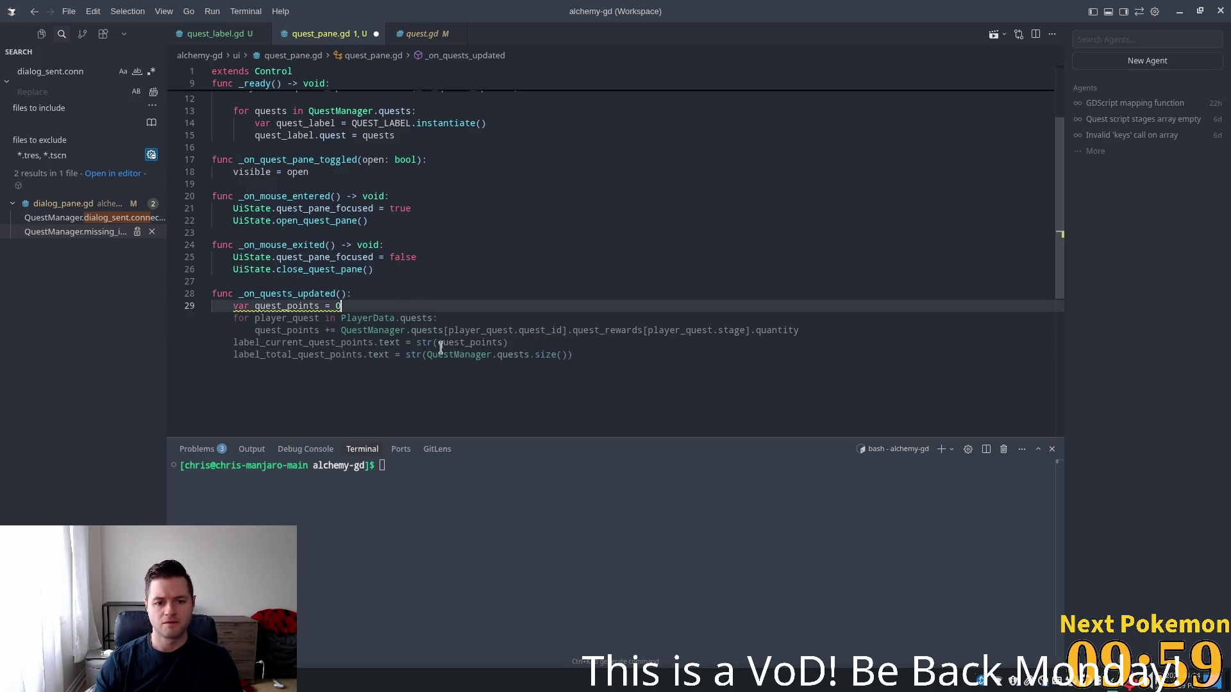
Accept Cursor's quest-point counting code and add a new line under the for-loop header
key("Tab")
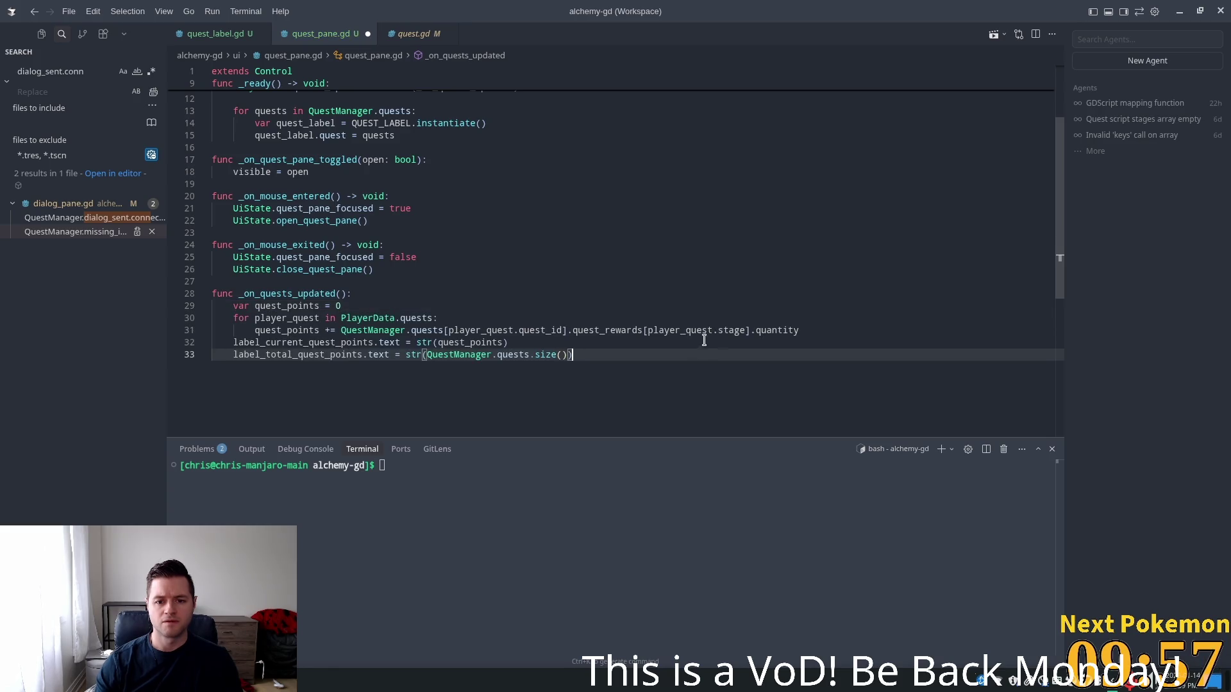
left_click_drag(816, 328, 342, 331)
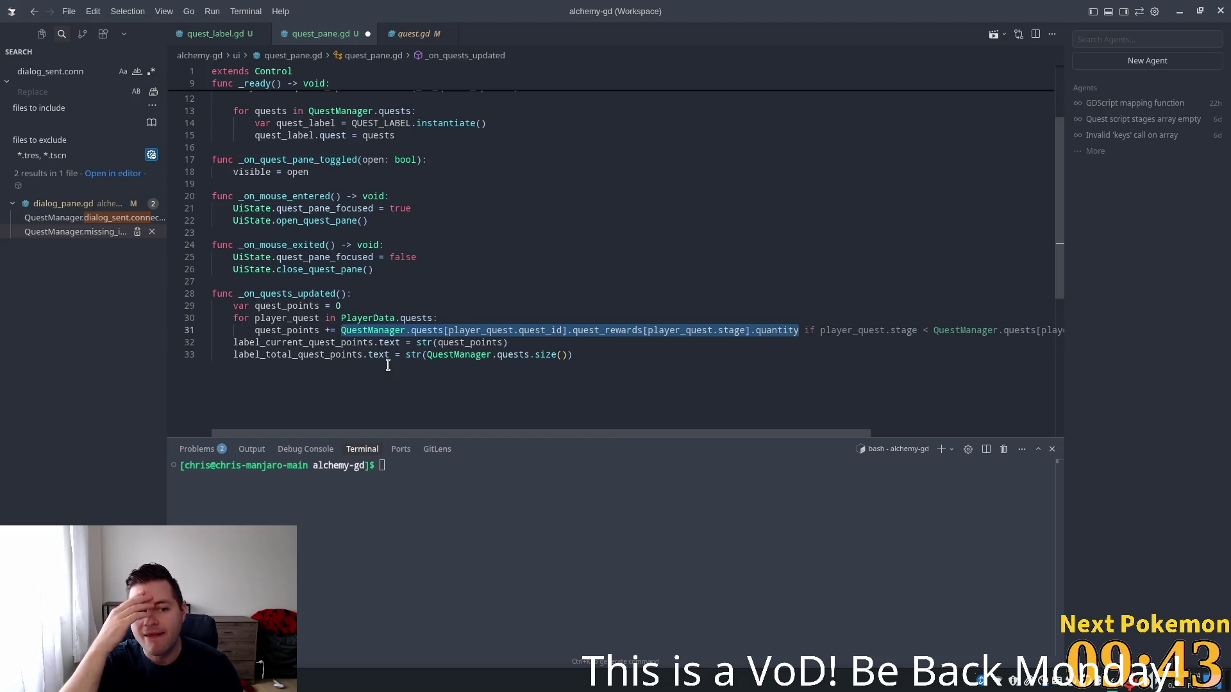
left_click(494, 306)
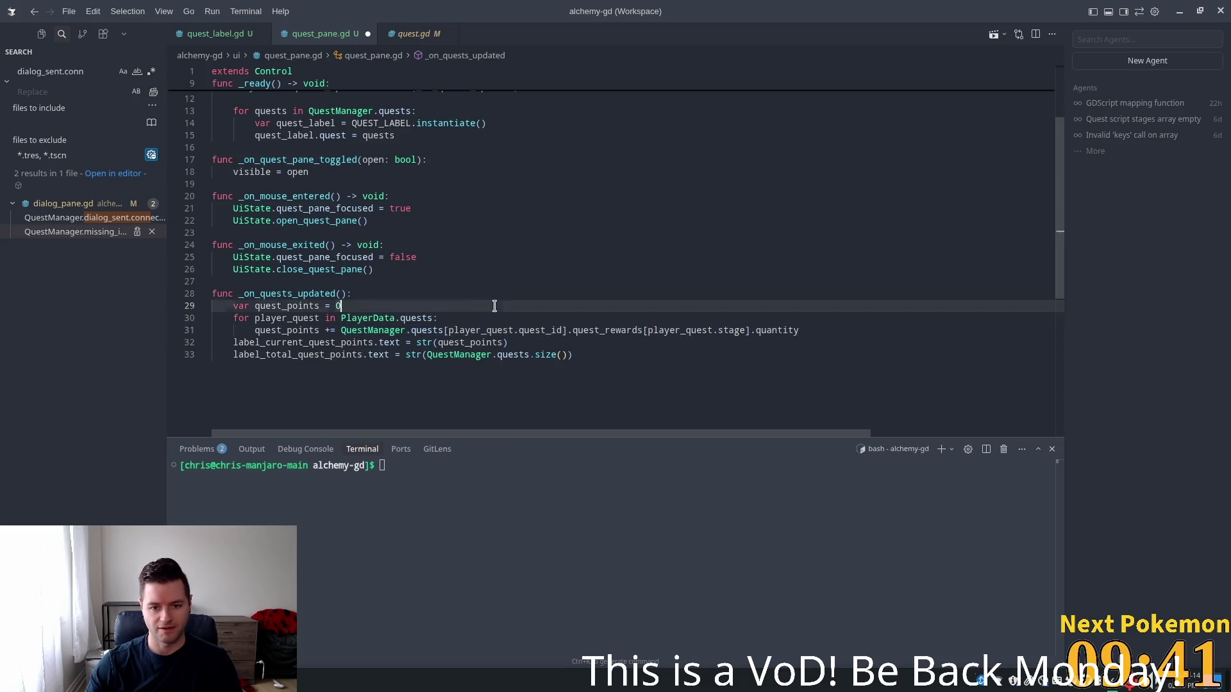
left_click(481, 318)
key("Return")
Add a QuestManager quest lookup by quest_id and clear the old reward increment line
type("va")
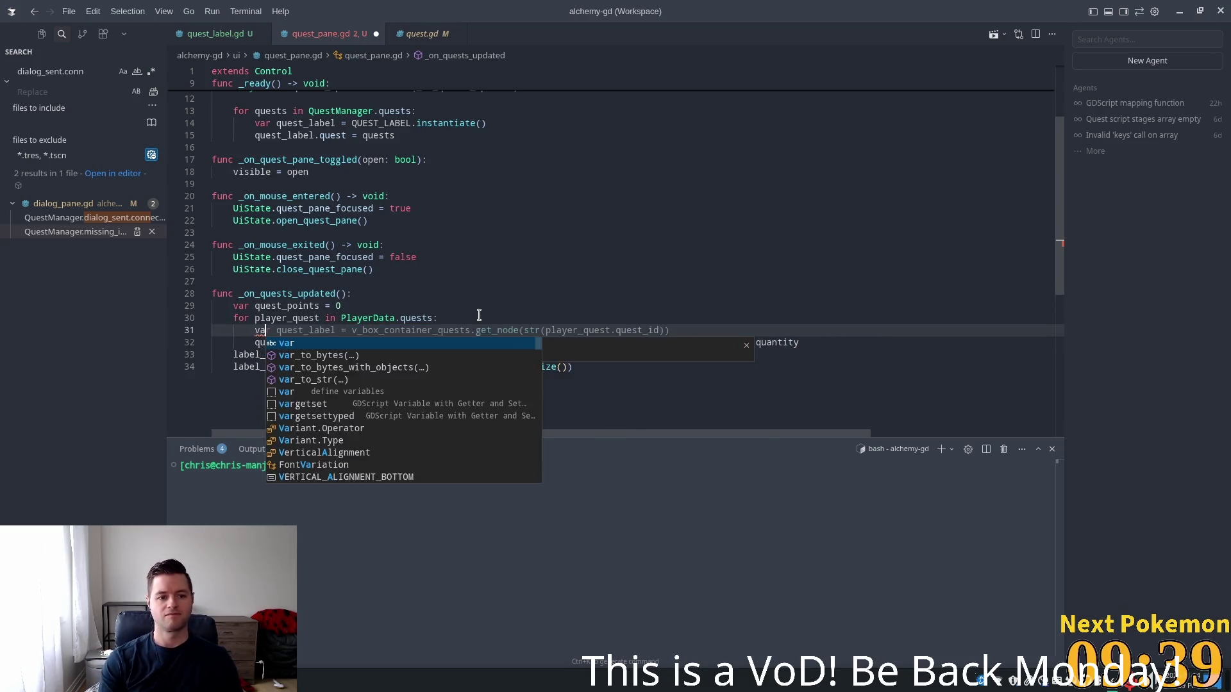
type("r ques")
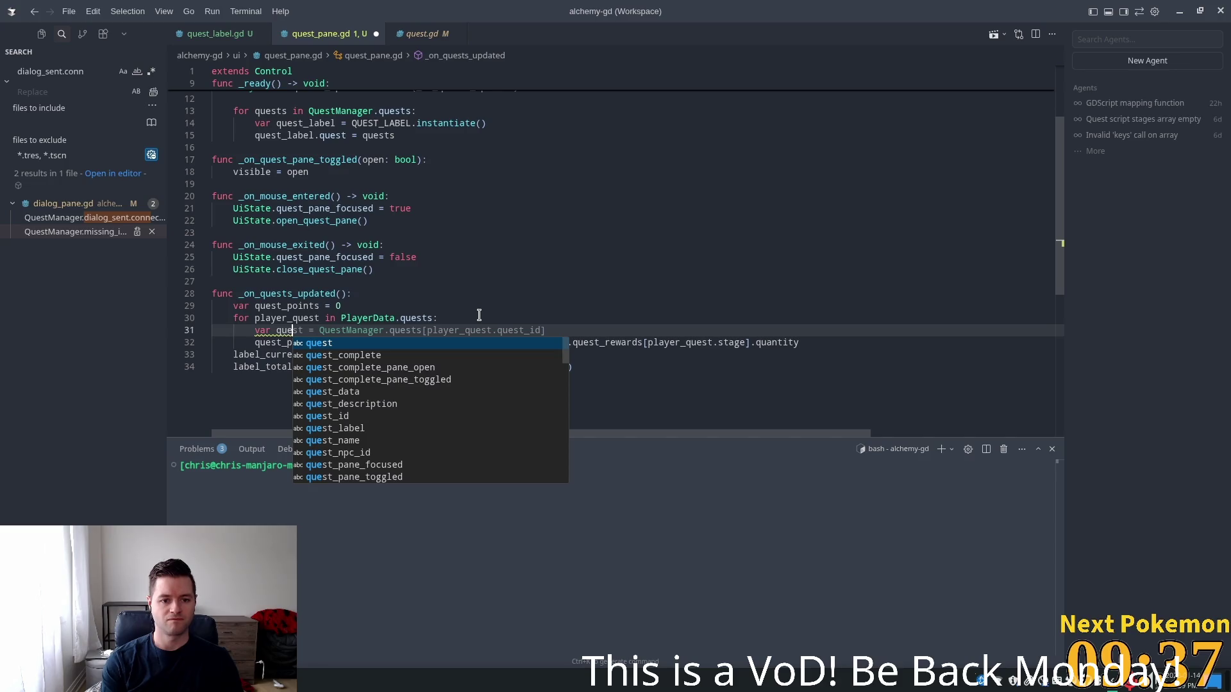
key("Tab")
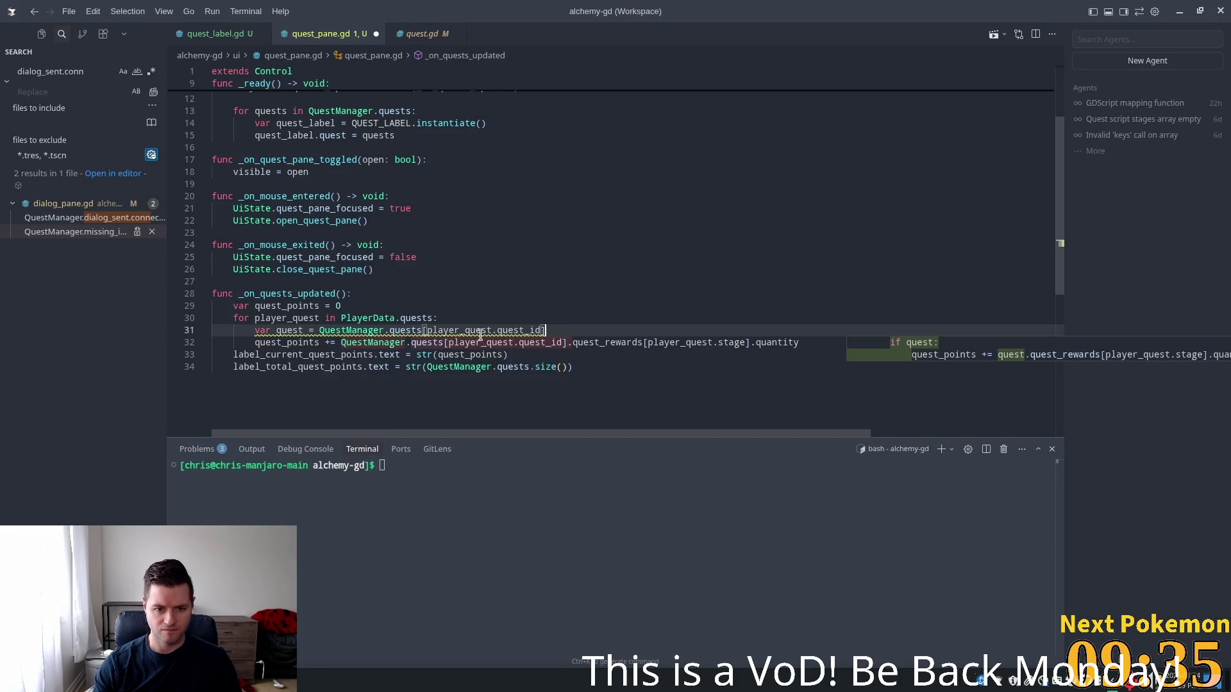
left_click(622, 343)
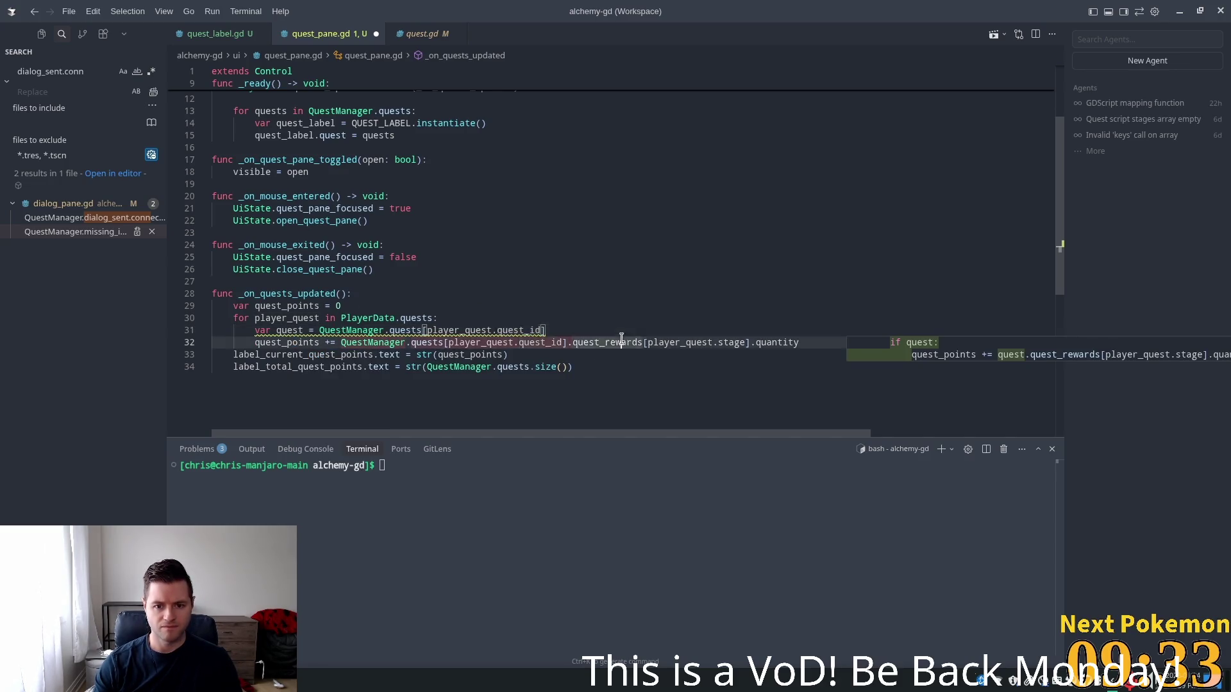
mouse_move(820, 342)
left_mouse_down()
mouse_move(513, 368)
mouse_move(336, 342)
left_mouse_up()
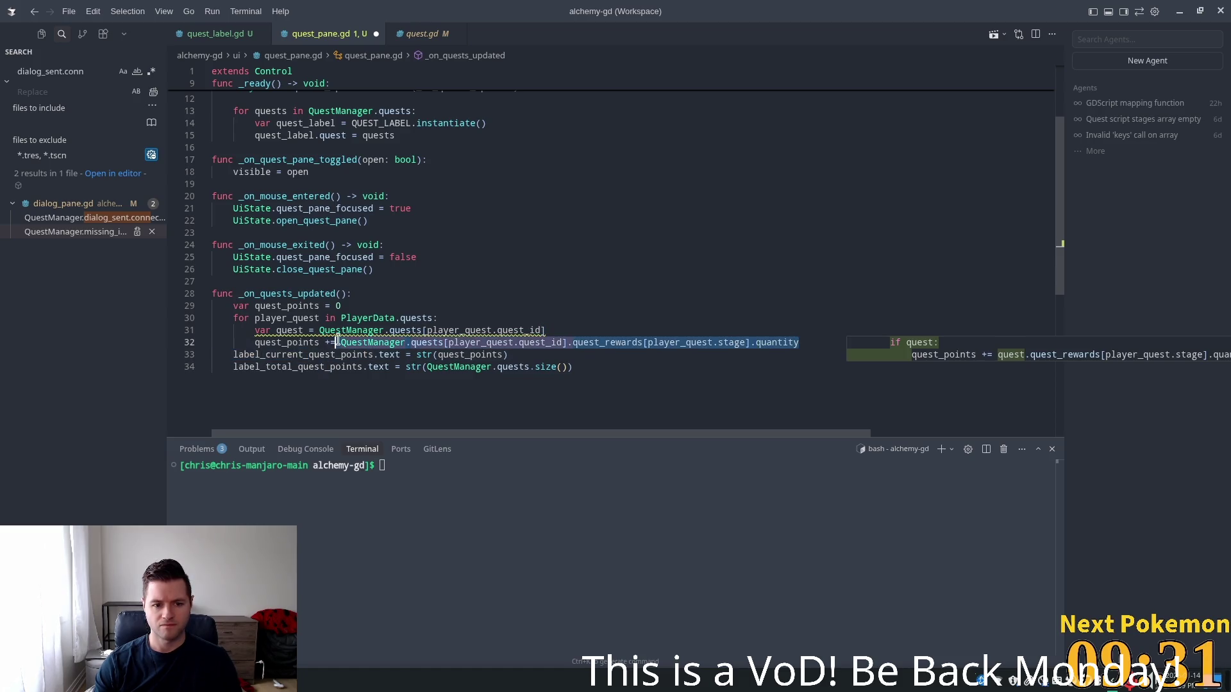
key("BackSpace")
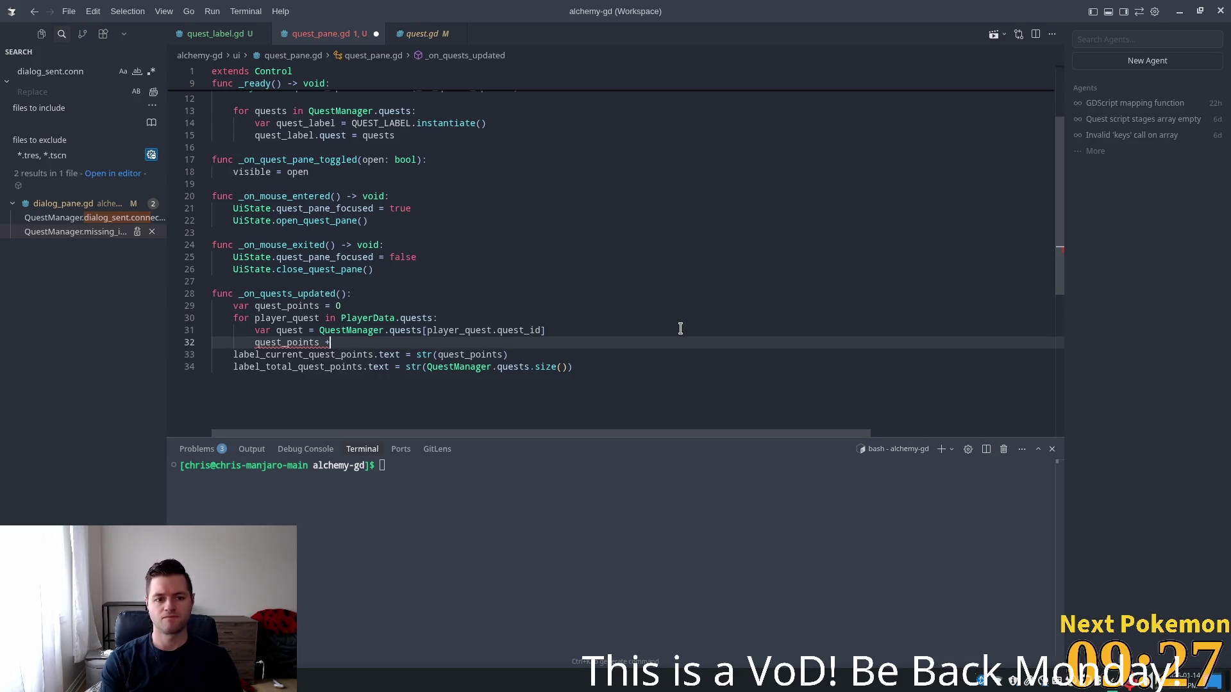
key("BackSpace")
key("BackSpace")
key("BackSpace")
key("BackSpace")
key("BackSpace")
key("BackSpace")
Add the player_quest.stage == quest.stages.size() check so quest_points increases by 1
type("if")
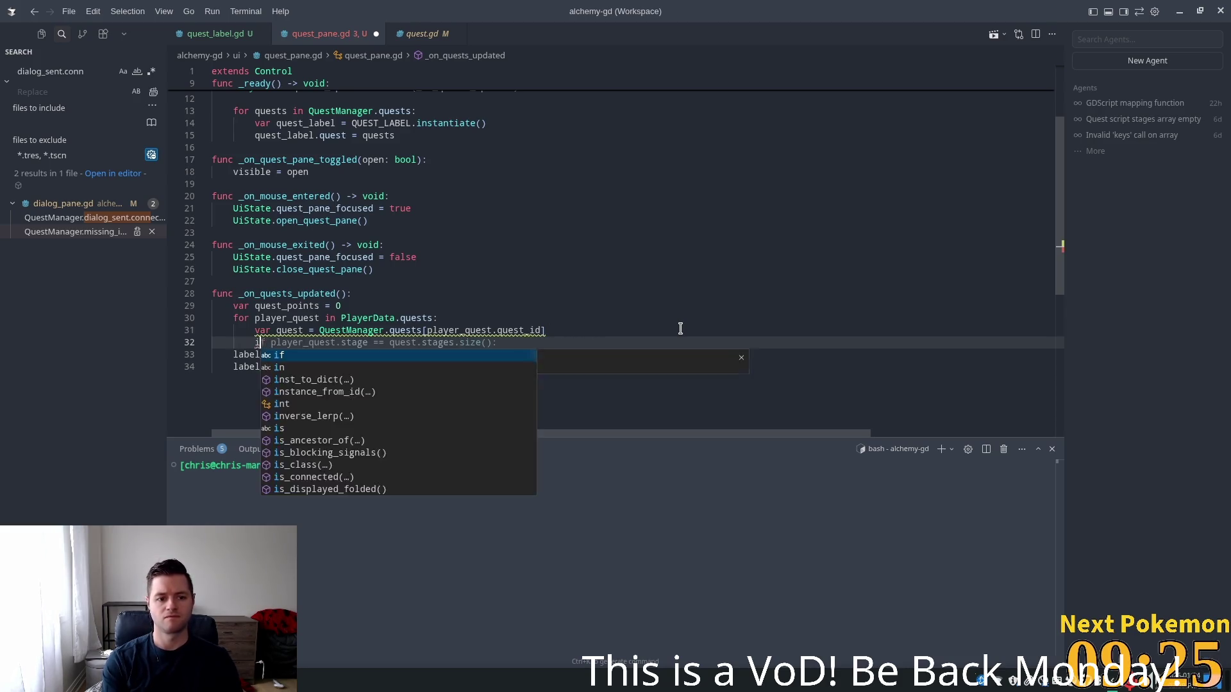
key("Tab")
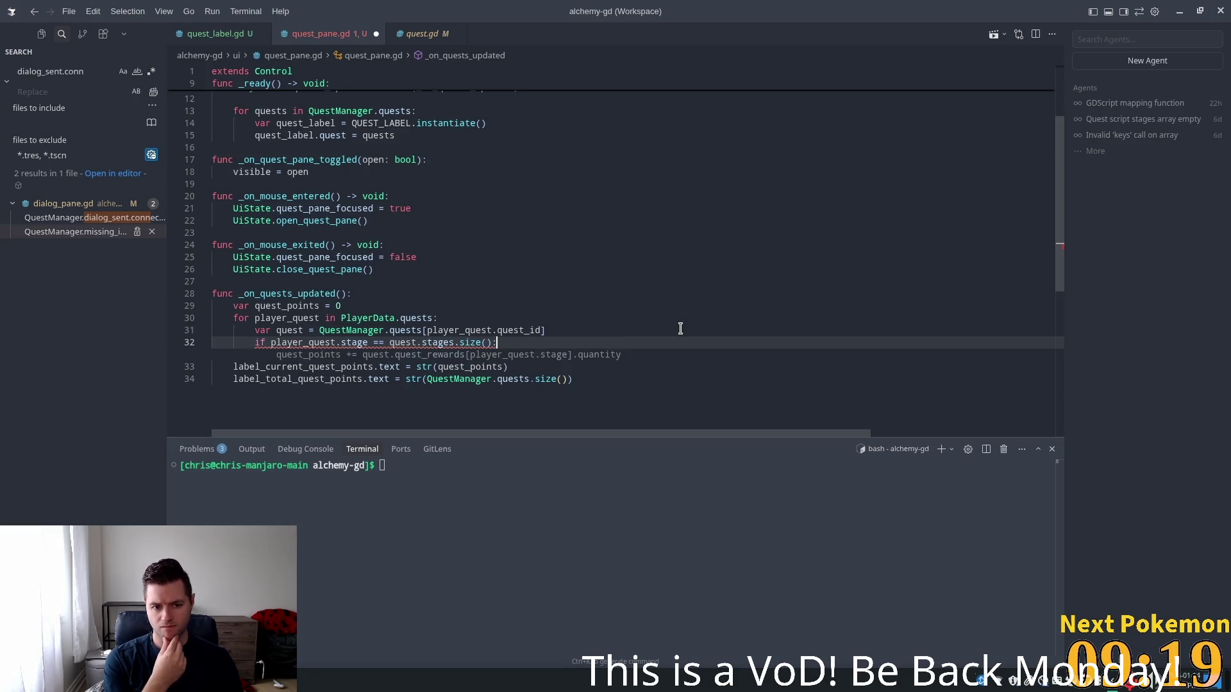
key("Tab")
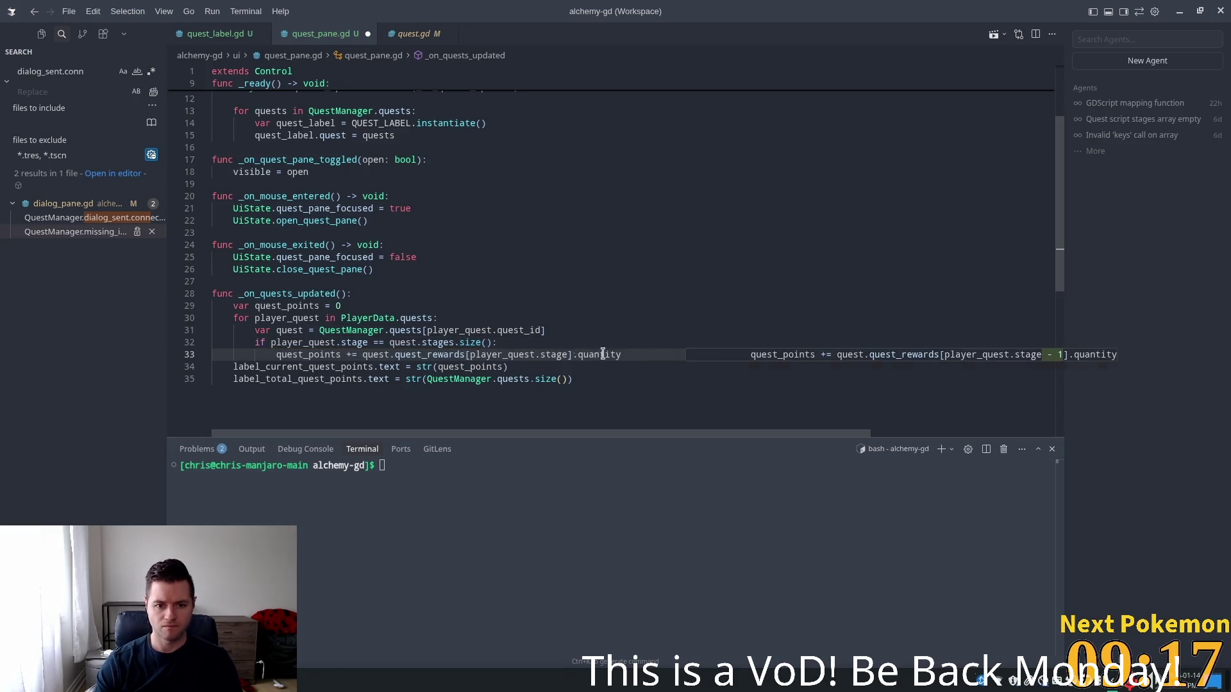
key("Tab")
left_click(379, 330, "shift")
key("ctrl+z")
key("ctrl+z")
key("ctrl+z")
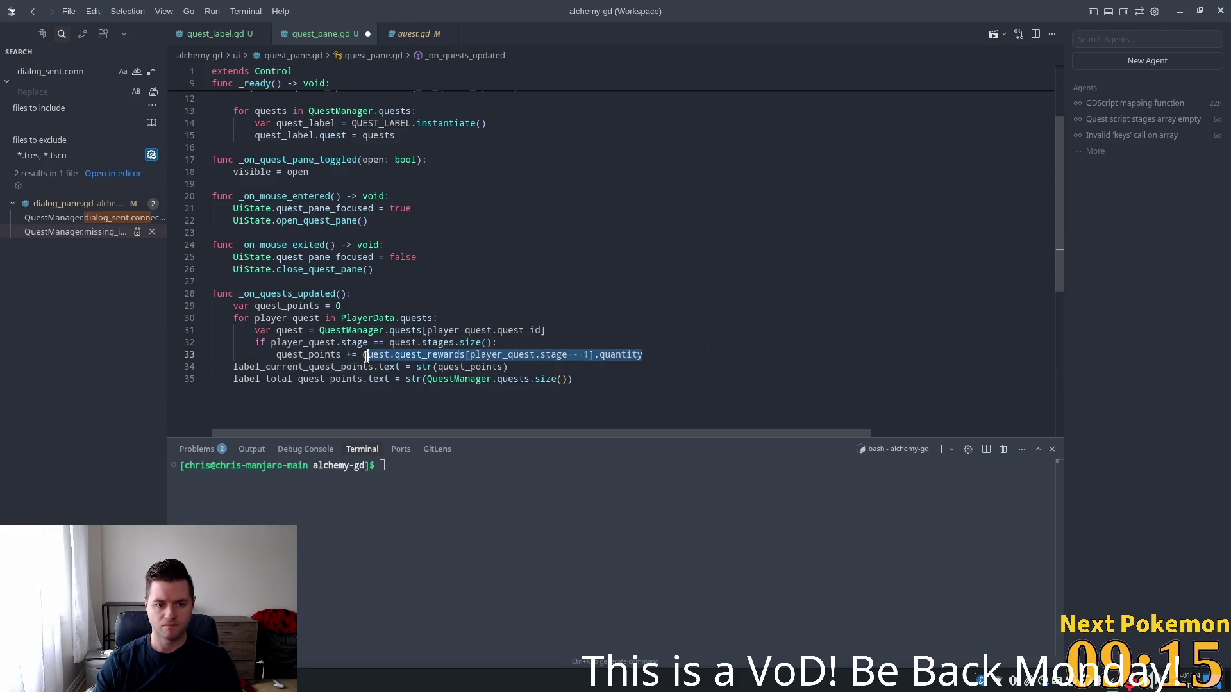
left_click(618, 289)
scroll(472, 340, "down", 3)
left_click(371, 270)
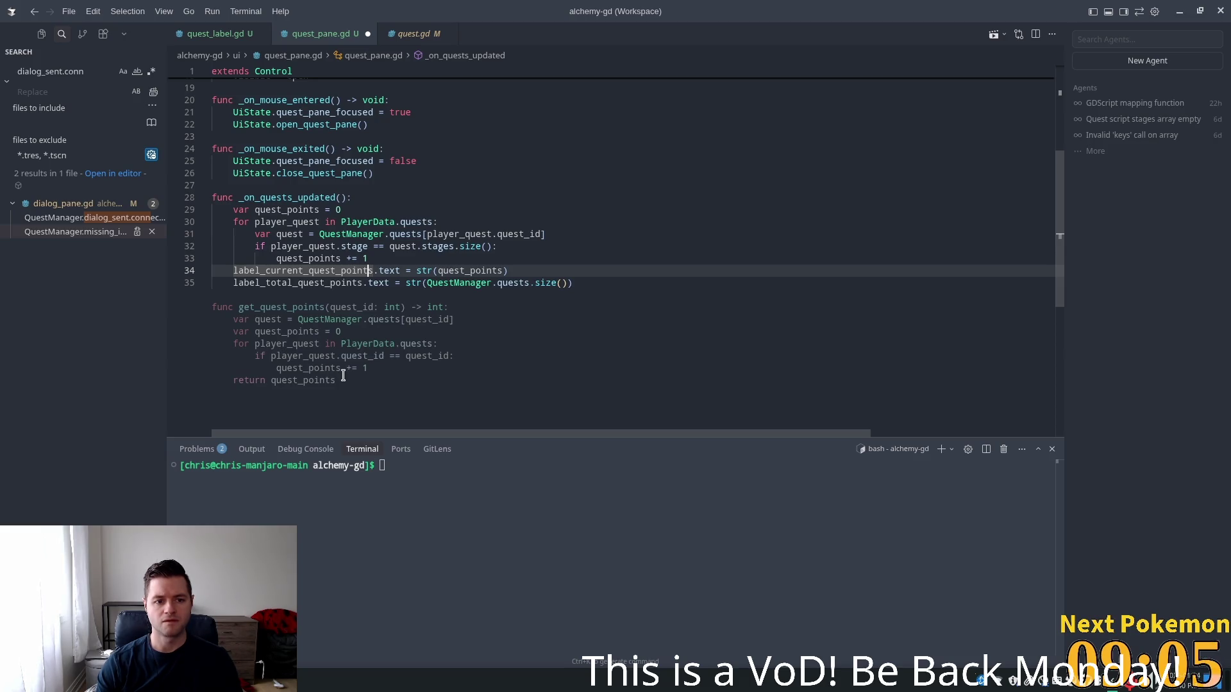
Review the label-update lines, dismiss the get_quest_points suggestion, and save the script
left_click(449, 234)
left_click(354, 289)
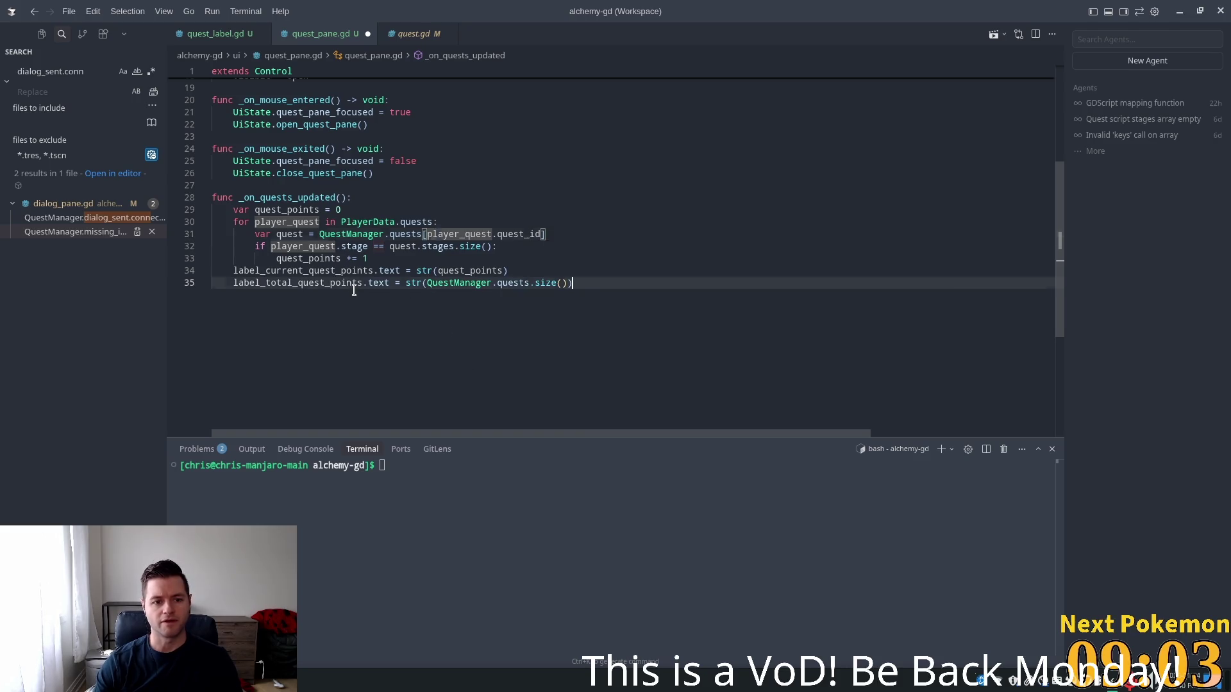
scroll(393, 311, "up", 1)
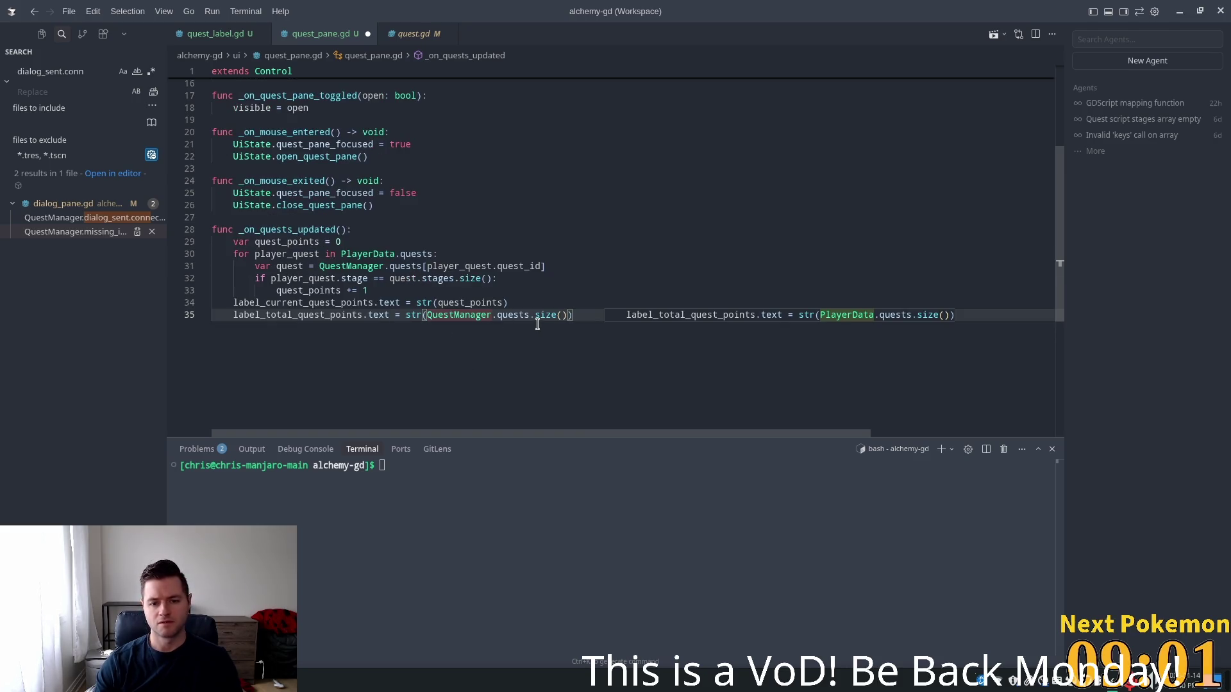
left_click(490, 313)
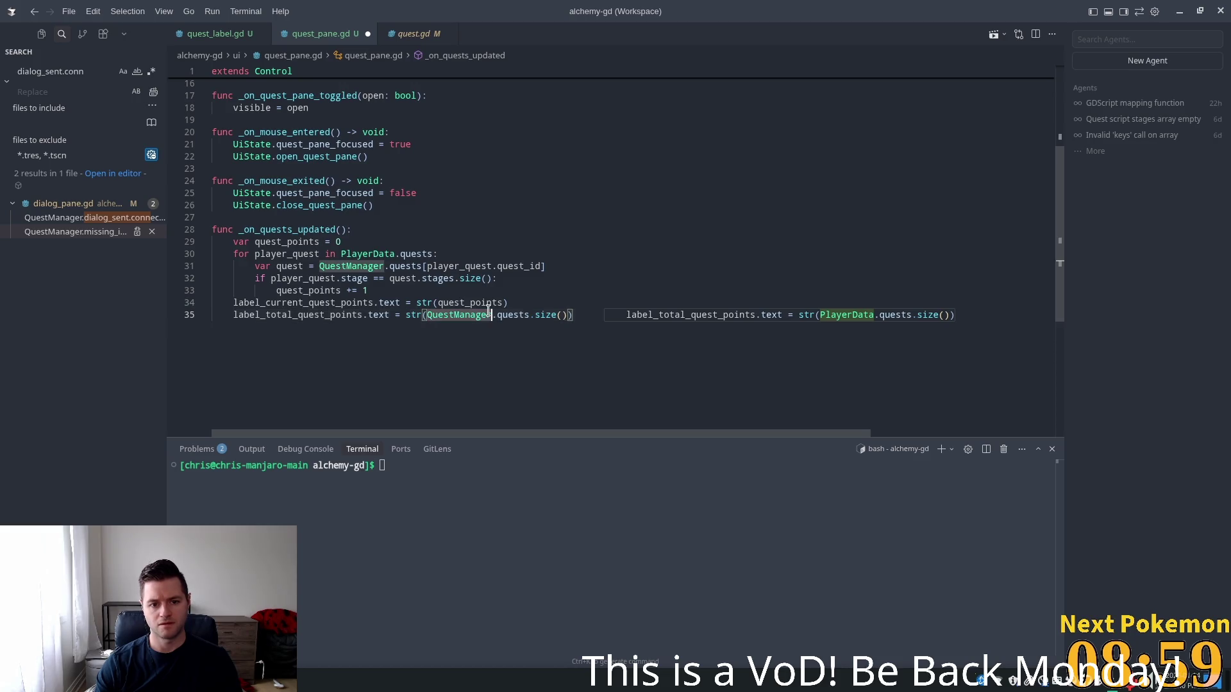
left_click(418, 303)
left_click(482, 305)
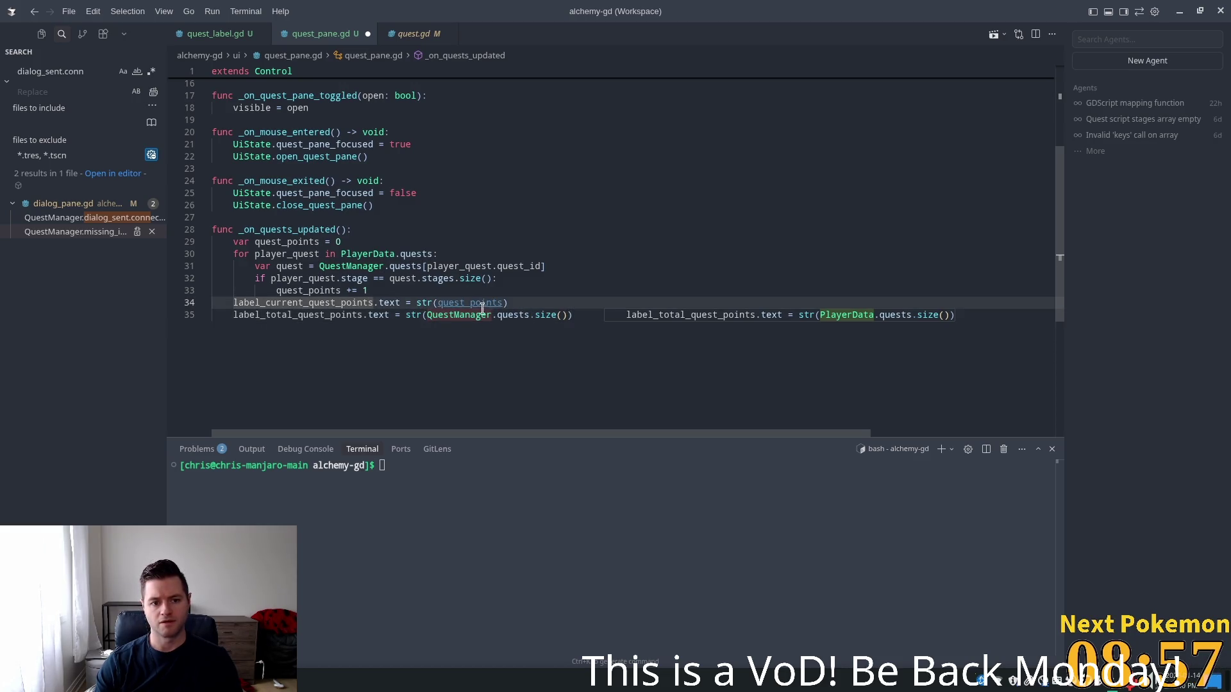
left_click(420, 303)
key("ctrl+s")
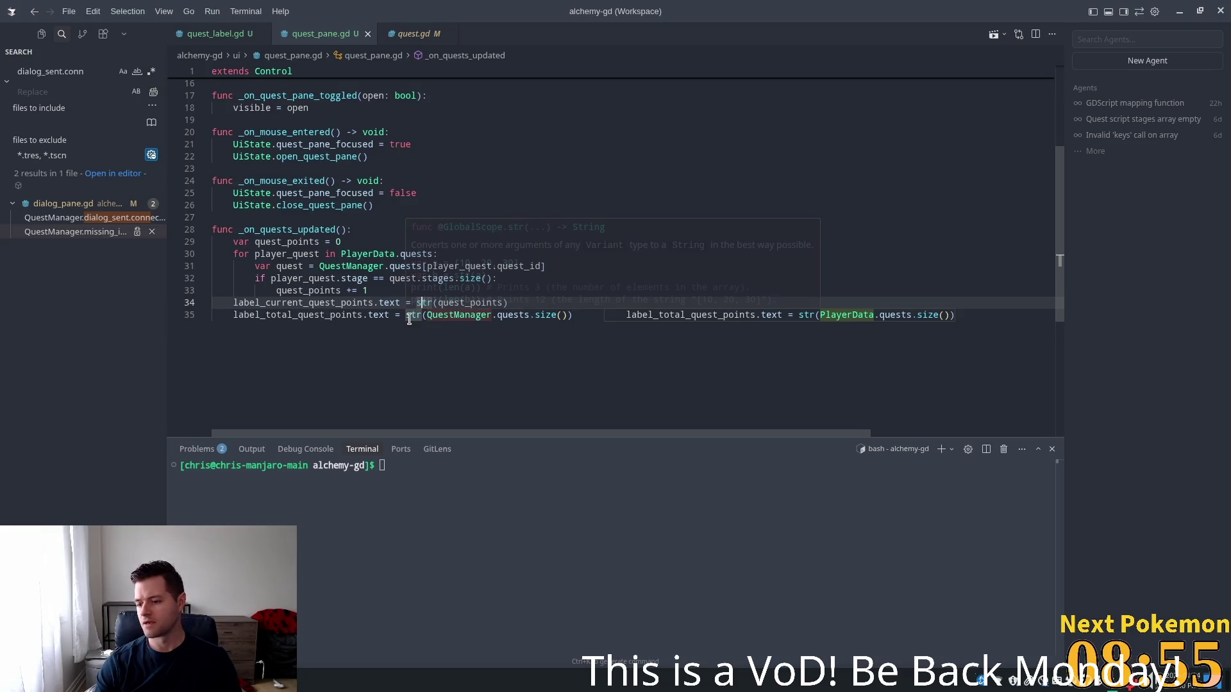
key("Escape")
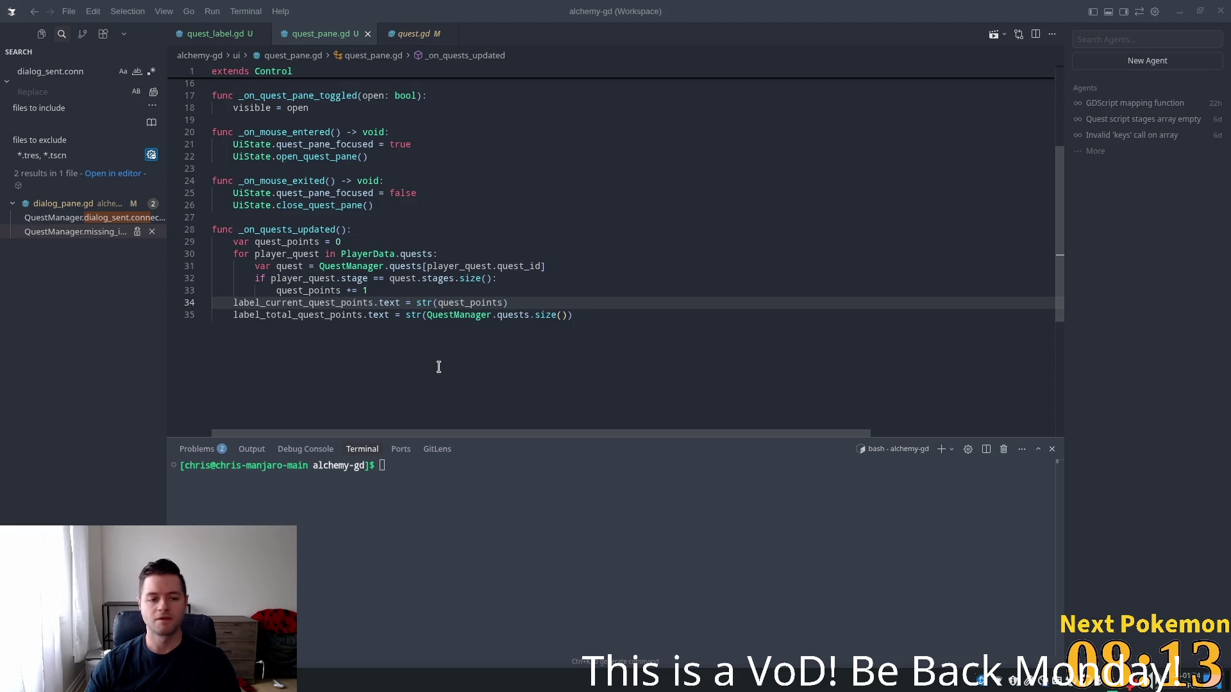
Insert an unindented blank line after the counting loop and save
left_click(402, 338)
left_click(438, 229)
left_click(405, 291)
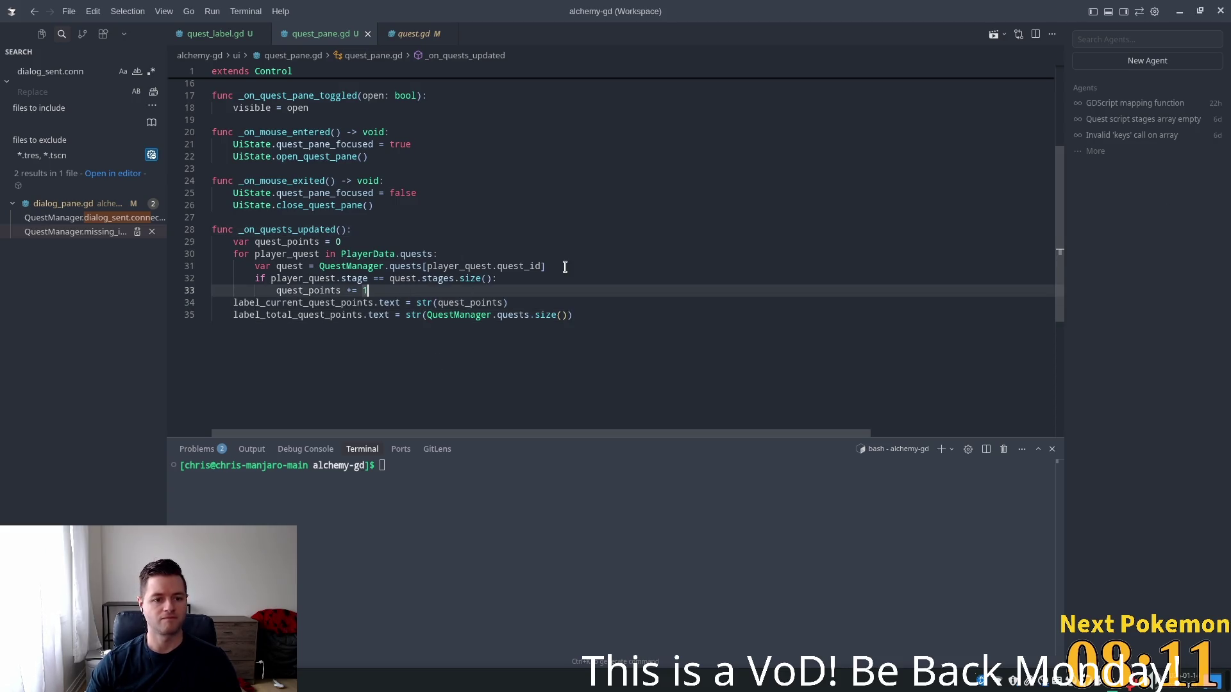
key("Return")
key("BackSpace")
key("ctrl+s")
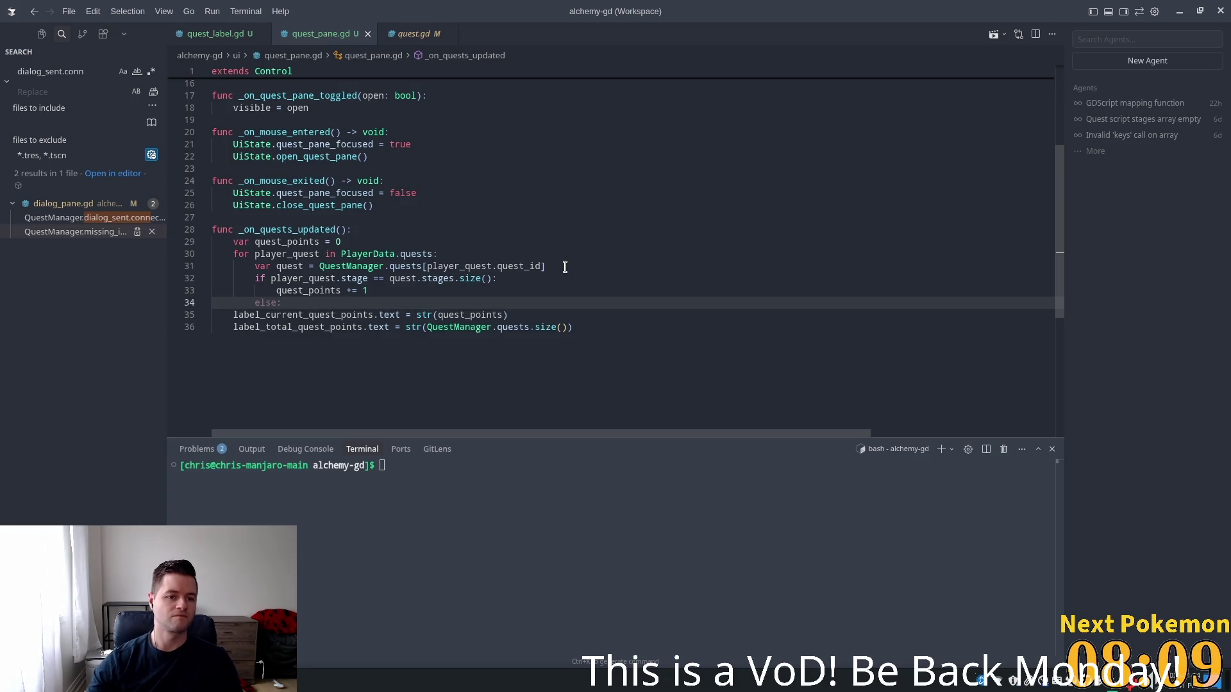
Insert a blank line after the quest_points declaration and save
left_click(367, 243)
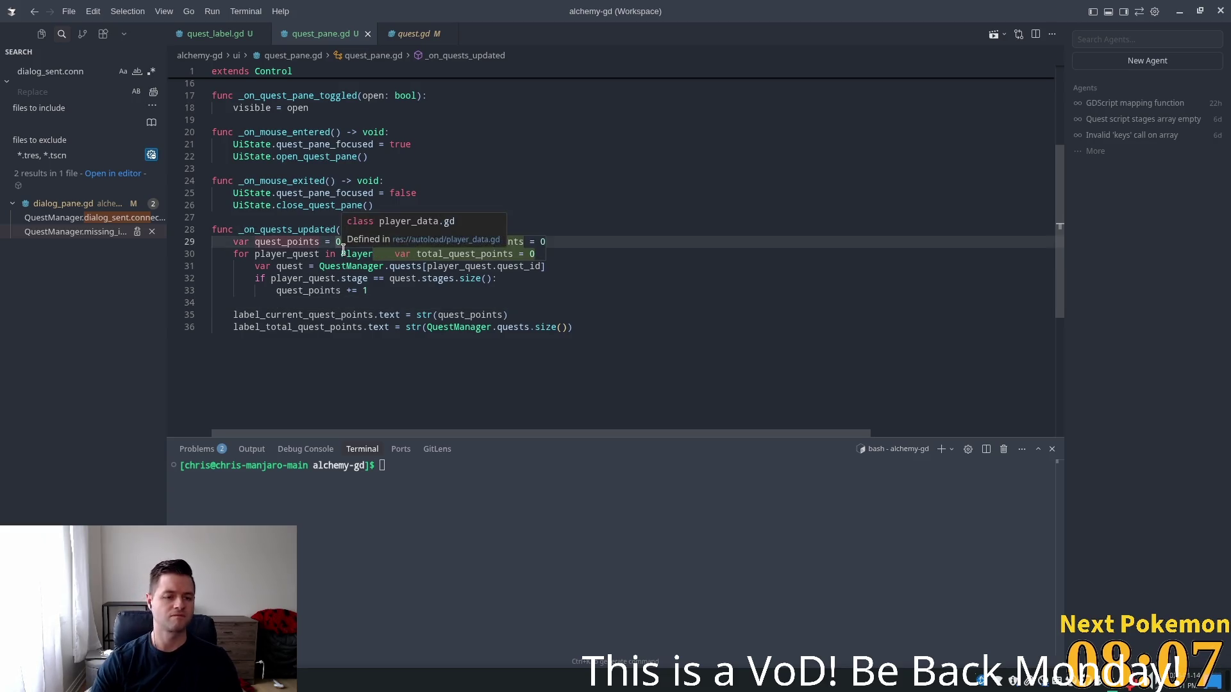
key("Return")
key("ctrl+s")
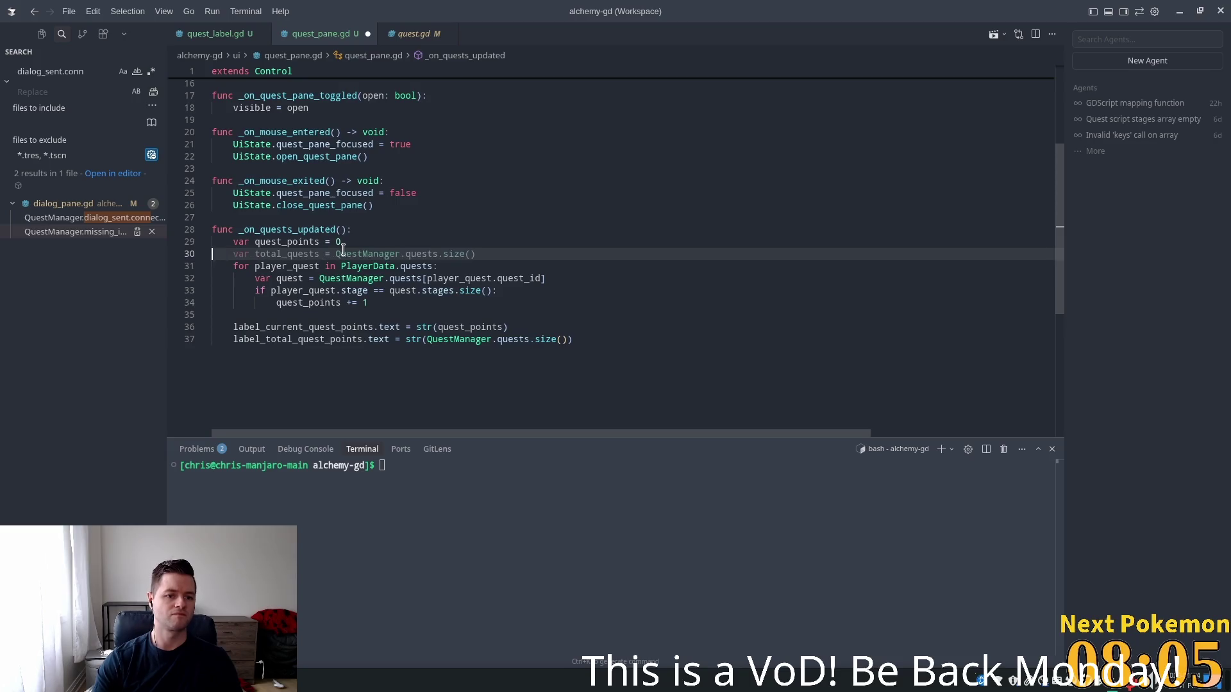
left_click(598, 229)
scroll(587, 369, "up", 5)
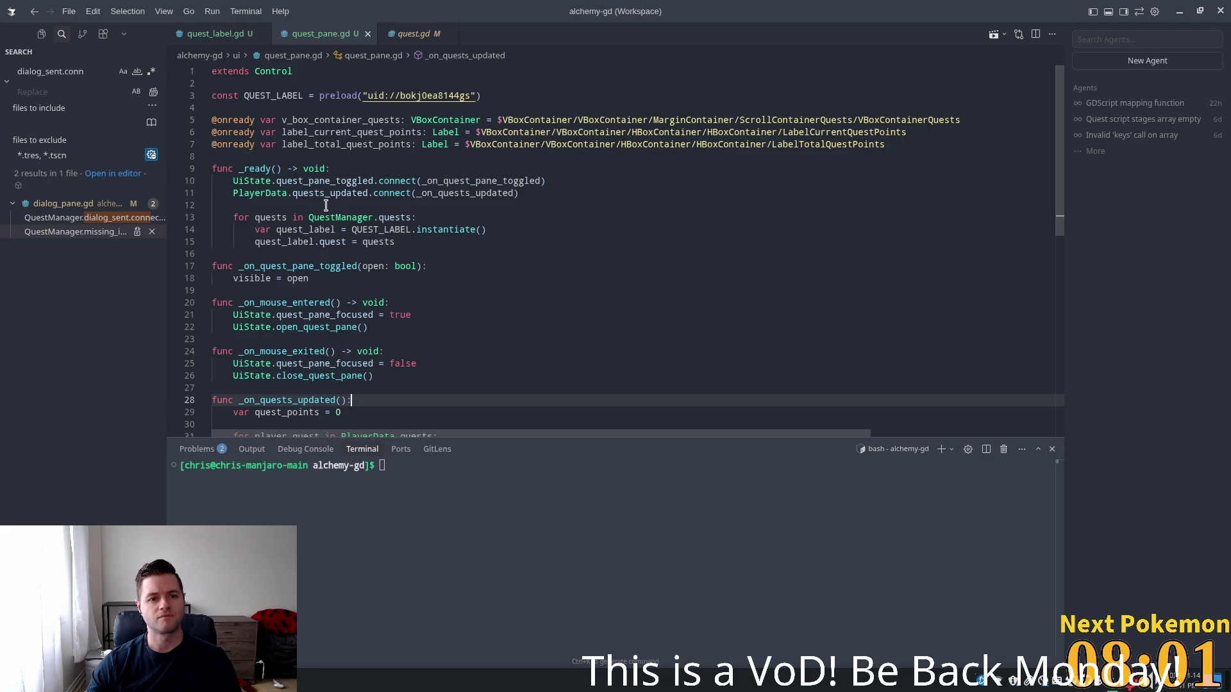
scroll(359, 273, "down", 3)
Switch to Godot and open hud.tscn through a quick search for 'hud'
key("alt+Tab")
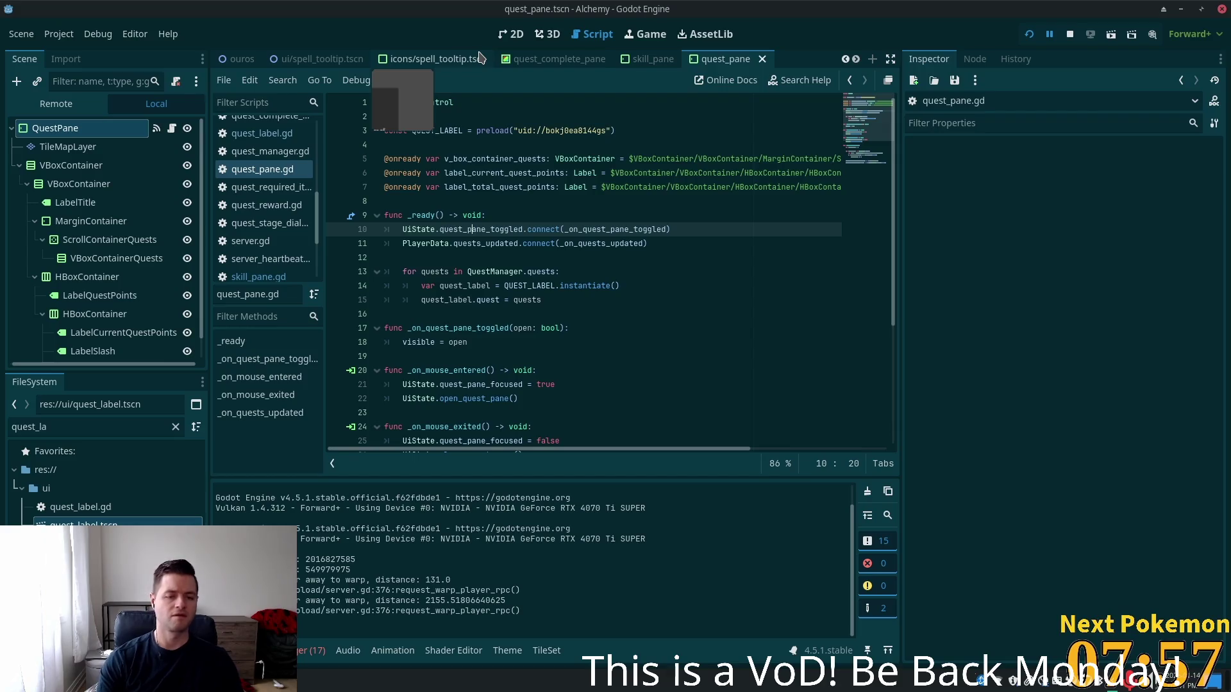
key("shift+alt+o")
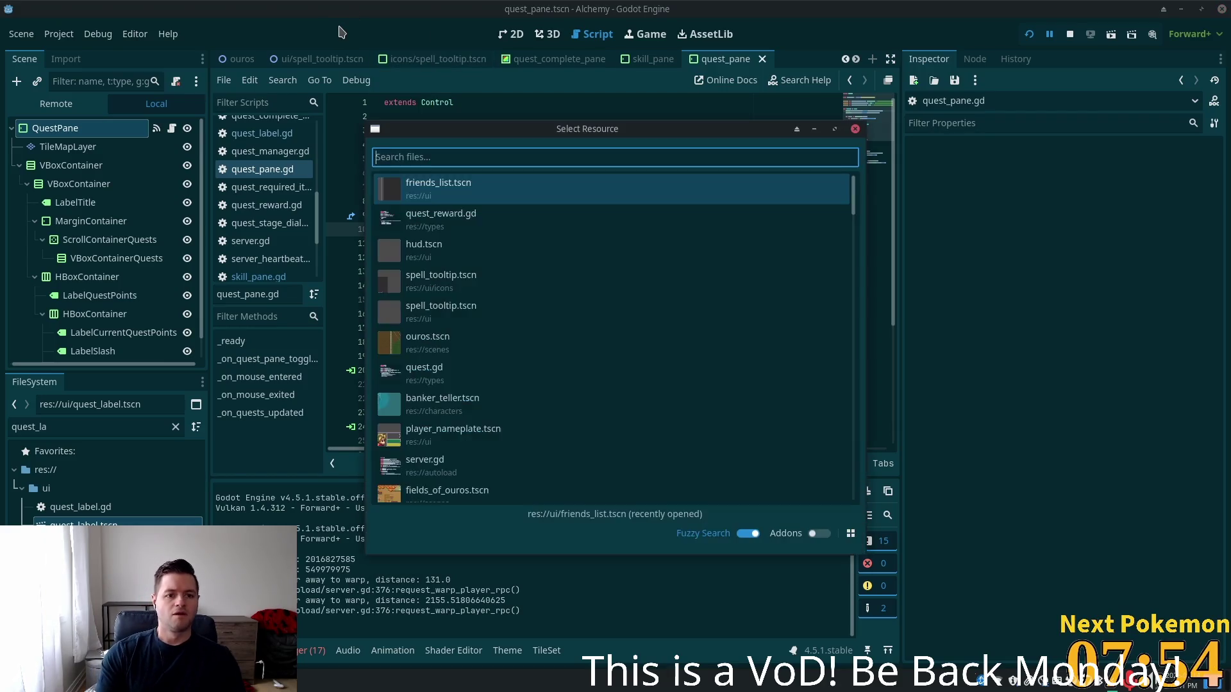
type("hud")
key("Down")
key("Return")
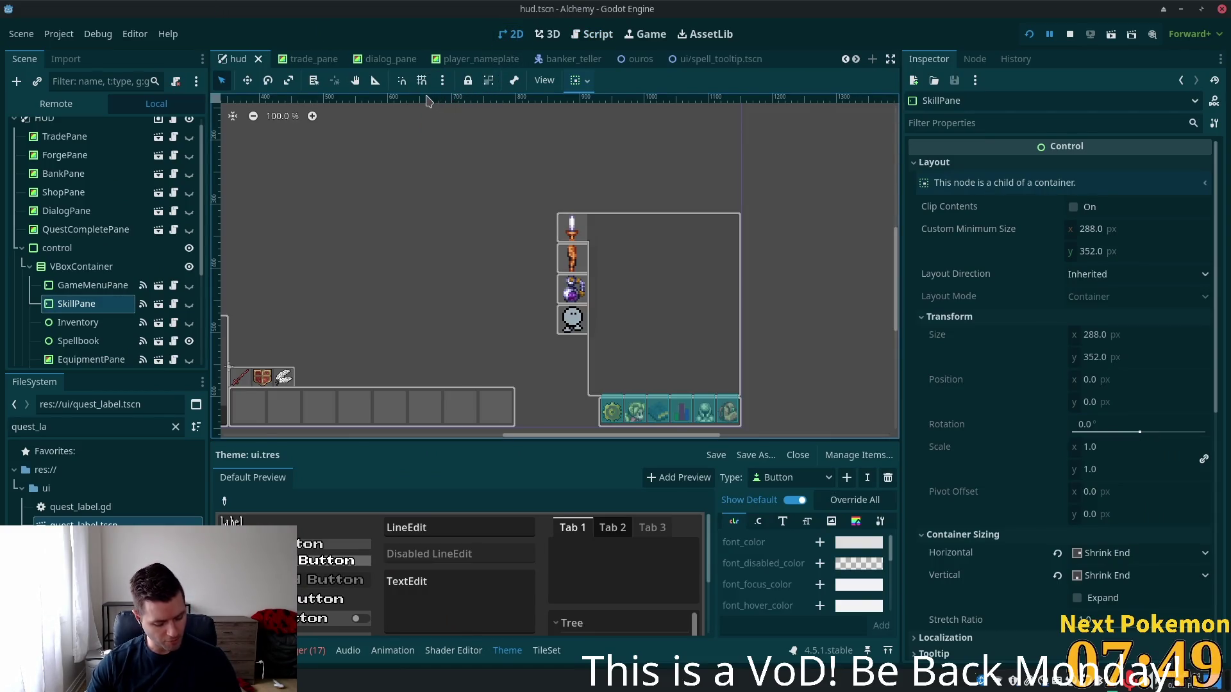
Browse the HUD scene tree, selecting GameMenuPane and then SkillPane to inspect its settings
scroll(586, 193, "down", 3)
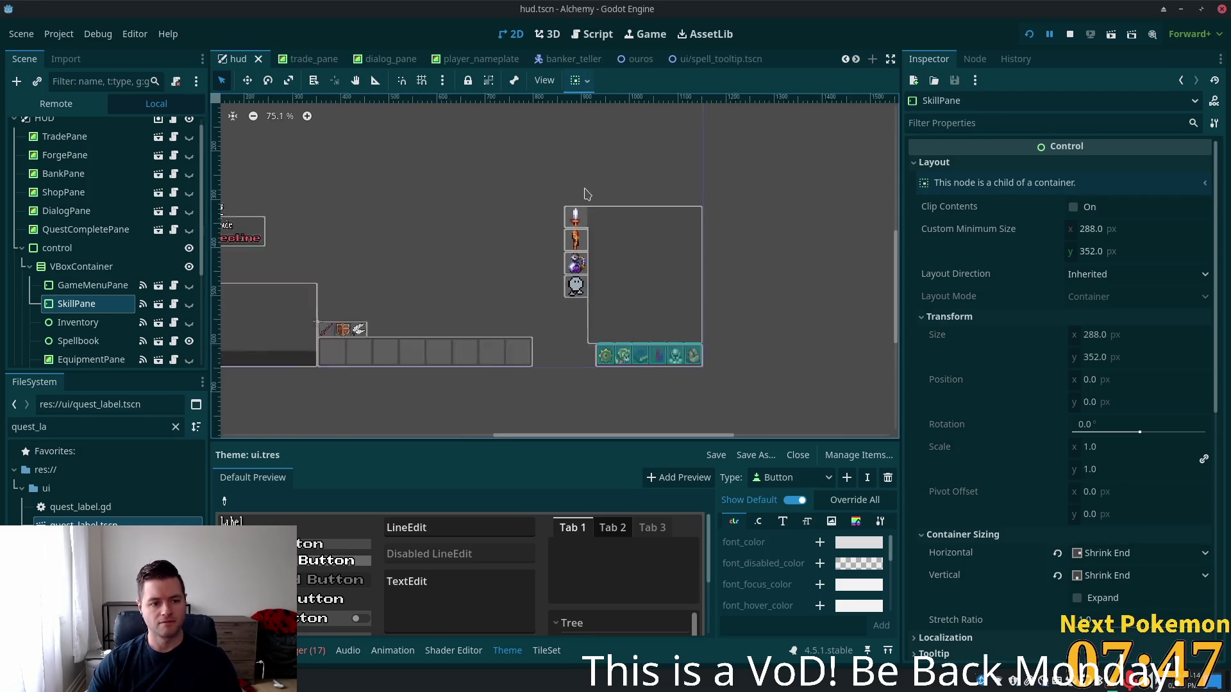
scroll(586, 192, "down", 2)
left_click(93, 285)
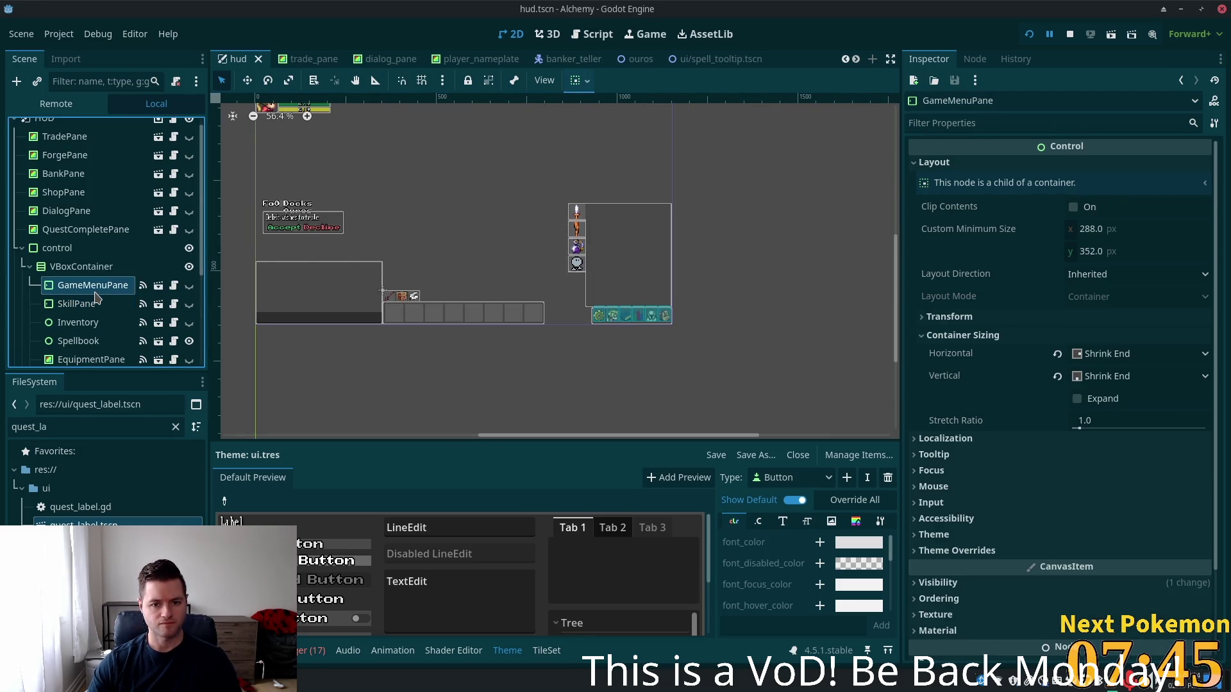
scroll(96, 295, "down", 5)
scroll(103, 288, "up", 3)
scroll(113, 285, "down", 1)
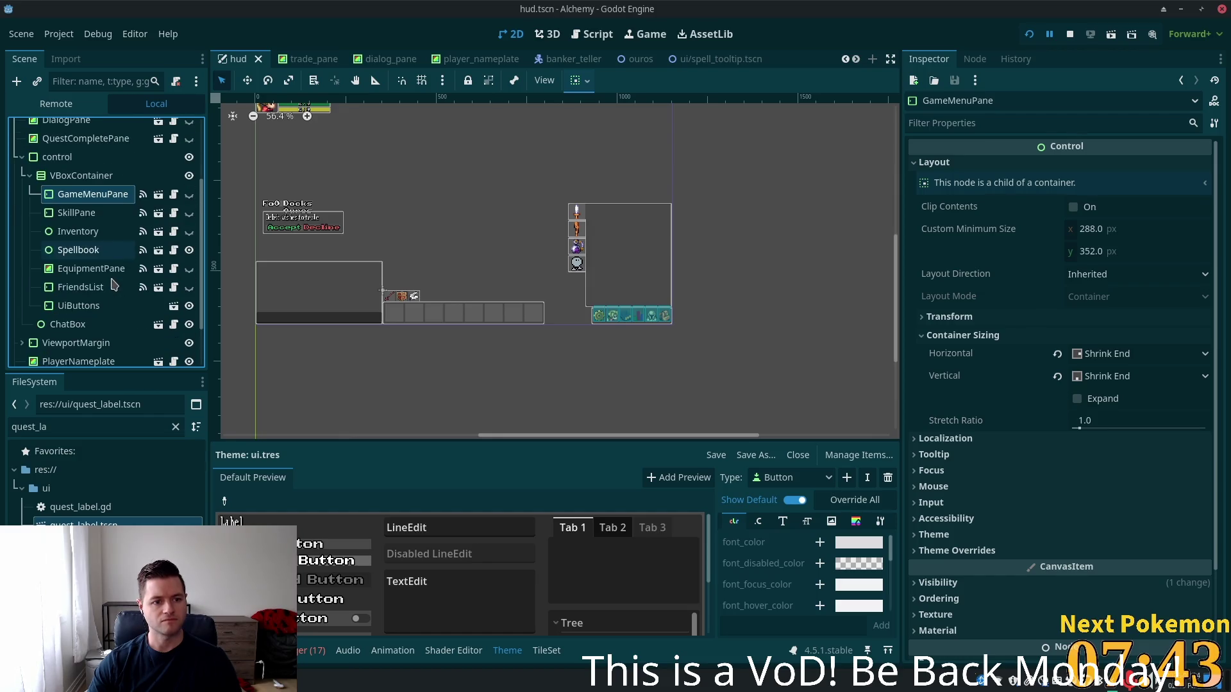
left_click(90, 213)
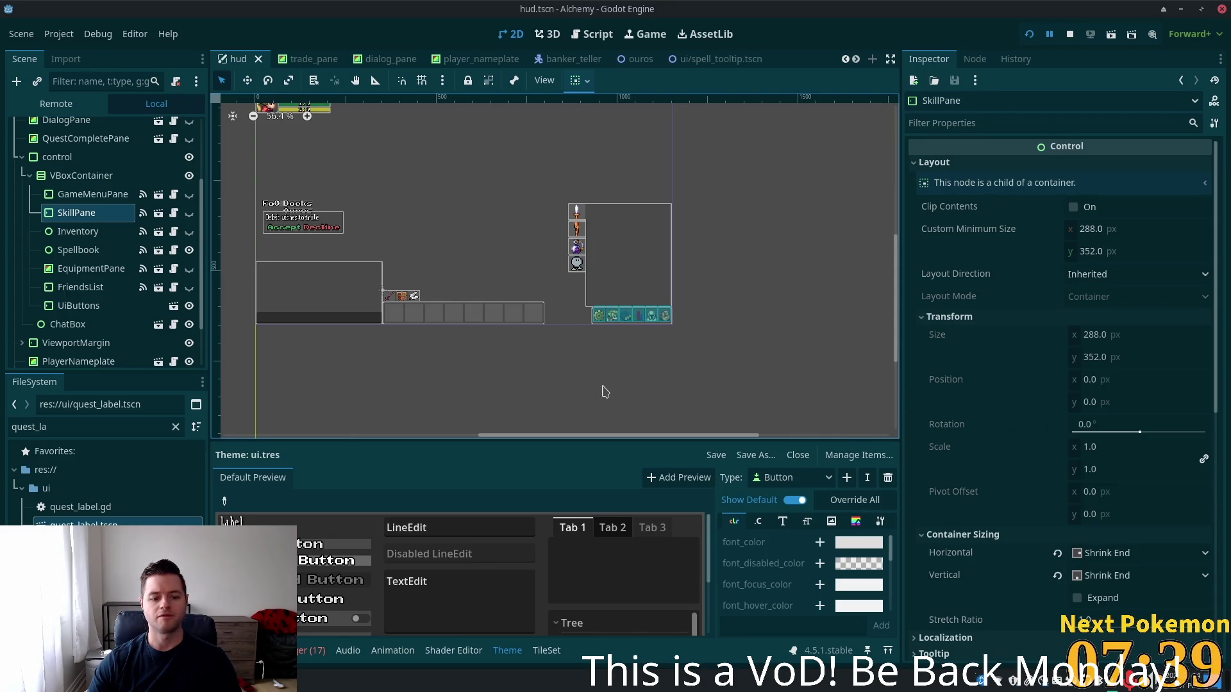
scroll(989, 307, "down", 5)
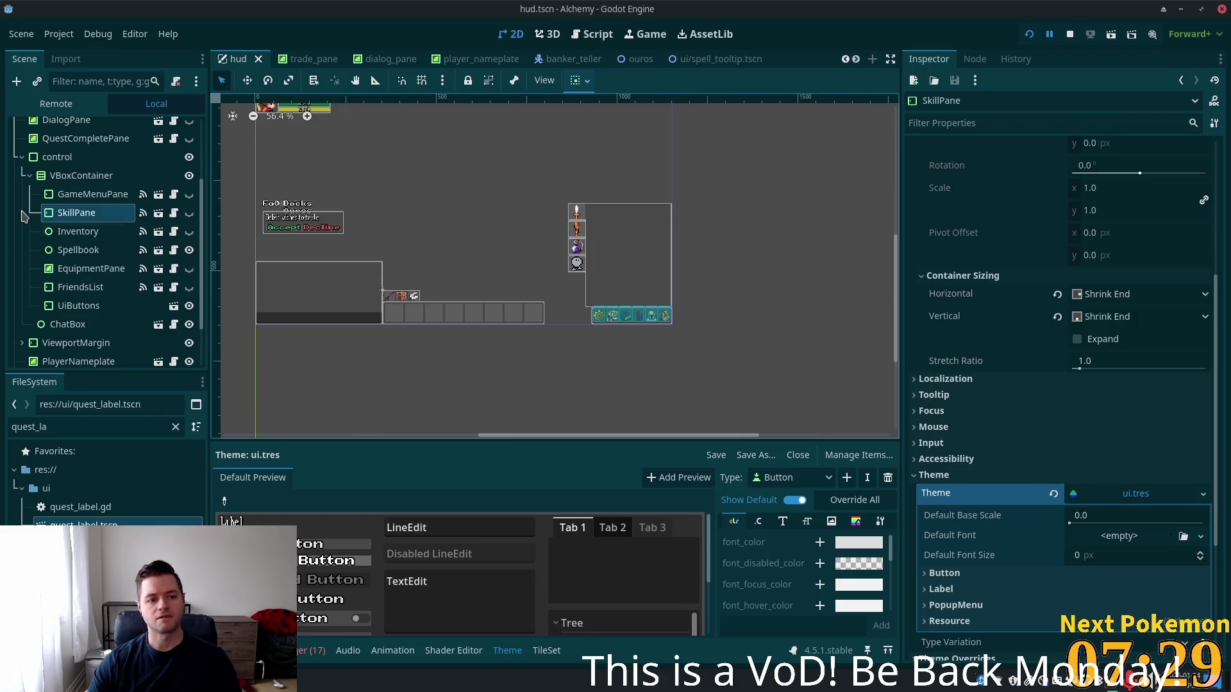
Select VBoxContainer and cancel the Add Node dialog without adding a node
left_click(70, 176)
key("ctrl+a")
type("margin")
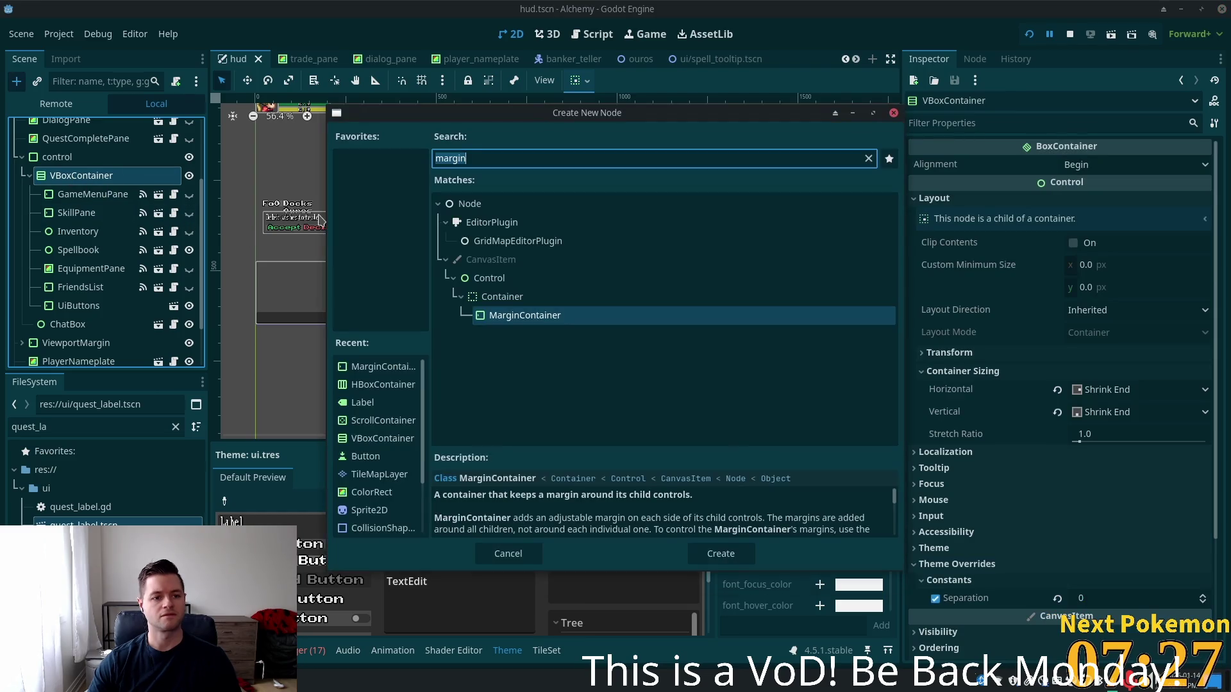
key("ctrl+a")
type("q")
key("BackSpace")
key("Escape")
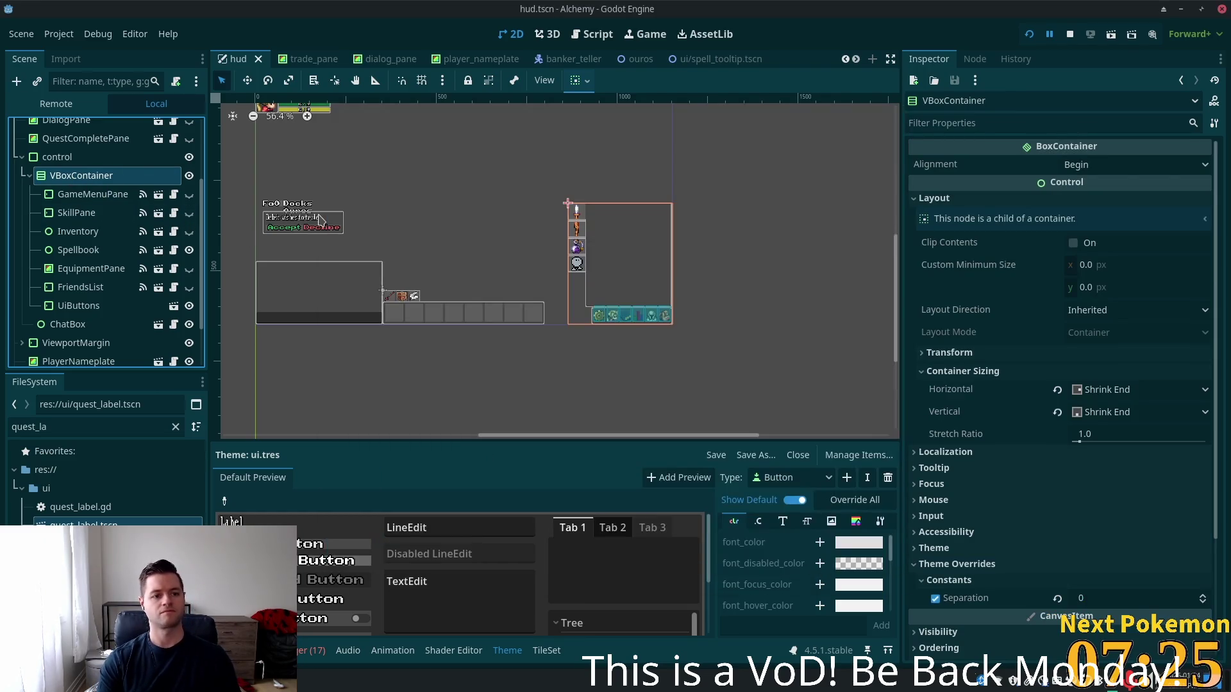
Instance quest_pane.tscn under VBoxContainer and move it just below SkillPane
key("ctrl+shift+a")
type("quest")
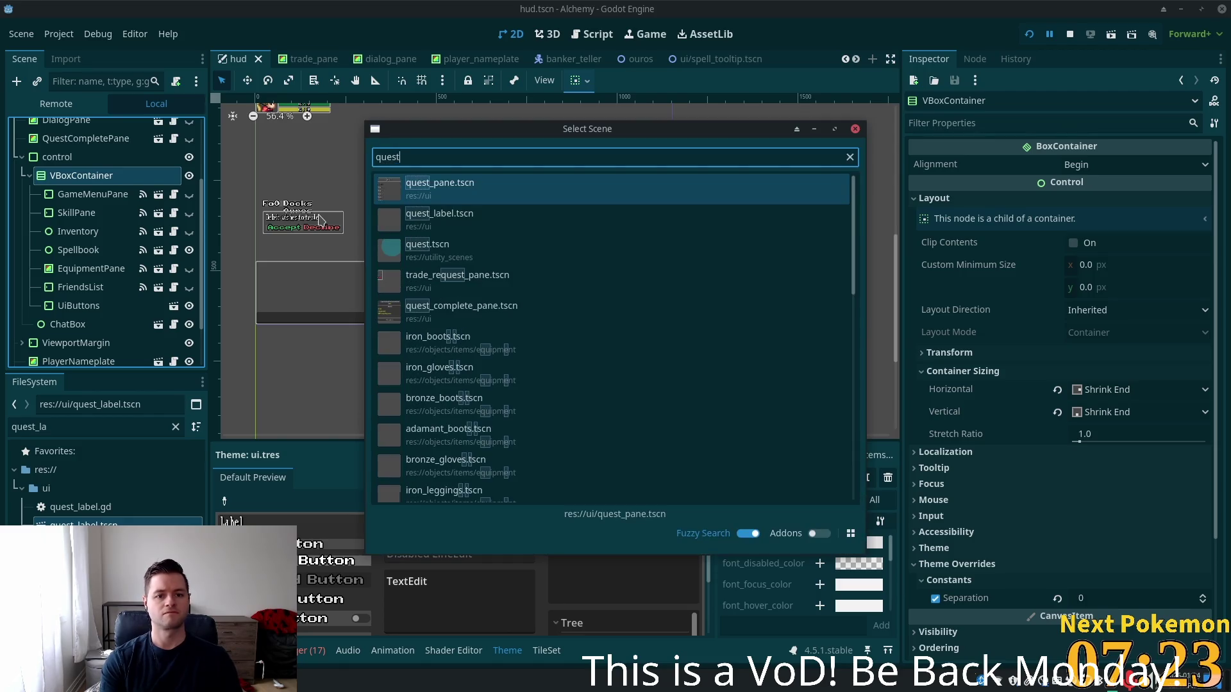
key("Return")
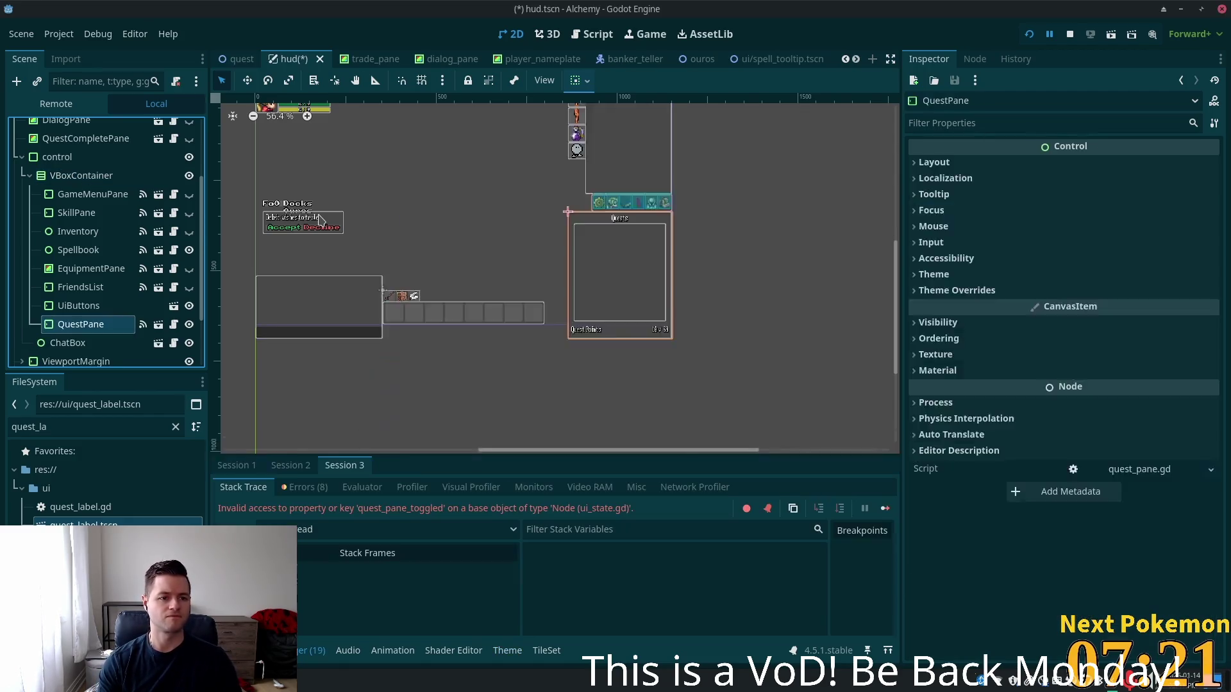
left_click_drag(80, 324, 61, 225)
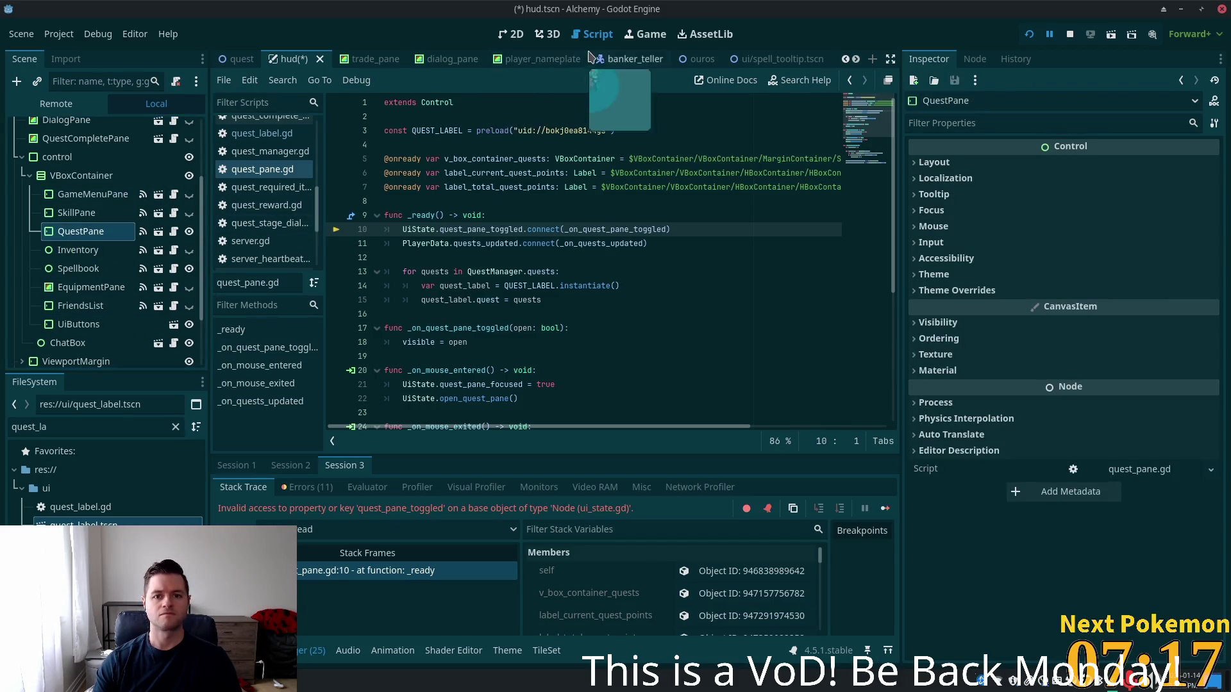
Hide the Spellbook and QuestPane panes in the editor, then select SkillPane
left_click(512, 34)
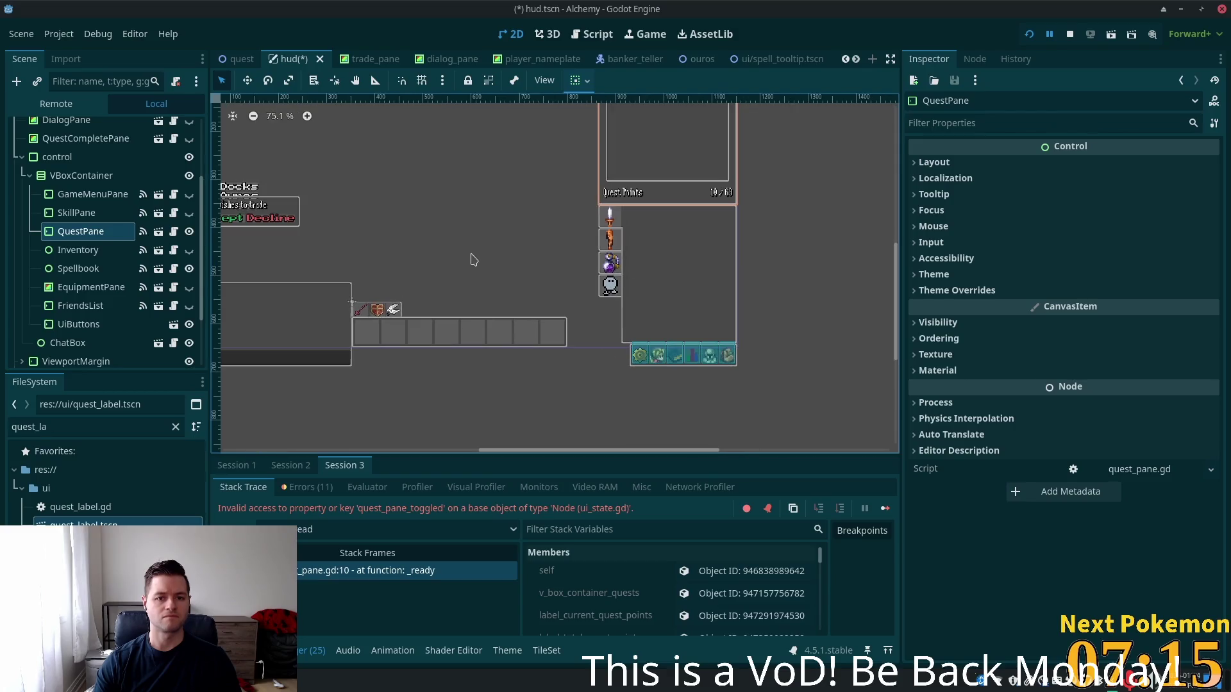
scroll(473, 259, "down", 5)
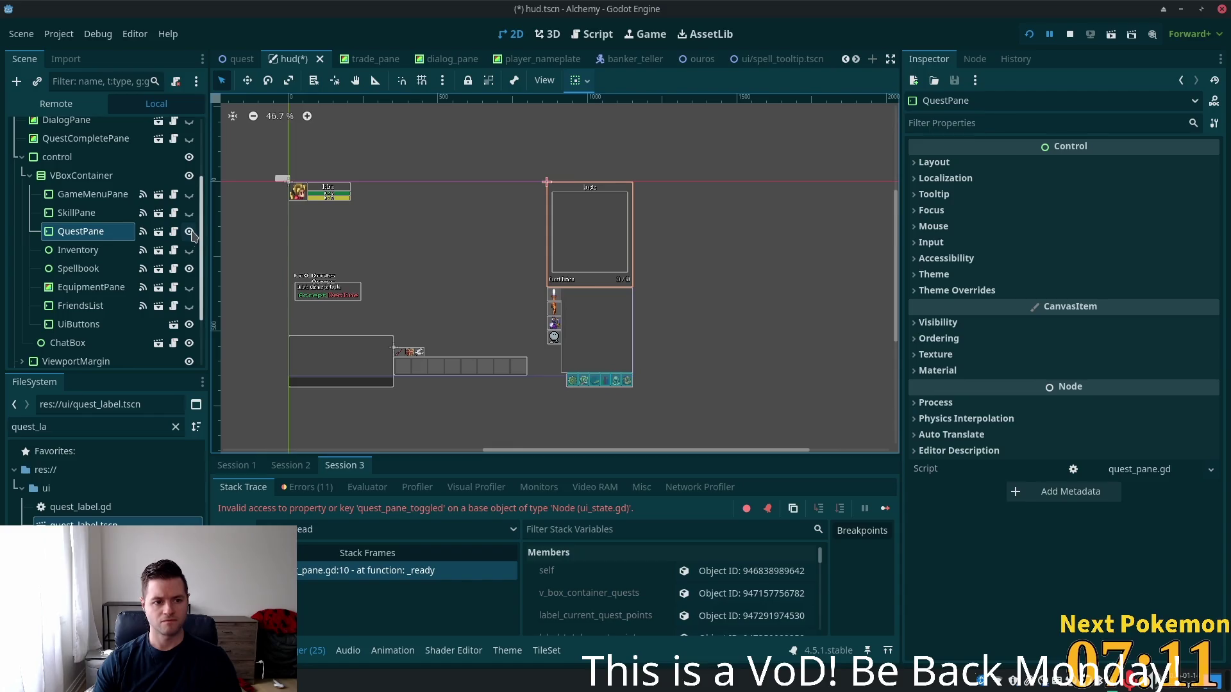
left_click(189, 272)
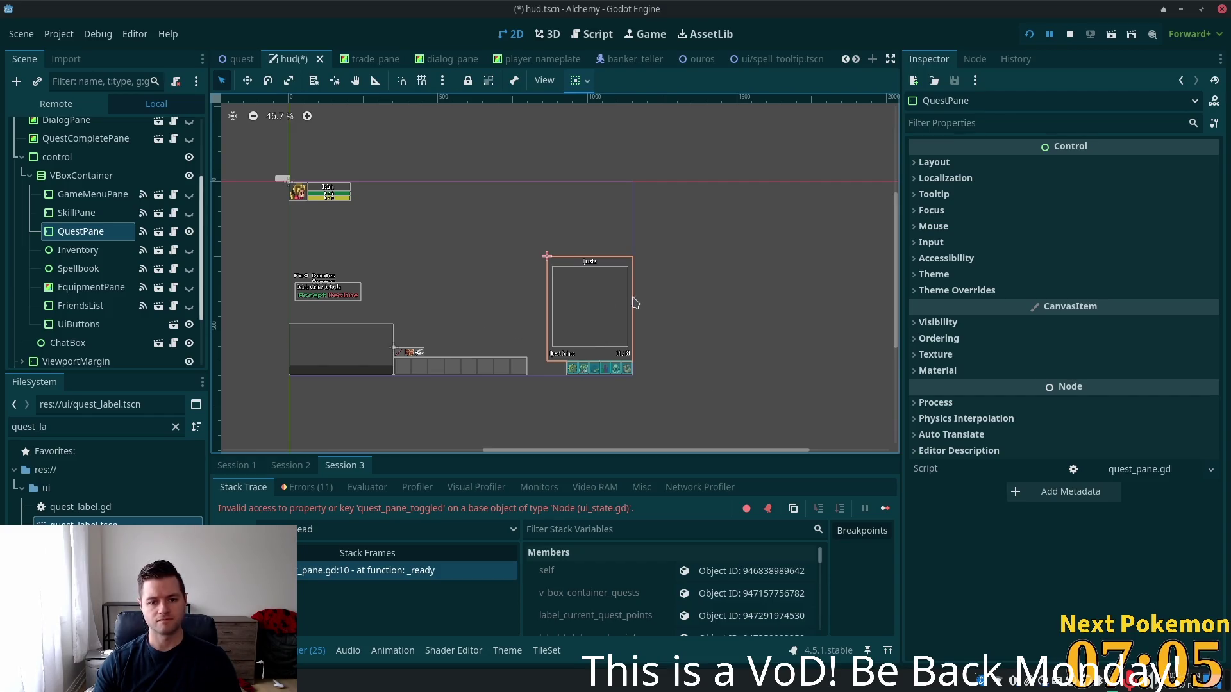
scroll(591, 309, "up", 3)
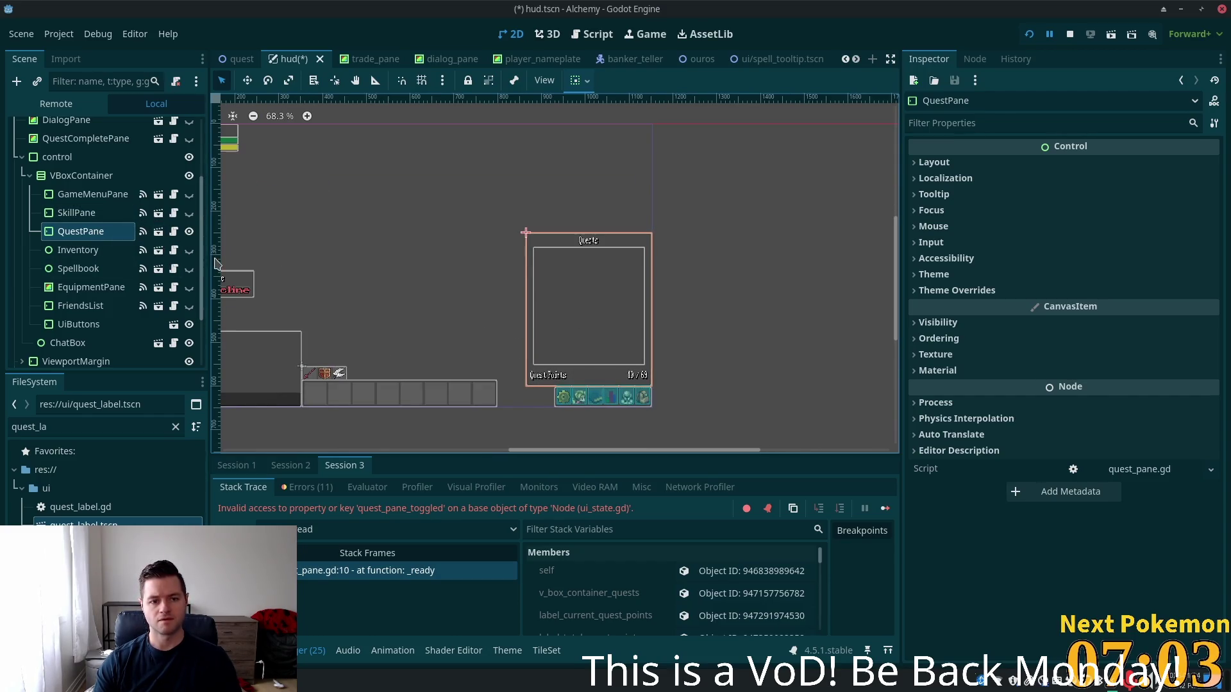
left_click(189, 232)
left_click(77, 215)
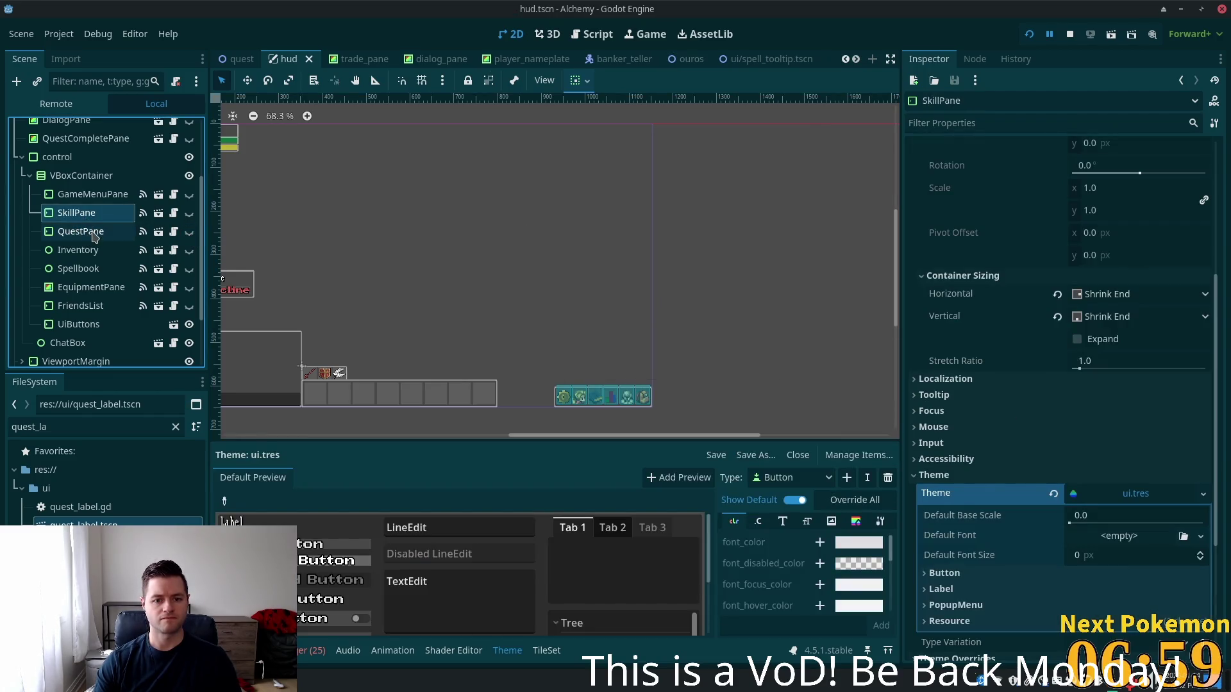
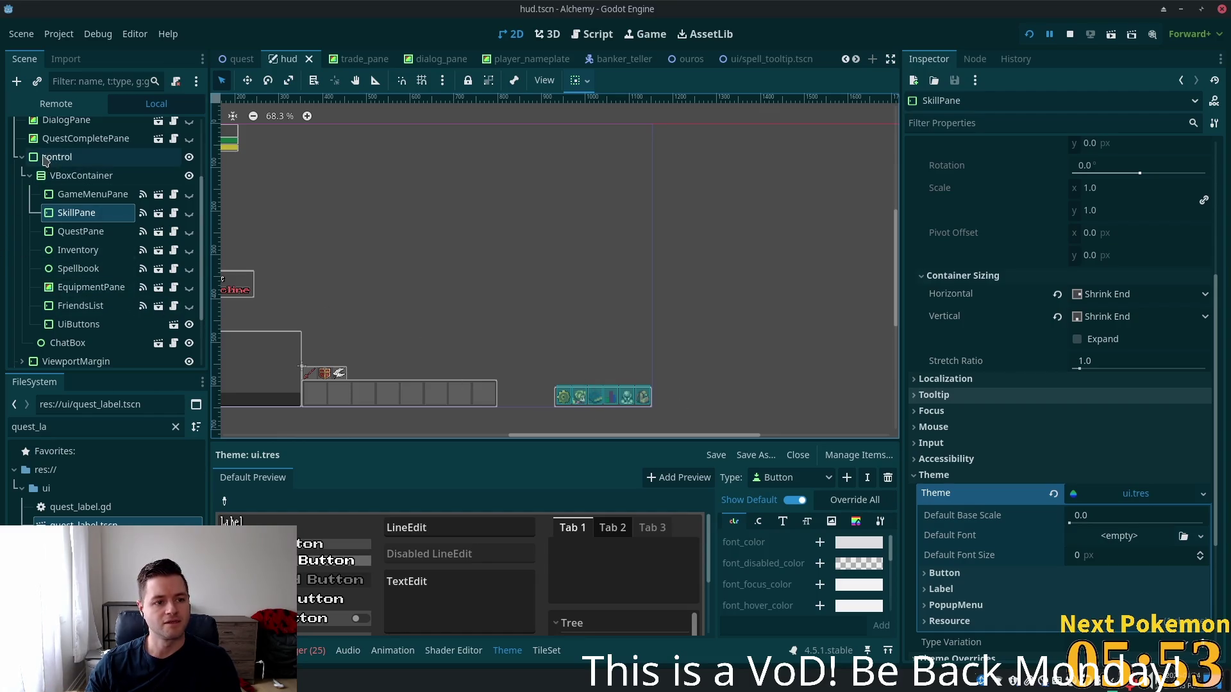
Select UiButtons in the HUD scene tree and open ui_buttons.tscn in its own tab
left_click(97, 326)
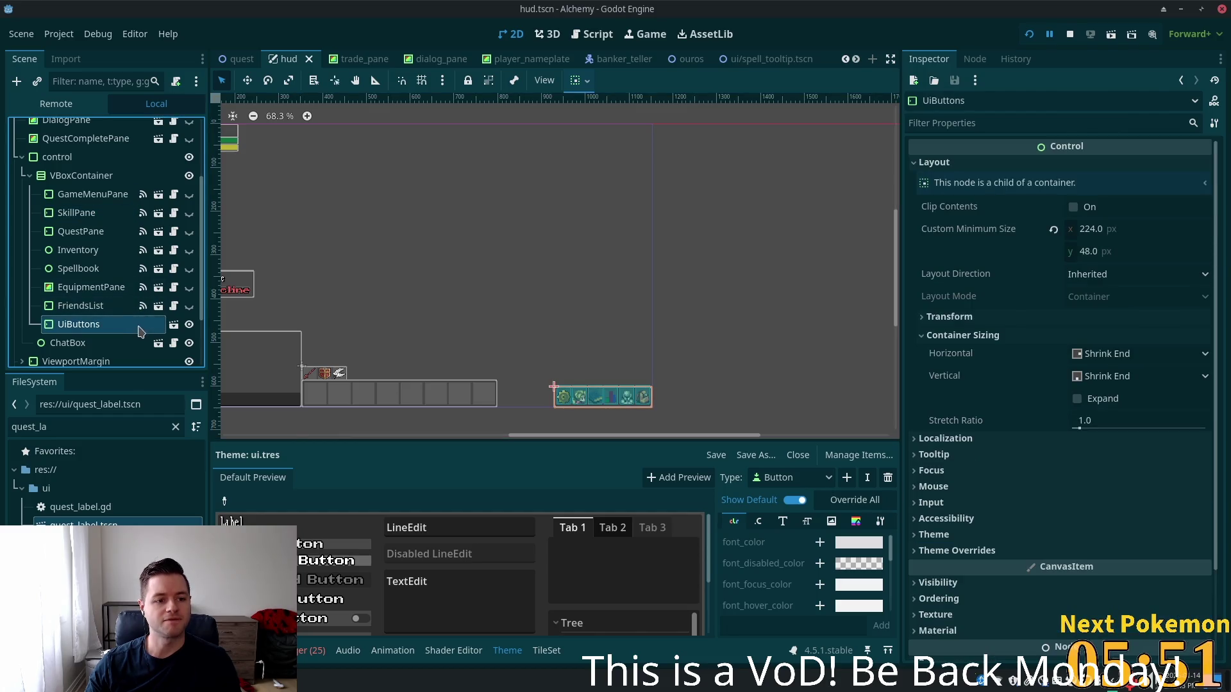
left_click(174, 325)
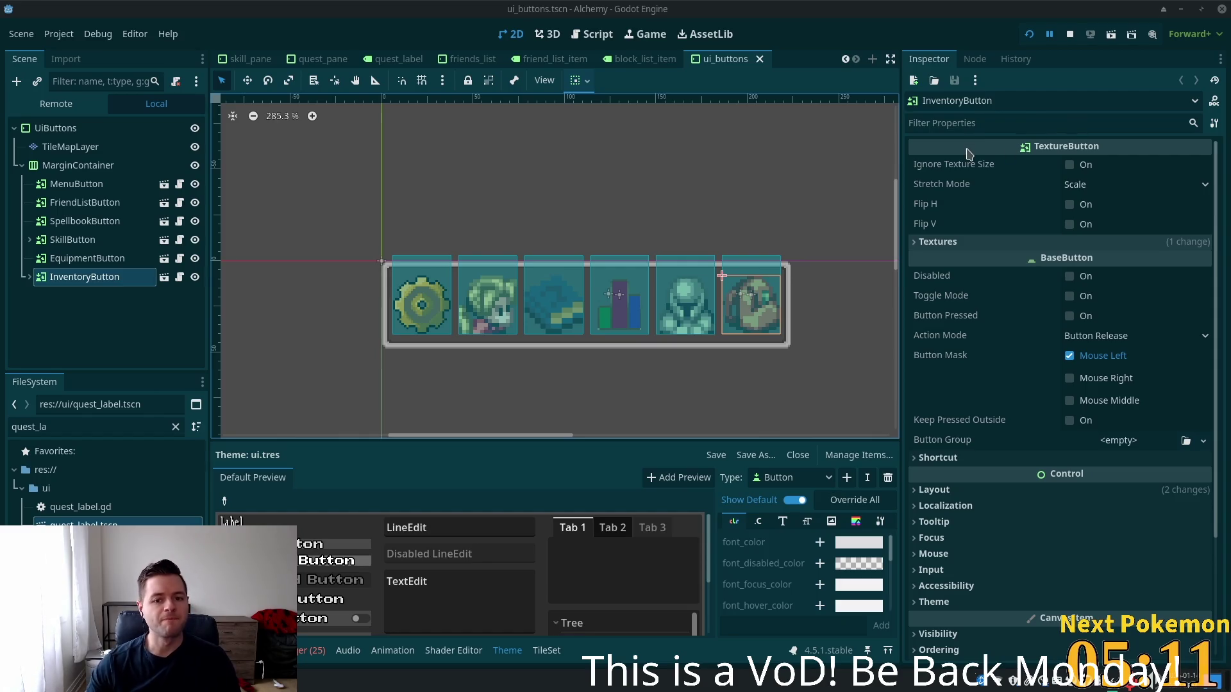
Duplicate MenuButton with Ctrl+D and rename the copy MenuButton2 to QuestButton
left_click(96, 258)
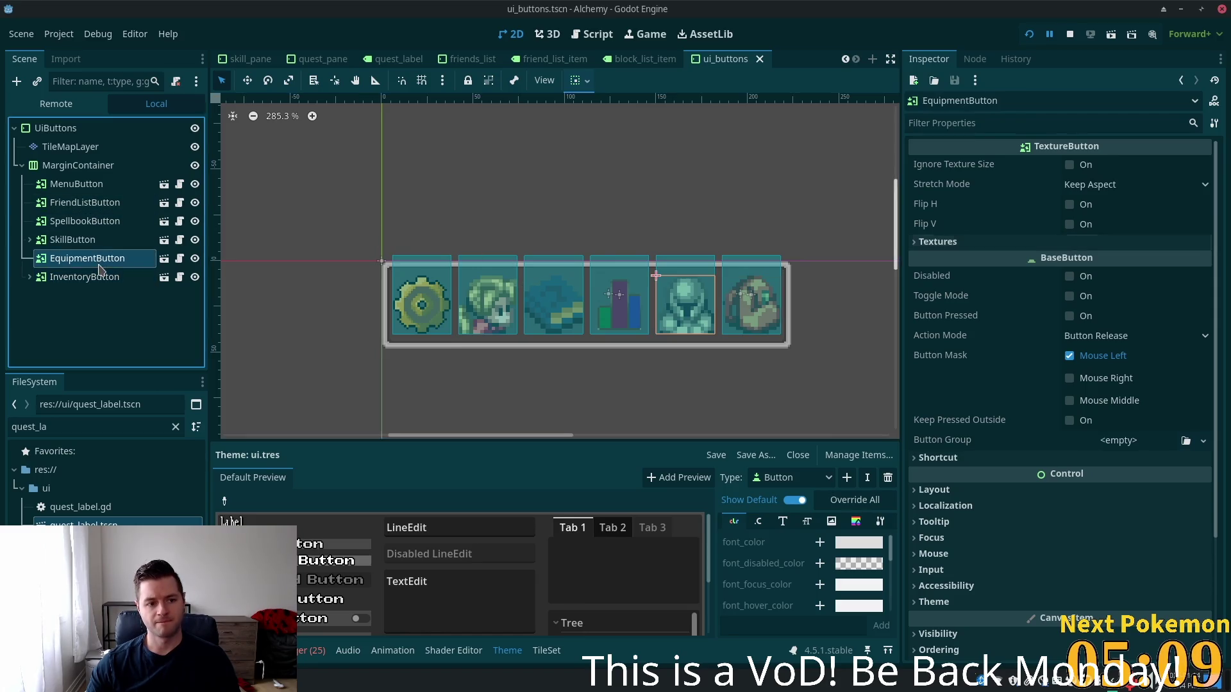
left_click(90, 284)
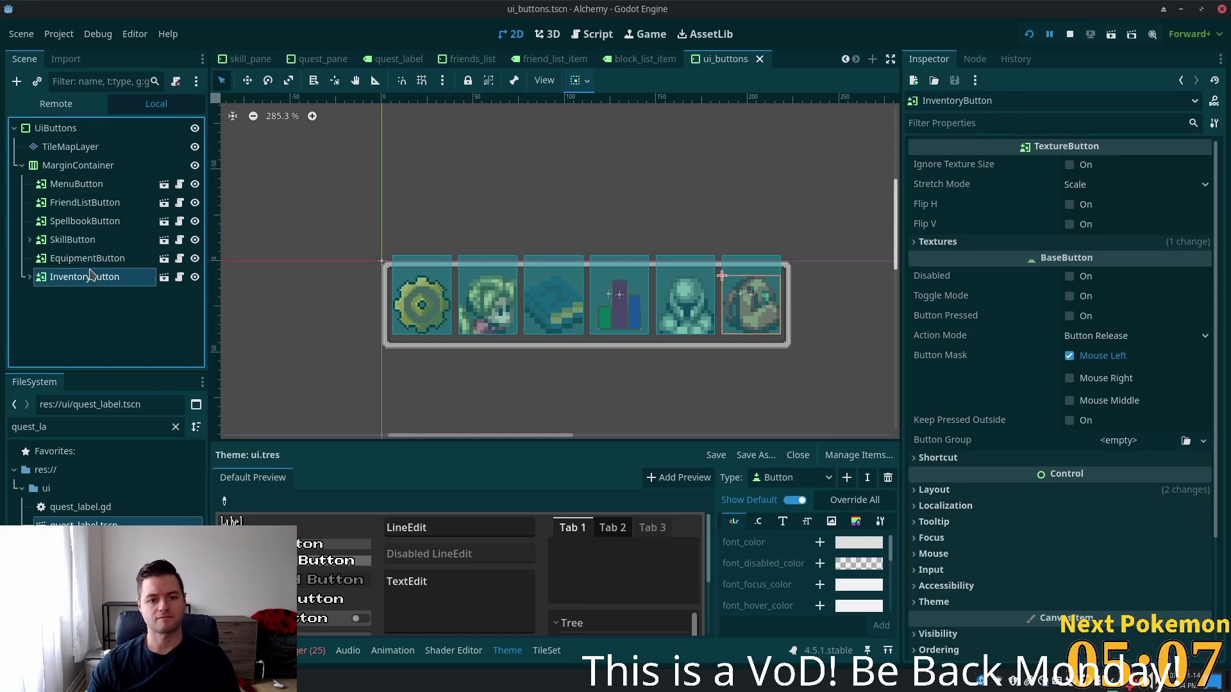
left_click(110, 185)
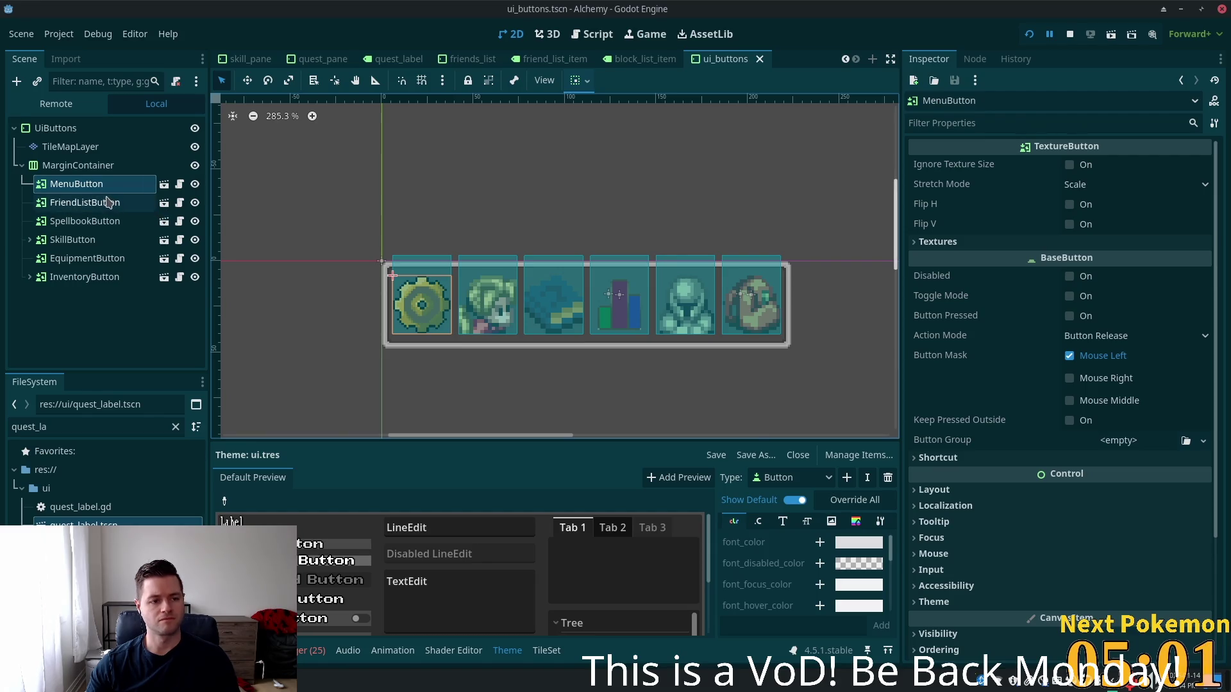
key("ctrl+d")
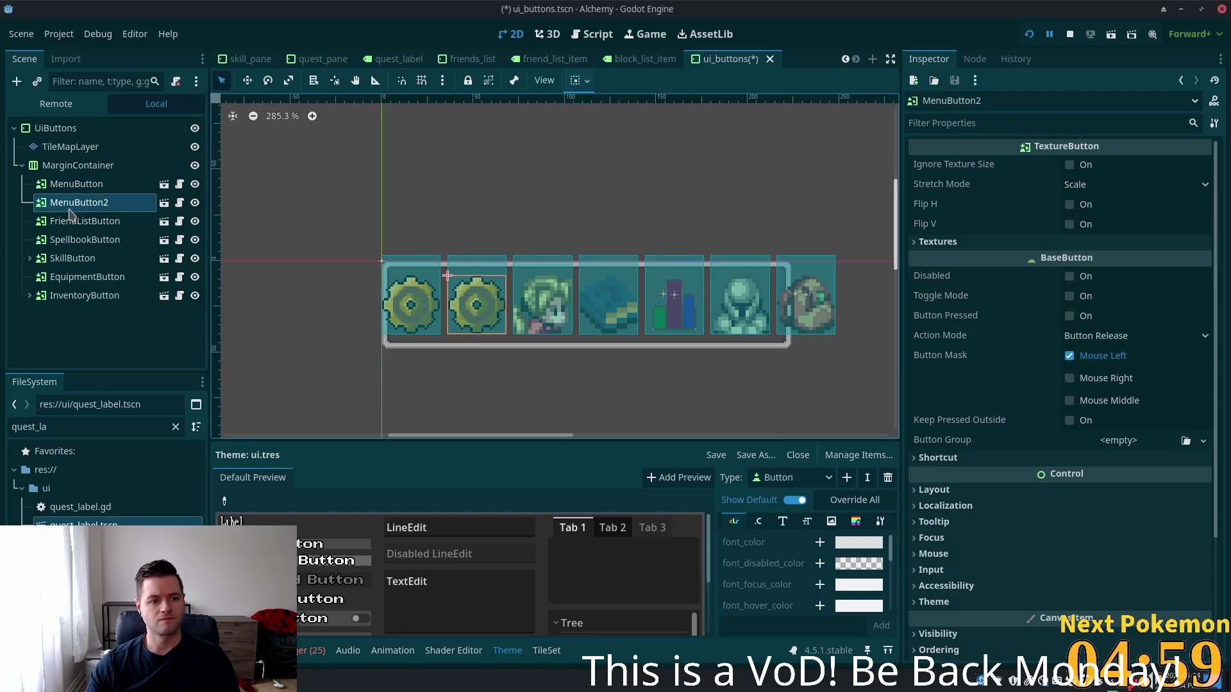
left_click(93, 205)
double_click(107, 204)
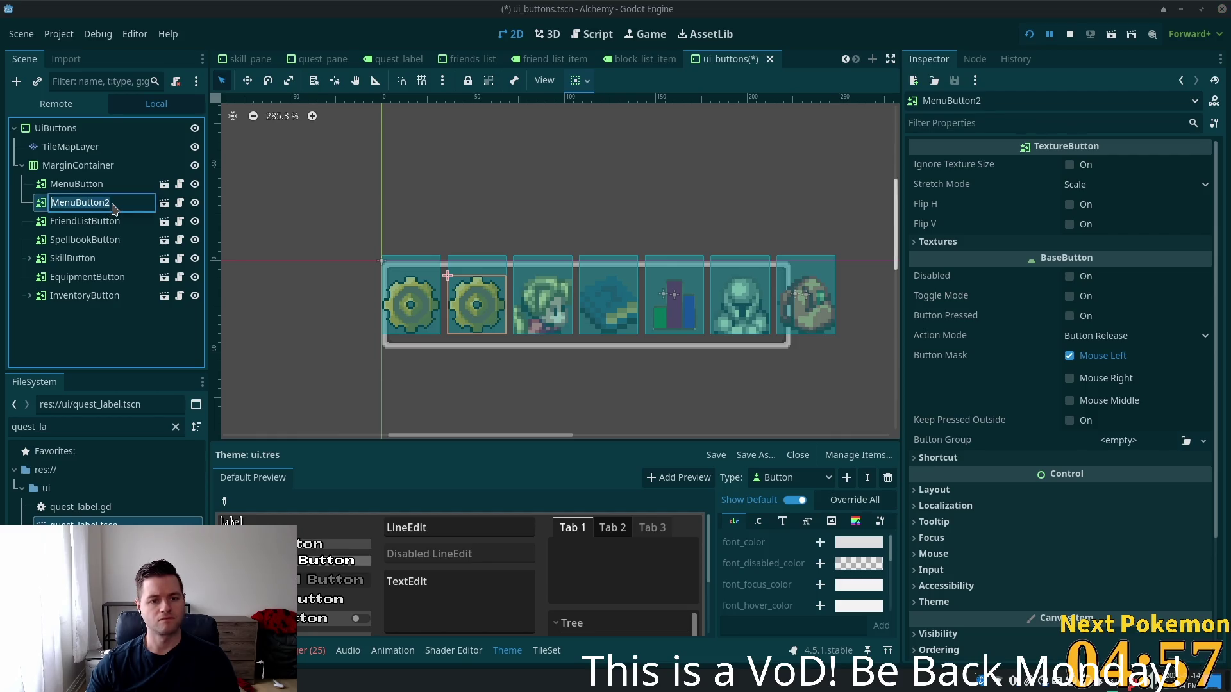
type("Ques")
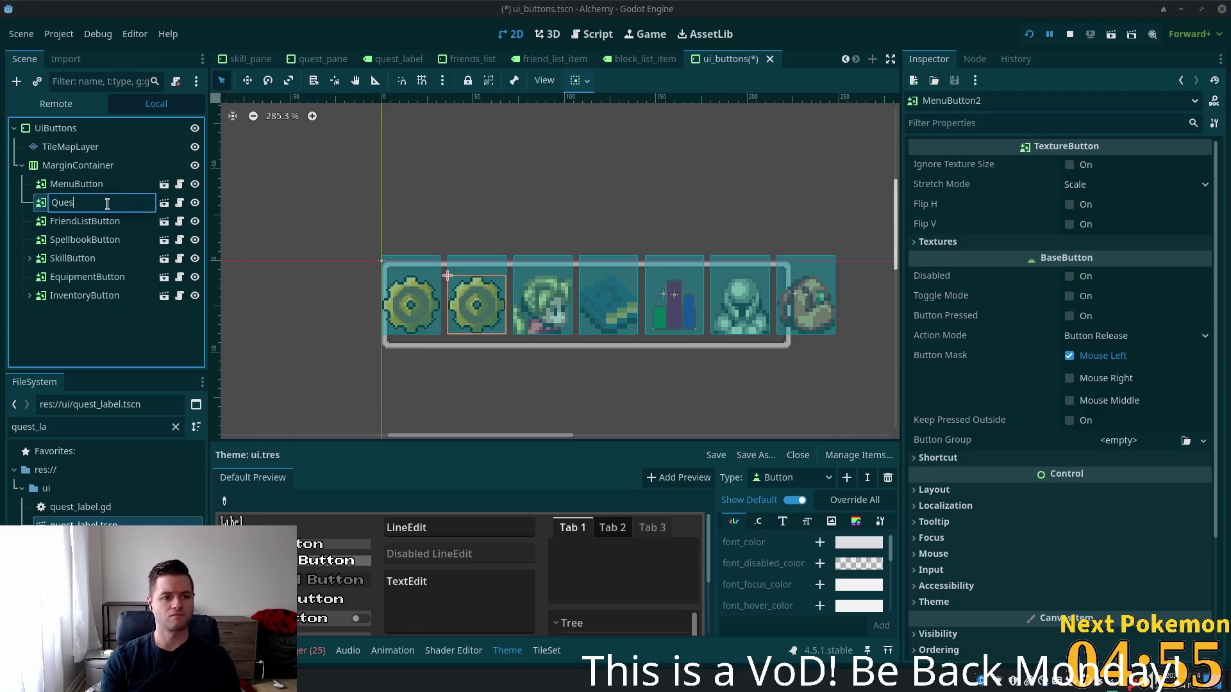
type("tButton")
key("Return")
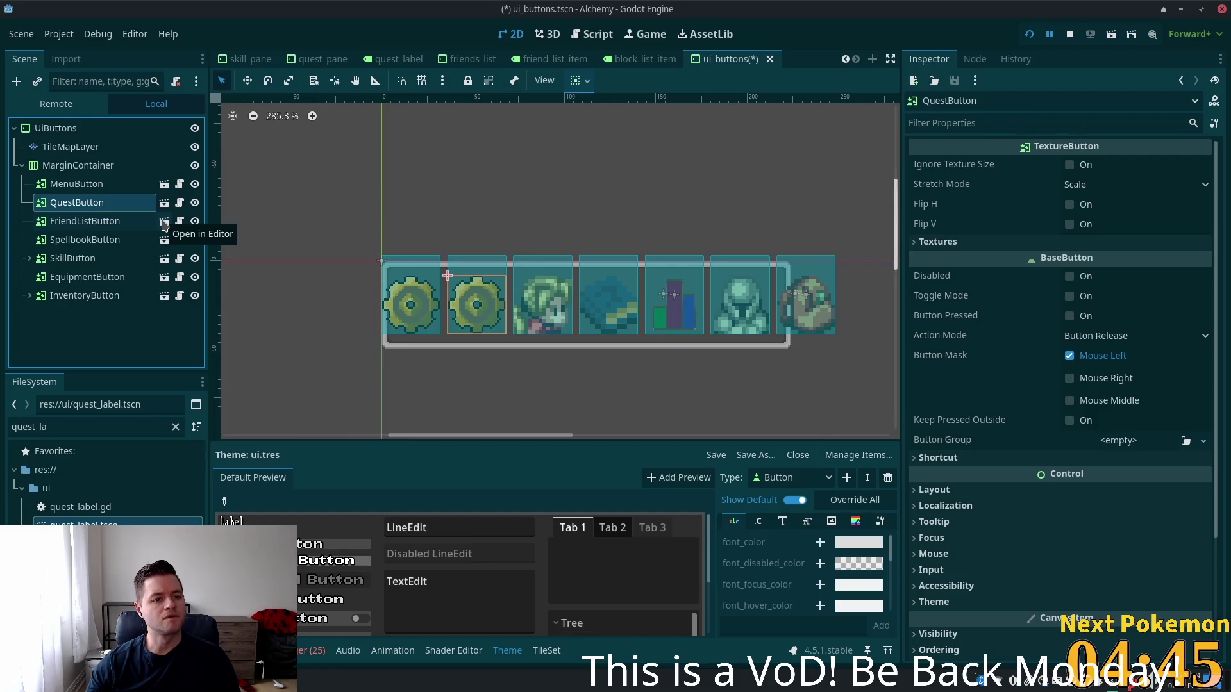
Open menu_button.tscn to view its setup, then return to ui_buttons and reselect QuestButton
left_click(165, 222)
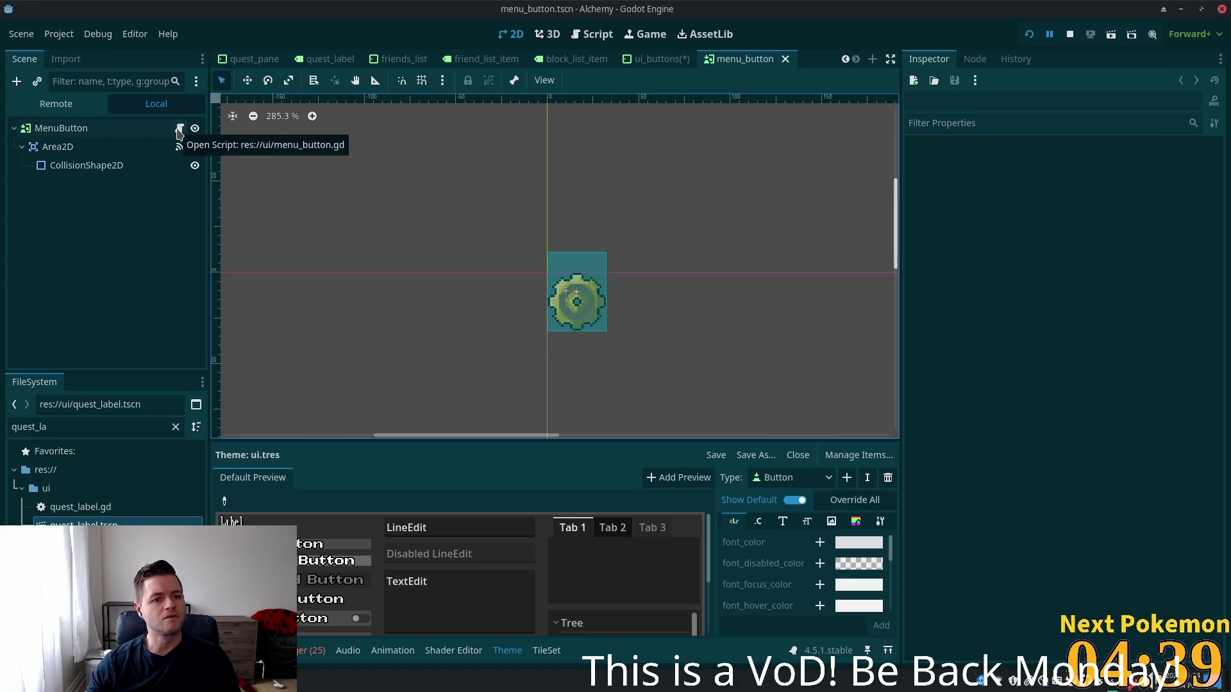
left_click(654, 59)
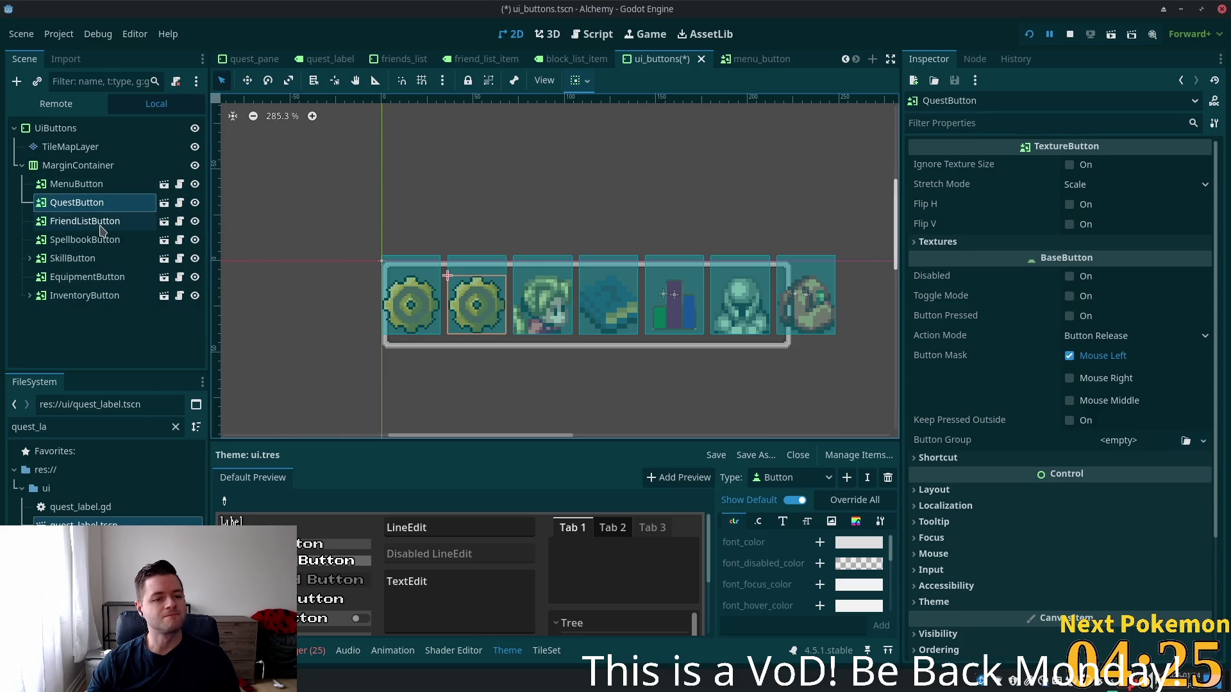
left_click(164, 221)
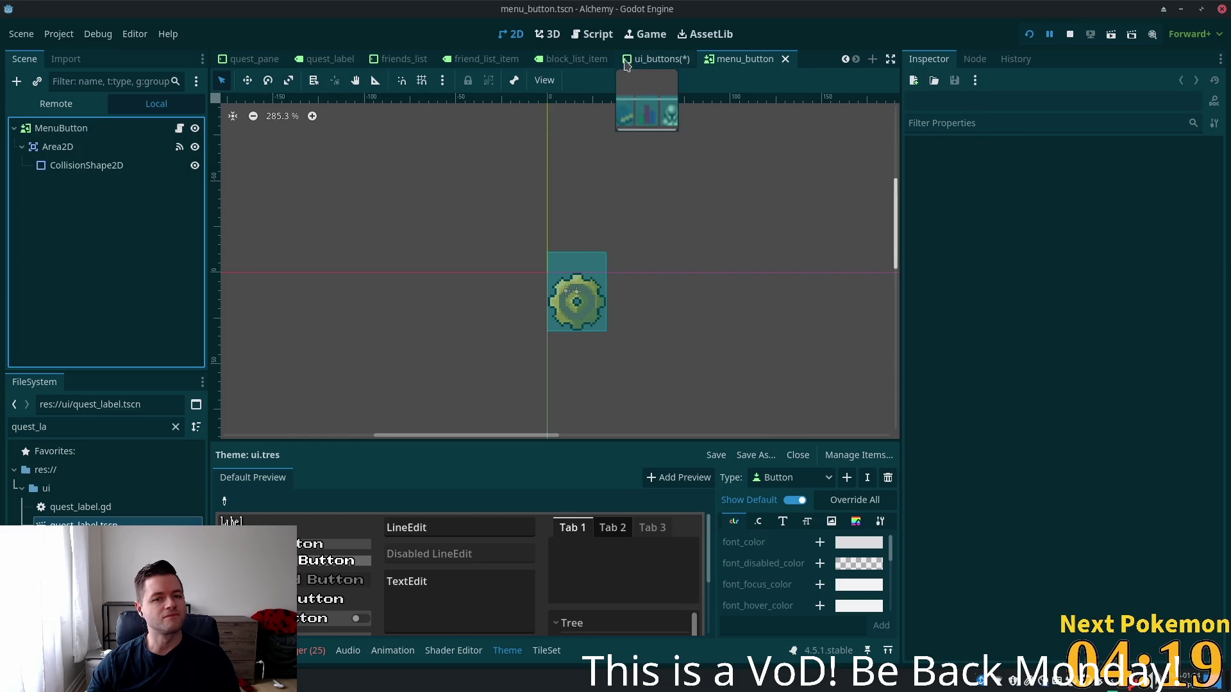
left_click(655, 58)
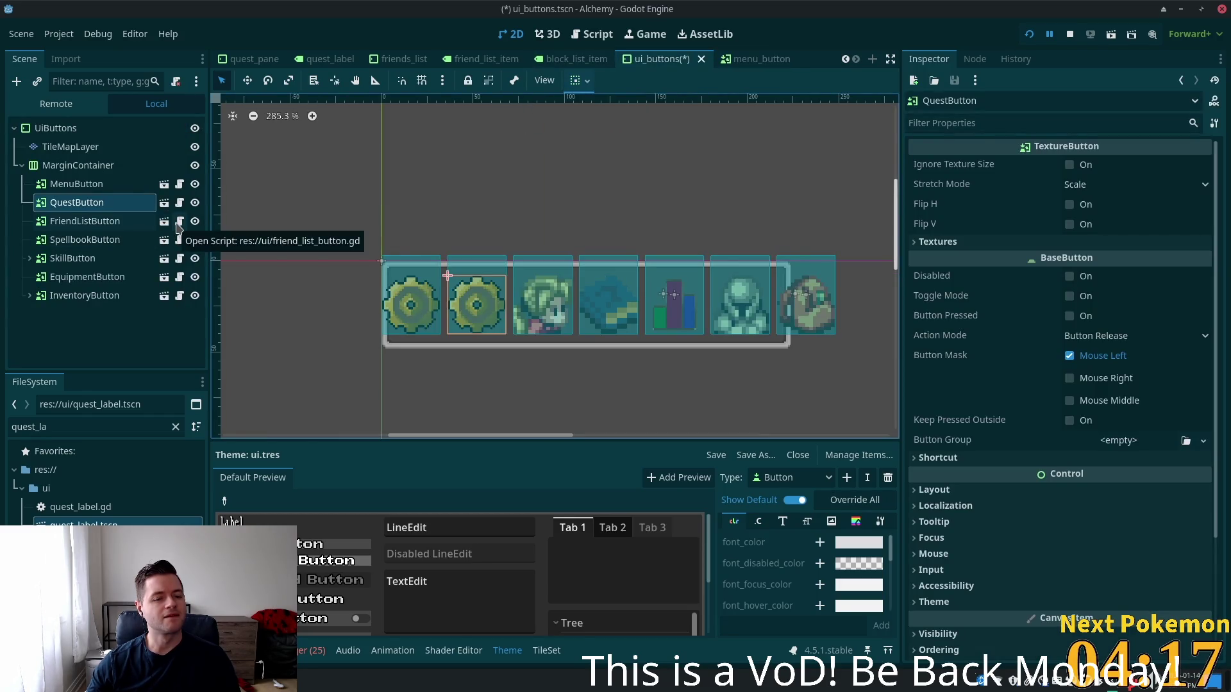
left_click(141, 223)
left_click(143, 208)
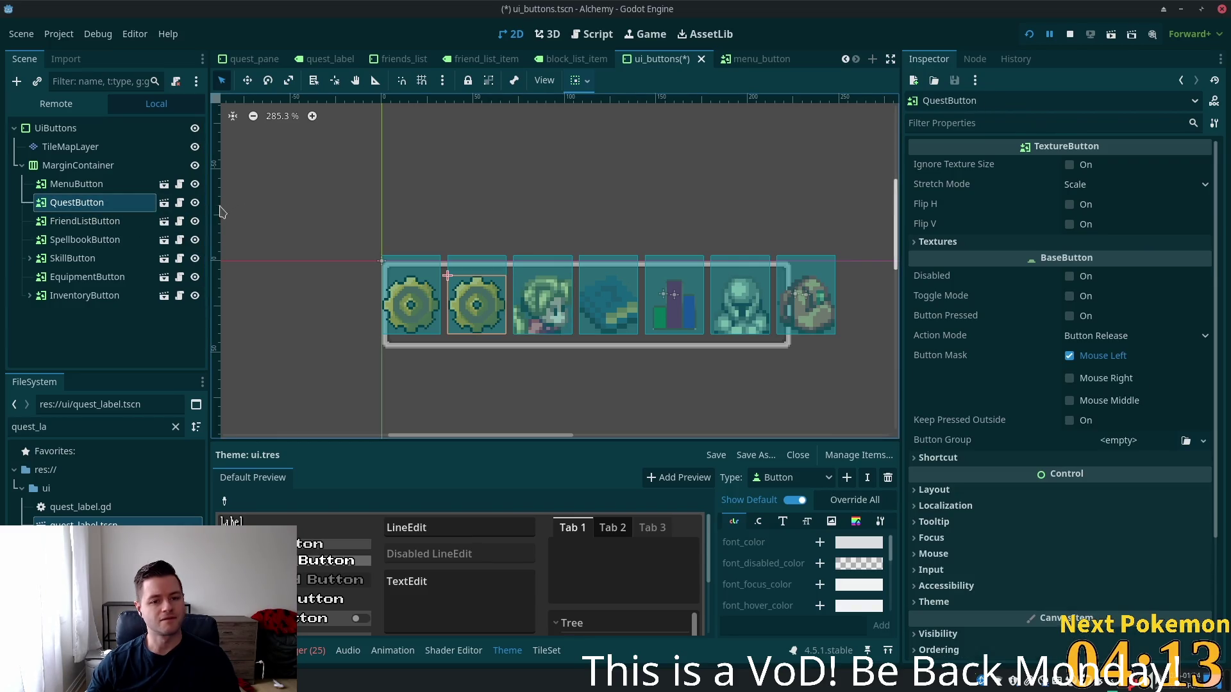
Replace QuestButton's copied script with a new res://ui/quest_button.gd extending TextureButton
left_click(177, 83)
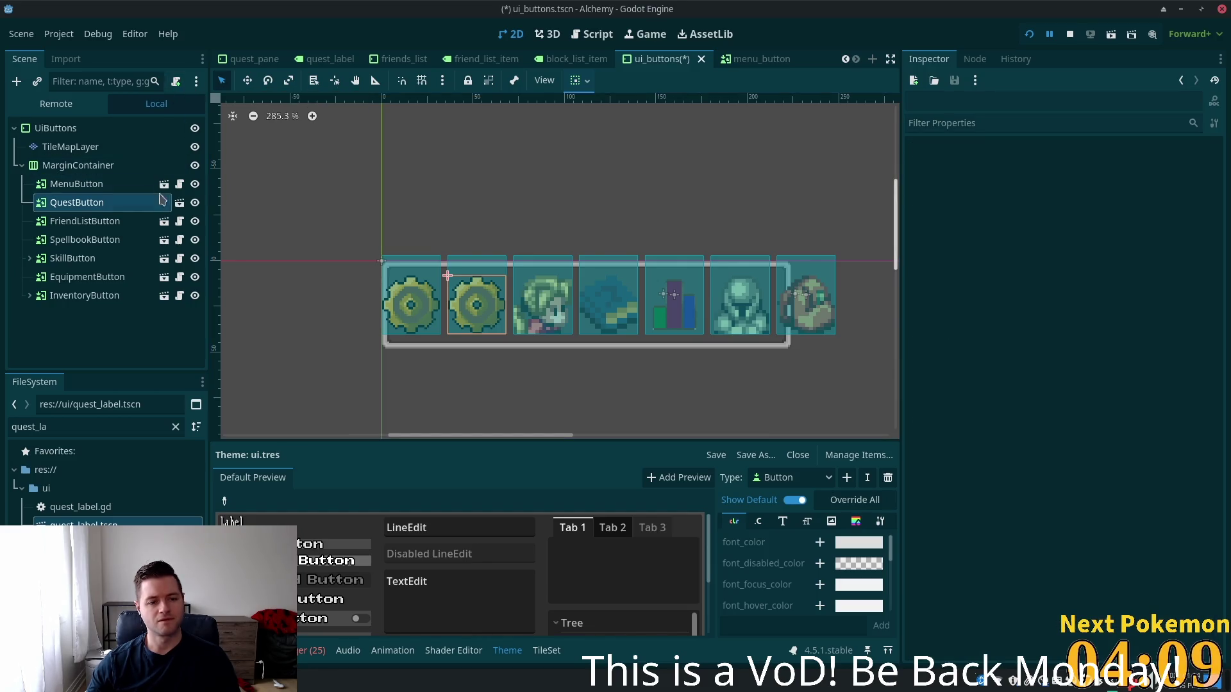
left_click(177, 83)
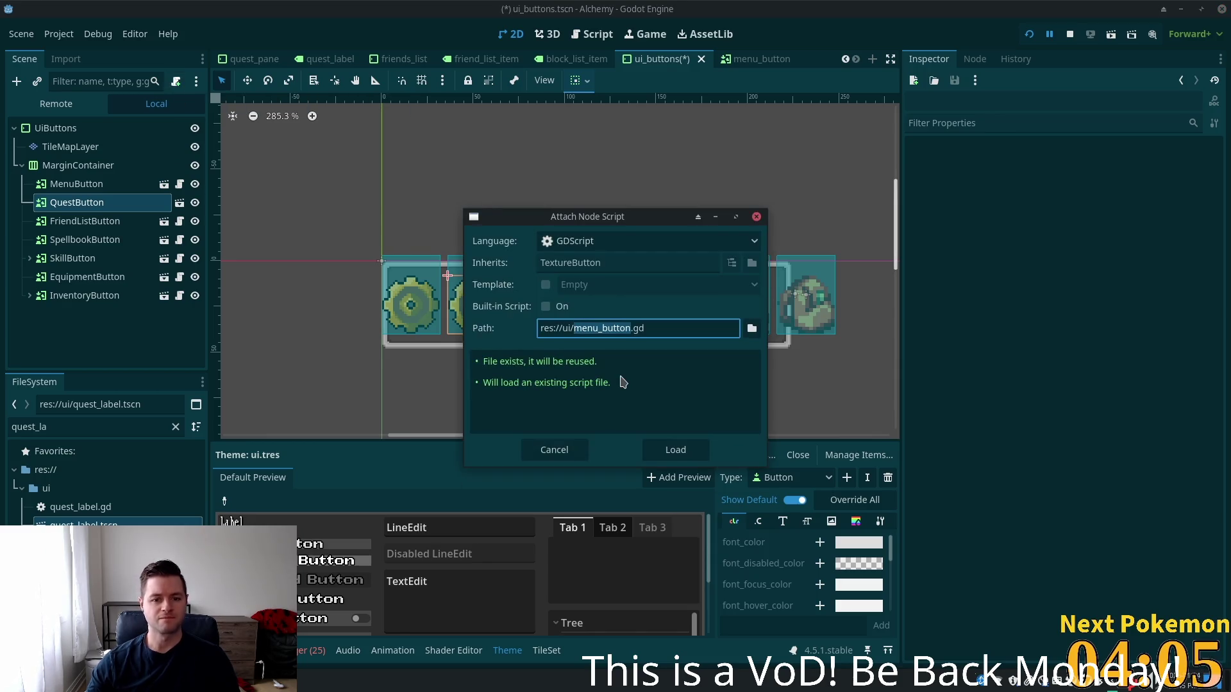
key("Left")
key("shift+Right")
key("shift+Right")
key("shift+Right")
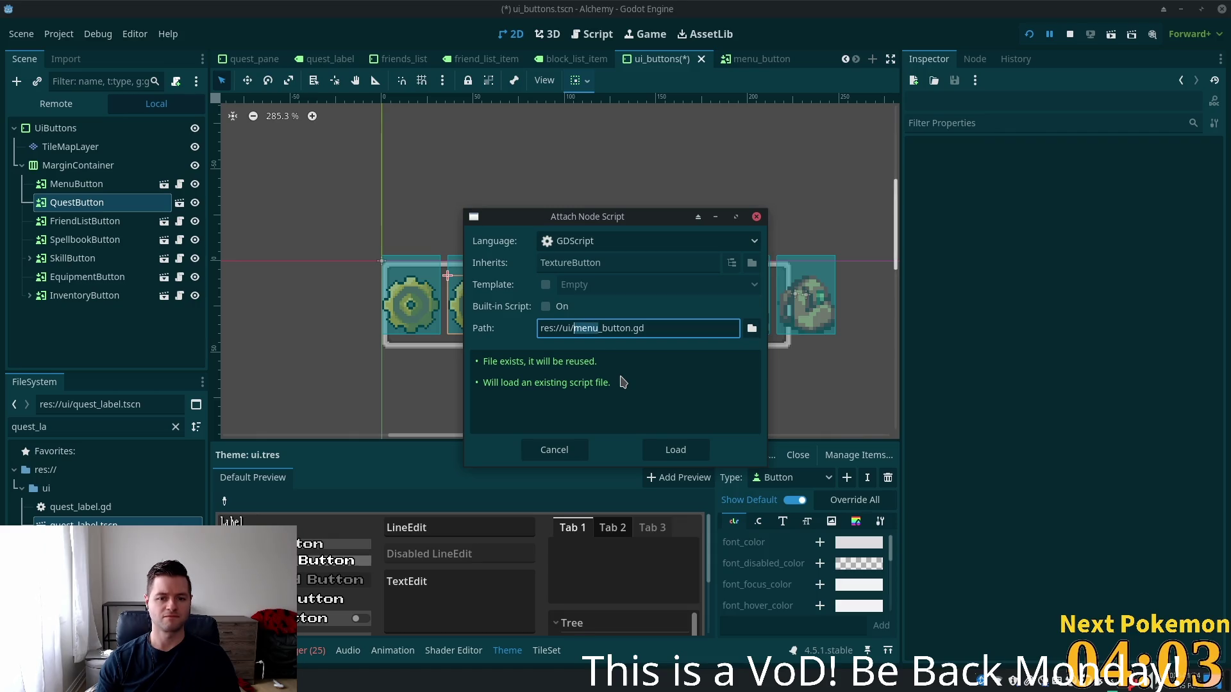
type("quest")
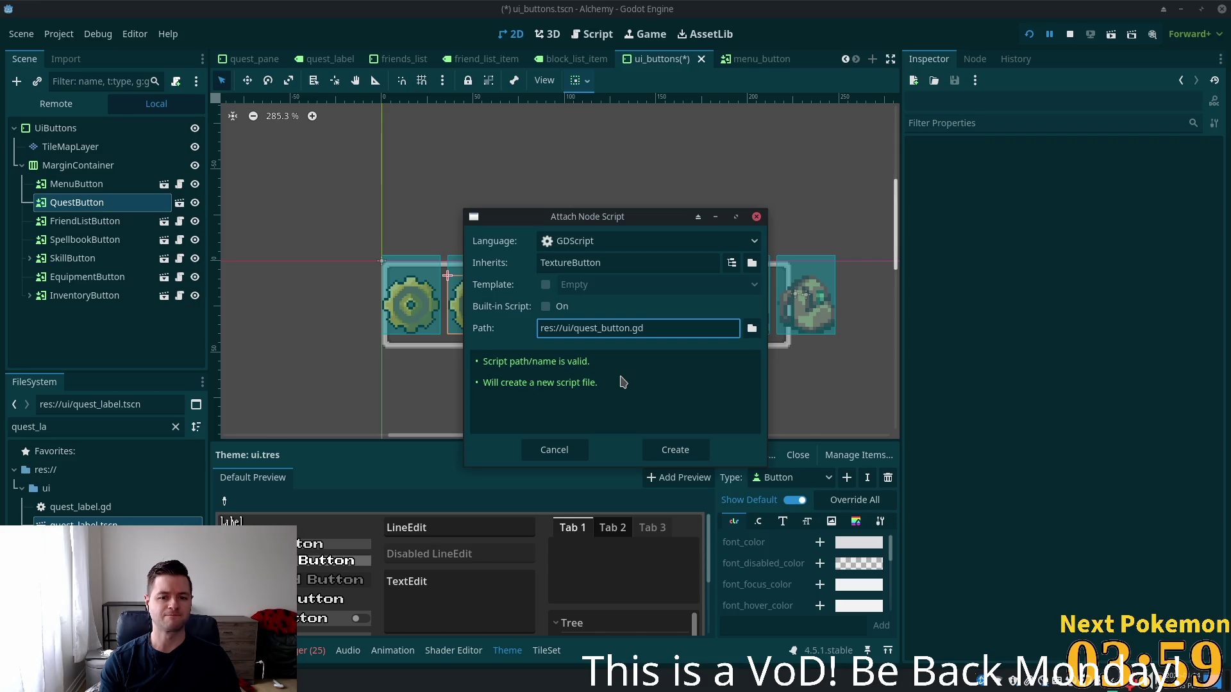
key("Return")
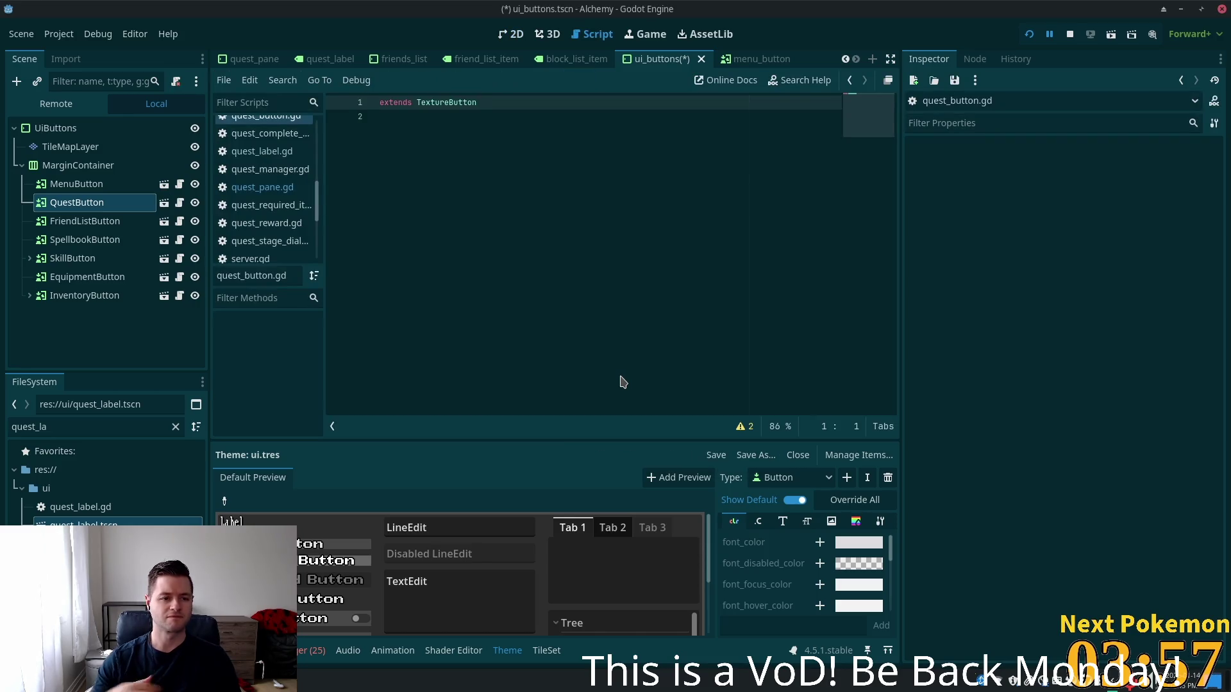
Save the UiButtons scene and paste MenuButton's two hover handlers into quest_button.gd
left_click(180, 185)
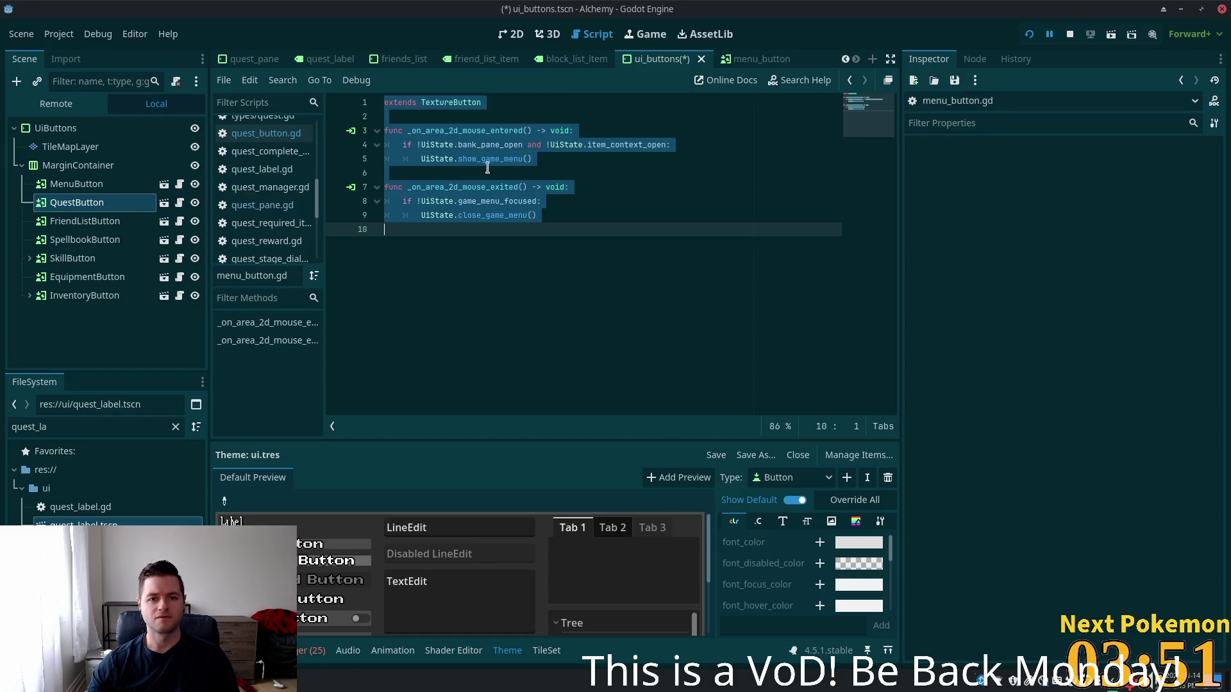
key("ctrl+s")
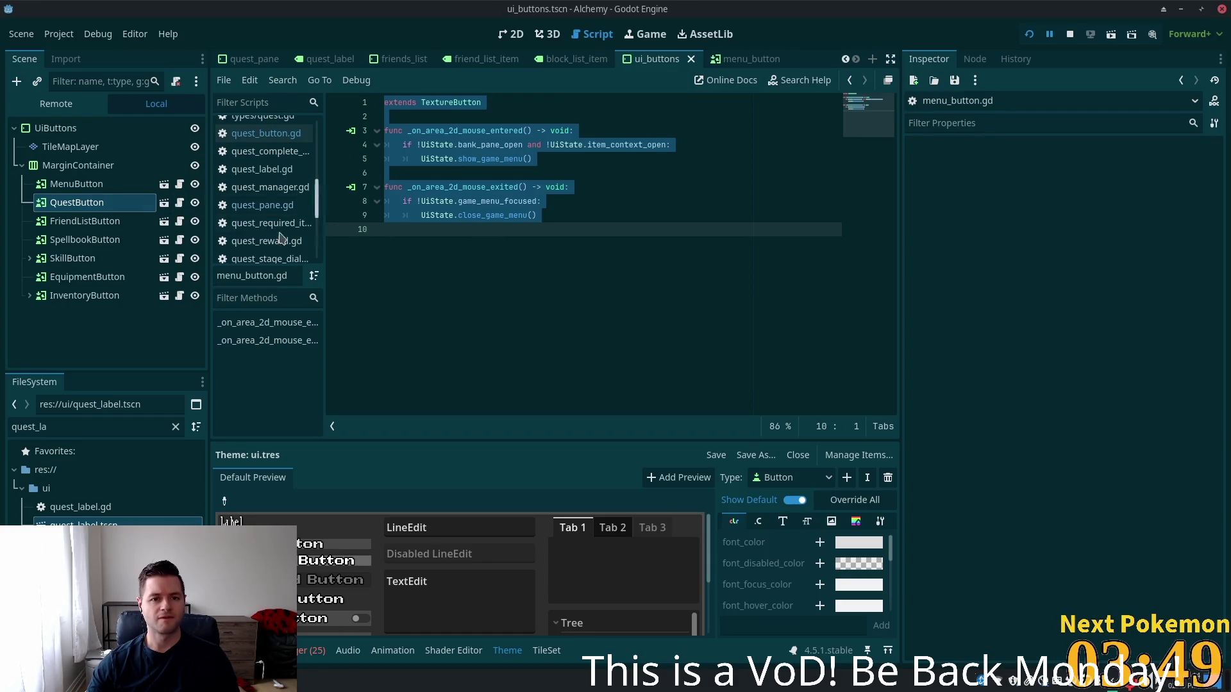
left_click(179, 204)
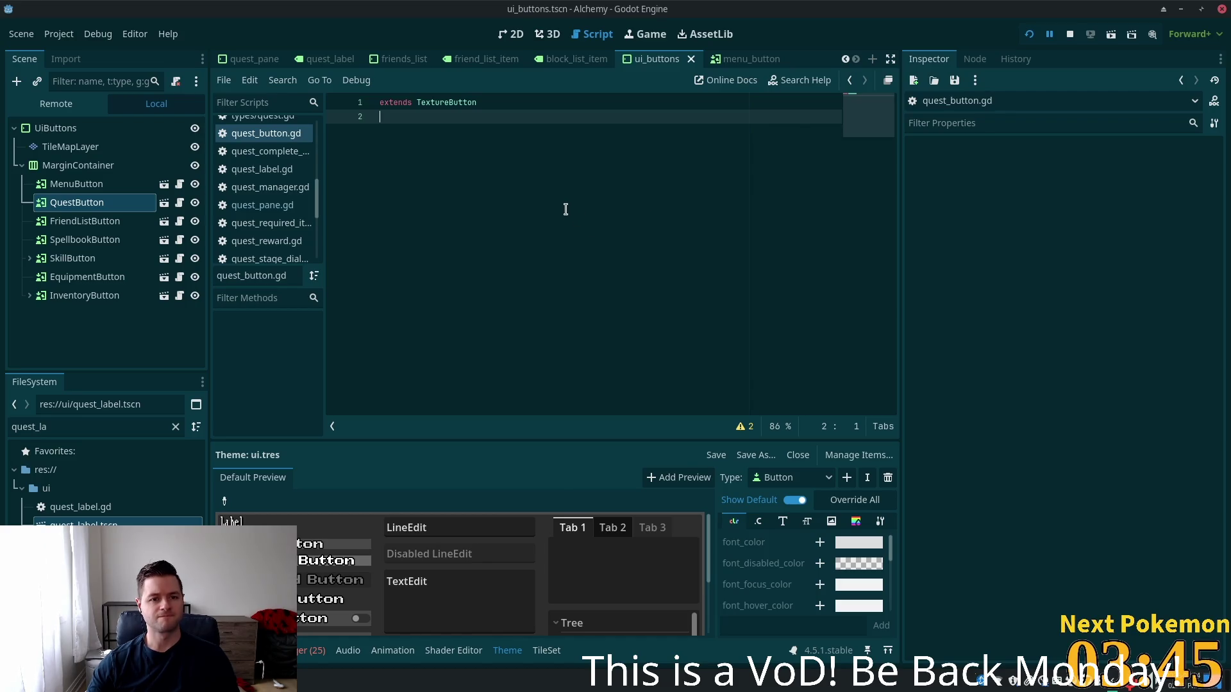
type("func _on_area_2d_mouse_entered() -> void: \tif !UiState.bank_pane_open and !UiState.item_context_open: \t\tUiState.show_game_menu()  func _on_area_2d_mouse_exited() -> void: \tif !UiState.game_menu_focused: \t\tUiState.close_game_menu()")
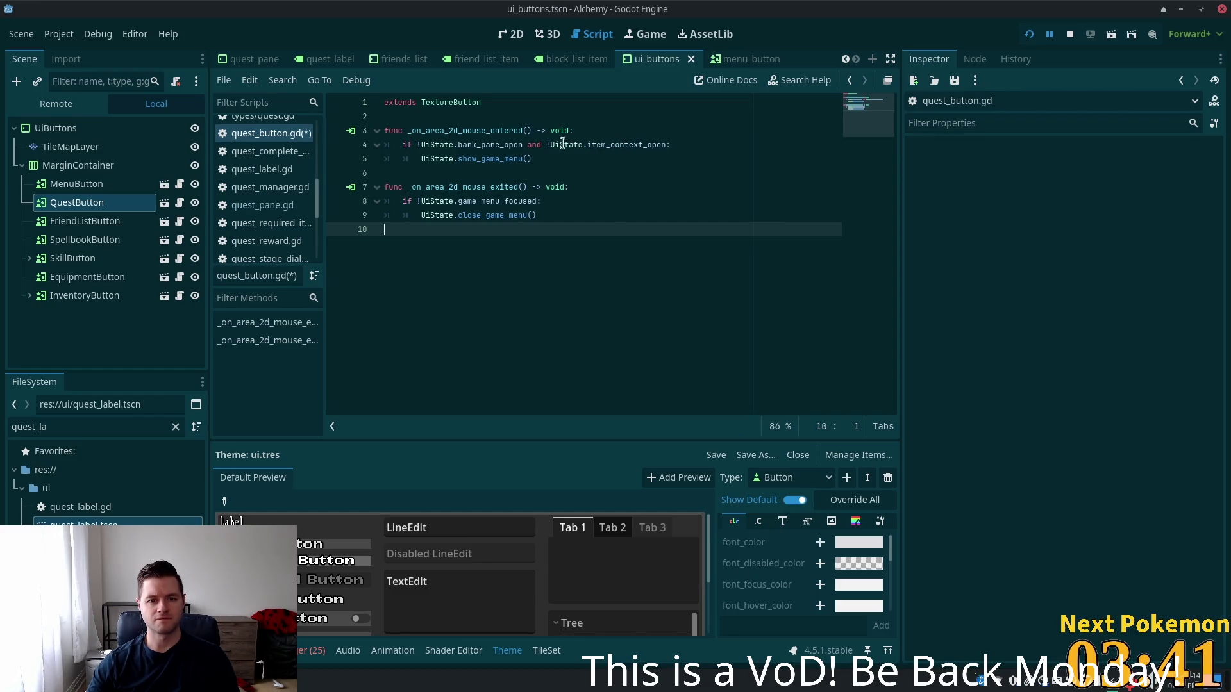
Change the handlers' calls to UiState.show_quest_pane() and close_quest_pane()
double_click(502, 145)
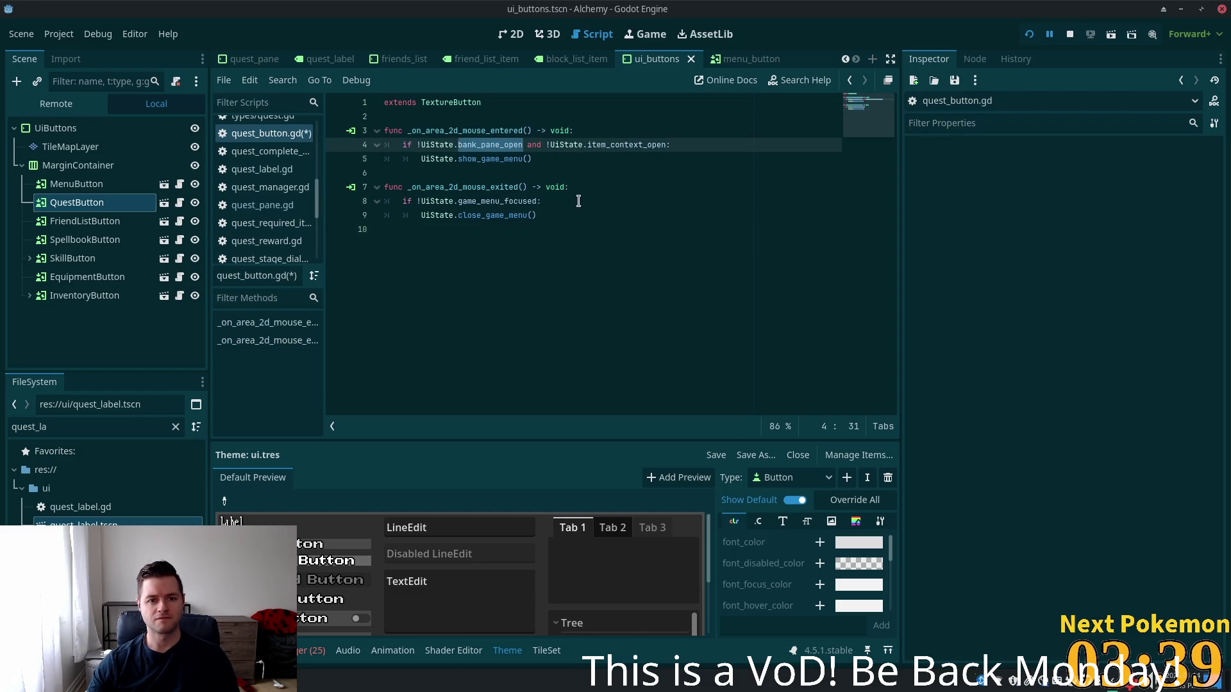
double_click(495, 159)
key("Right")
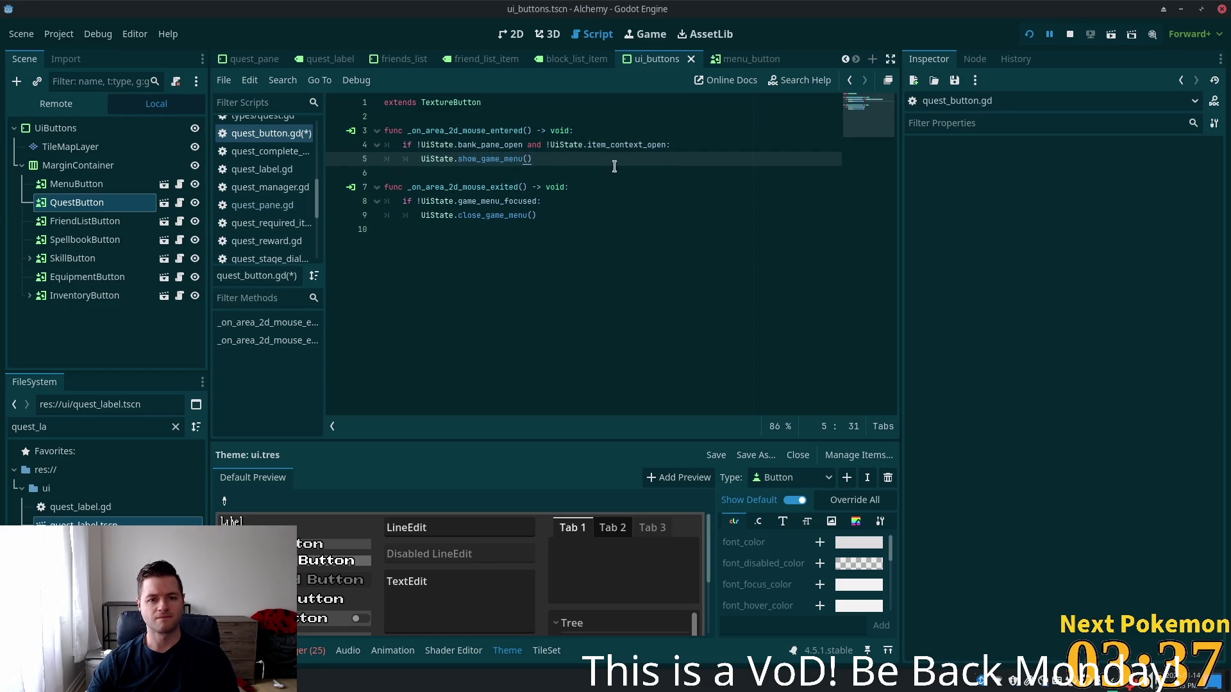
key("shift+Left")
key("shift+Left")
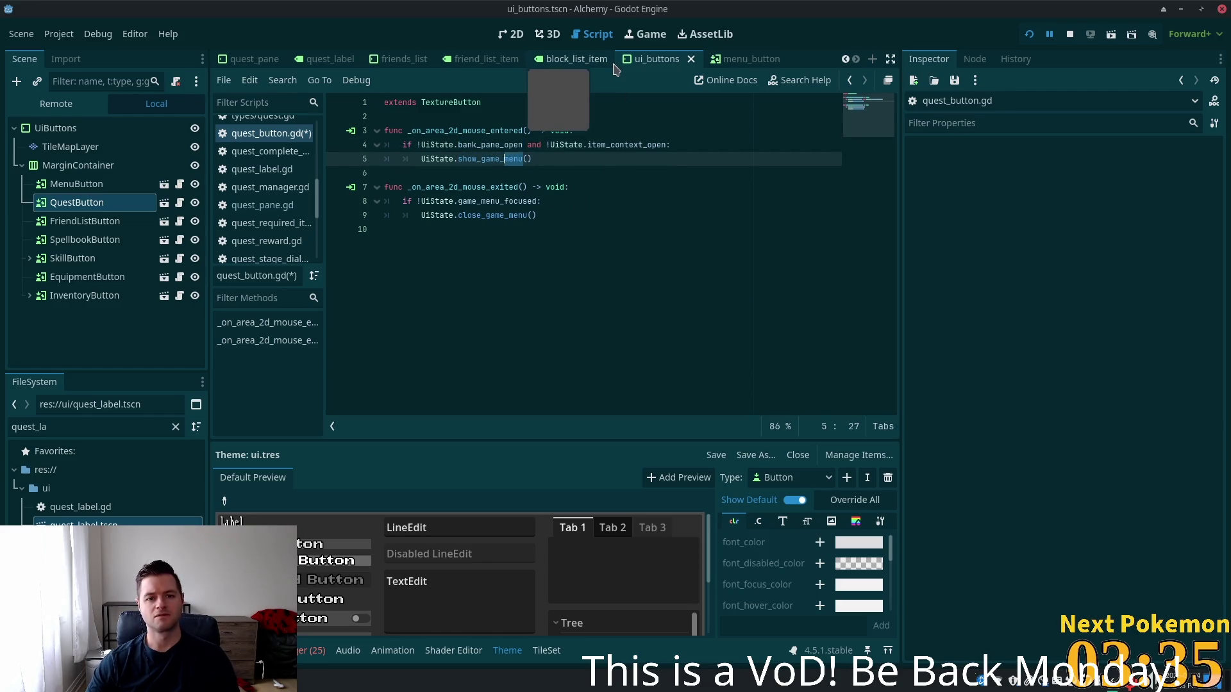
key("shift+Left")
key("shift+Left")
key("shift+Left")
type("quest")
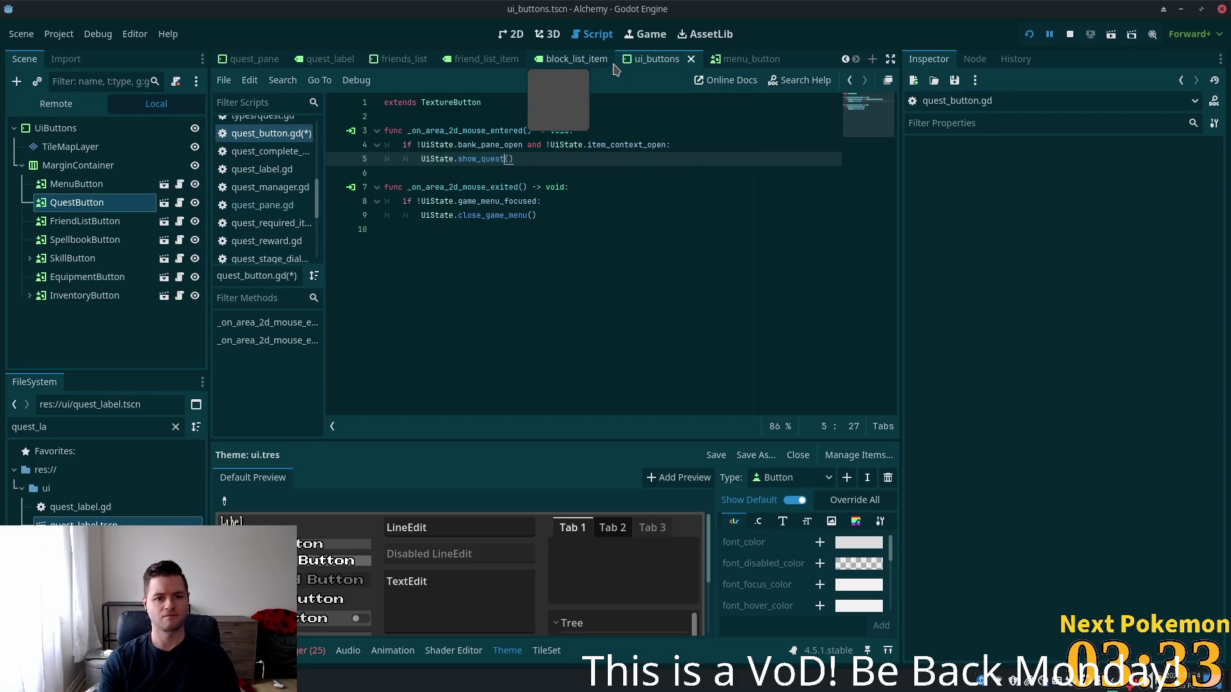
type("_menu")
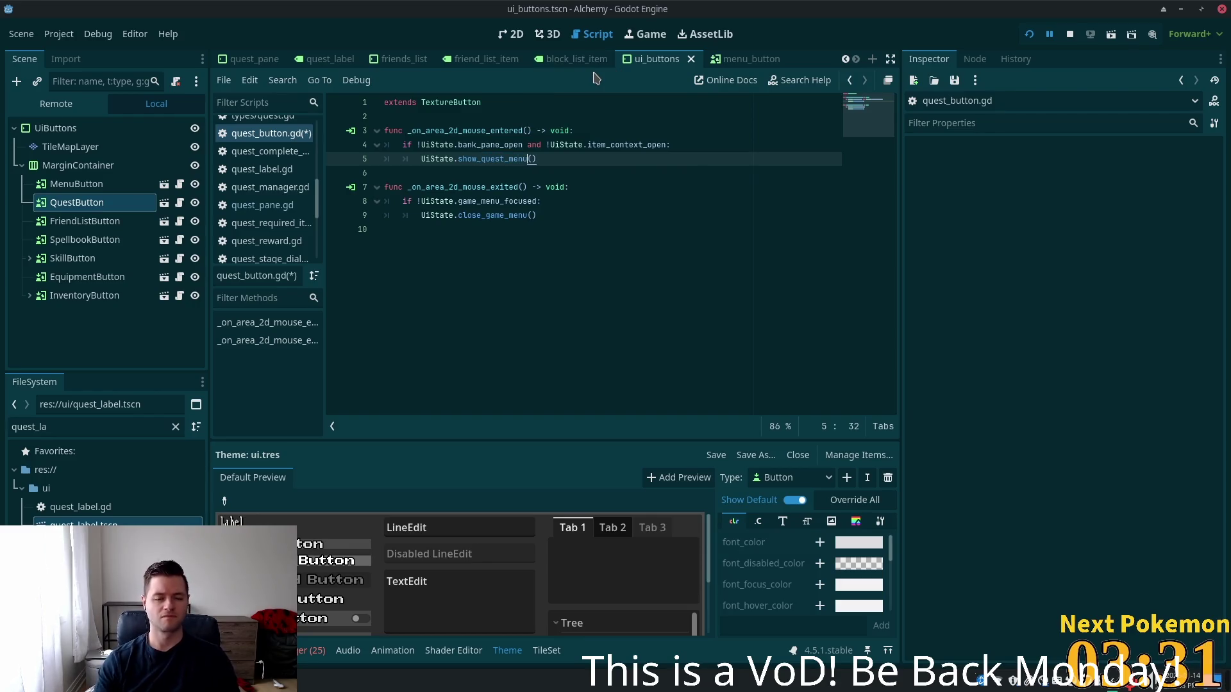
key("BackSpace")
key("BackSpace")
key("BackSpace")
type("pae")
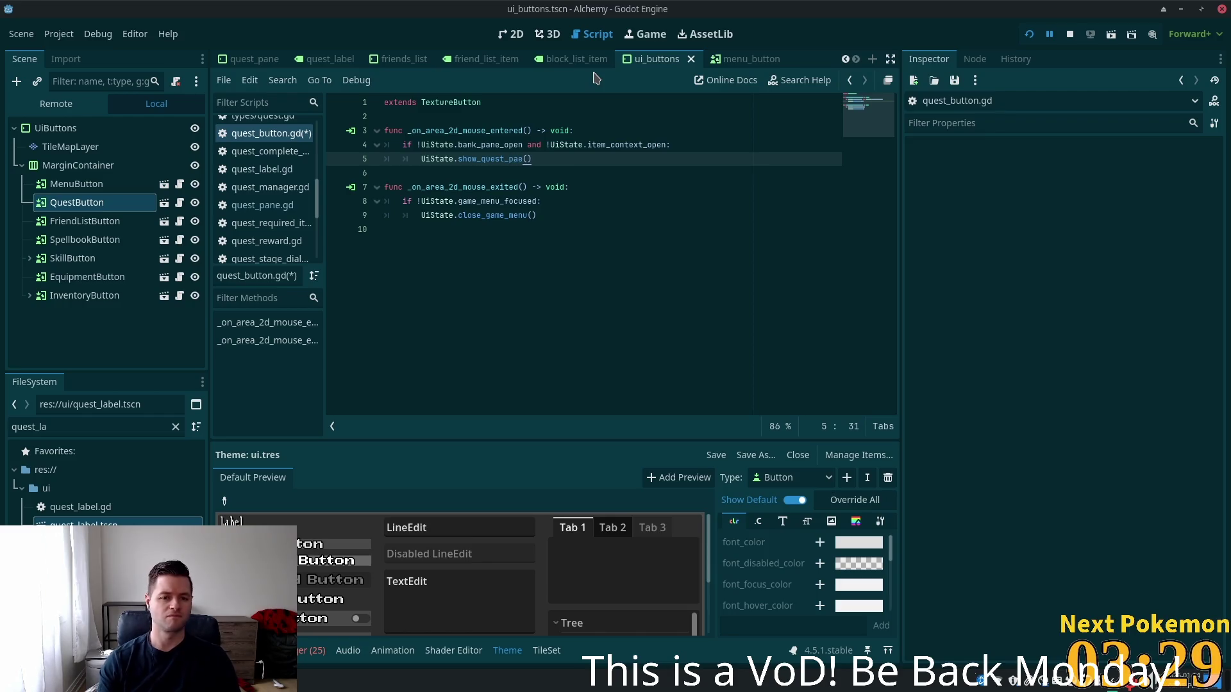
key("BackSpace")
type("n")
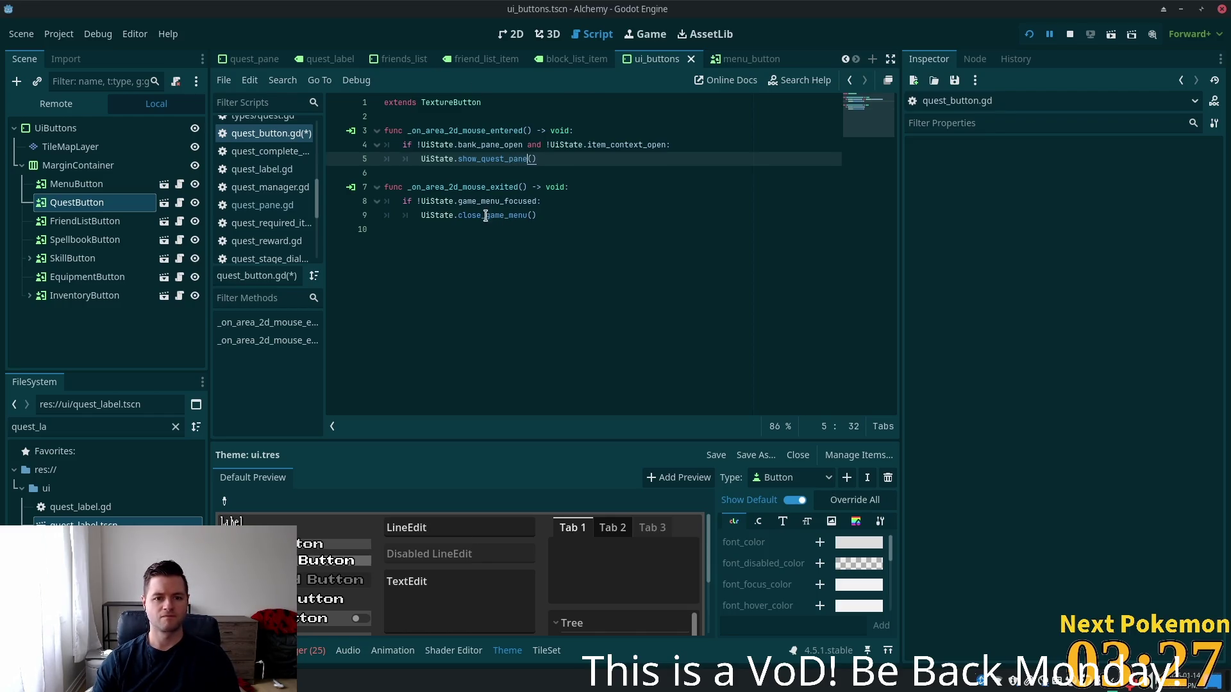
left_click_drag(486, 216, 526, 218)
type("quest_pa")
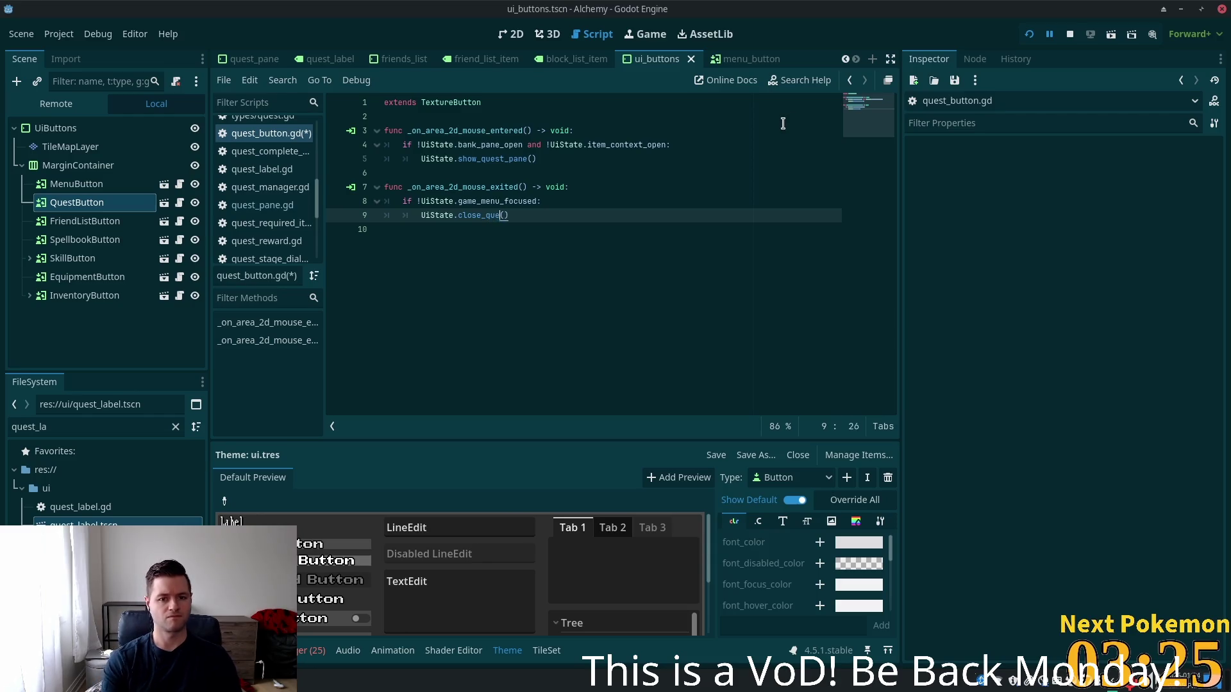
type("ne")
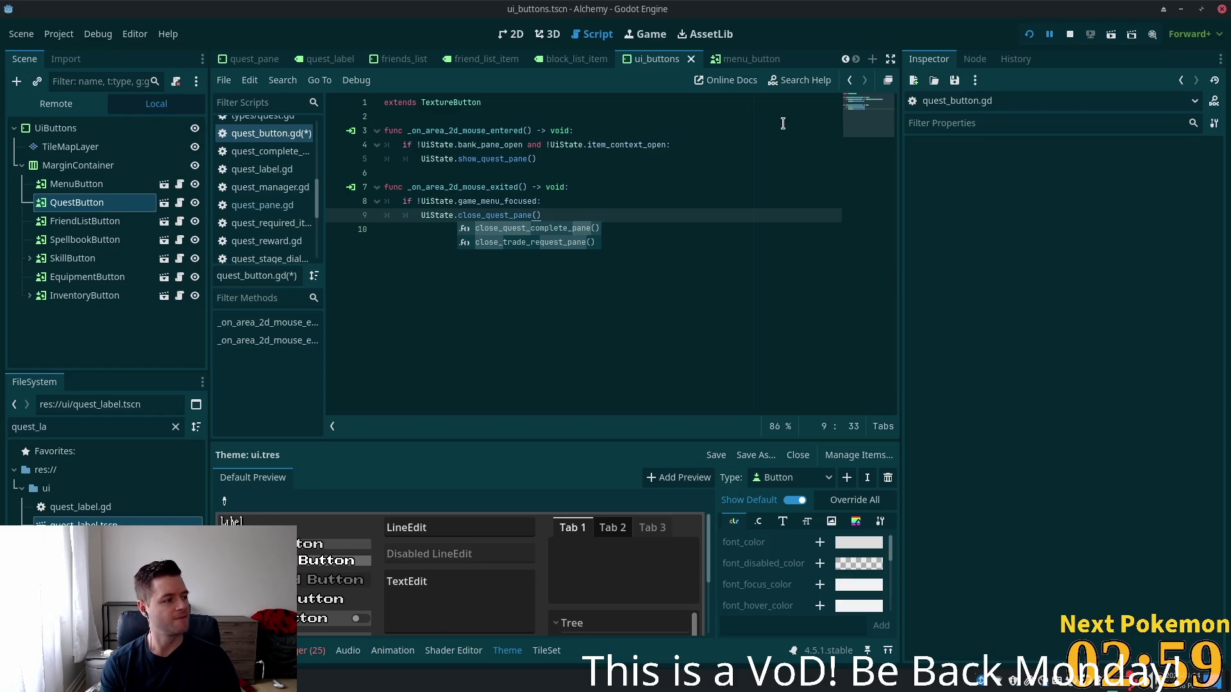
key("ctrl+s")
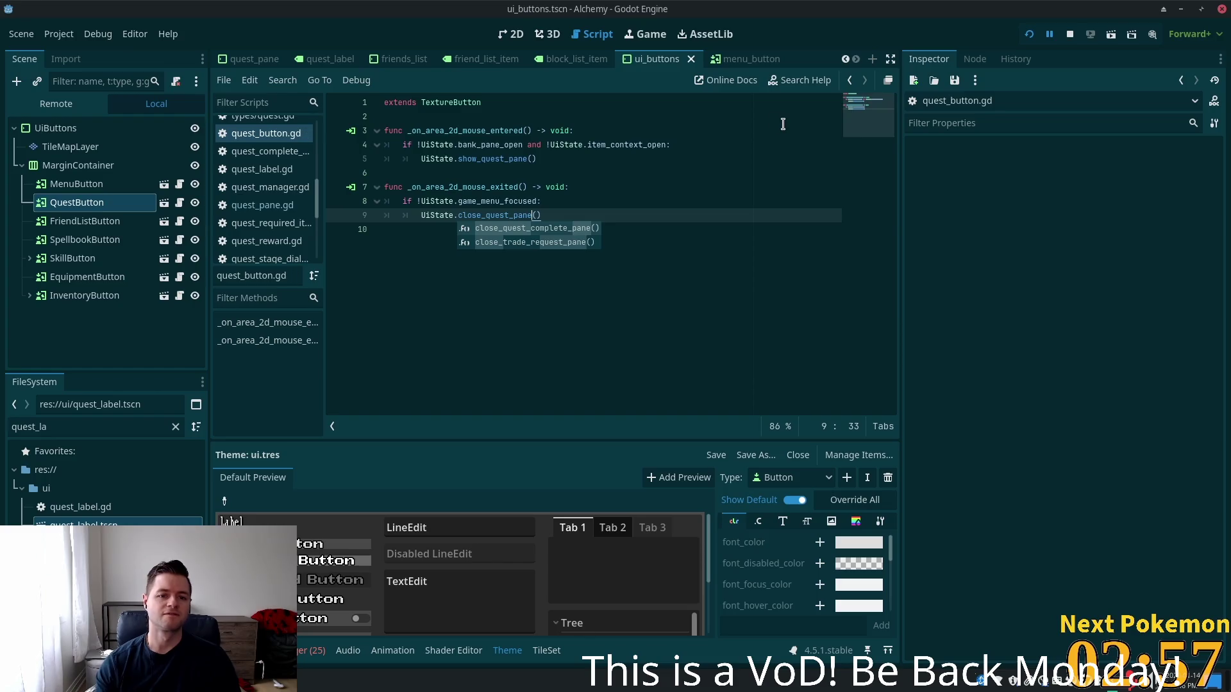
left_click(595, 175)
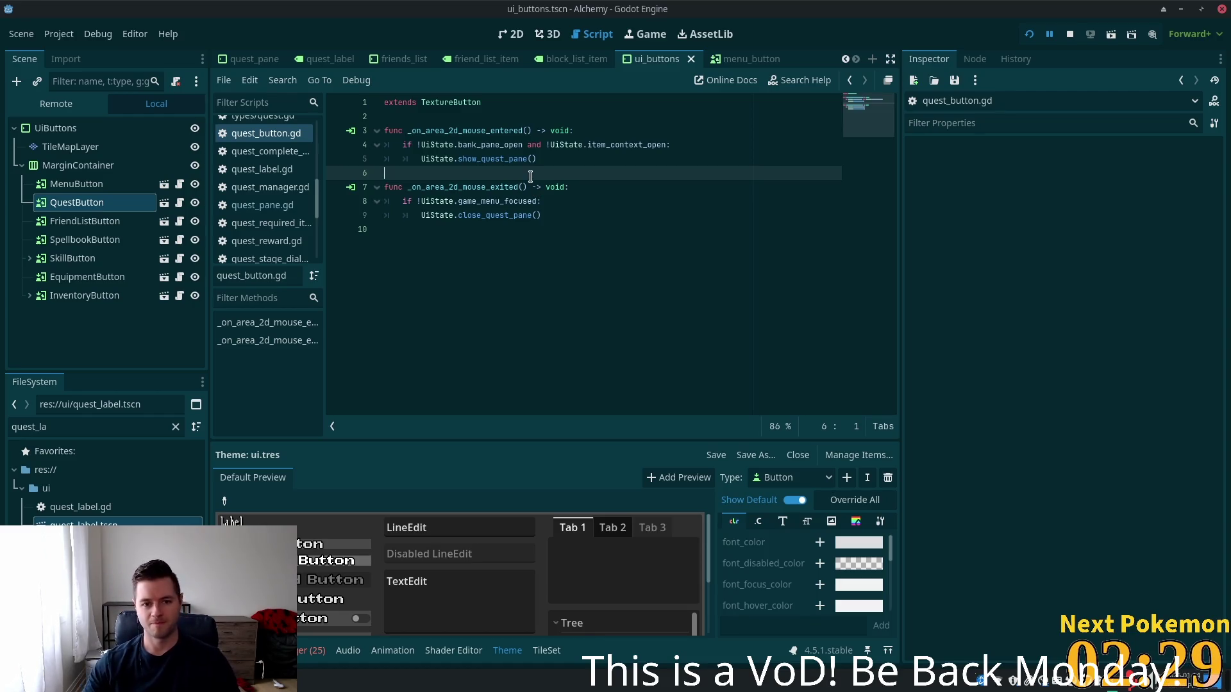
left_click(538, 214)
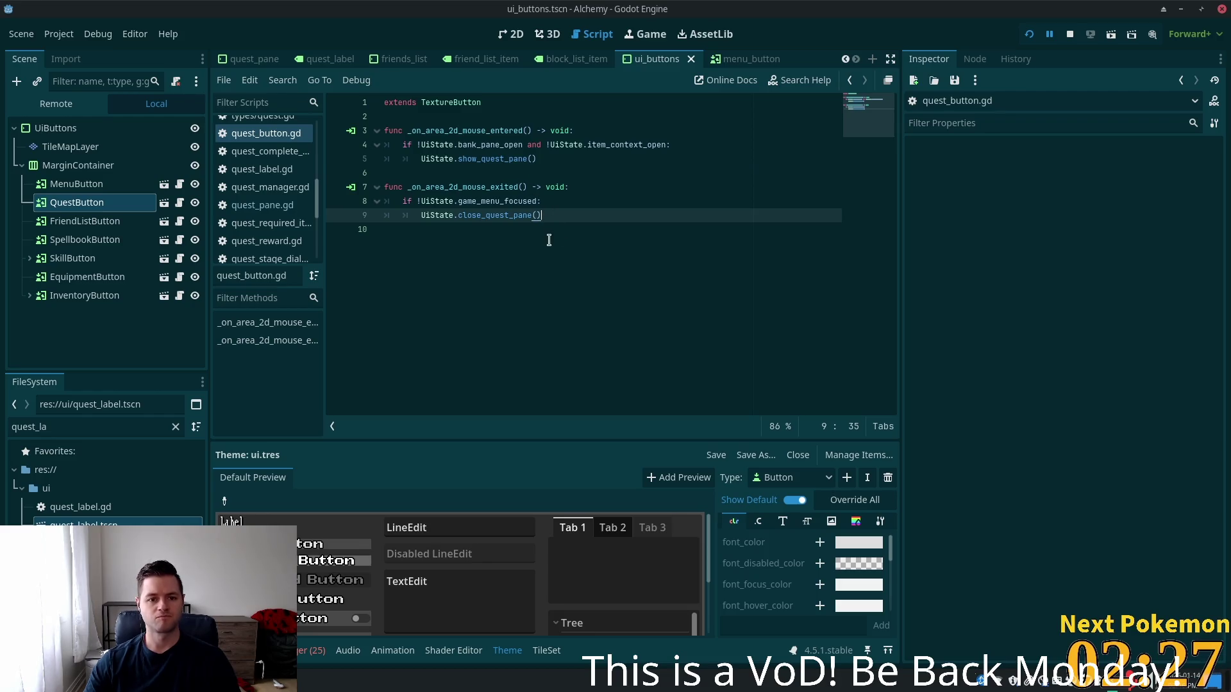
left_click(478, 201)
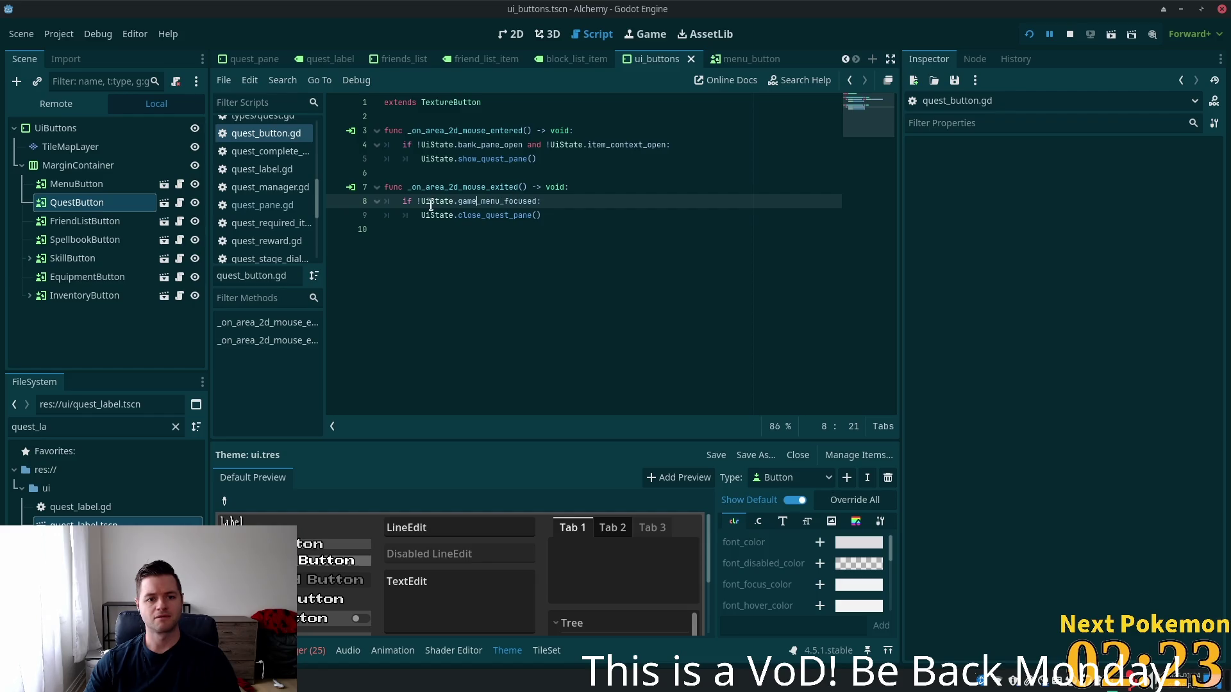
mouse_move(432, 204)
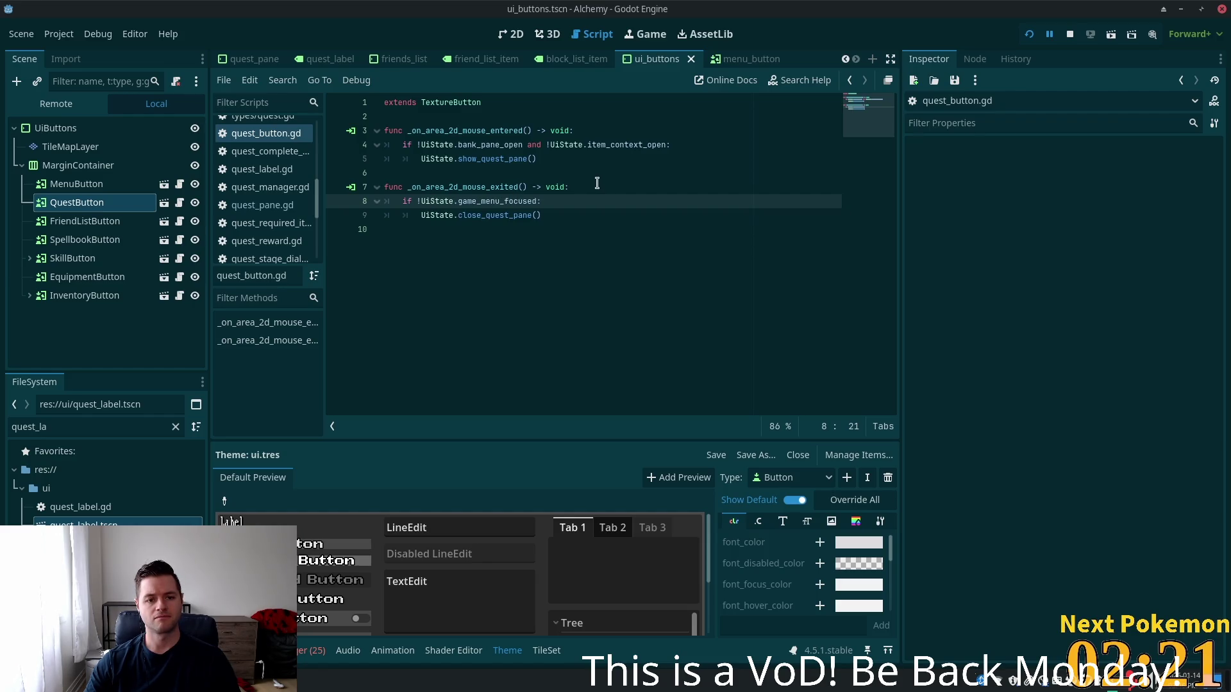
left_click(478, 148)
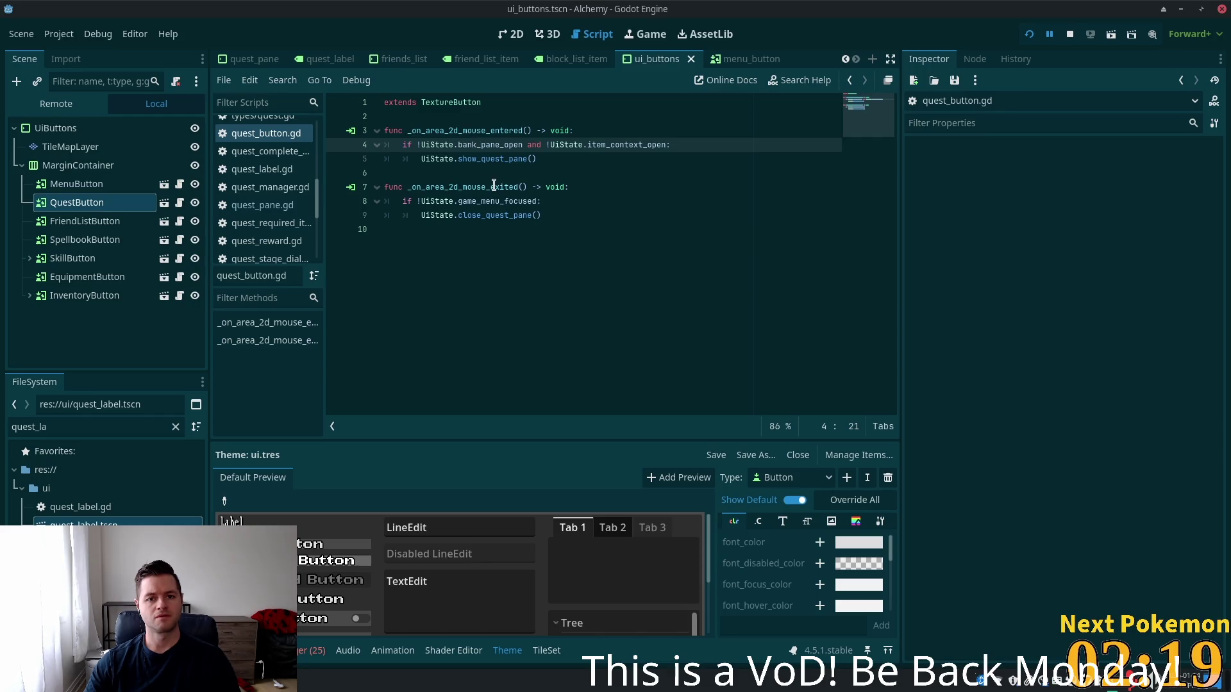
left_click(628, 241)
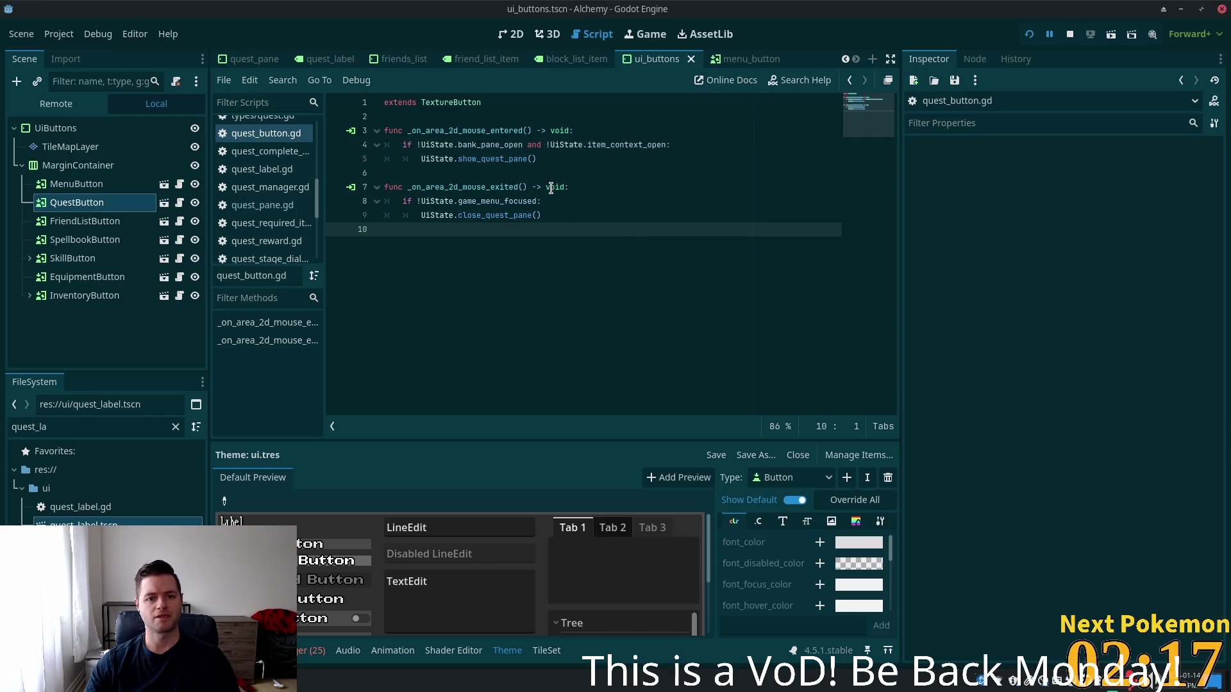
double_click(506, 147)
double_click(525, 160)
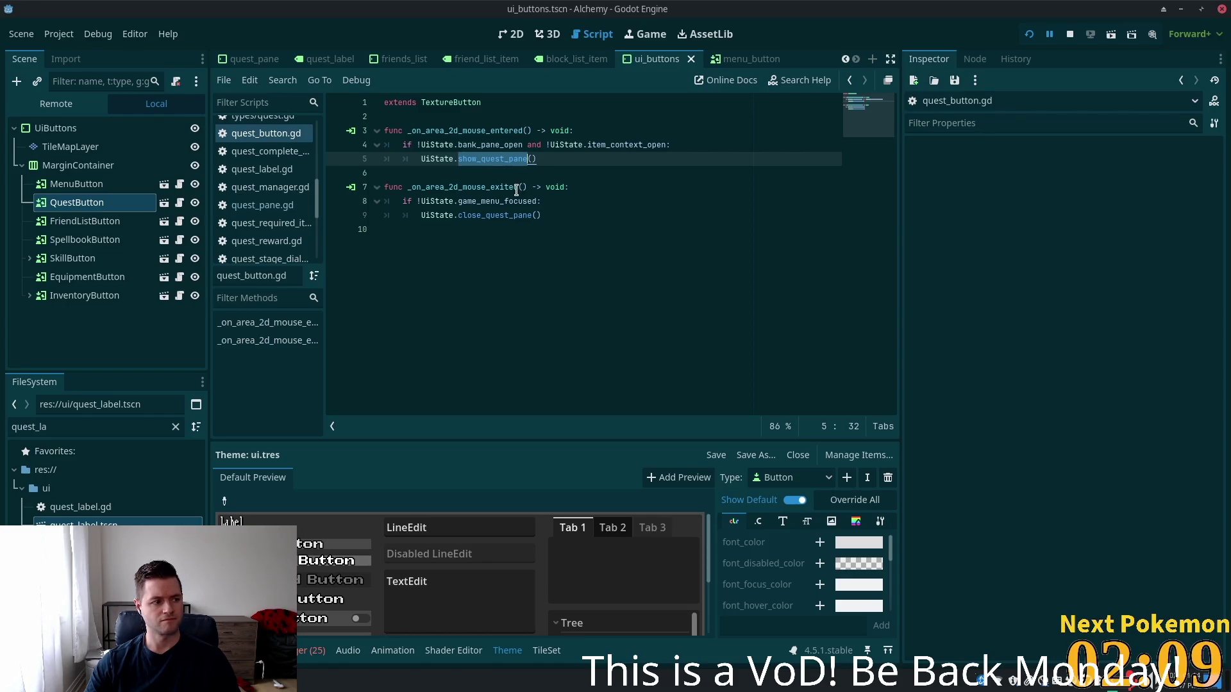
Compare MenuButton and QuestButton in the Node dock, ending on QuestButton's Signals list
left_click(136, 204)
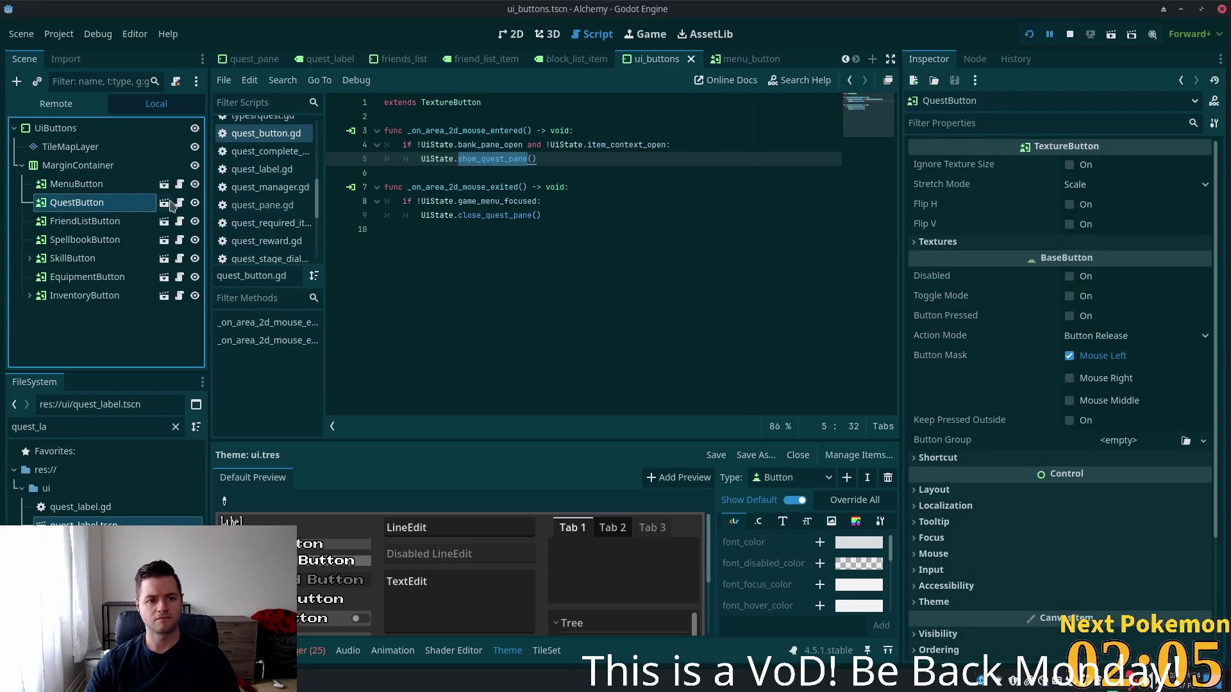
left_click(96, 184)
left_click(975, 59)
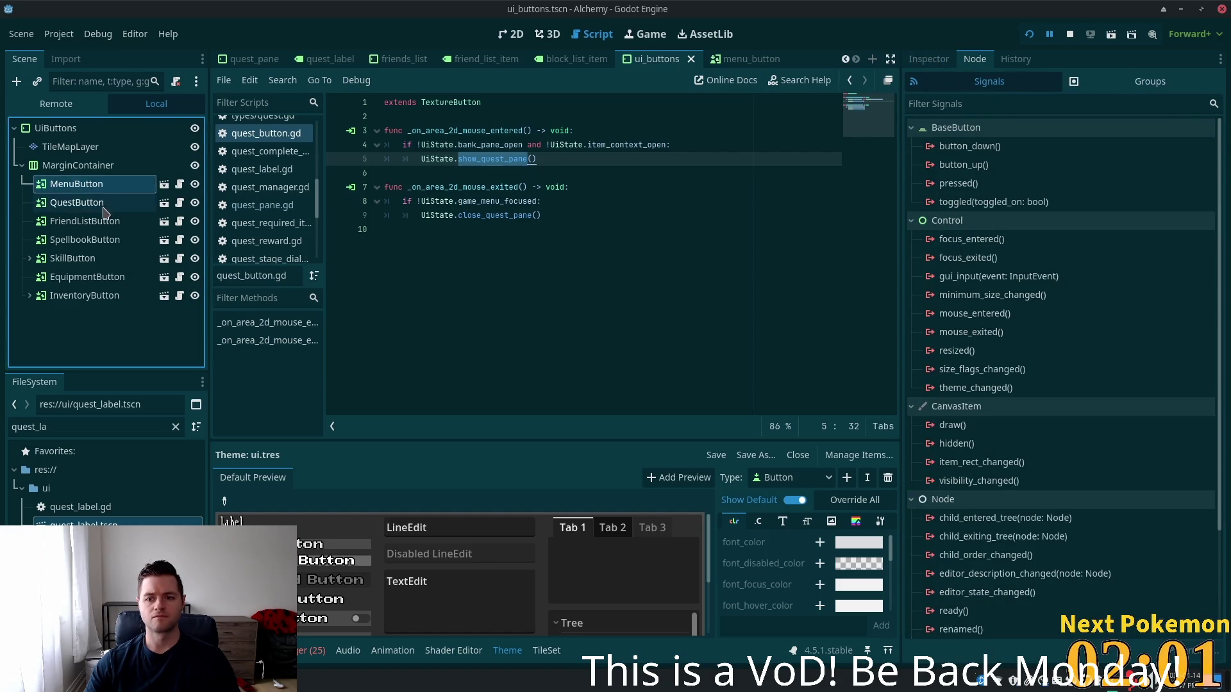
left_click(147, 204)
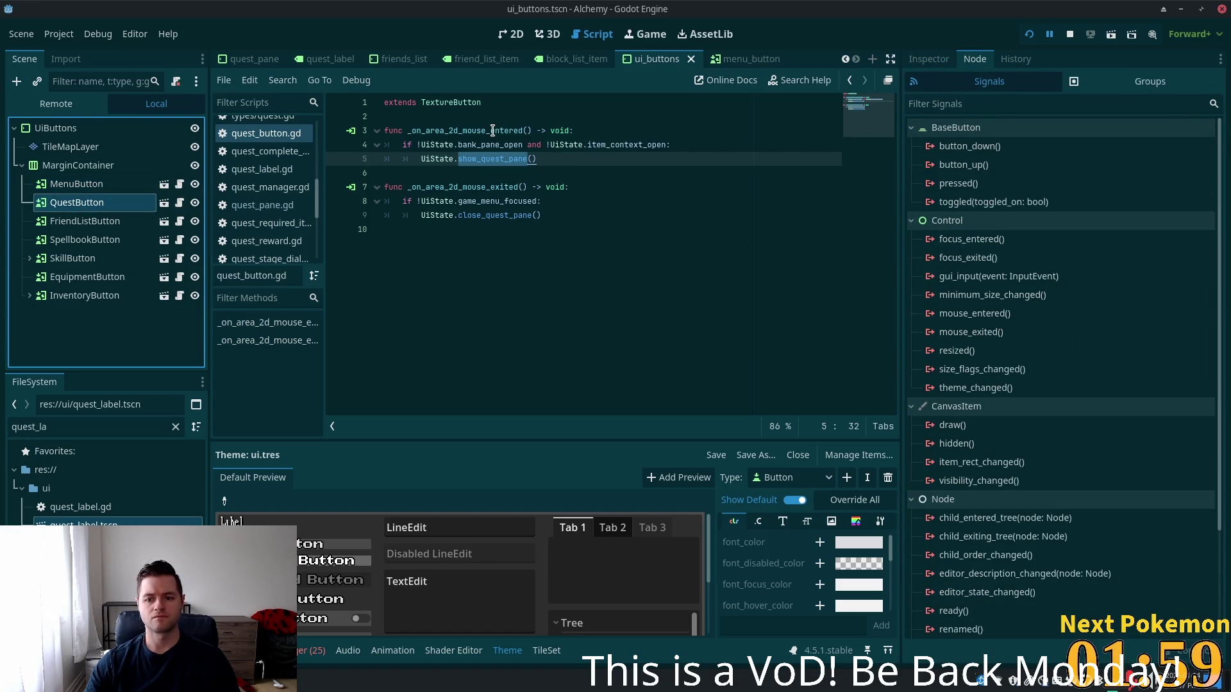
left_click(74, 185)
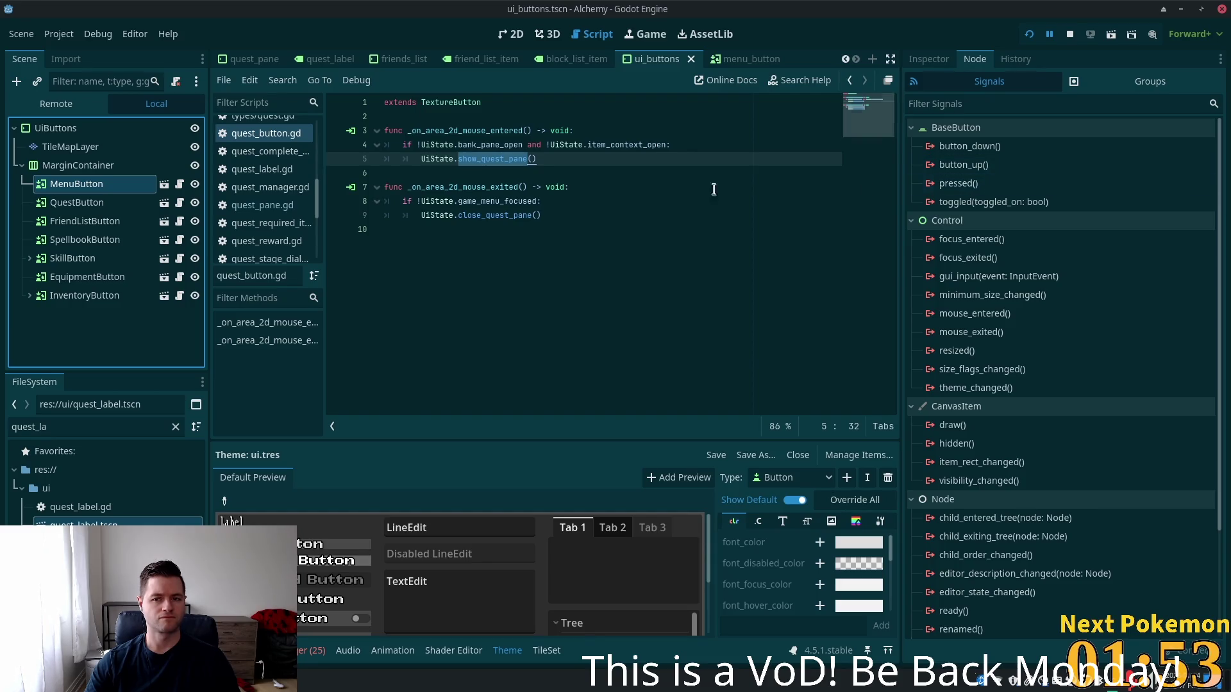
left_click(78, 203)
left_click(76, 184)
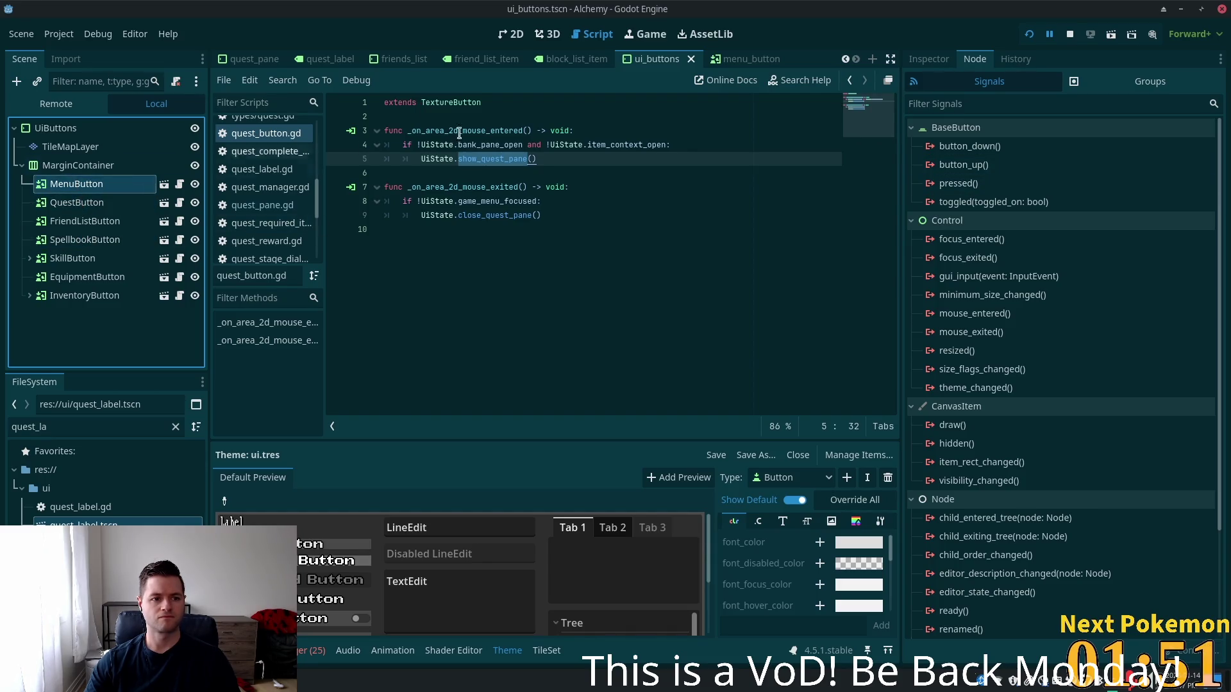
left_click(928, 59)
left_click(974, 60)
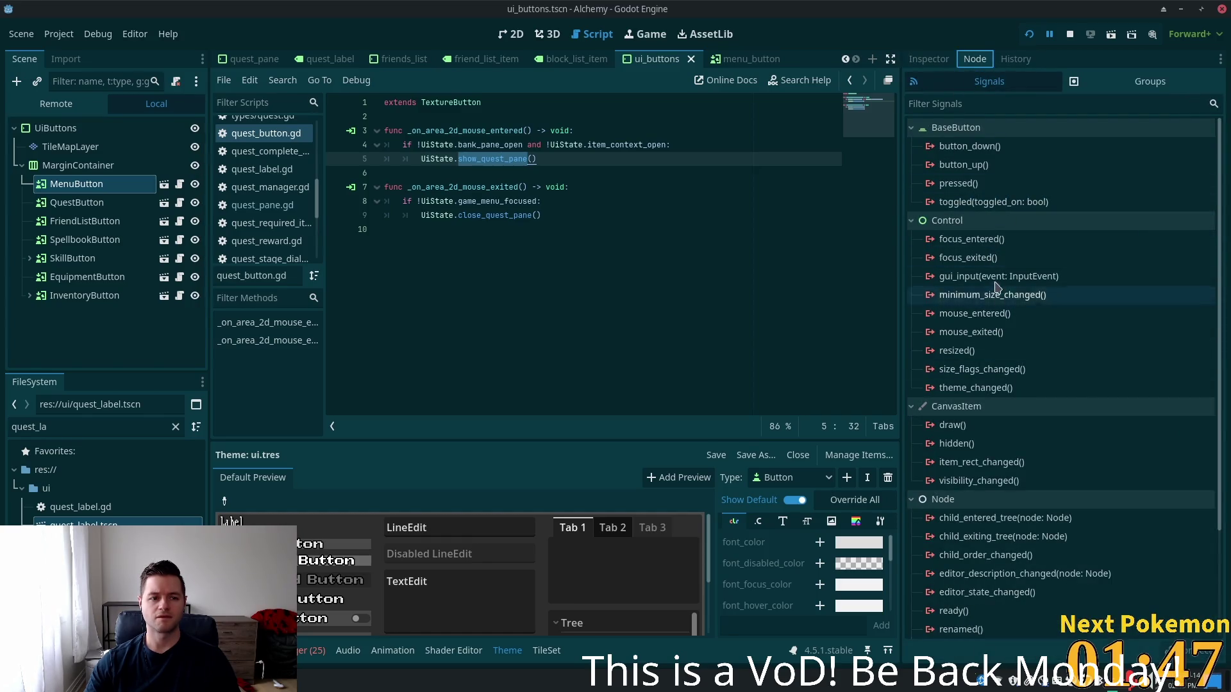
mouse_move(998, 223)
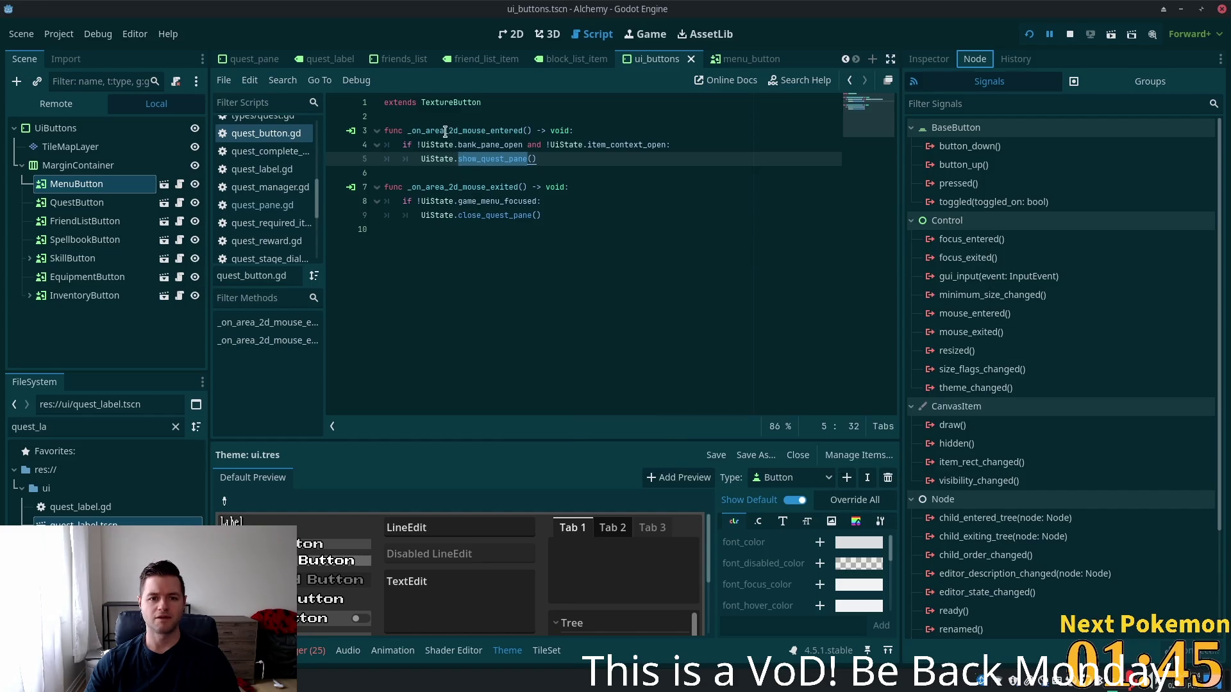
left_click(122, 203)
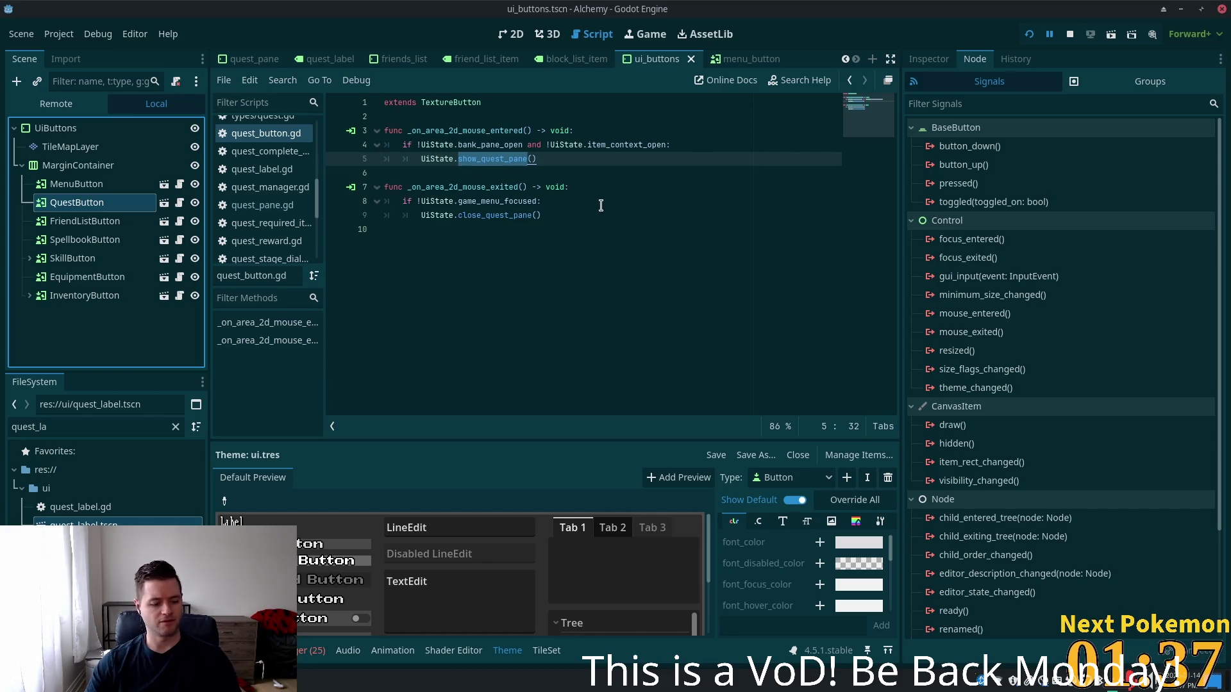
key("alt+Tab")
Open ui_state.gd in Cursor and search it for quest_pane
left_click(626, 136)
key("ctrl+p")
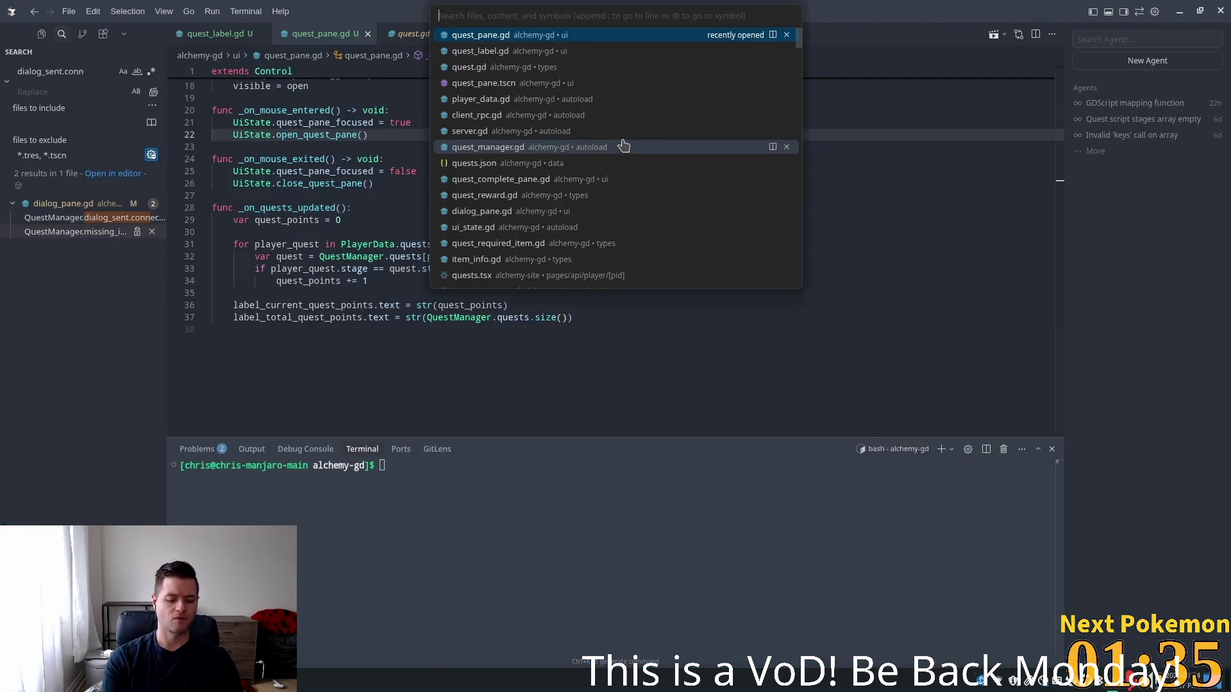
type("ui_state")
key("Return")
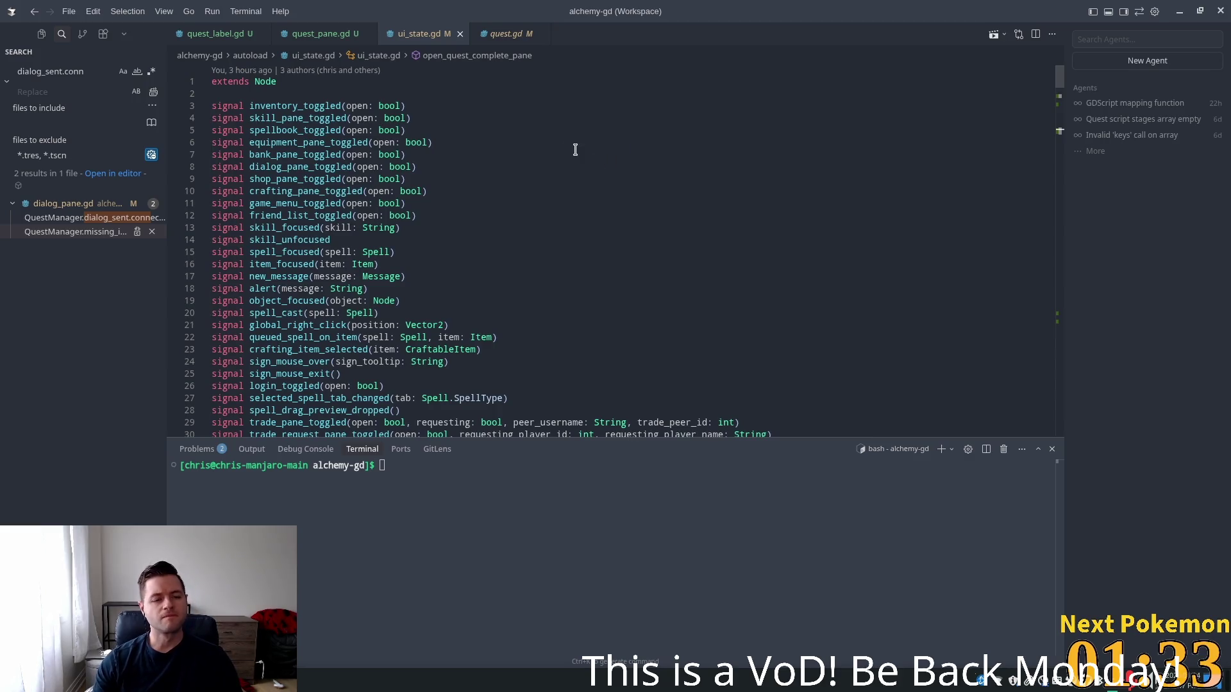
key("ctrl+f")
type("q")
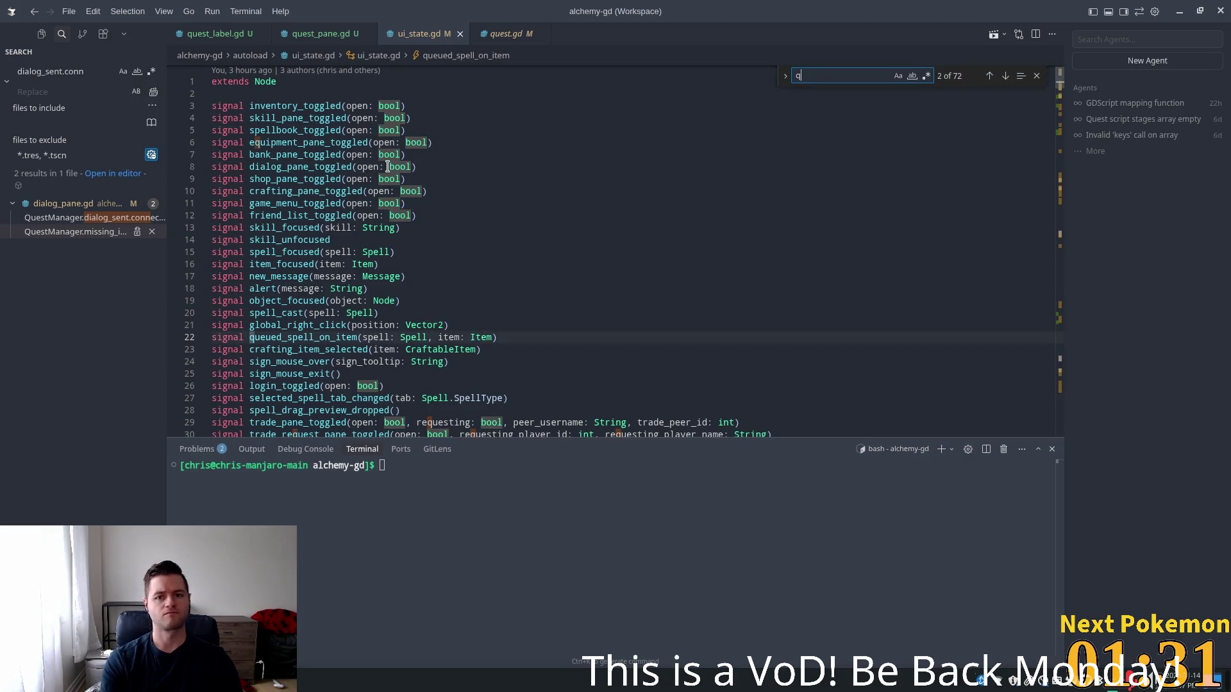
type("ues")
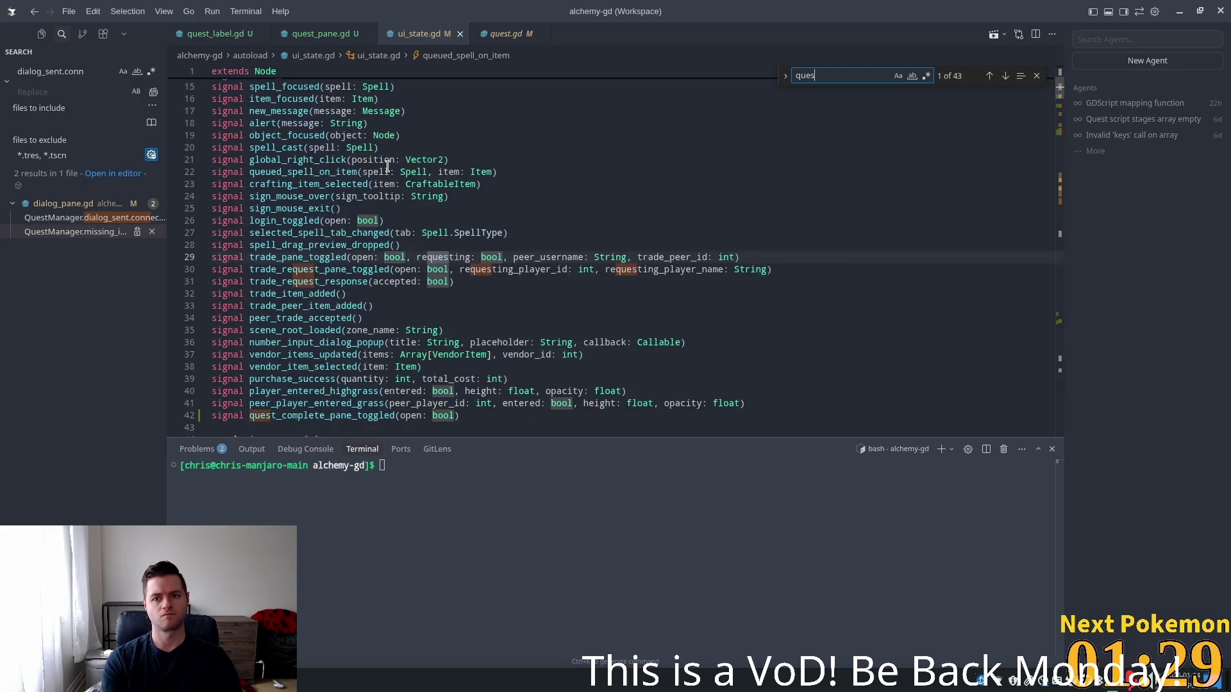
type("t_pane")
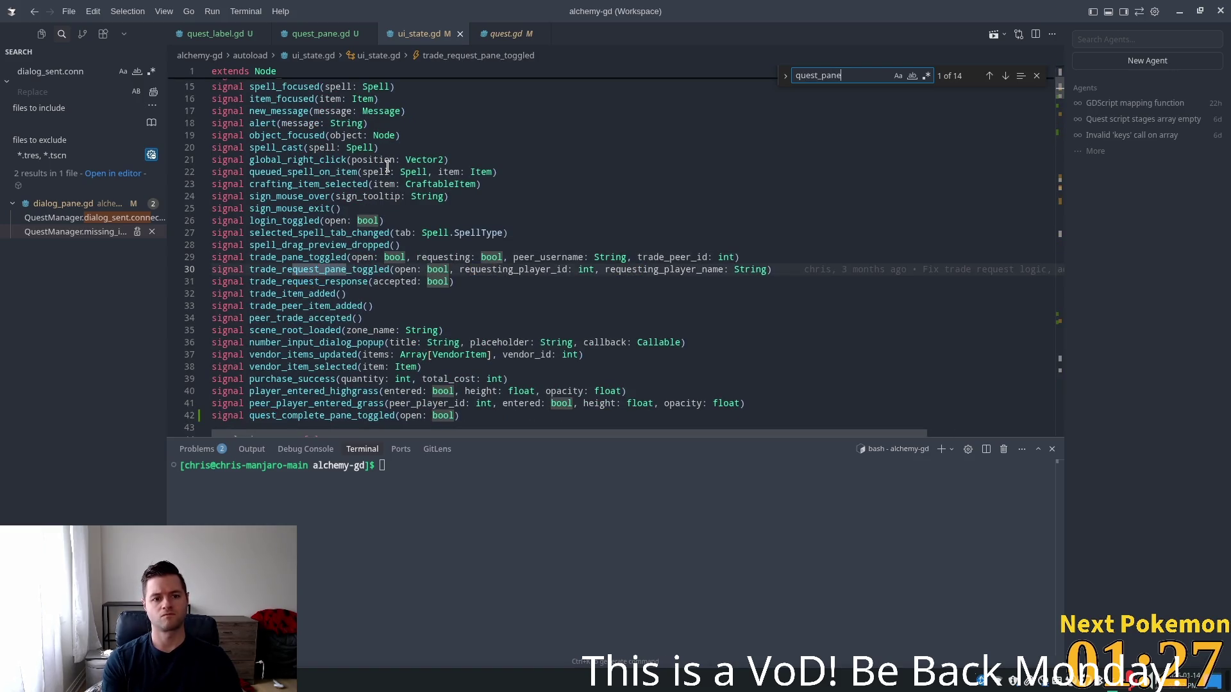
key("Return")
key("Return")
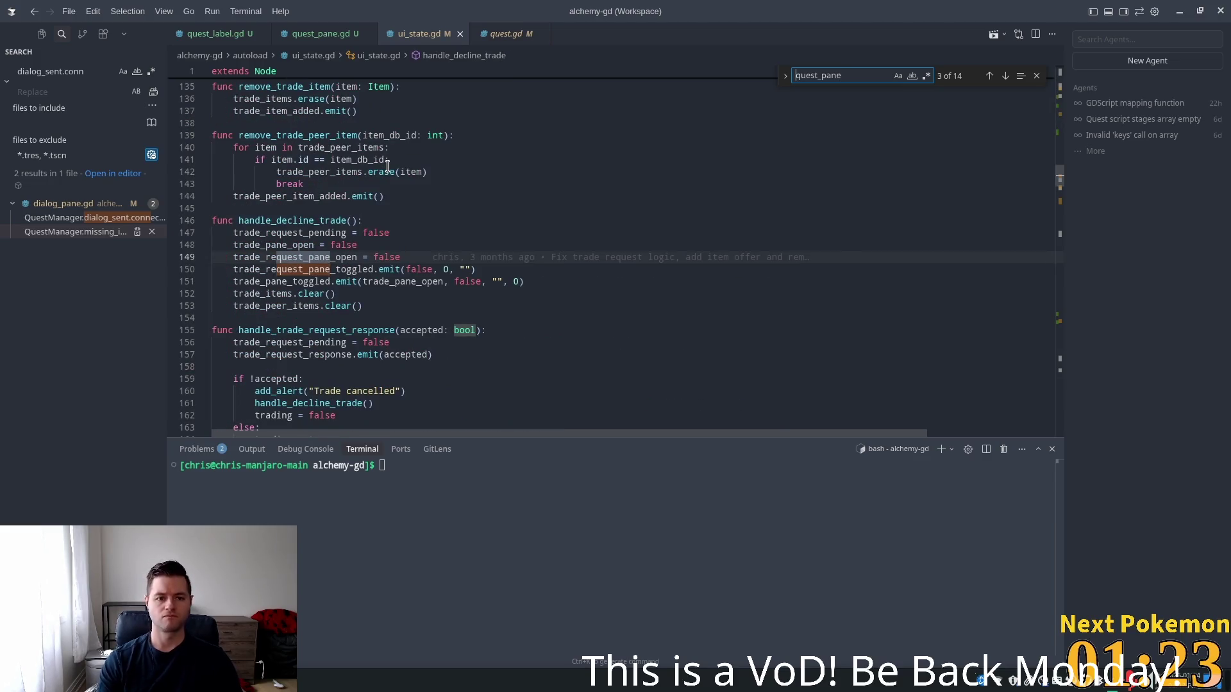
left_click(470, 226)
key("ctrl+Home")
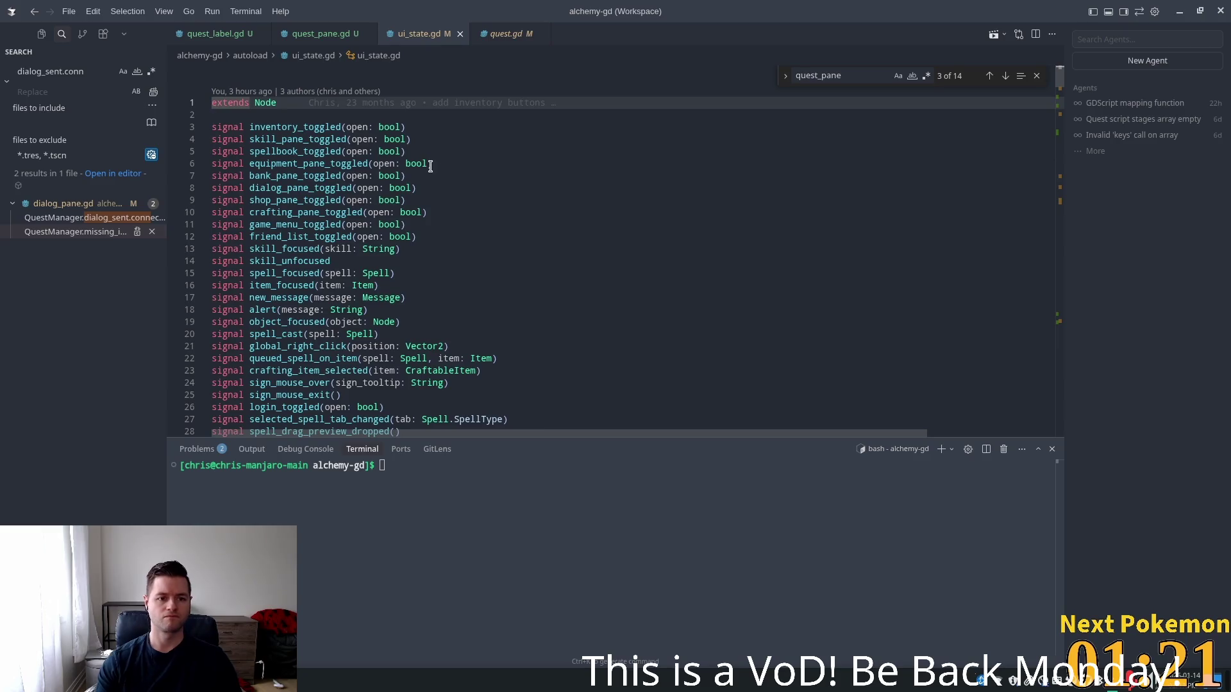
Add a quest_pane_toggled signal below dialog_pane_toggled
left_click(431, 166)
left_click(460, 186)
key("Return")
type("signal")
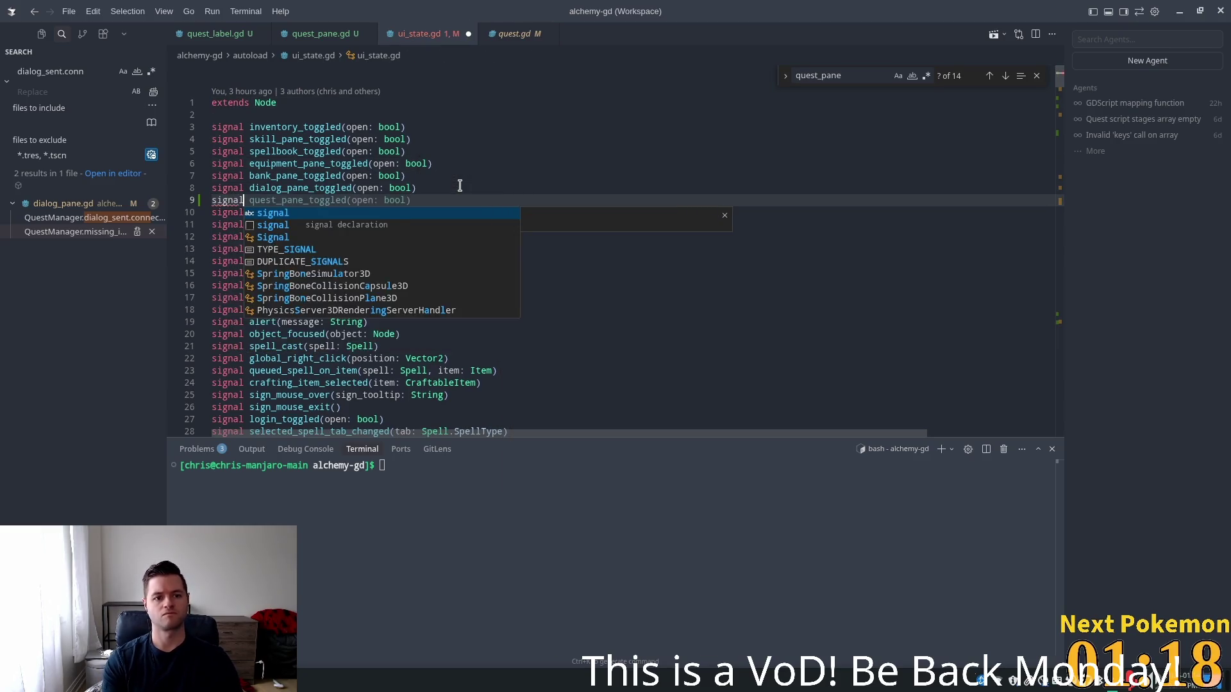
key("Tab")
Add quest_pane_open and quest_pane_focused variables, both false, and open blank lines after them
scroll(513, 188, "down", 2)
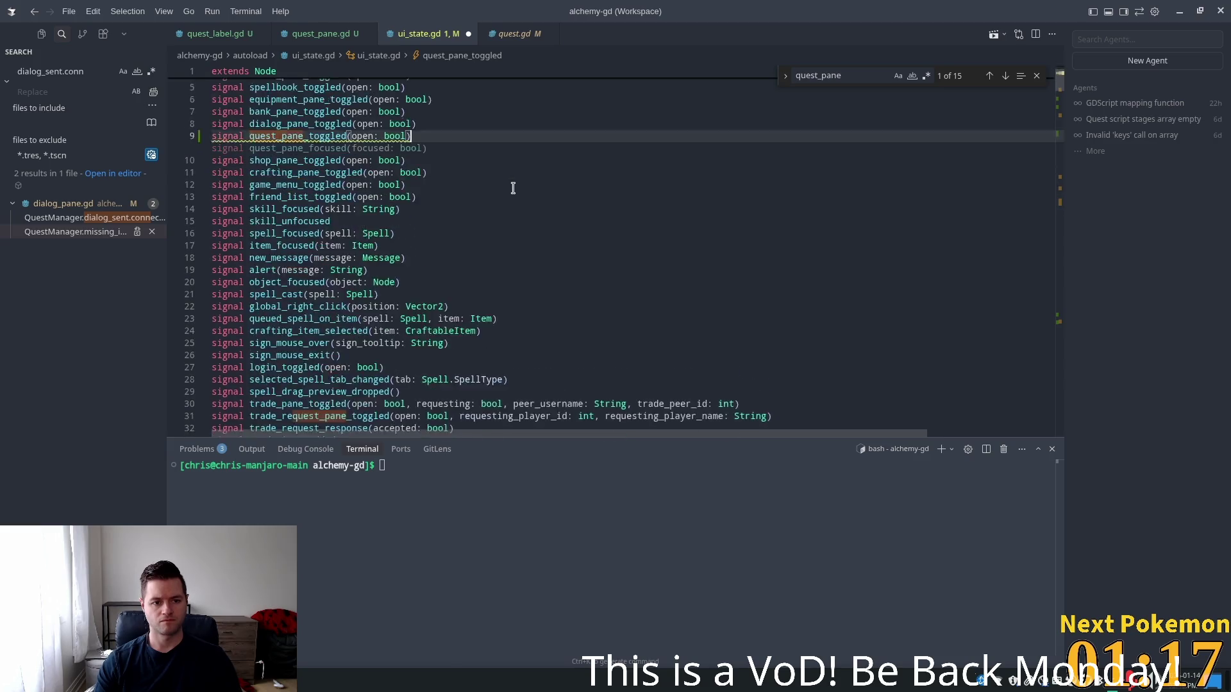
scroll(512, 188, "down", 8)
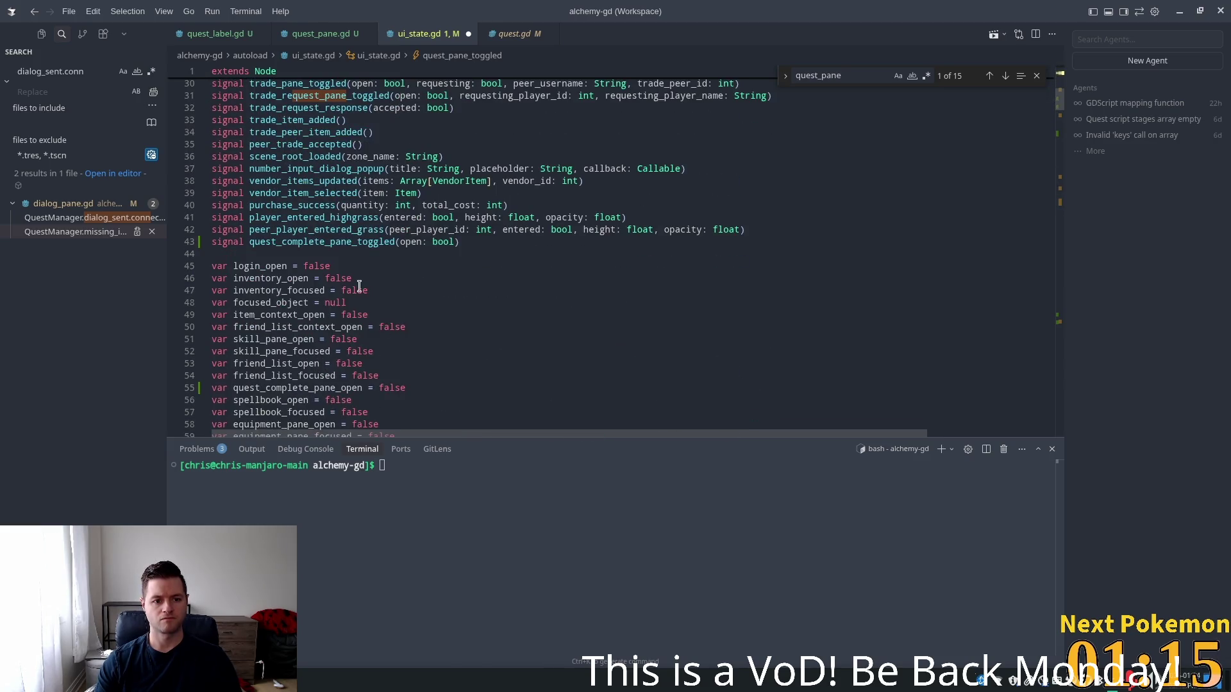
scroll(359, 285, "down", 1)
left_click(414, 315)
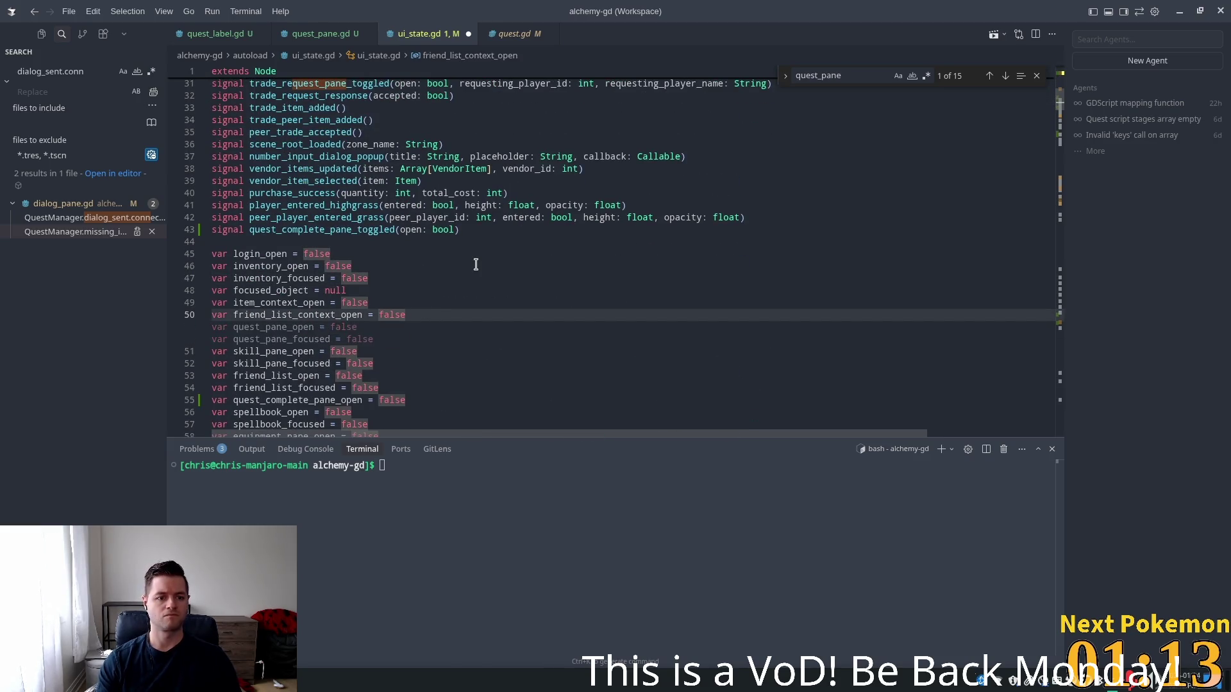
key("Tab")
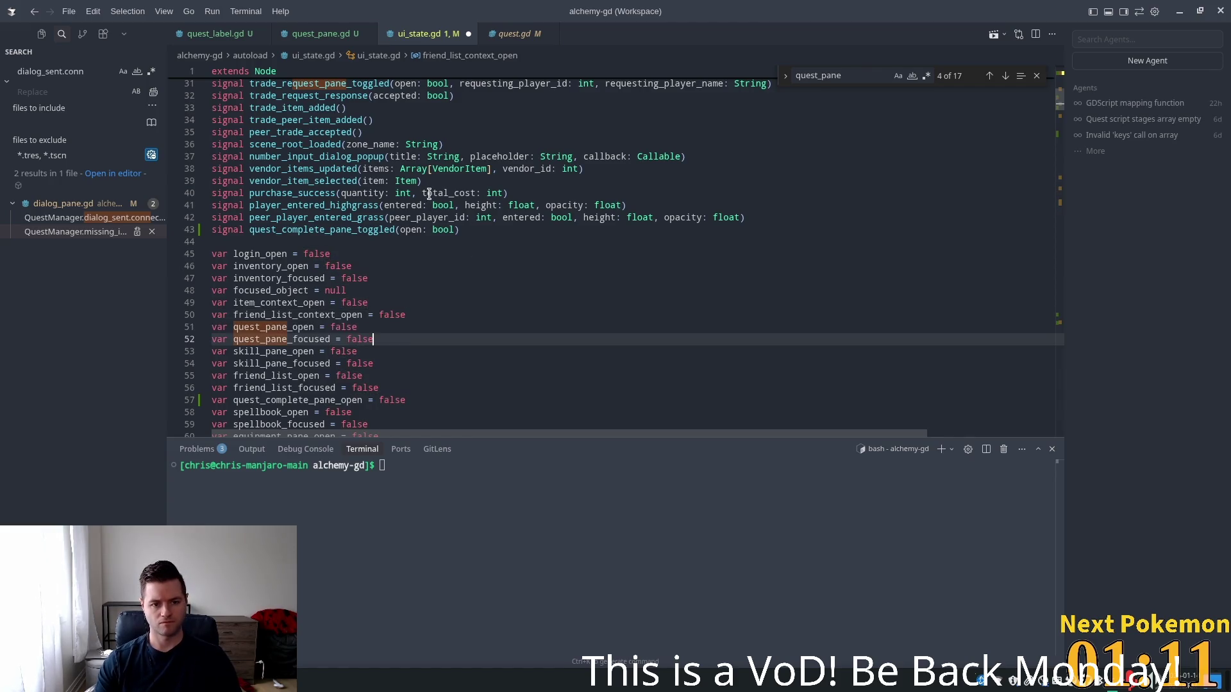
scroll(610, 260, "down", 1)
scroll(610, 264, "down", 5)
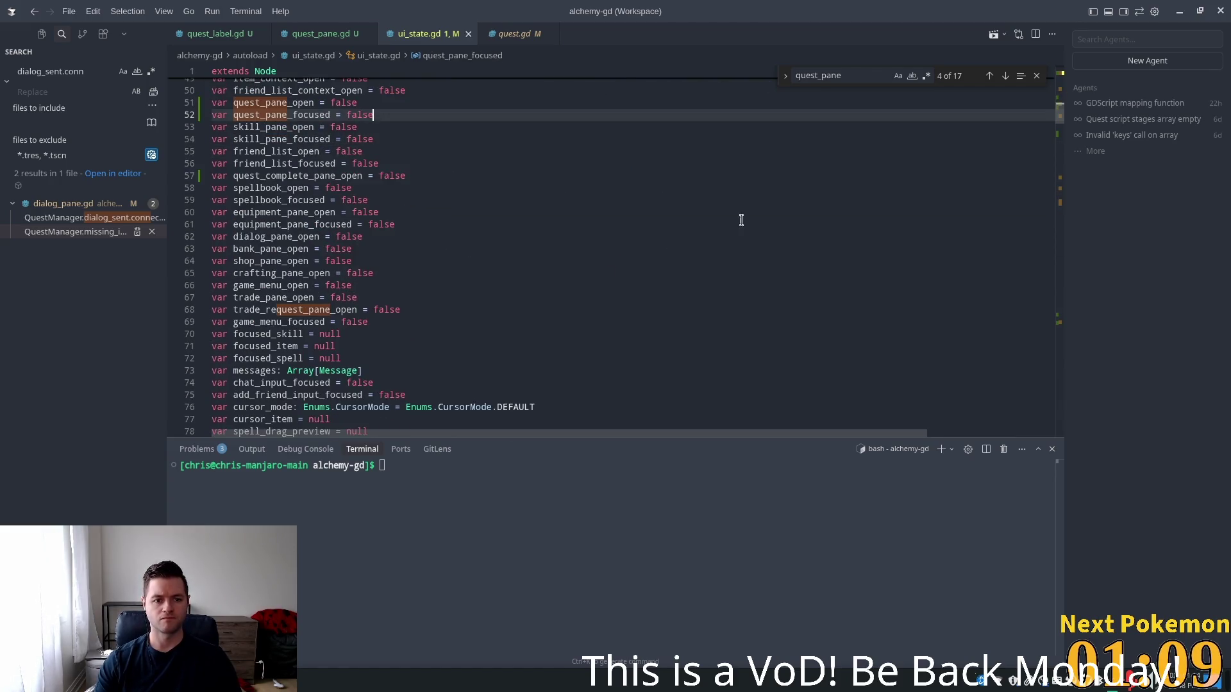
scroll(1061, 127, "down", 15)
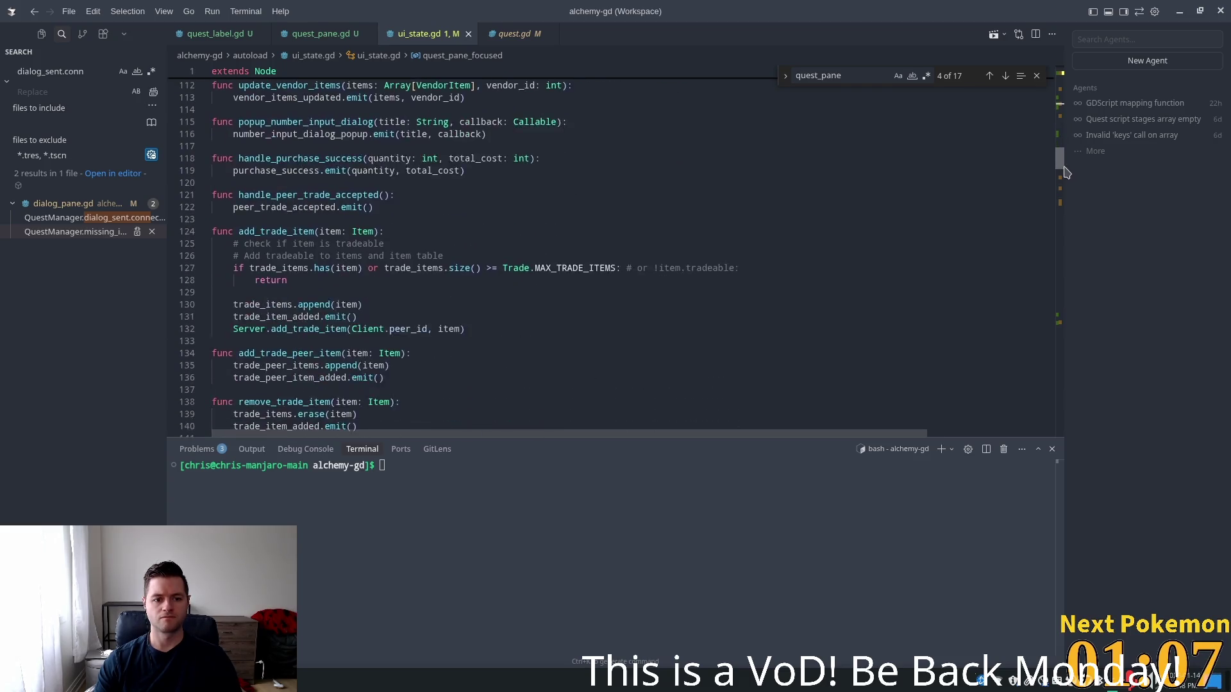
scroll(624, 183, "up", 10)
left_click(305, 224)
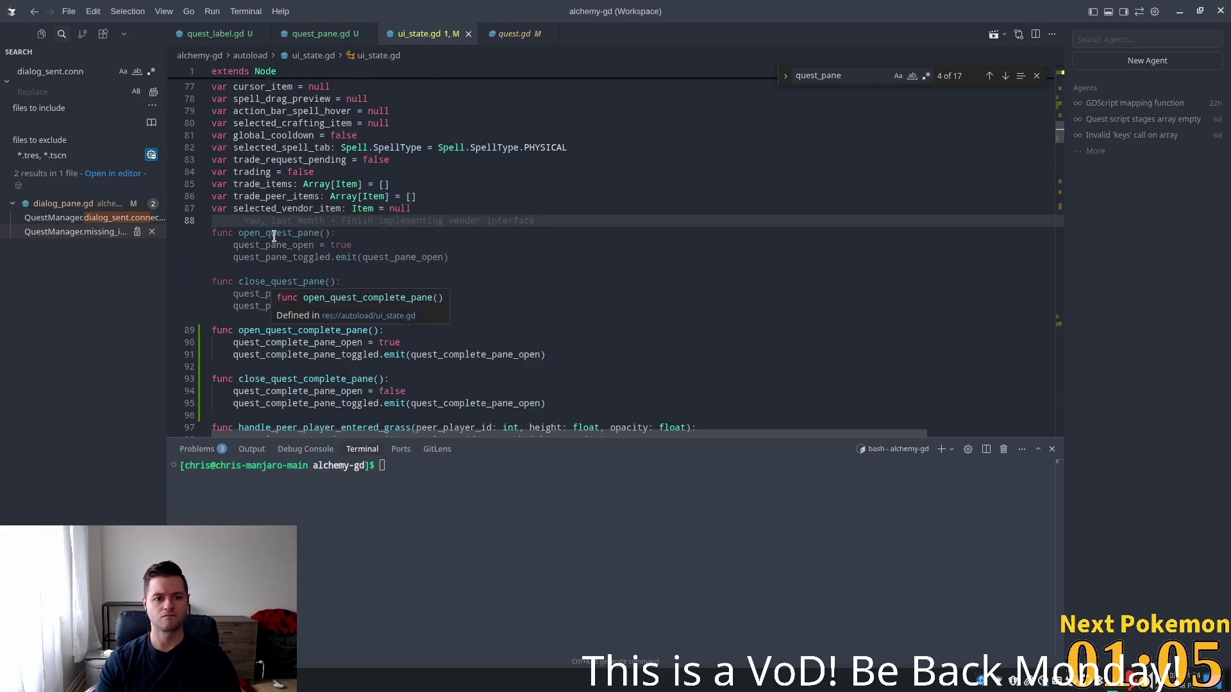
key("Return")
key("Return")
Tidy the blank lines after the variables, leaving an empty line for the new functions
key("Escape")
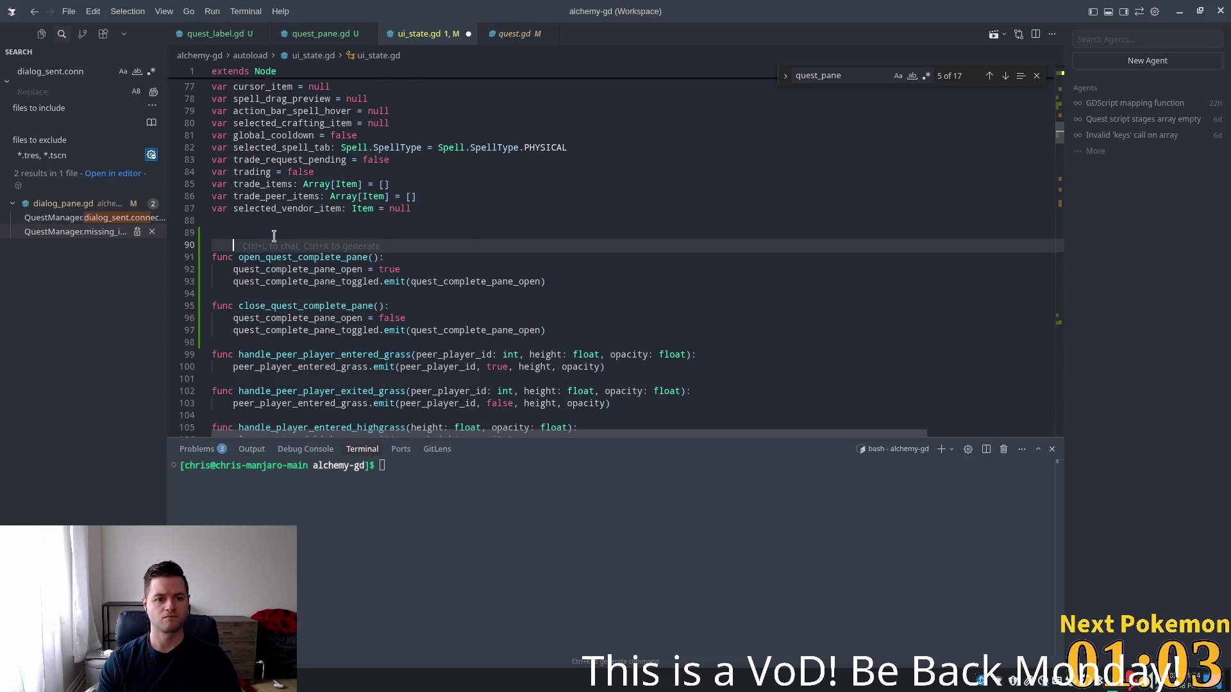
key("Return")
key("Up")
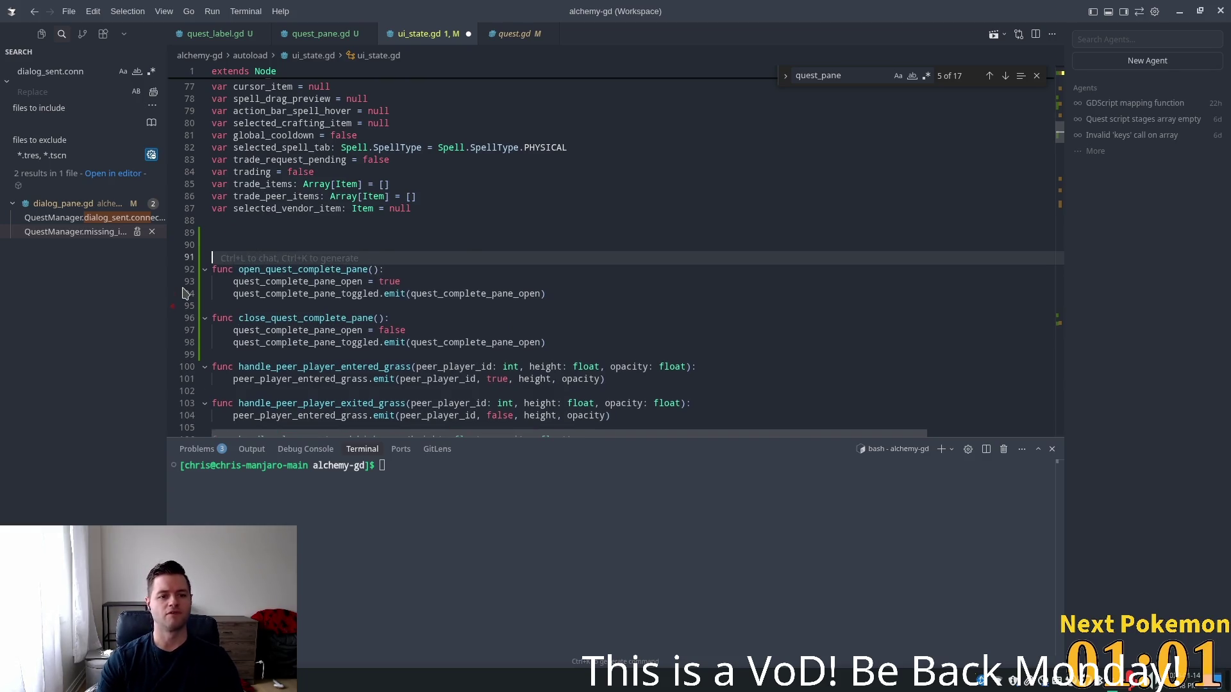
key("Escape")
key("Tab")
key("Escape")
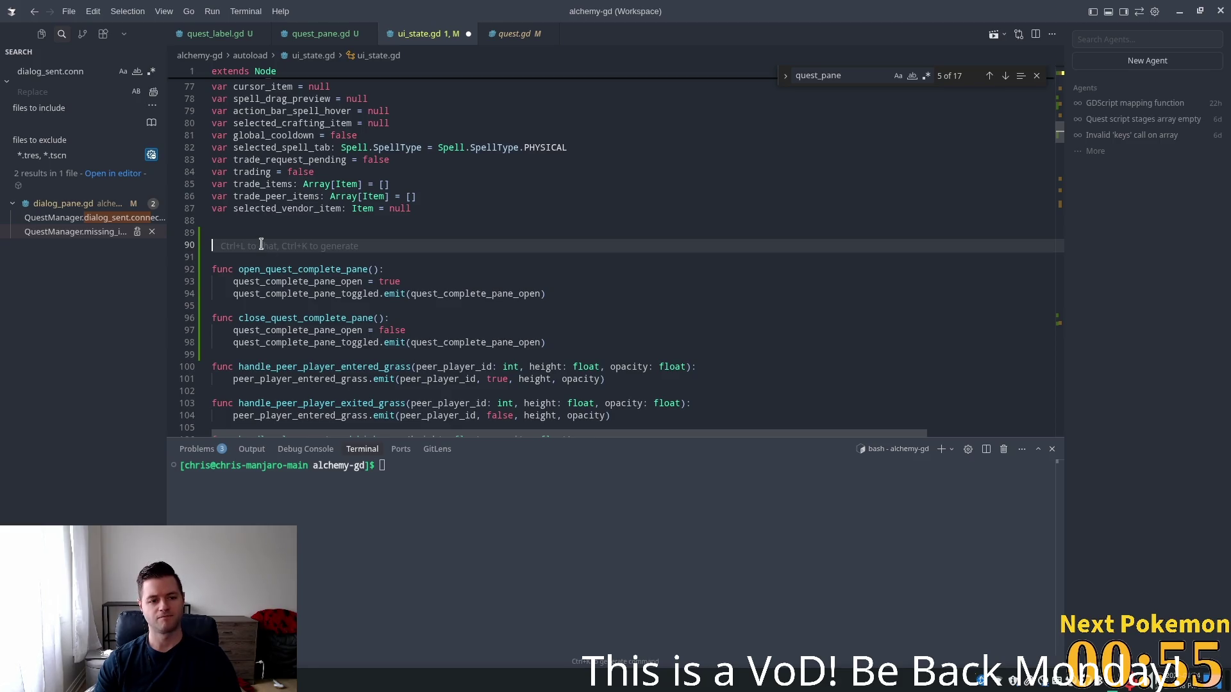
key("Tab")
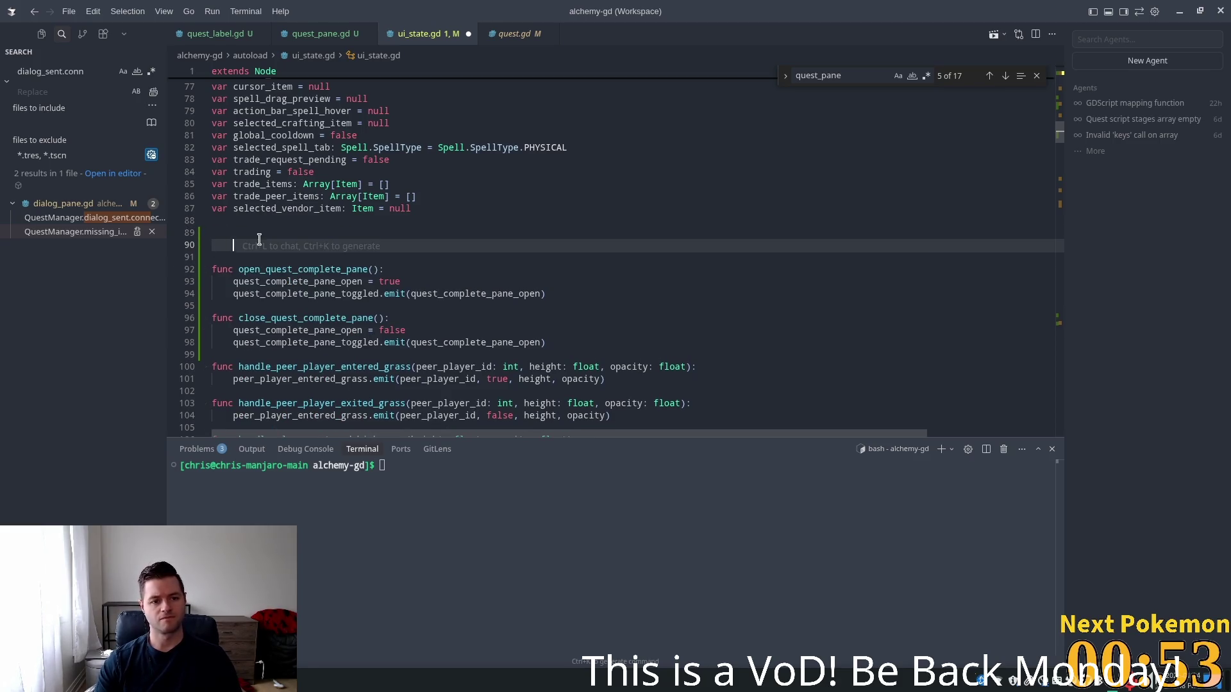
key("BackSpace")
key("BackSpace")
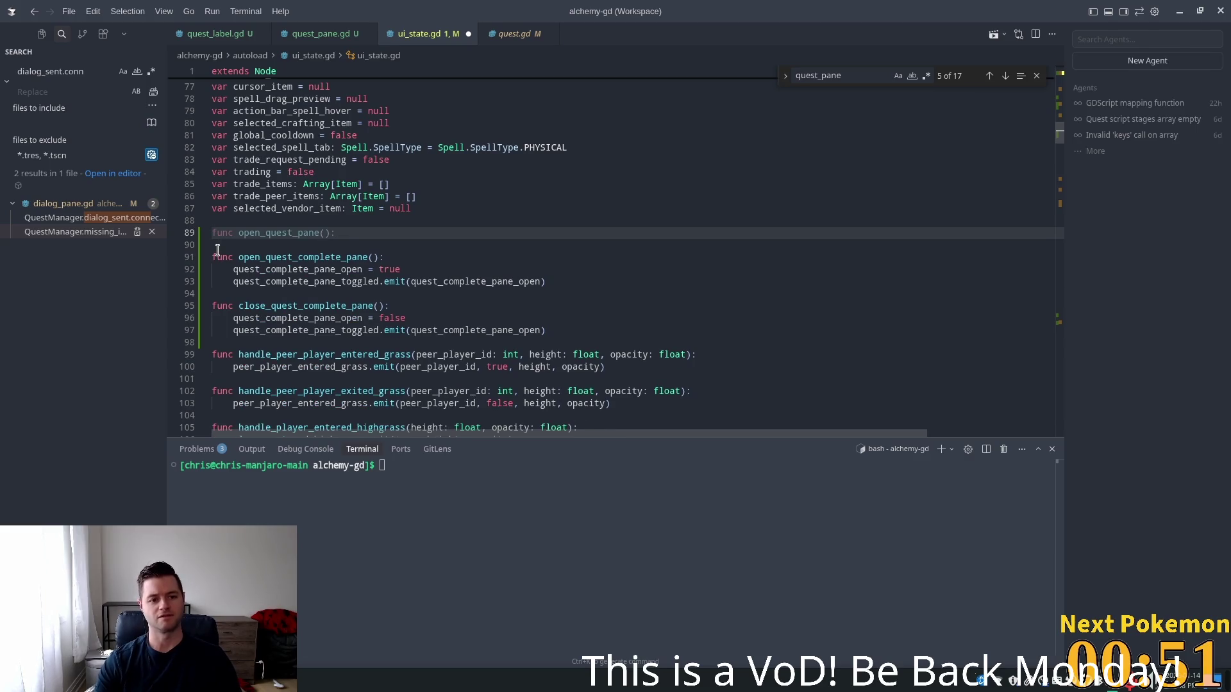
key("Return")
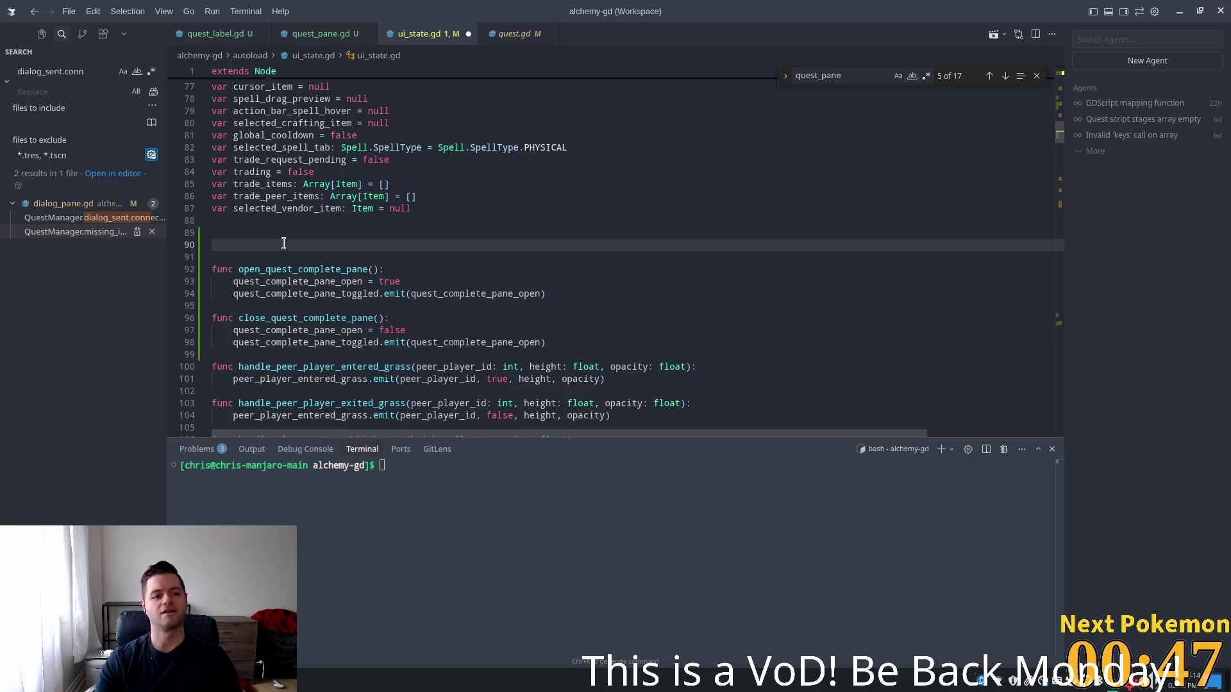
left_click(290, 232)
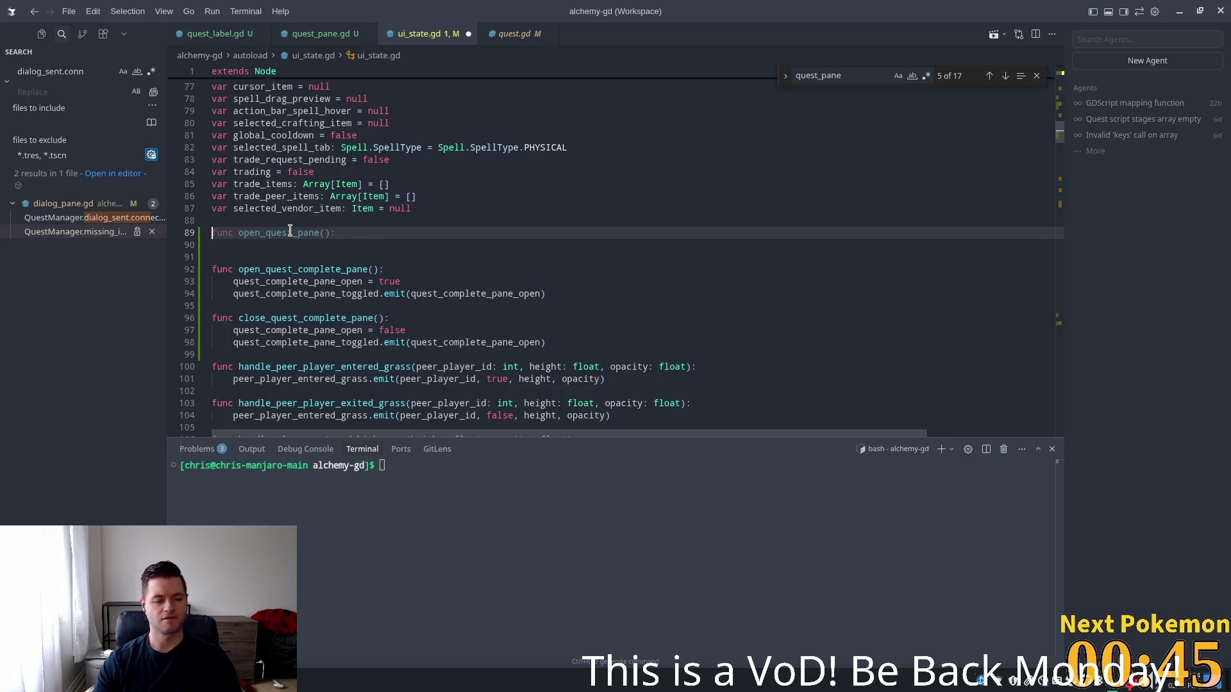
Add open_quest_pane and close_quest_pane functions, rejecting the suggested toggle_quest_pane
key("Tab")
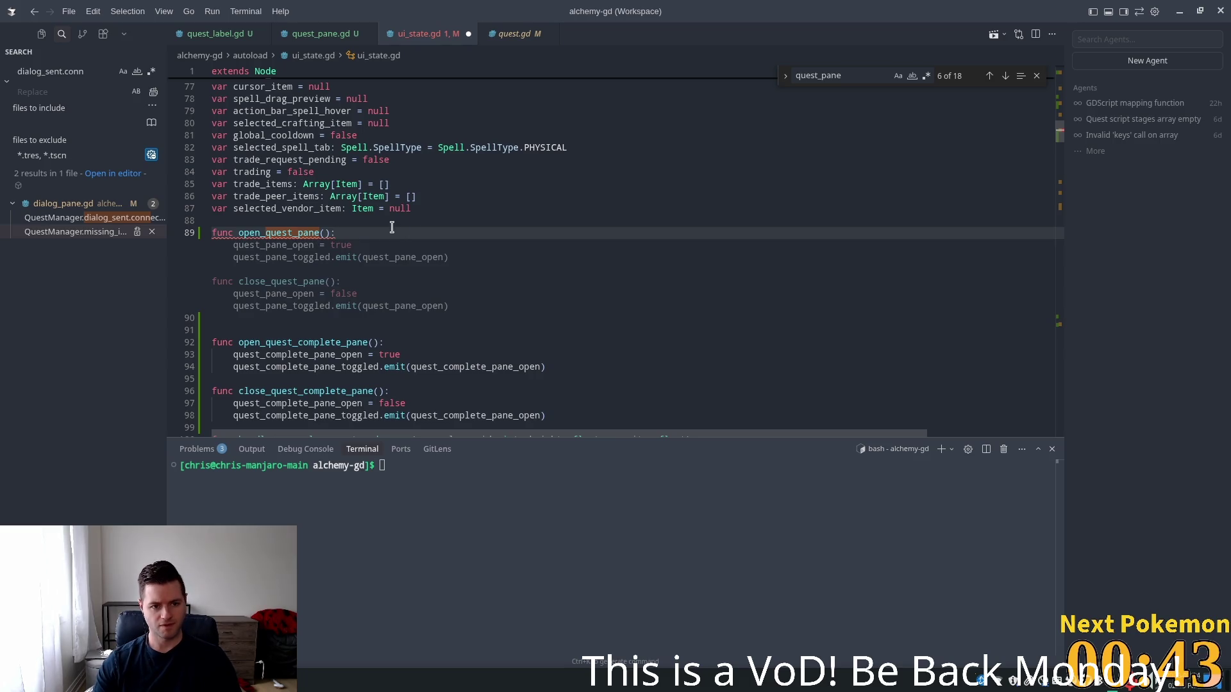
key("ctrl+z")
key("Return")
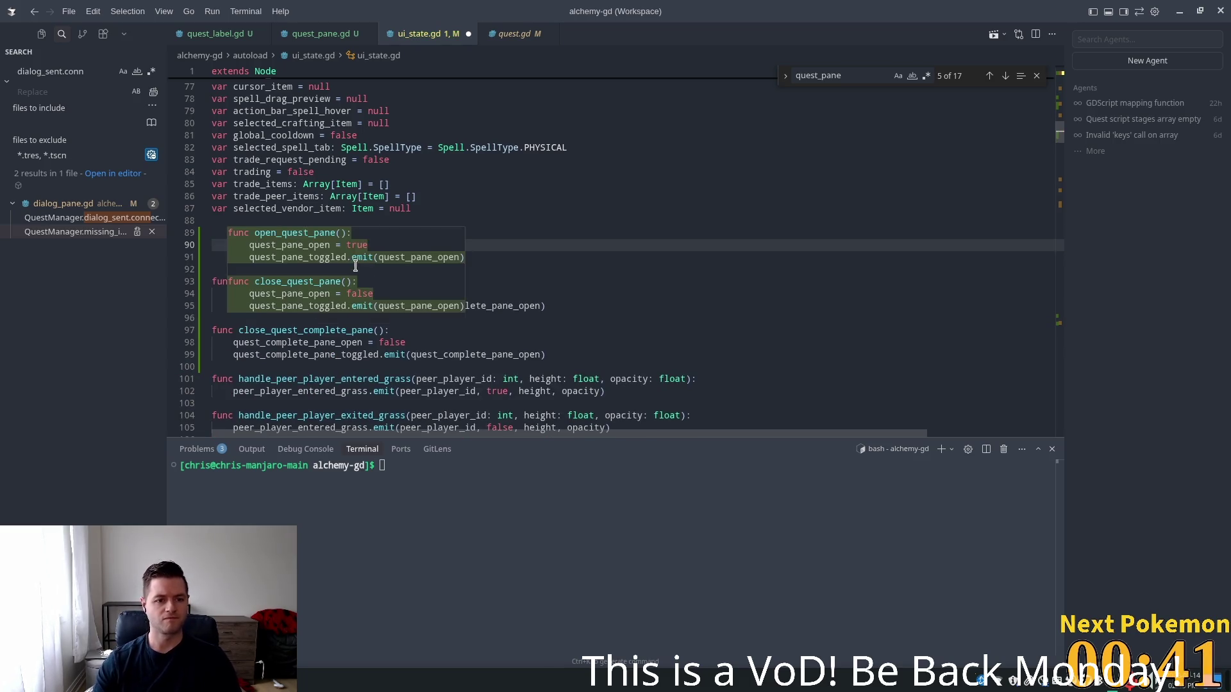
key("Tab")
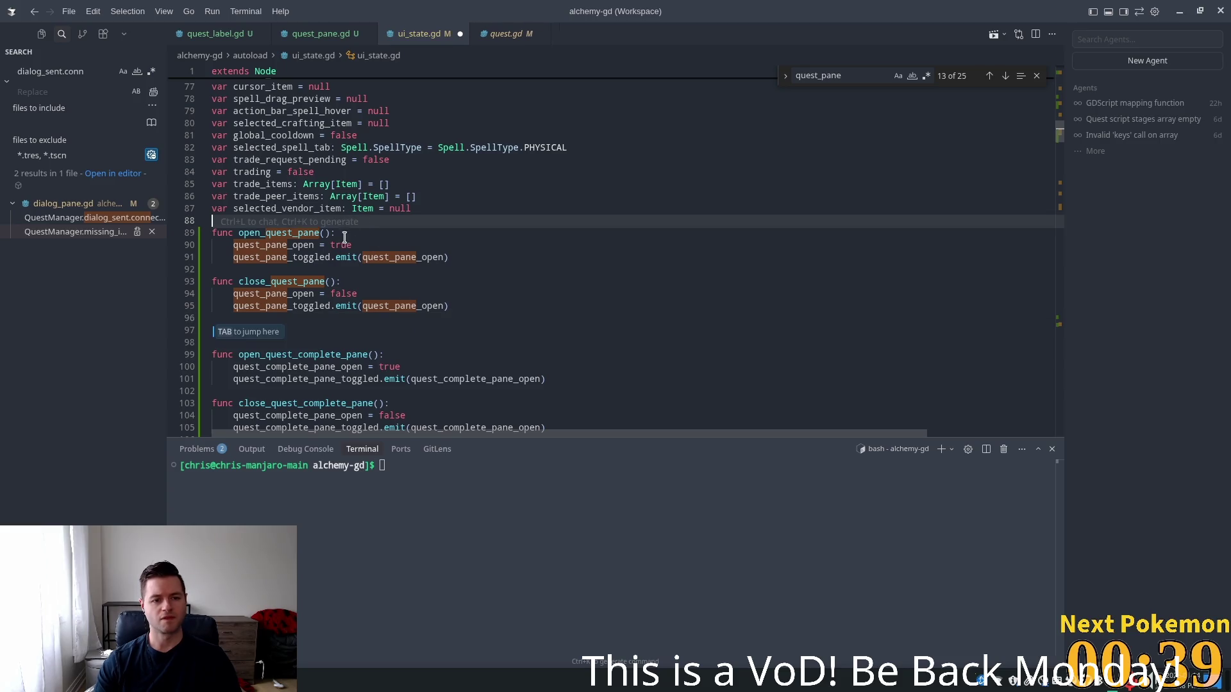
key("Tab")
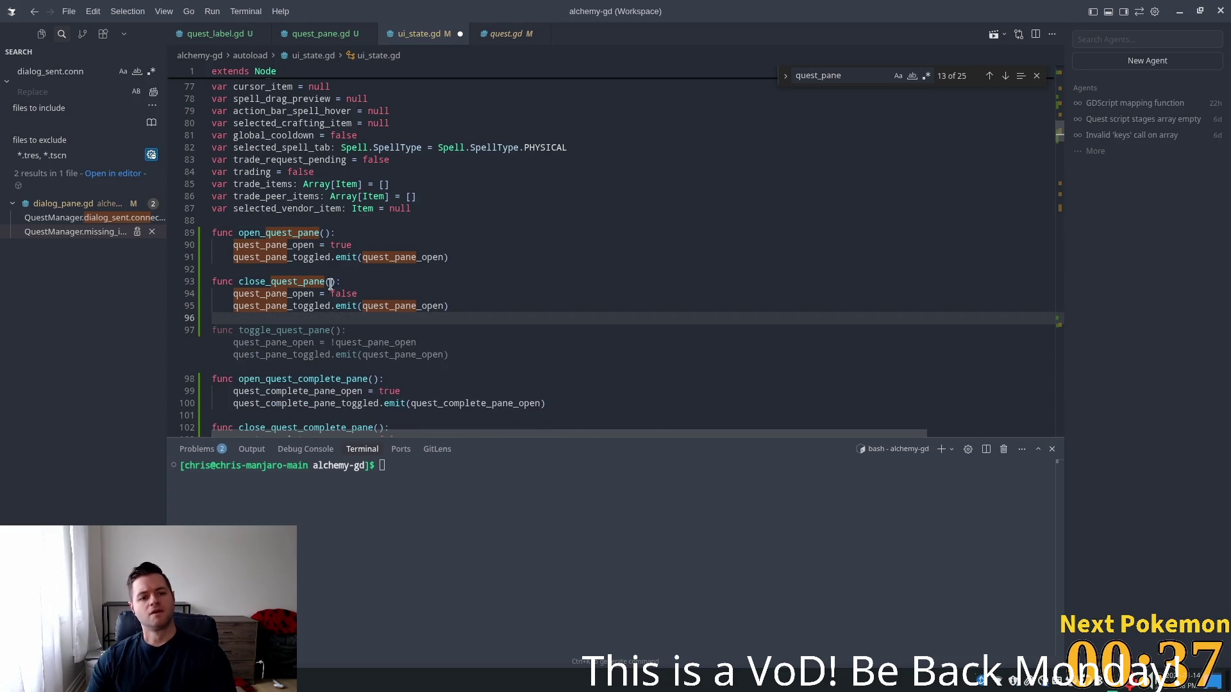
key("ctrl+z")
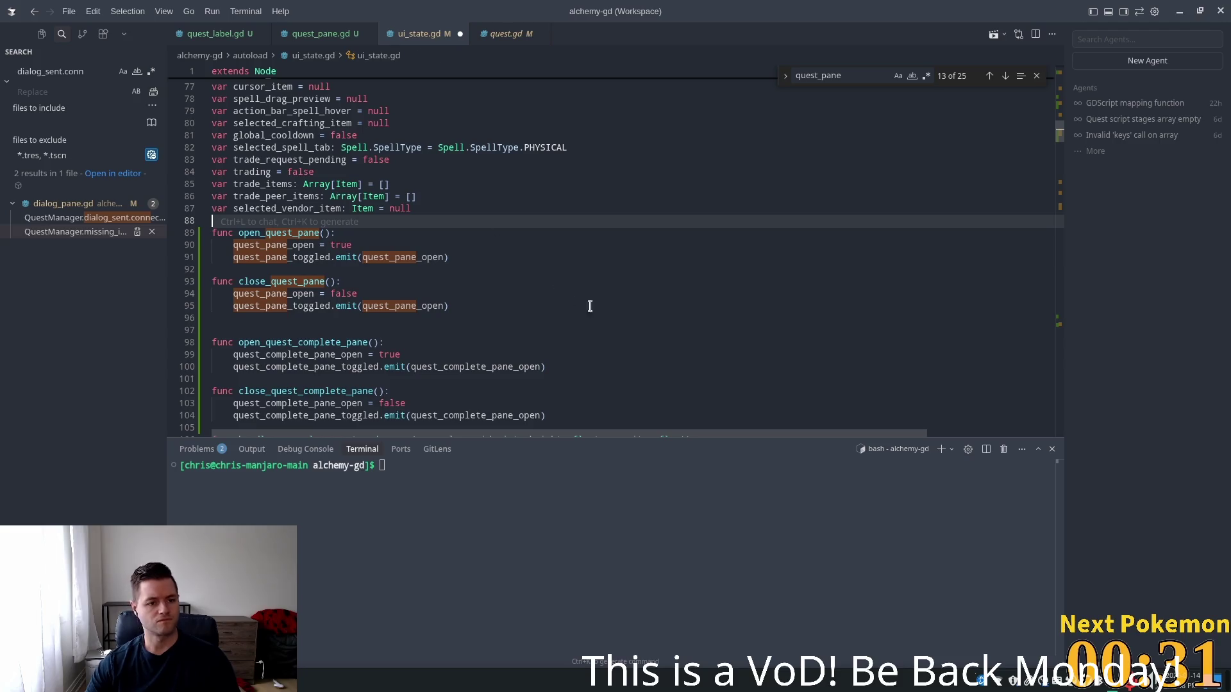
Delete the extra blank line, close the quest_pane search, and restart the game in Godot
left_click(639, 281)
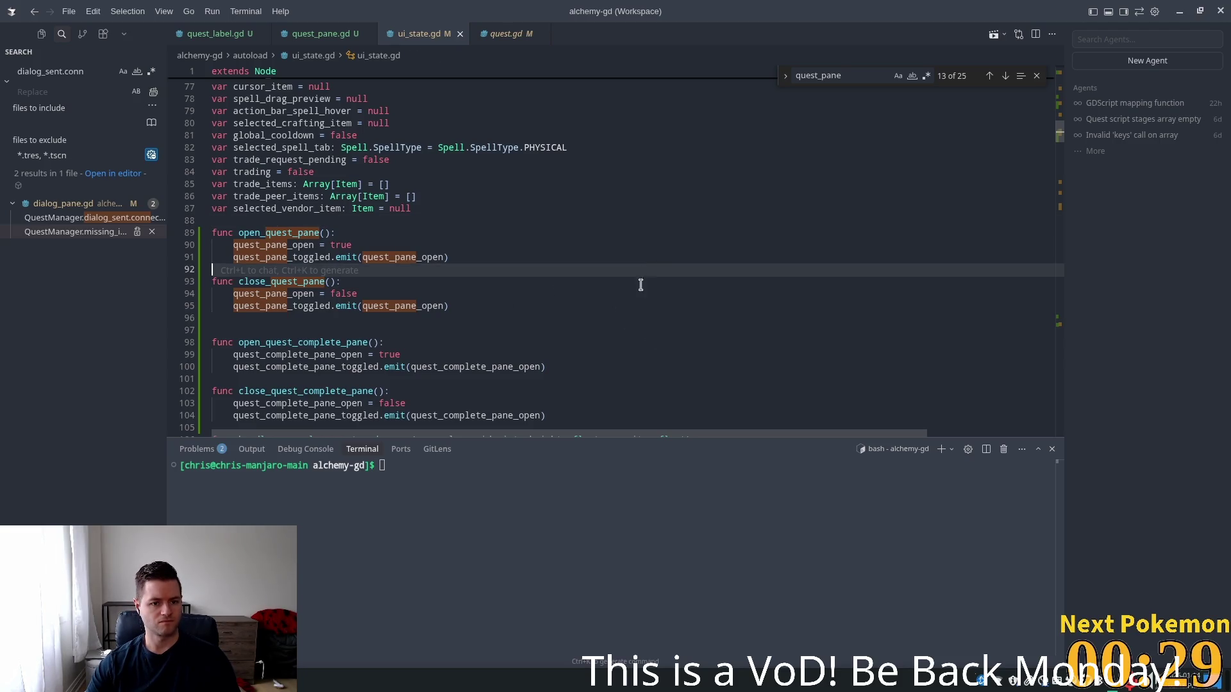
left_click(214, 332)
key("BackSpace")
left_click(628, 257)
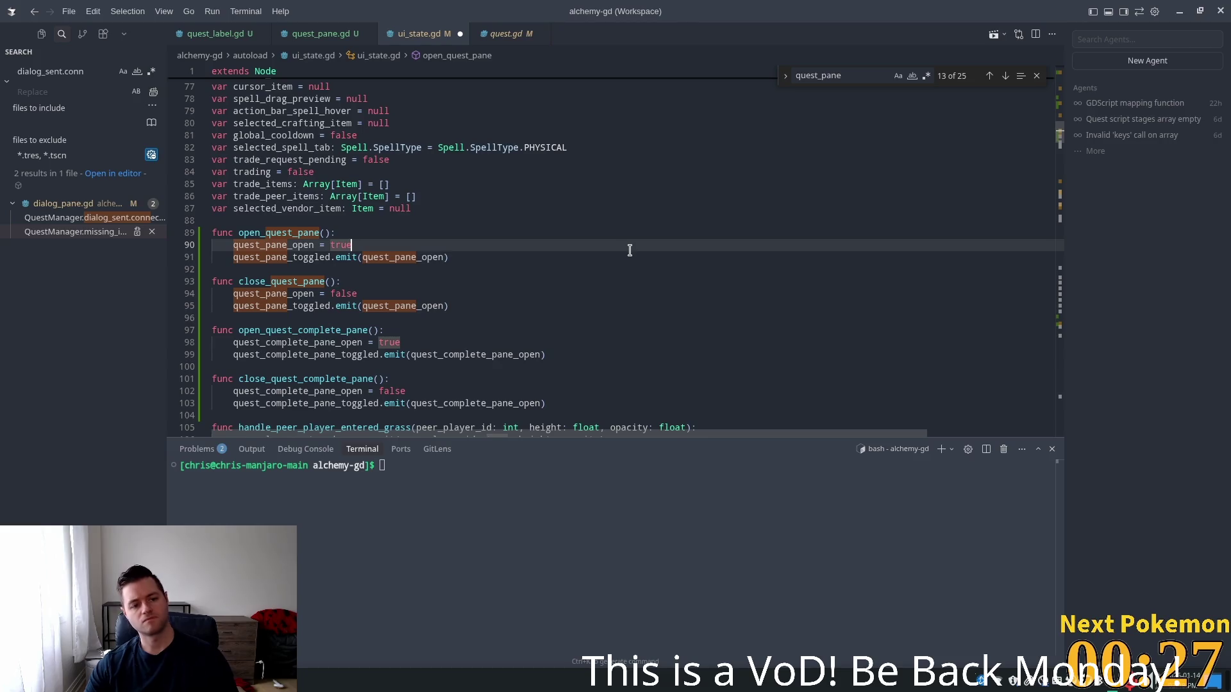
left_click(611, 221)
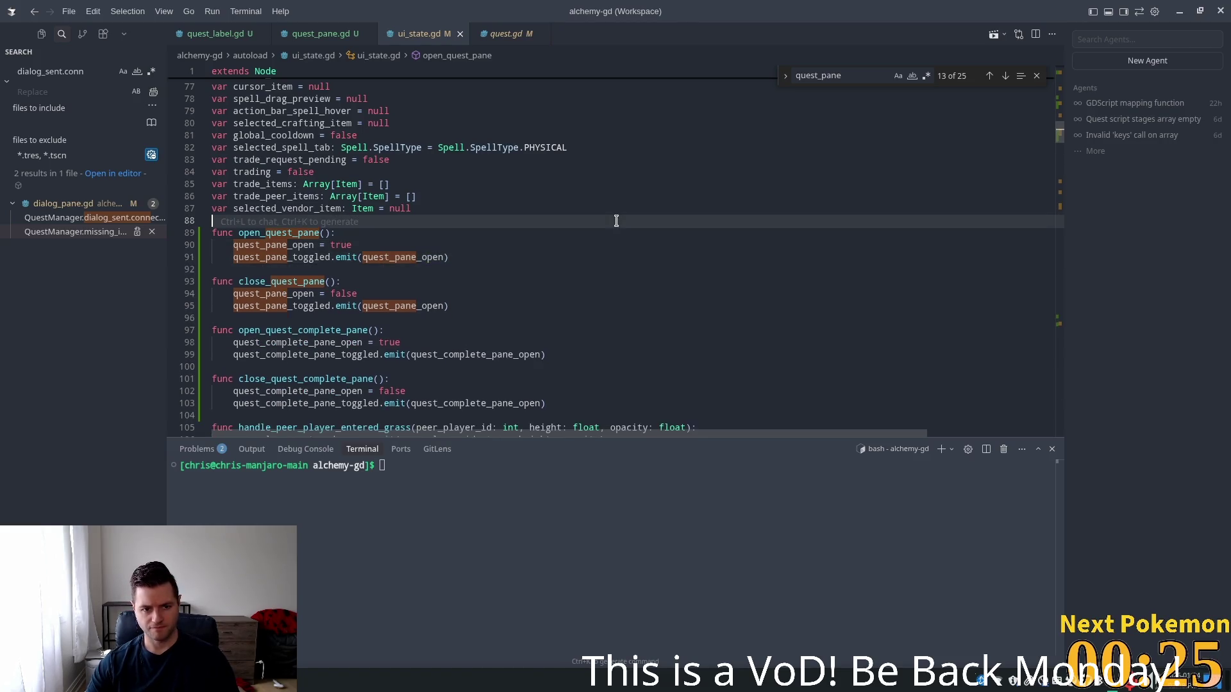
left_click(593, 167)
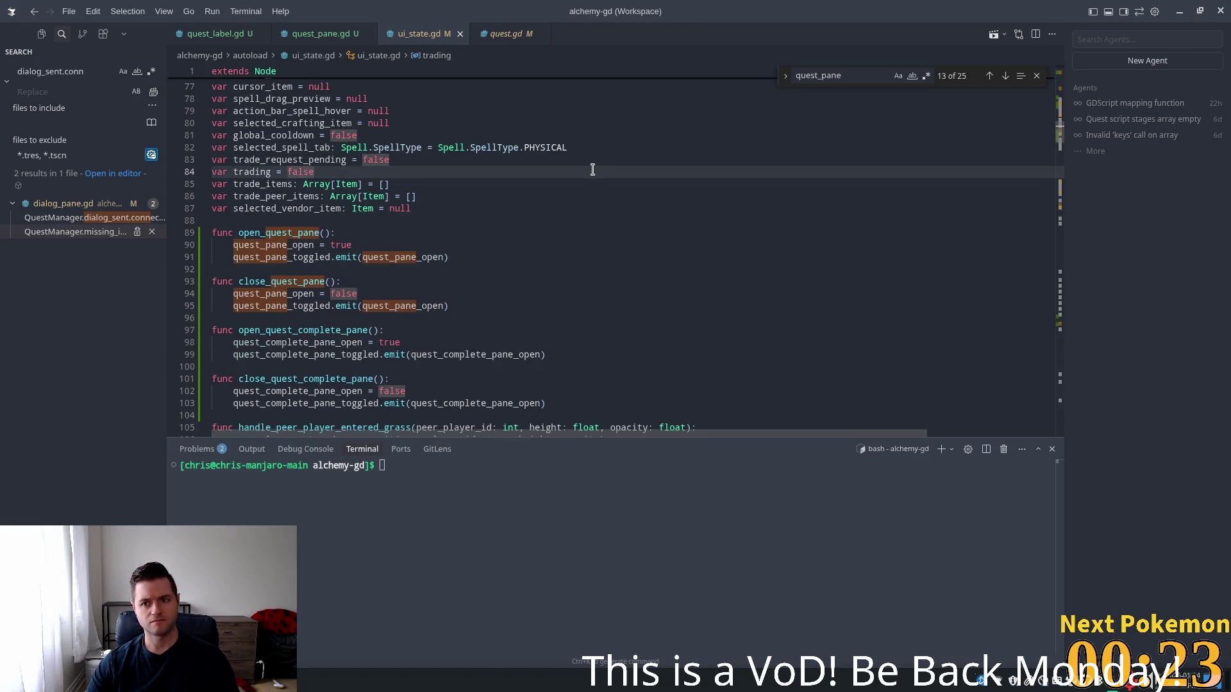
left_click(1037, 76)
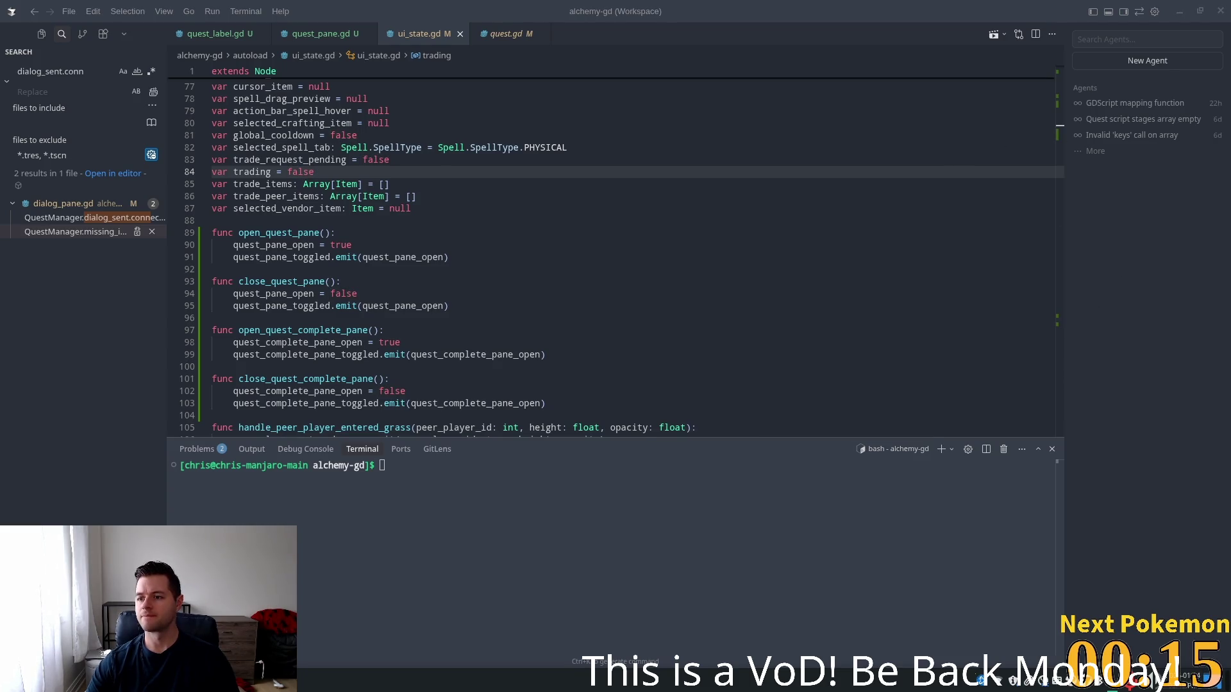
left_click(827, 98)
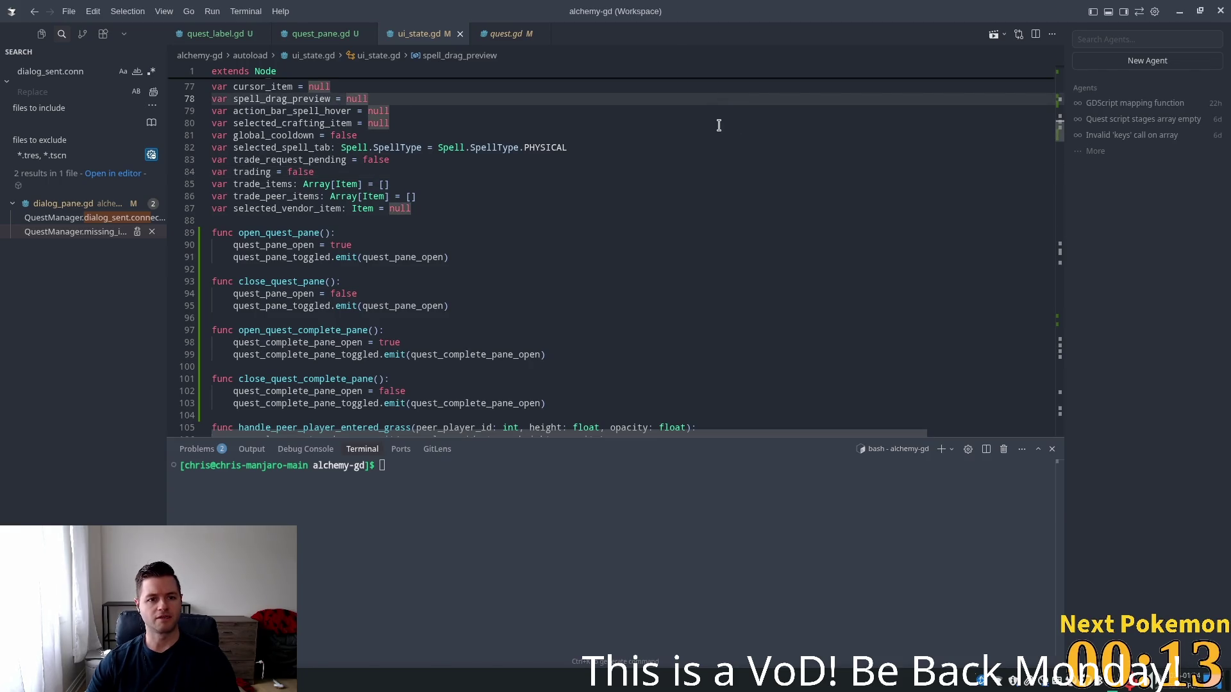
key("alt+Tab")
left_click(1029, 35)
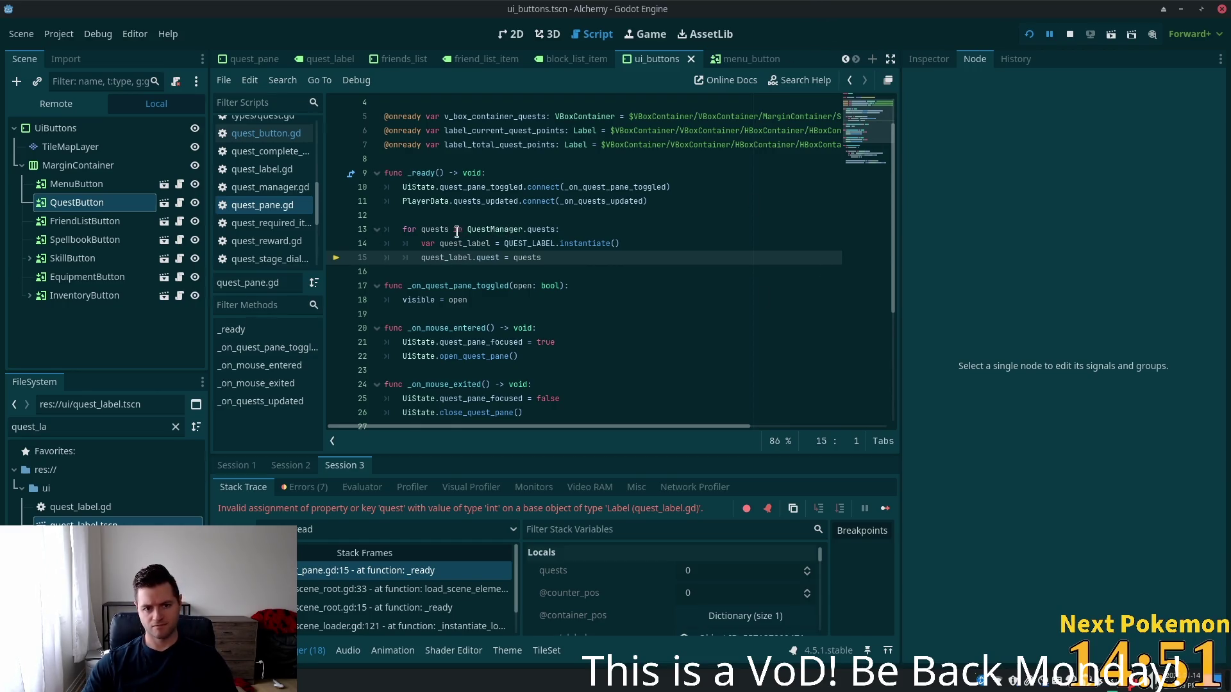
Rewrite line 15 to index QuestManager.quests instead of quests
left_click(573, 258)
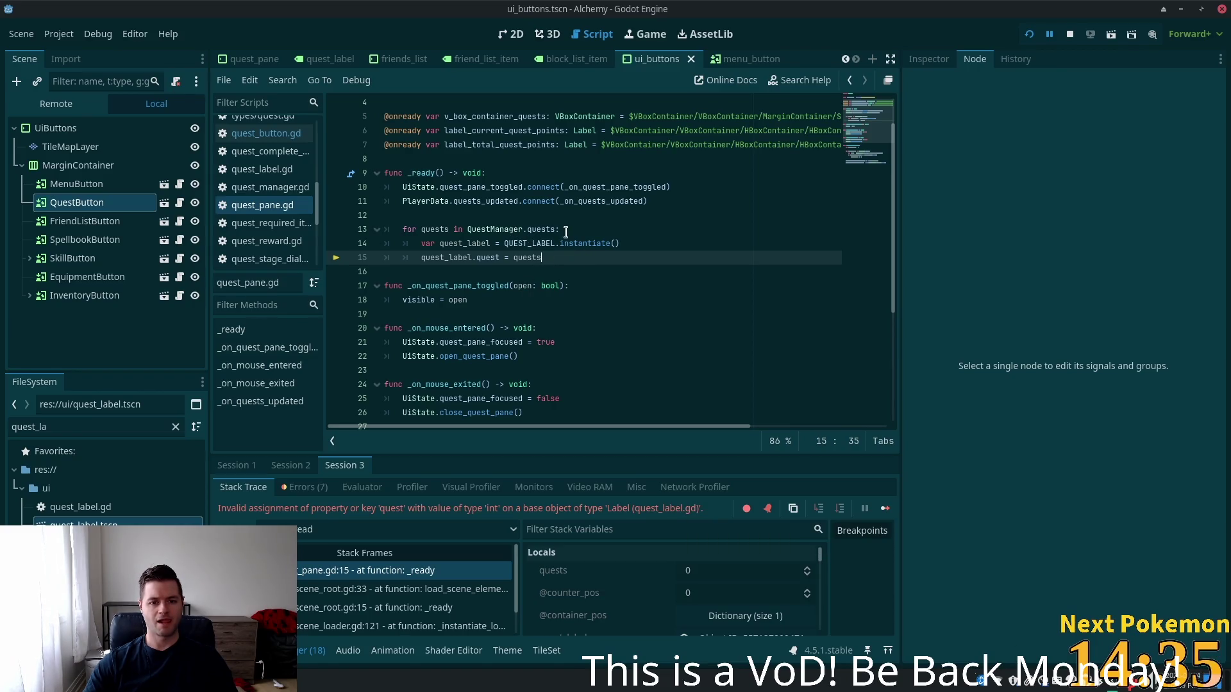
left_click_drag(553, 229, 466, 229)
key("ctrl+c")
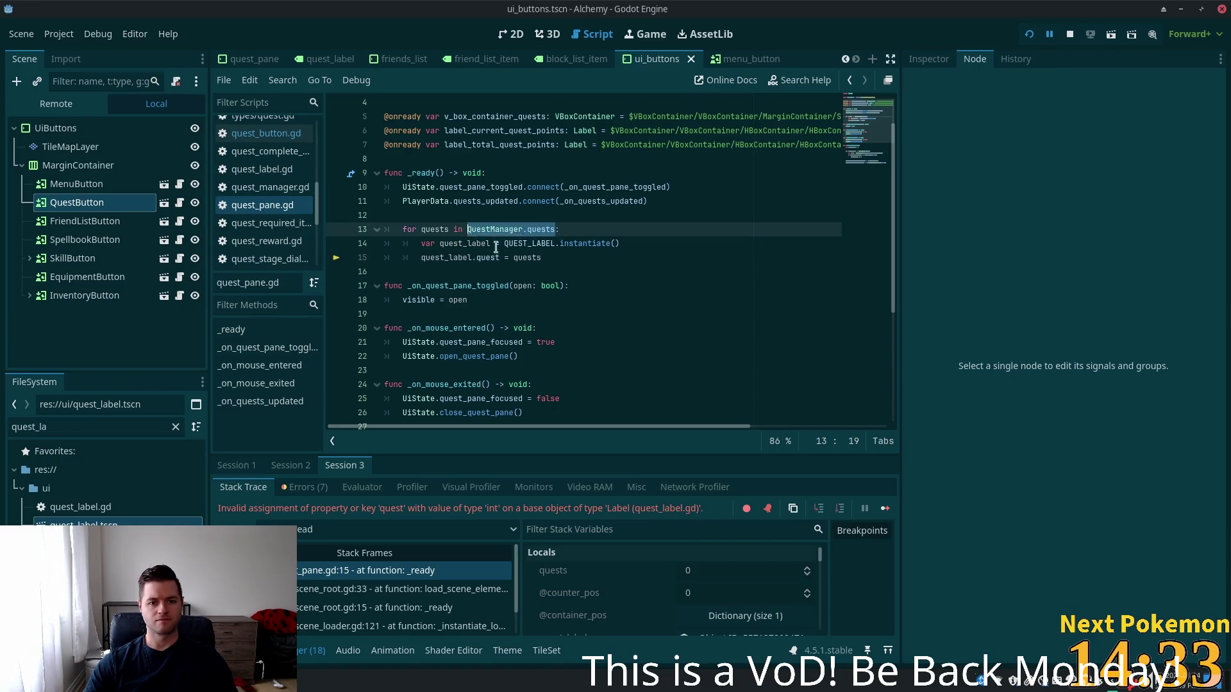
left_click(531, 257)
double_click(529, 257)
key("ctrl+v")
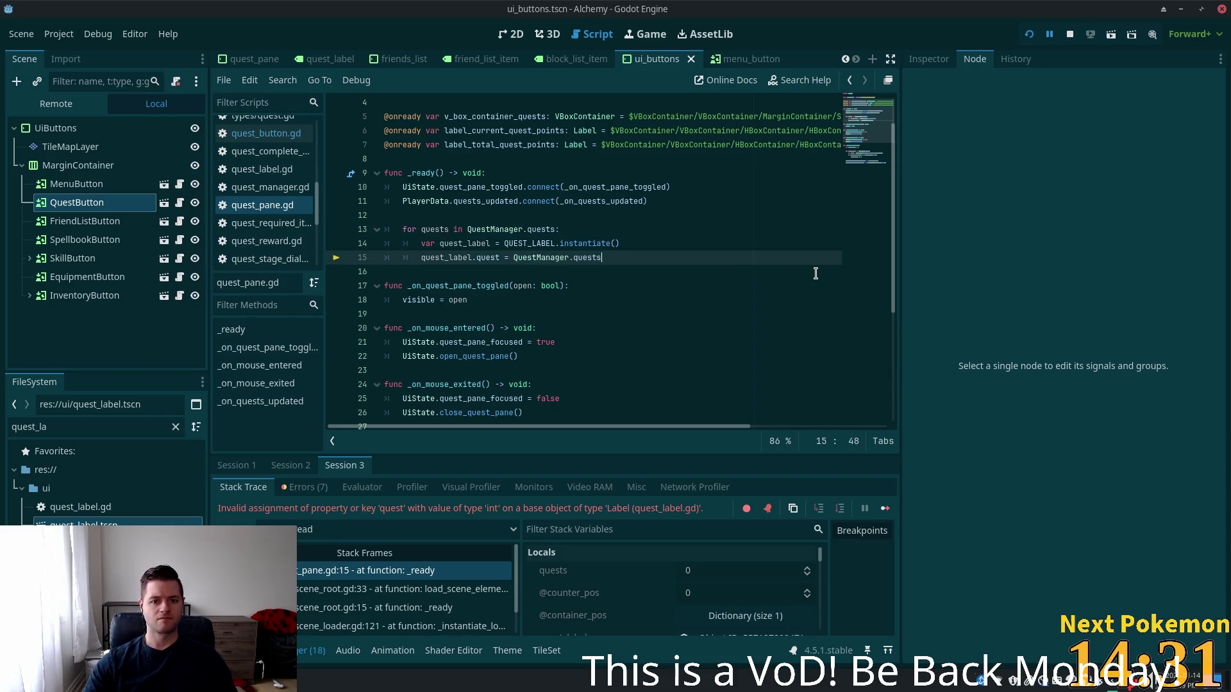
type("quests]")
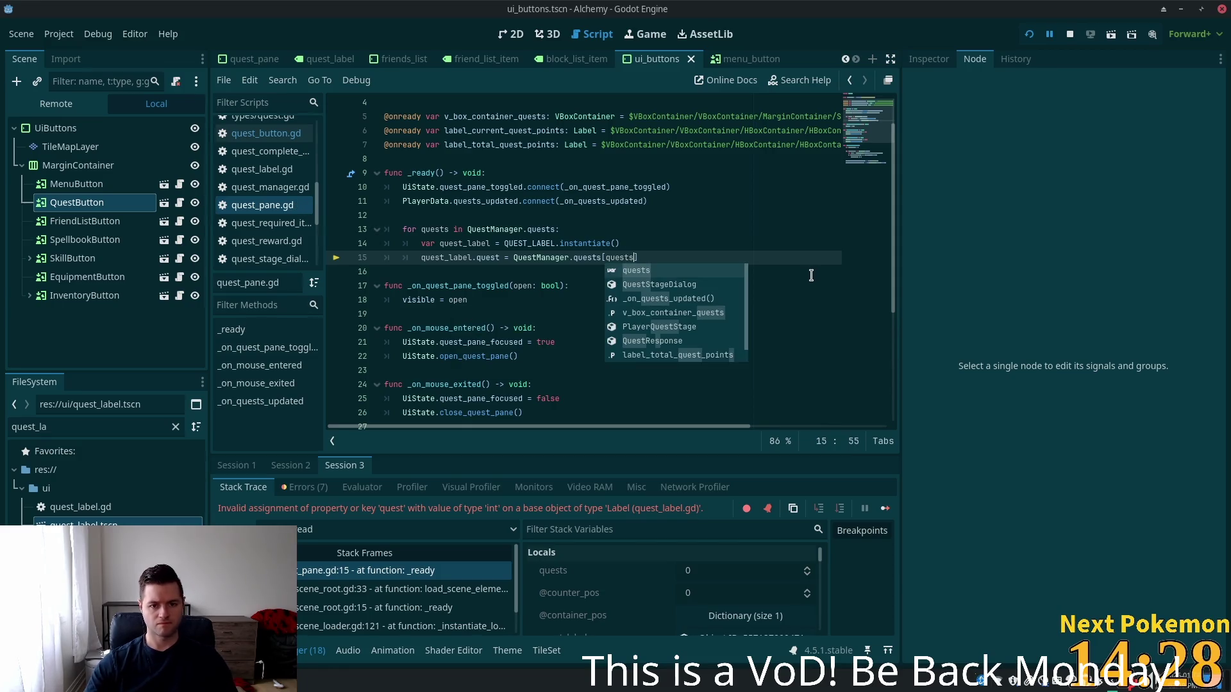
left_click(666, 212)
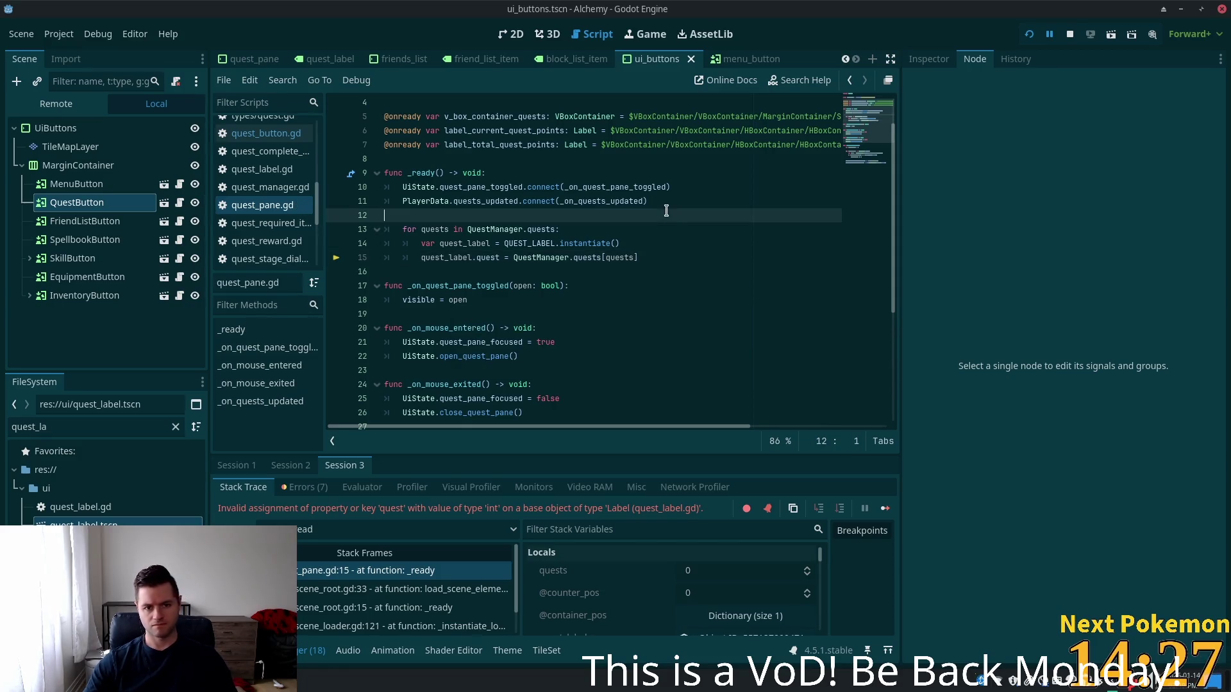
left_click(609, 243)
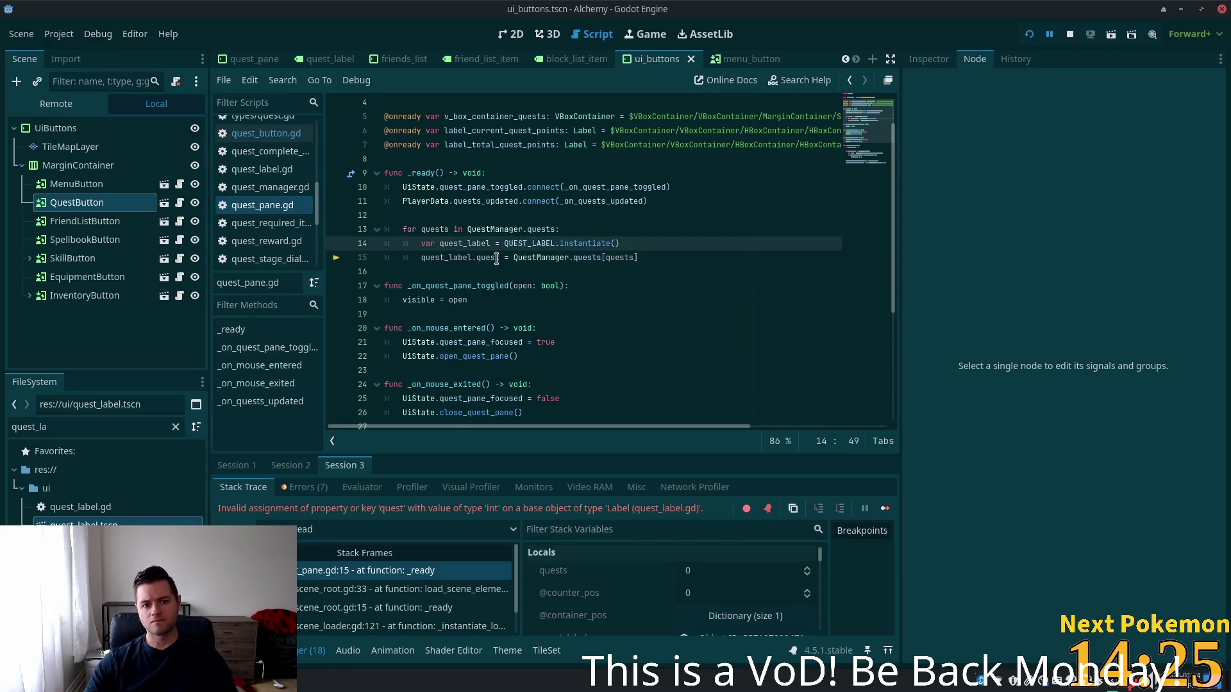
scroll(500, 258, "up", 1)
scroll(504, 257, "up", 1)
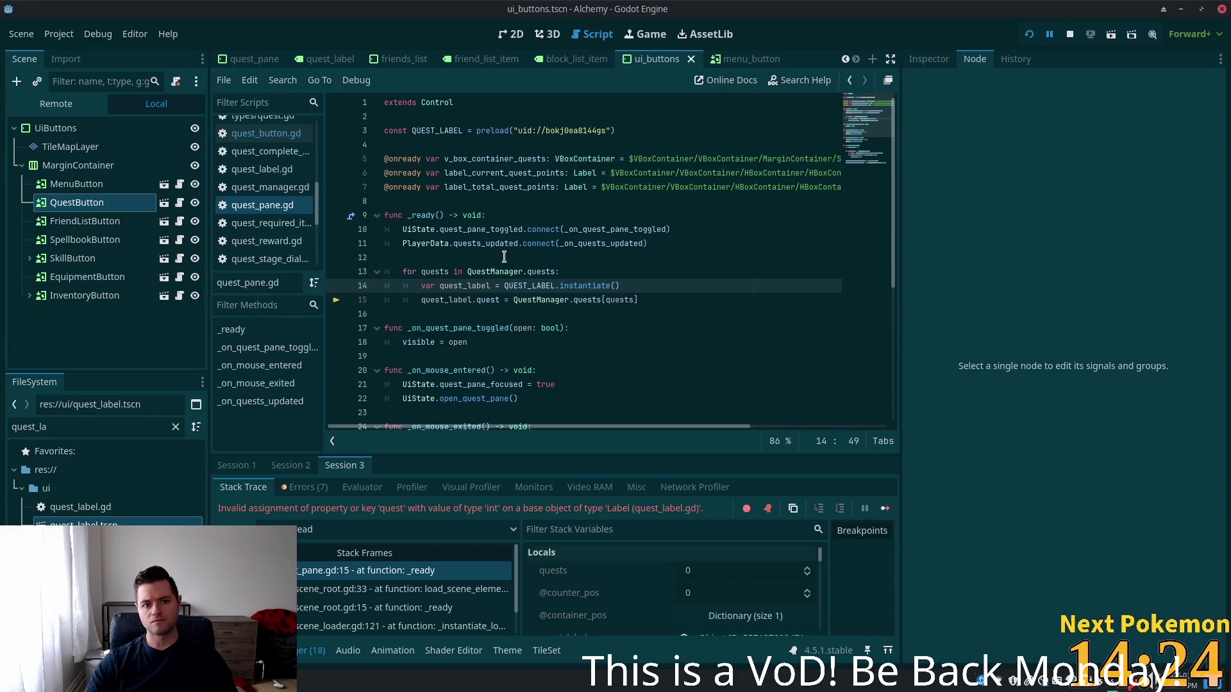
Rename the loop variable to quest, index quests[quest] on line 15, and save quest_pane.gd
left_click(463, 272)
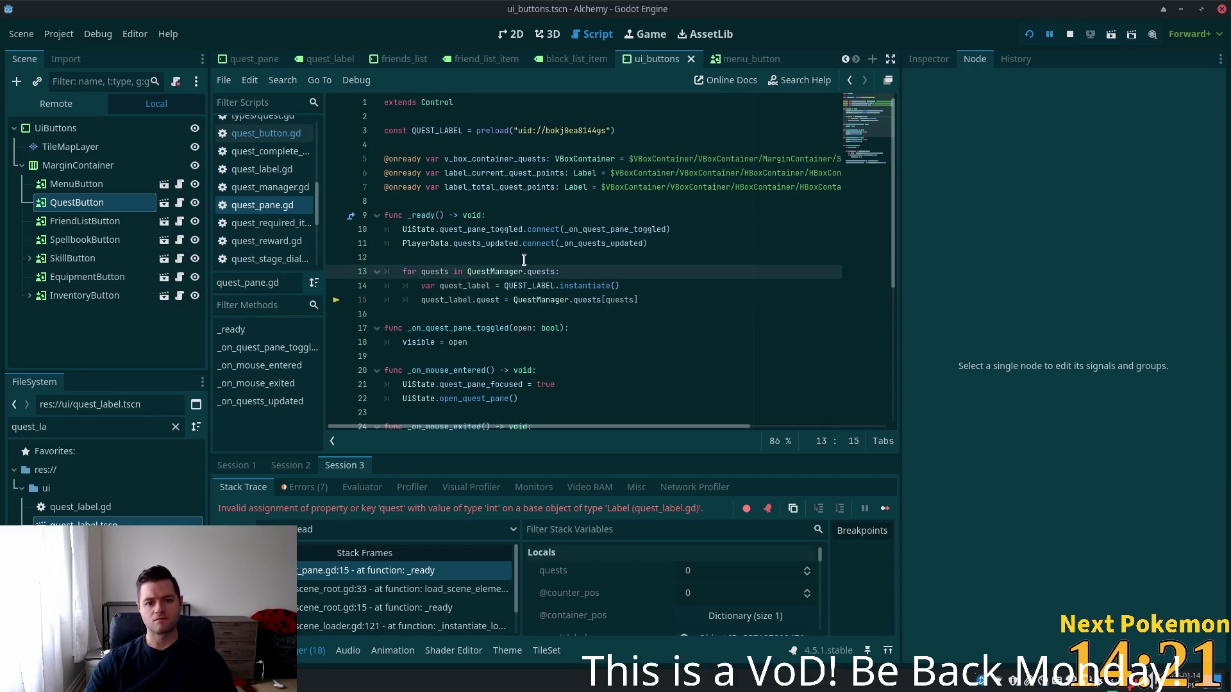
double_click(436, 273)
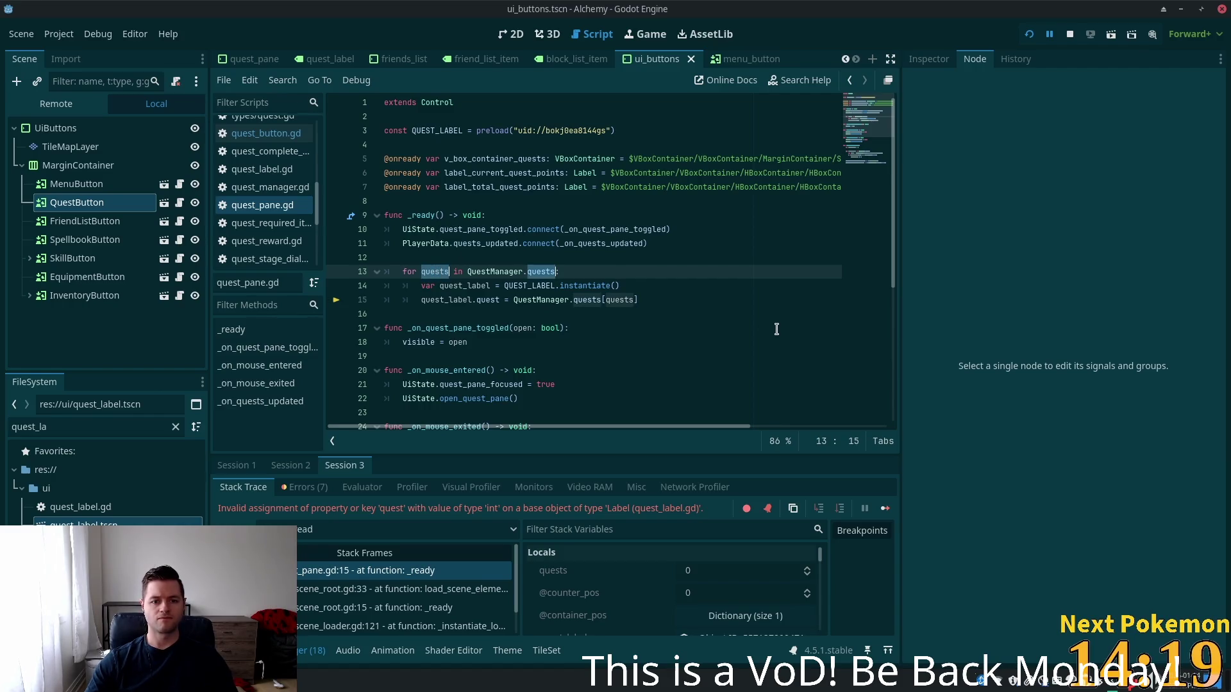
type("quest")
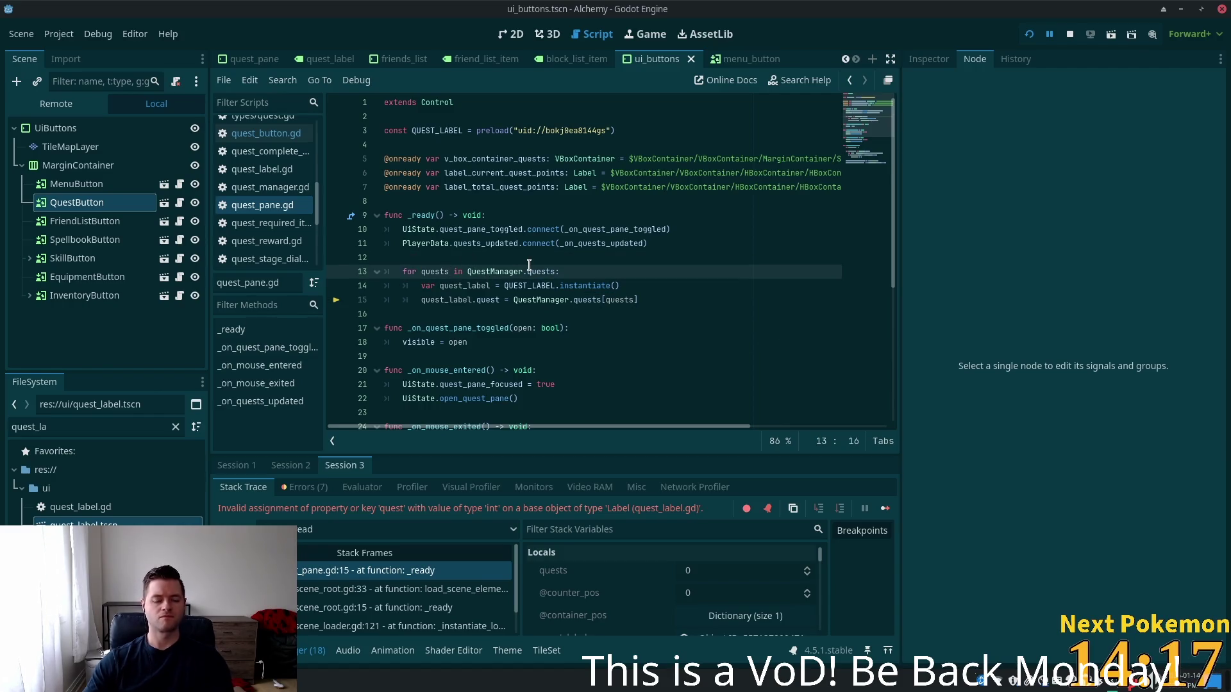
left_click(443, 272)
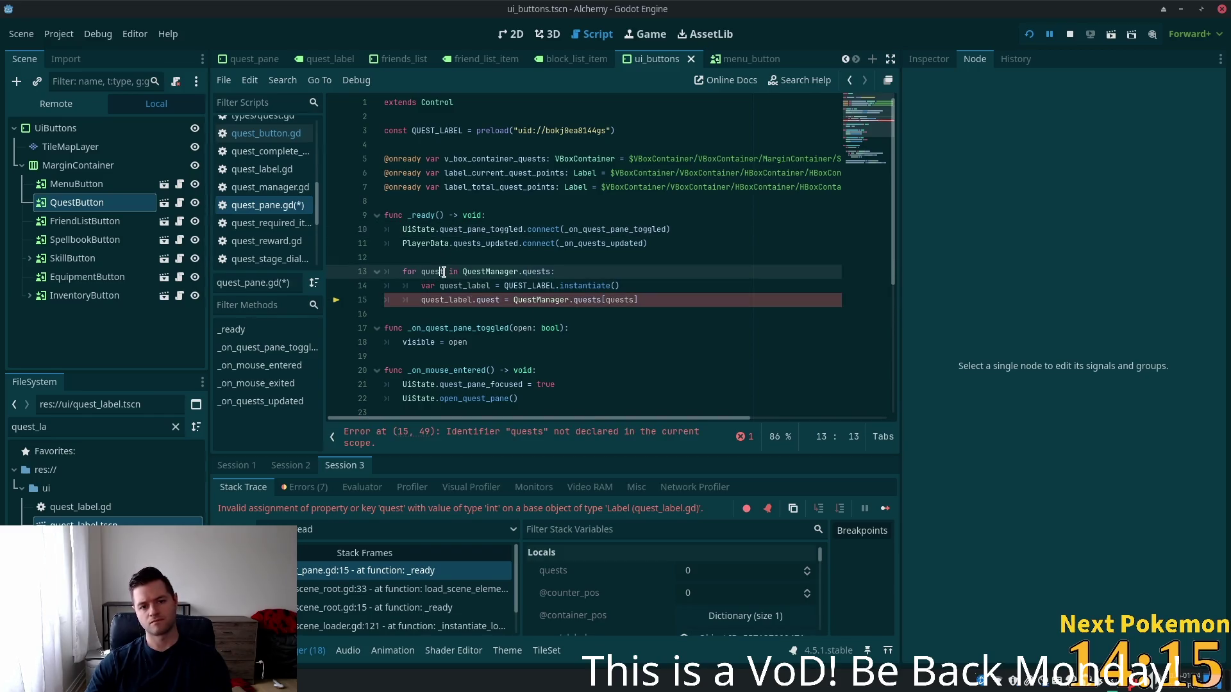
left_click(632, 300)
key("BackSpace")
left_click(626, 271)
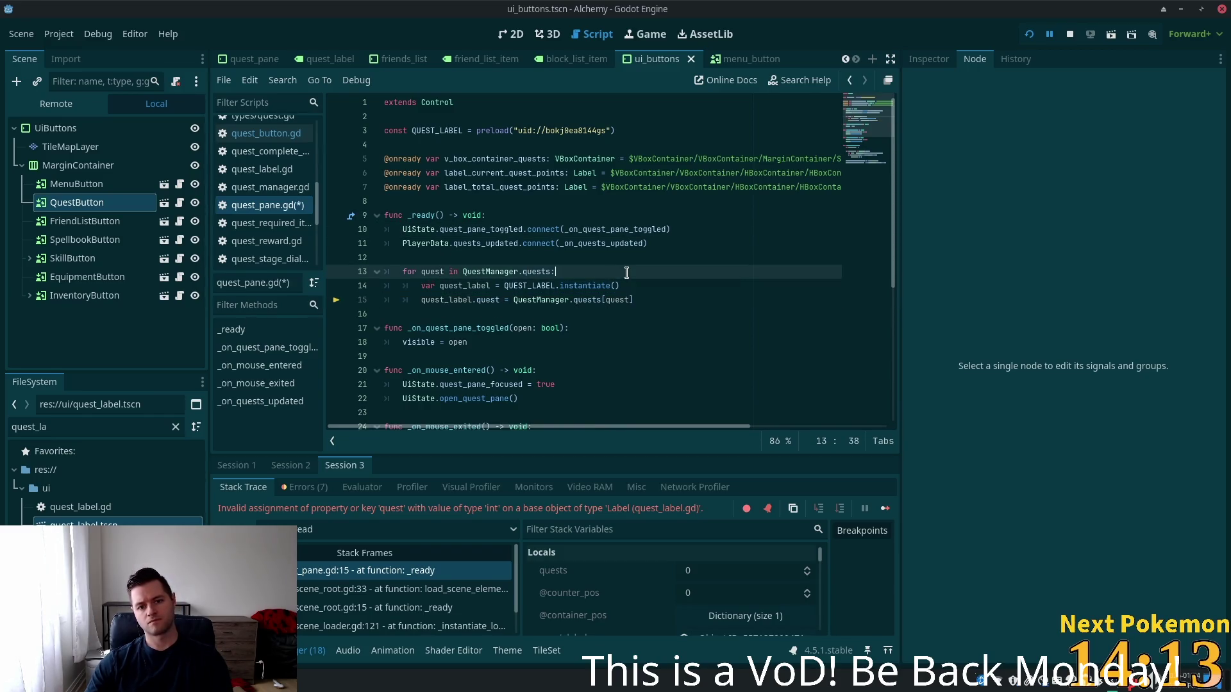
left_click(495, 285)
key("ctrl+s")
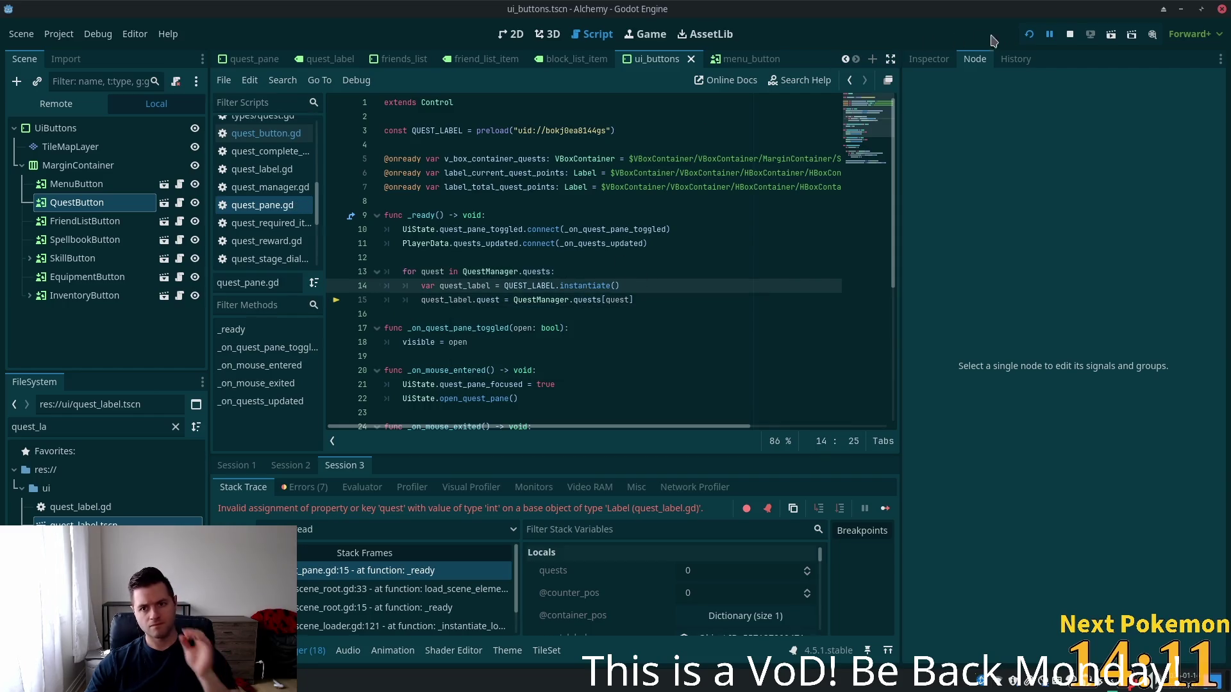
Reload the running project, QuickLogin into the game world, and rearrange the two Alchemy (DEBUG) windows
left_click(1029, 35)
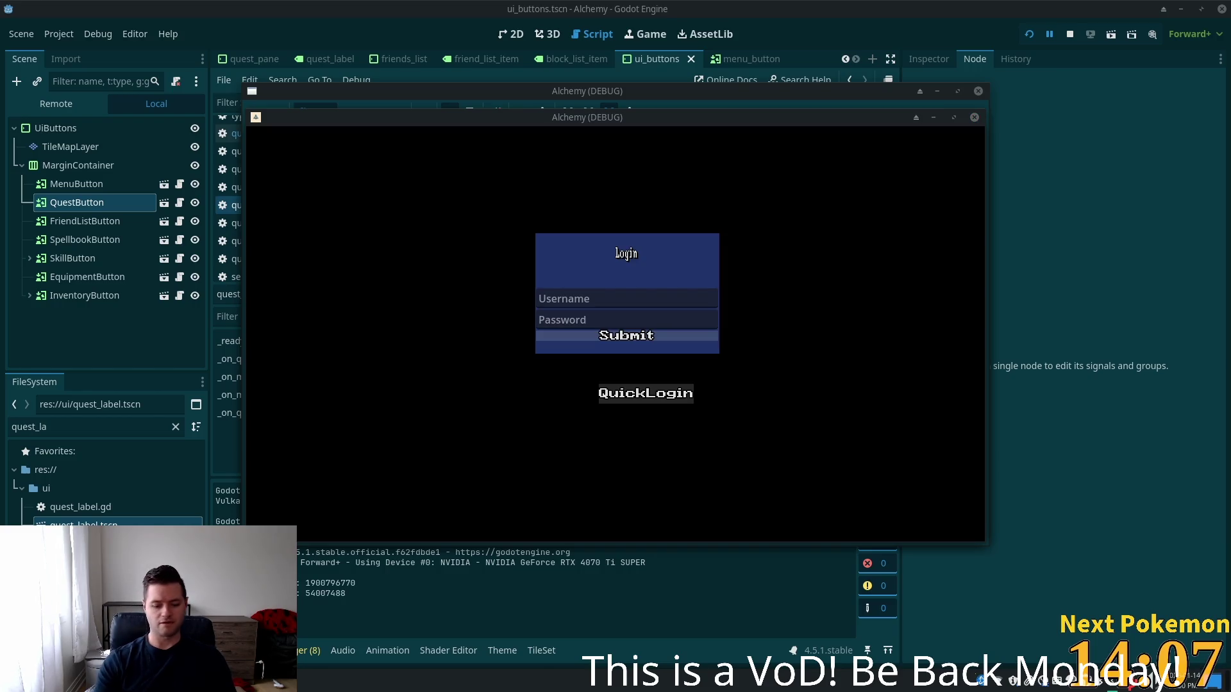
left_click(646, 393)
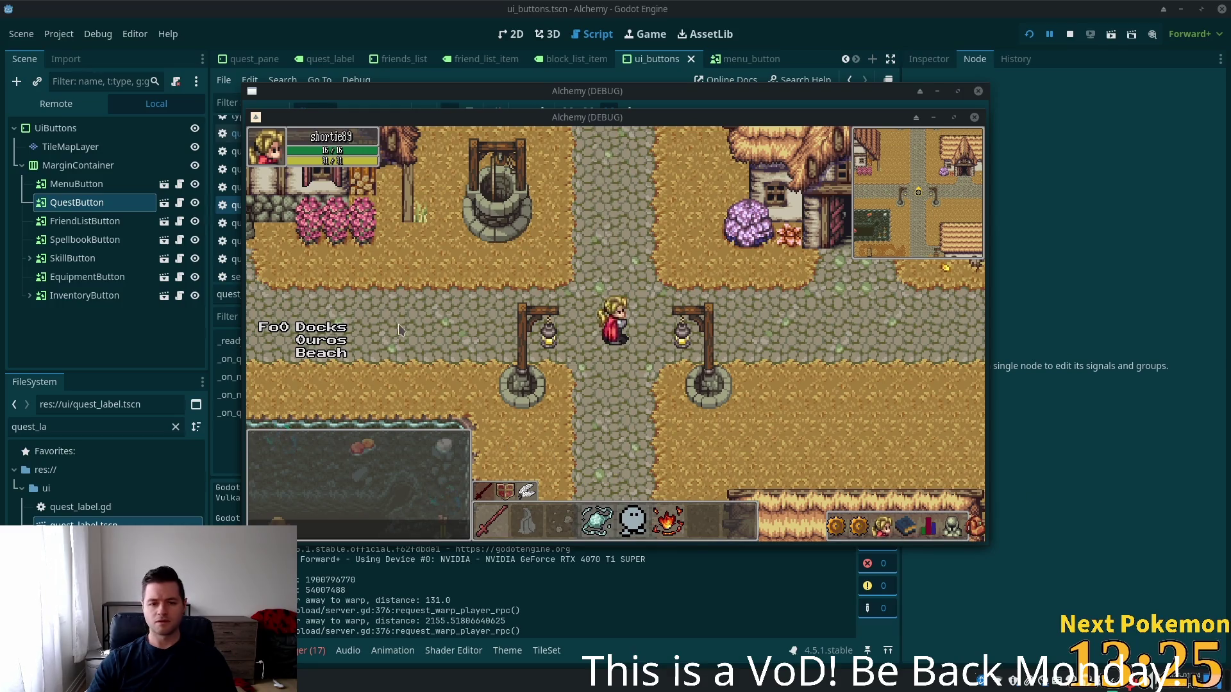
mouse_move(449, 117)
left_mouse_down()
mouse_move(732, 214)
mouse_move(702, 201)
mouse_move(1192, 195)
left_mouse_up()
left_click_drag(560, 97, 639, 77)
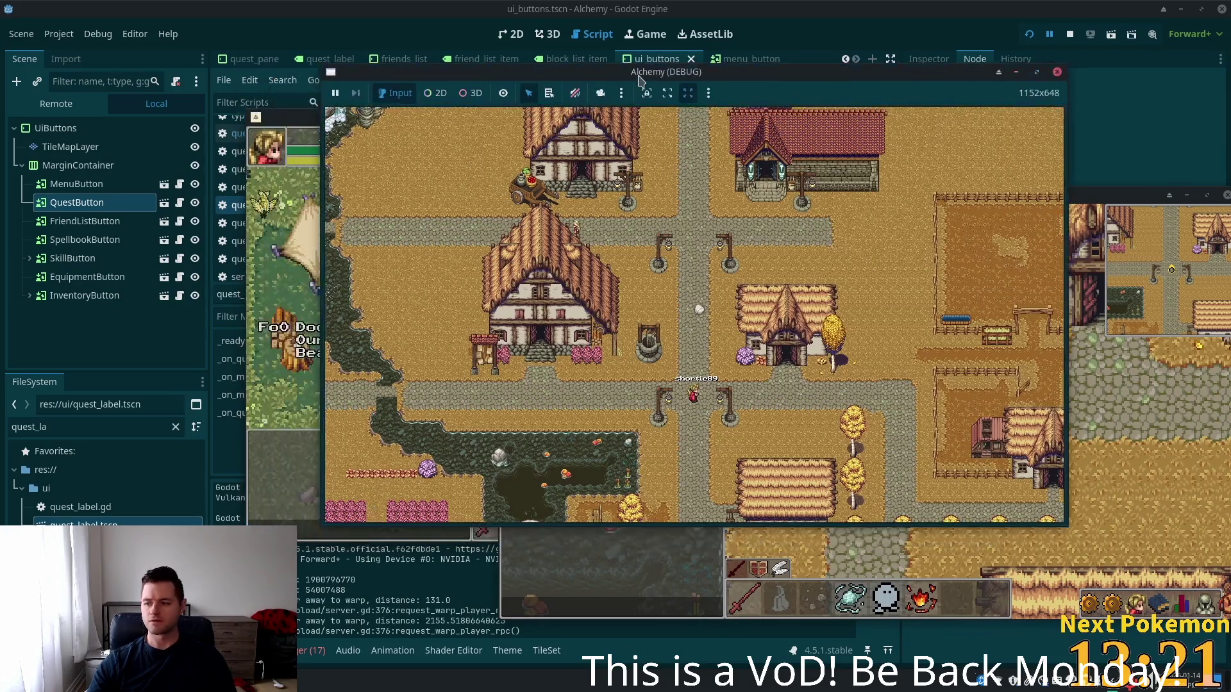
left_click(253, 500)
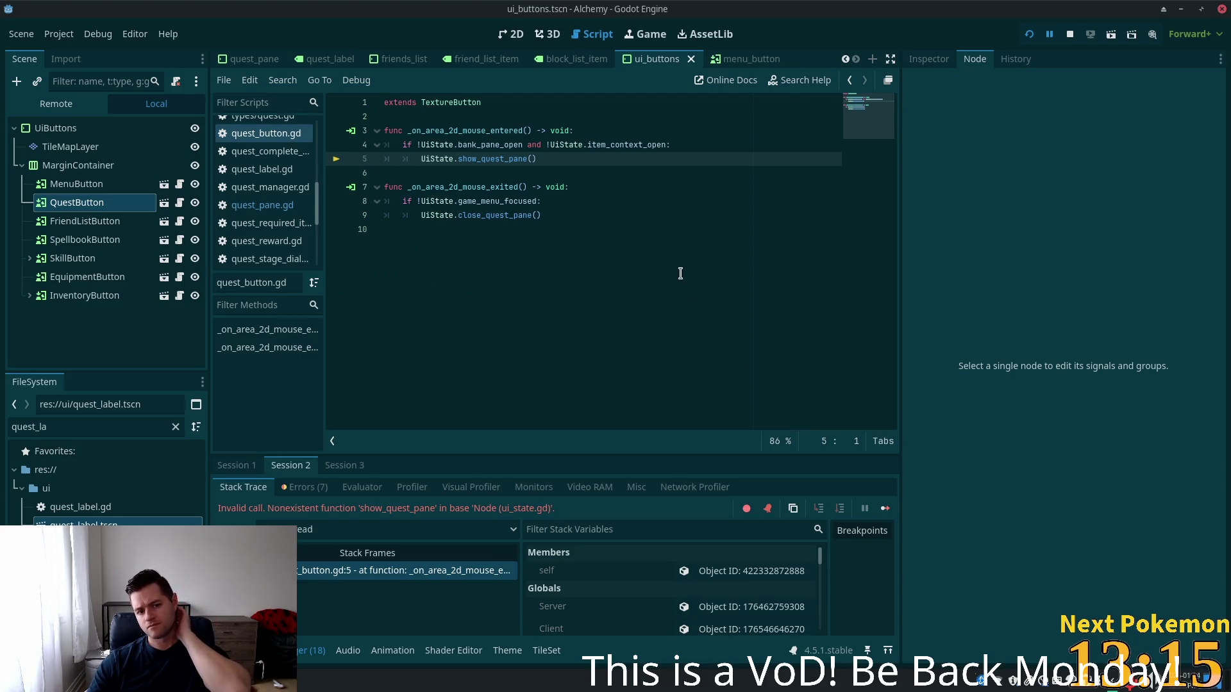
Open ui_state.gd from the UiState reference and scroll through its pane functions
left_click(442, 160, "ctrl")
mouse_move(861, 161)
left_mouse_down()
mouse_move(865, 217)
mouse_move(869, 173)
mouse_move(868, 199)
mouse_move(870, 189)
left_mouse_up()
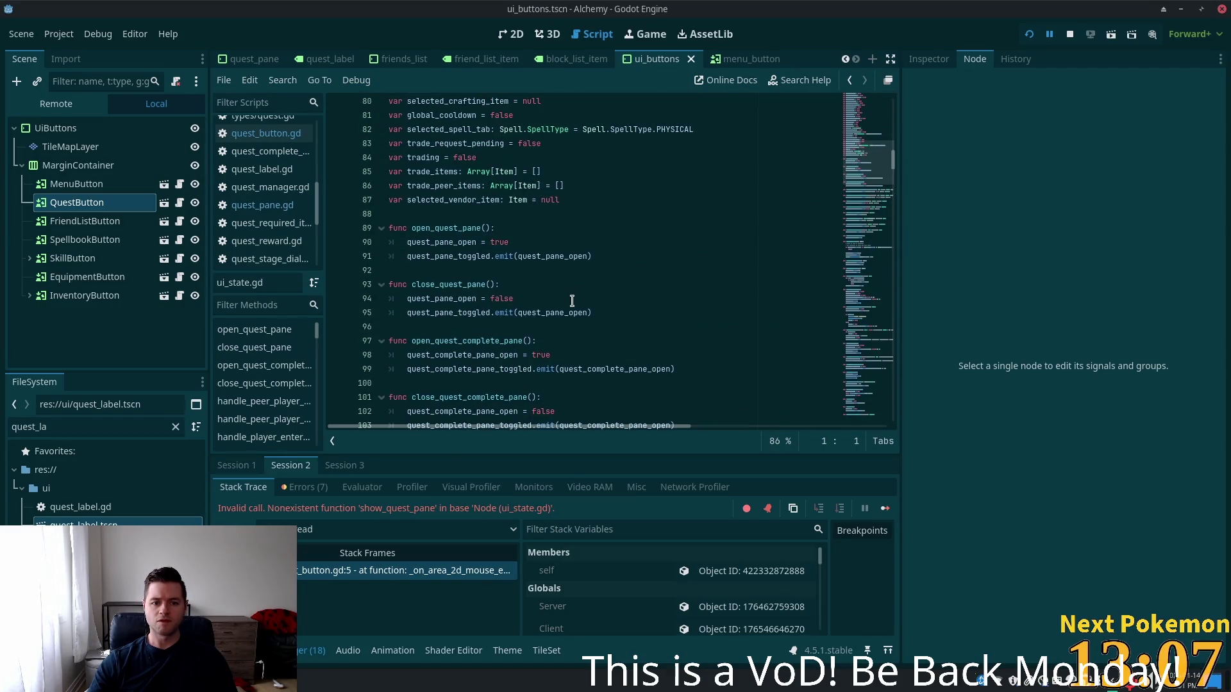
scroll(571, 299, "down", 2)
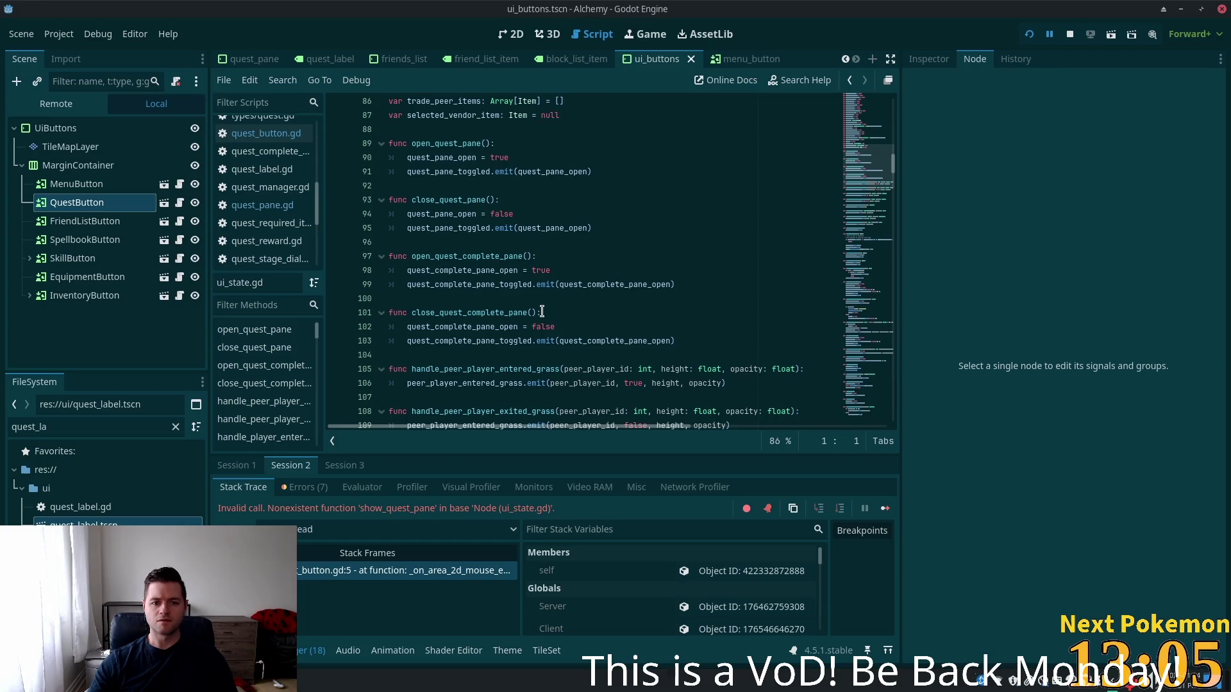
scroll(692, 302, "down", 10)
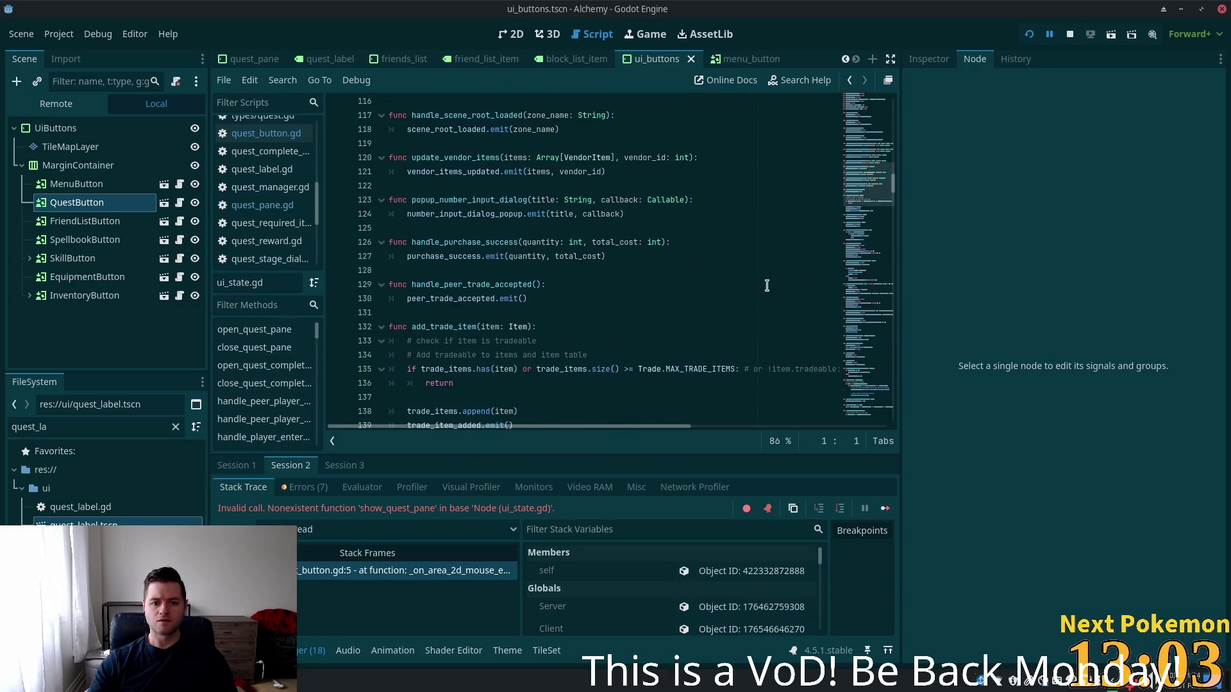
Change show to open on line 5 so it calls UiState.open_quest_pane(), then relaunch the game
left_click_drag(864, 189, 864, 164)
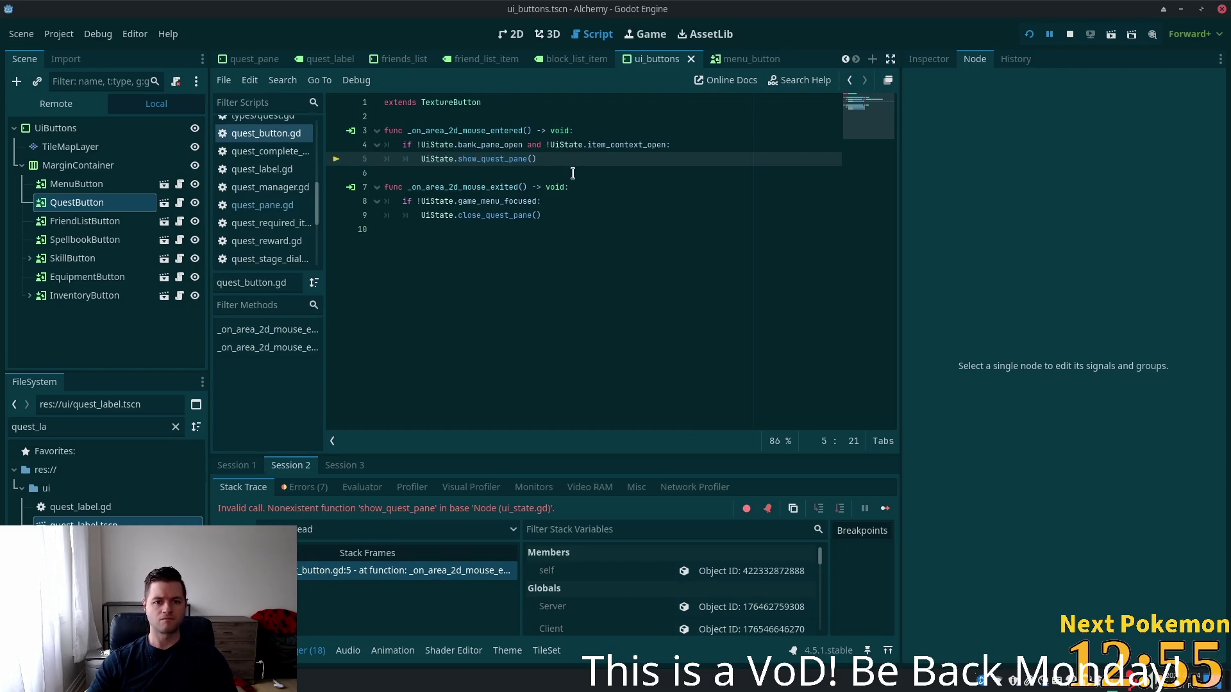
type("open")
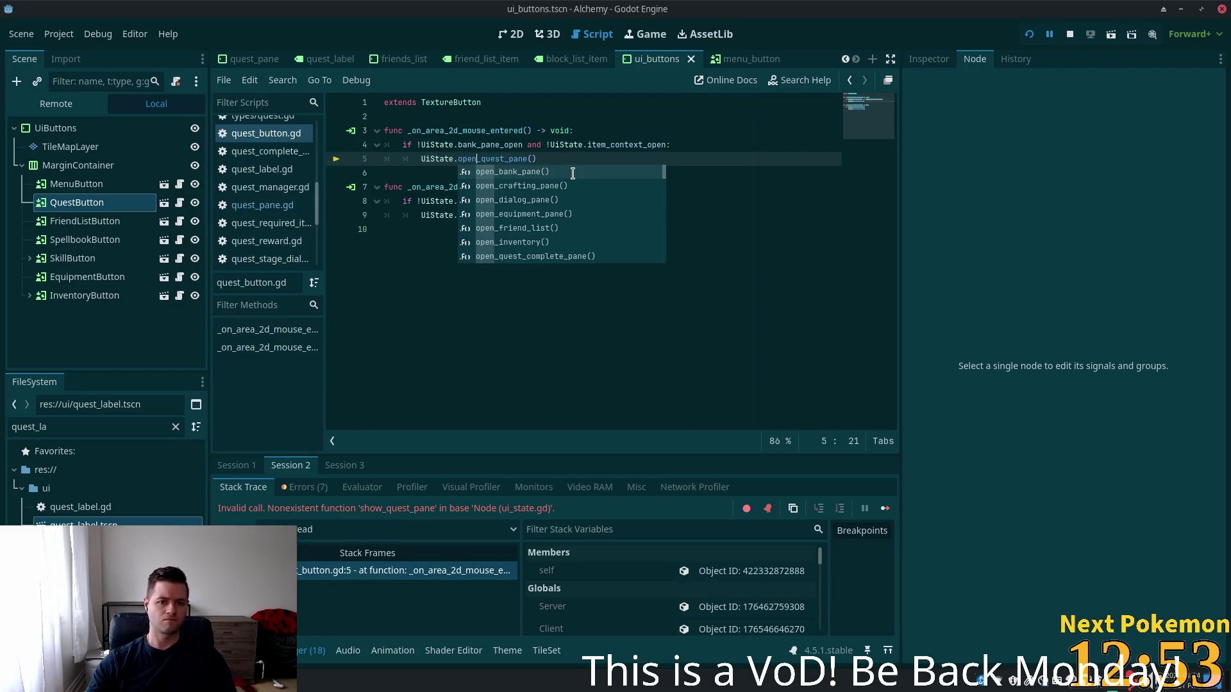
left_click(1028, 34)
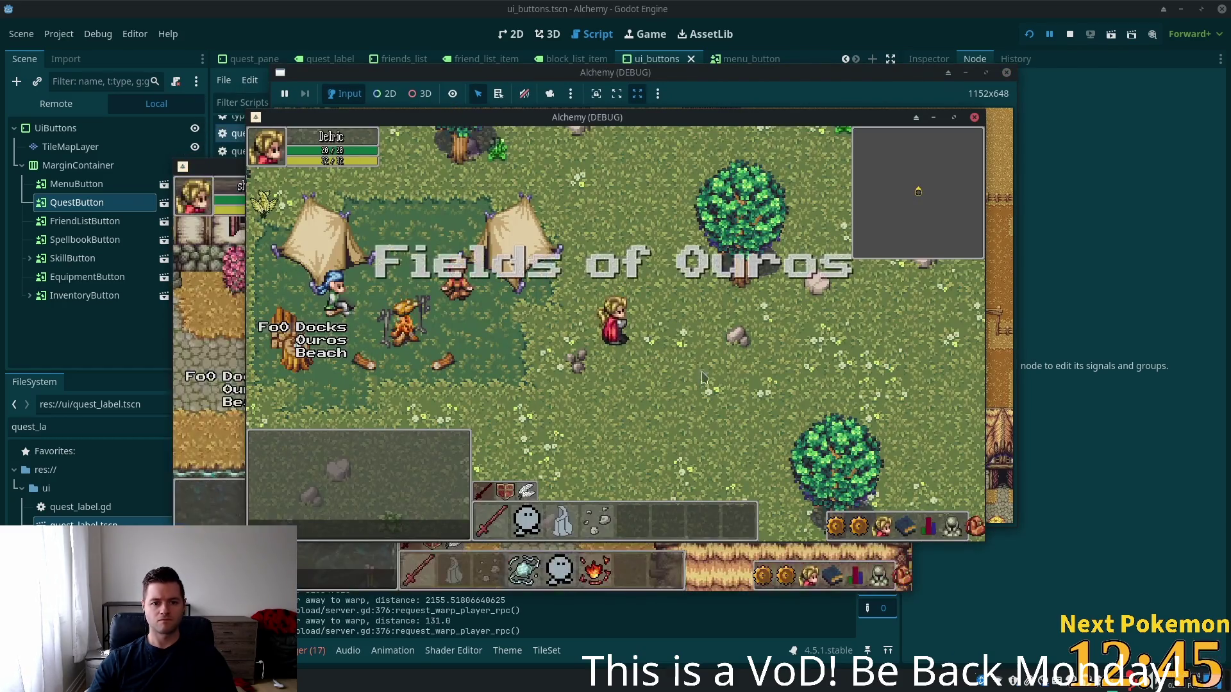
Toggle the in-game Quests panel open and closed several times, then open the Friends/Blocked panel
left_click(865, 526)
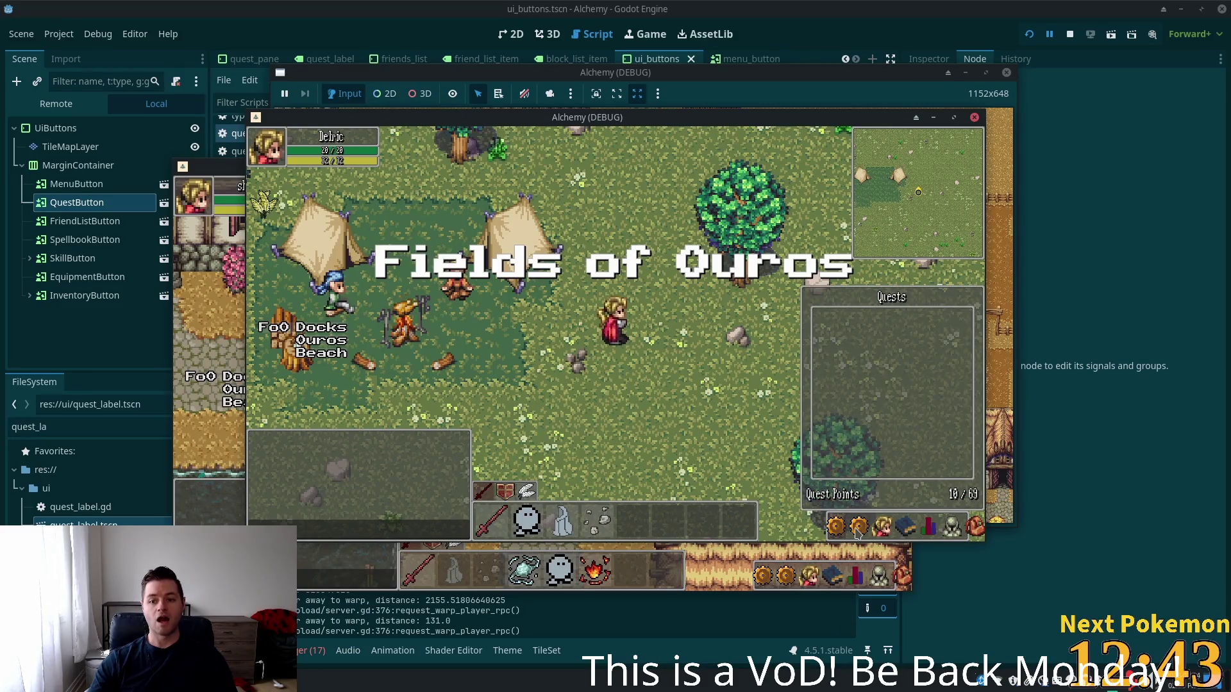
left_click(835, 526)
left_click(859, 443)
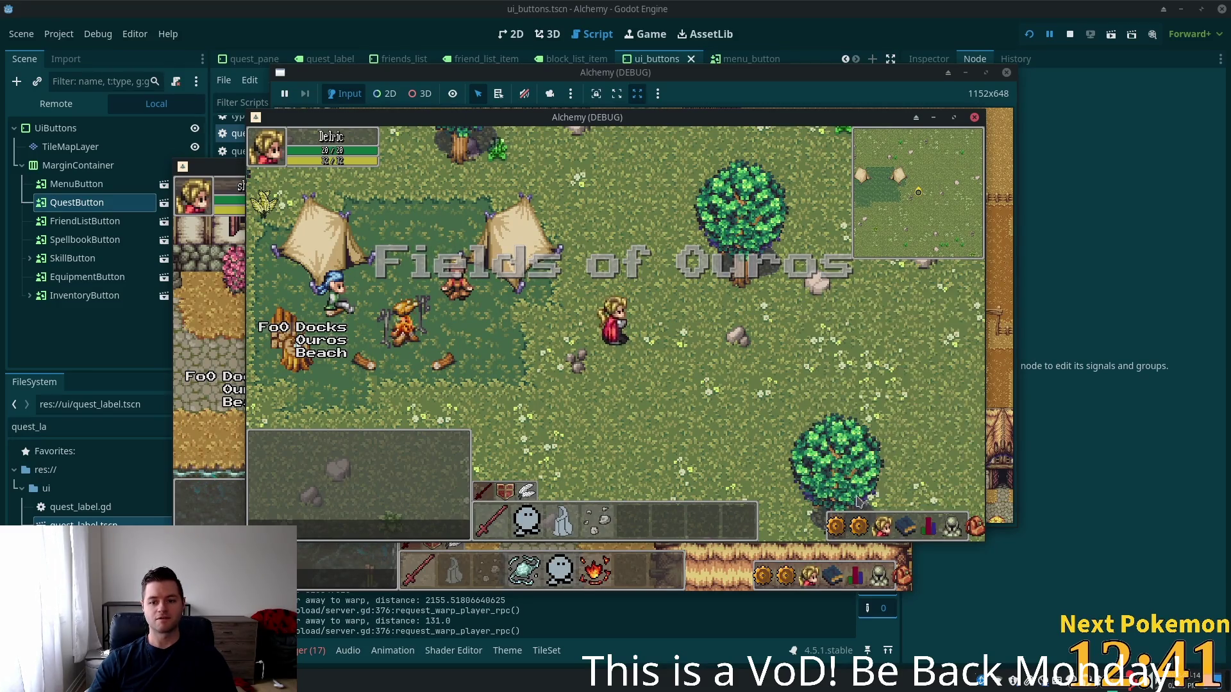
left_click(859, 528)
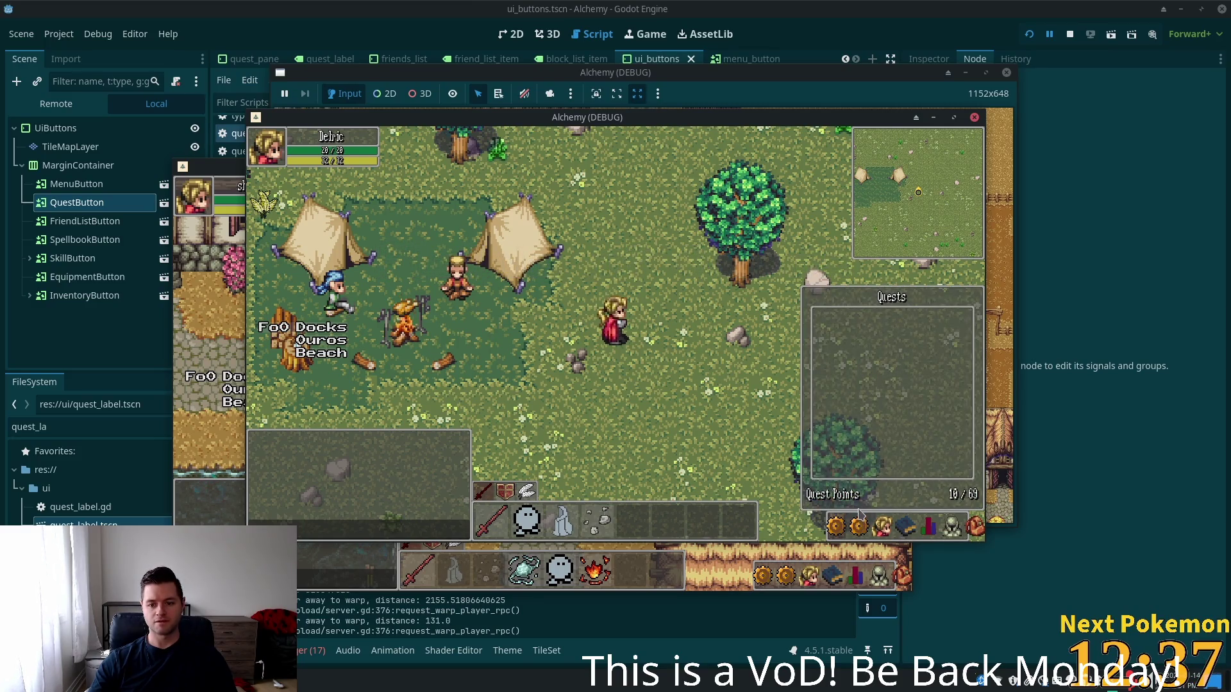
left_click(858, 525)
left_click(871, 527)
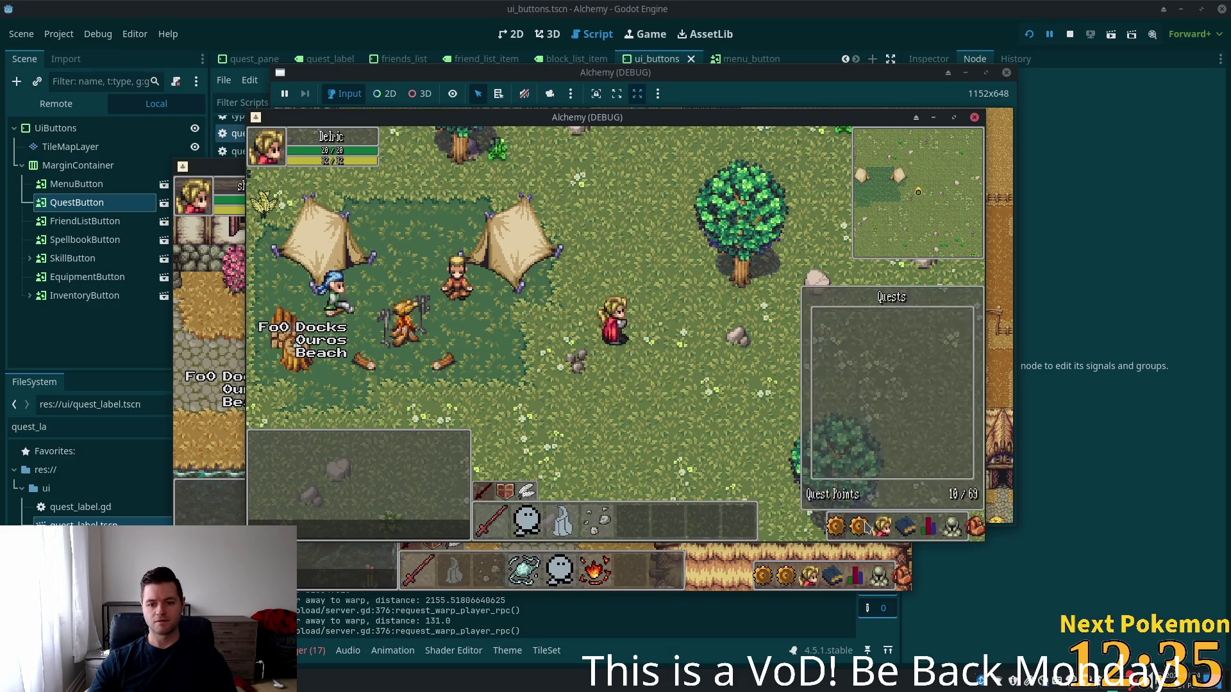
left_click(865, 524)
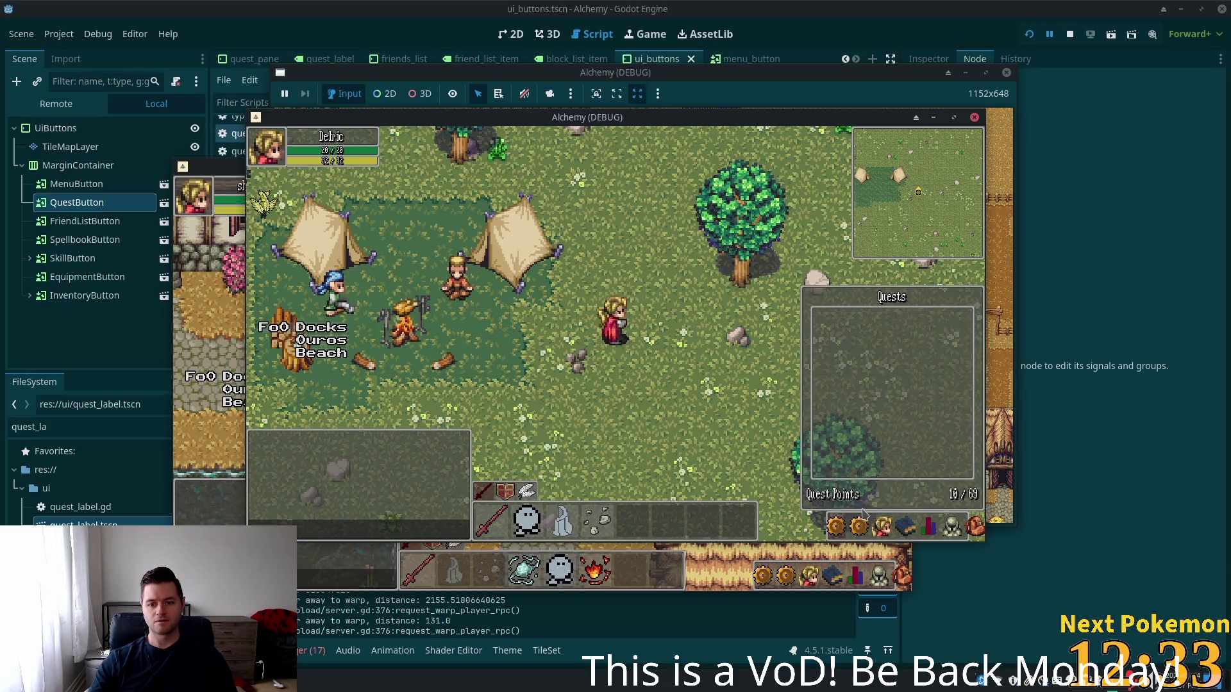
left_click(853, 519)
left_click(855, 522)
left_click(857, 525)
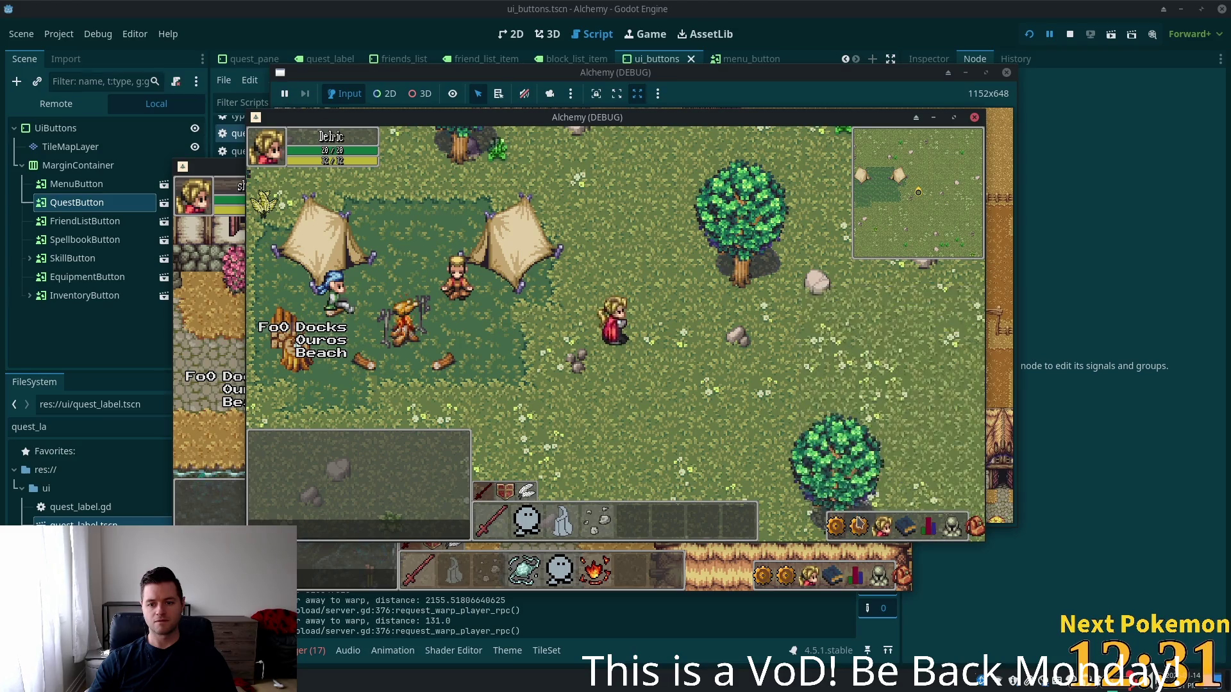
left_click(862, 522)
left_click(862, 522)
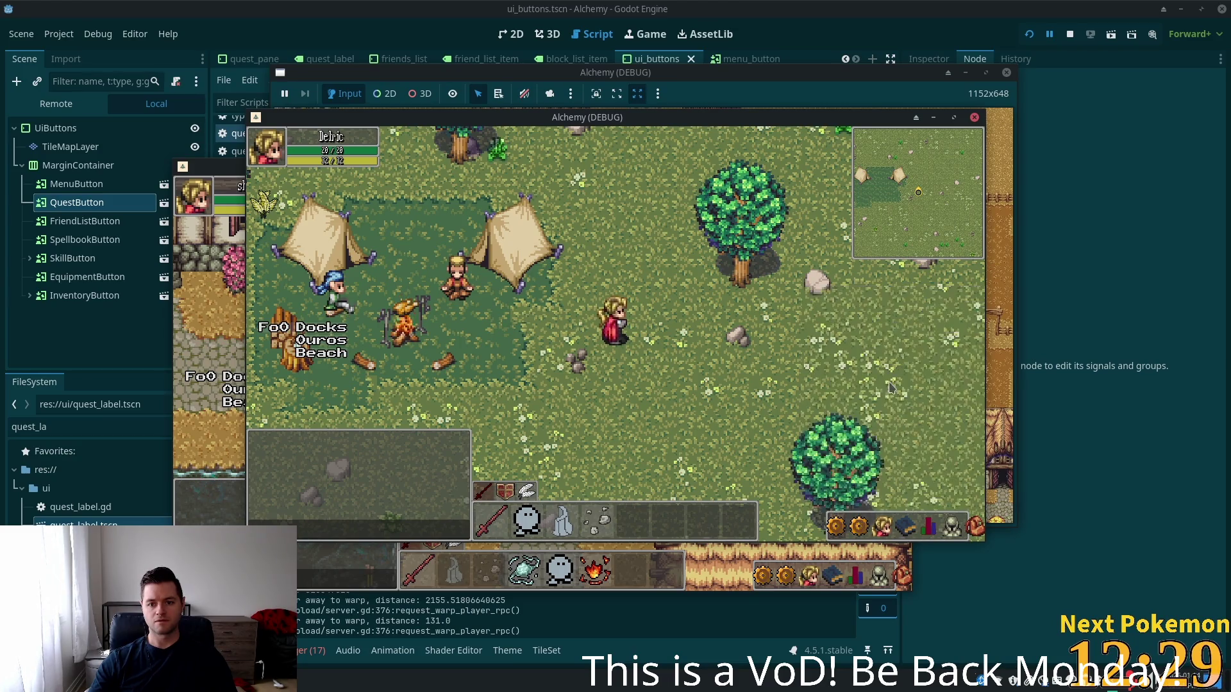
left_click(872, 521)
Repeatedly toggle the Quests panel (Quest Points 10/69), then return to quest_button.gd in the editor
left_click(860, 526)
left_click(860, 526)
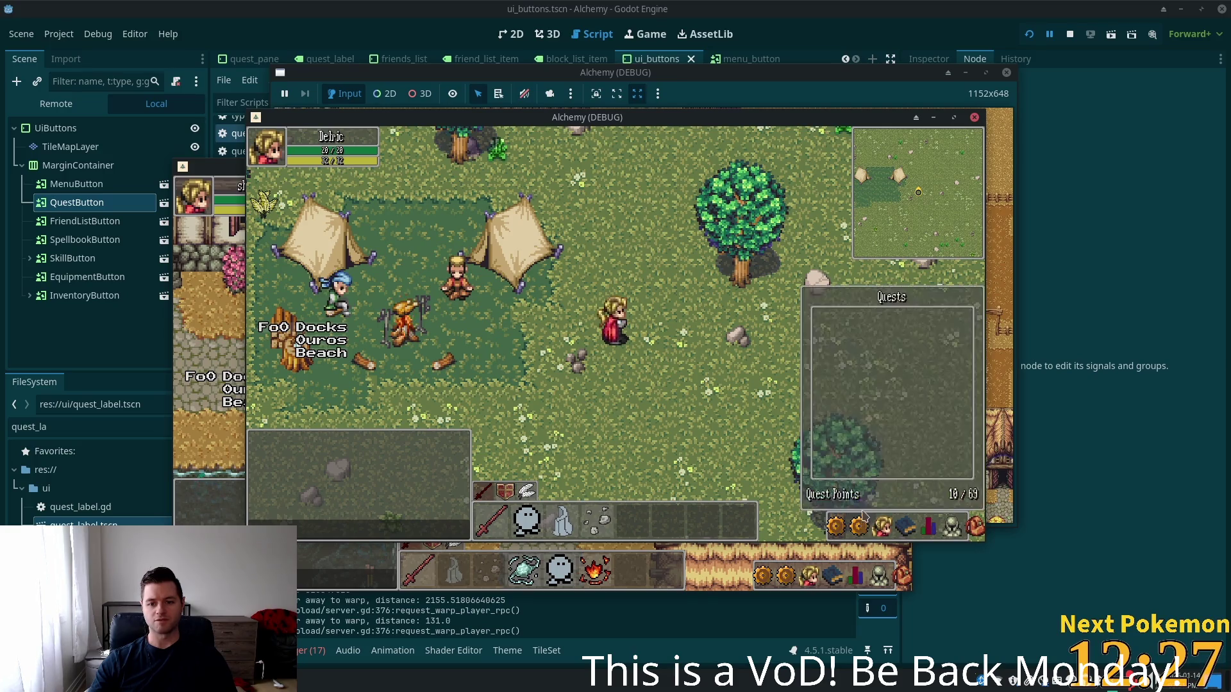
left_click(860, 526)
left_click(859, 525)
left_click(859, 526)
left_click(860, 525)
left_click(859, 526)
left_click(859, 526)
left_click(860, 525)
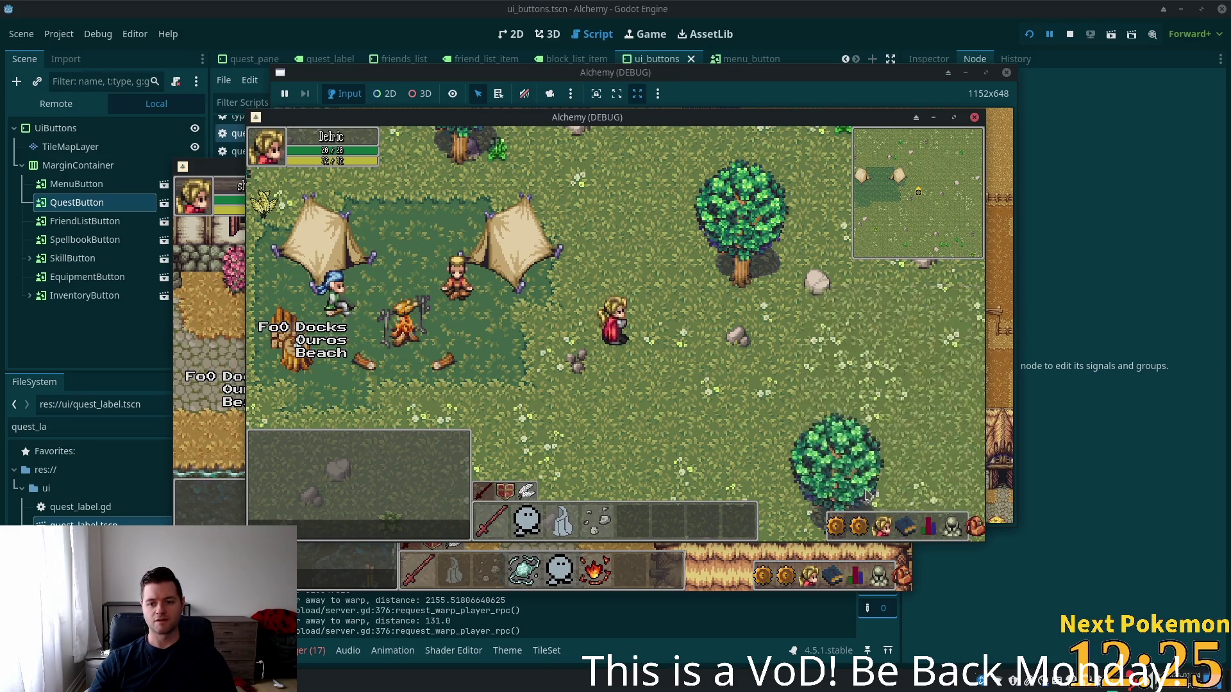
left_click(861, 520)
left_click(860, 524)
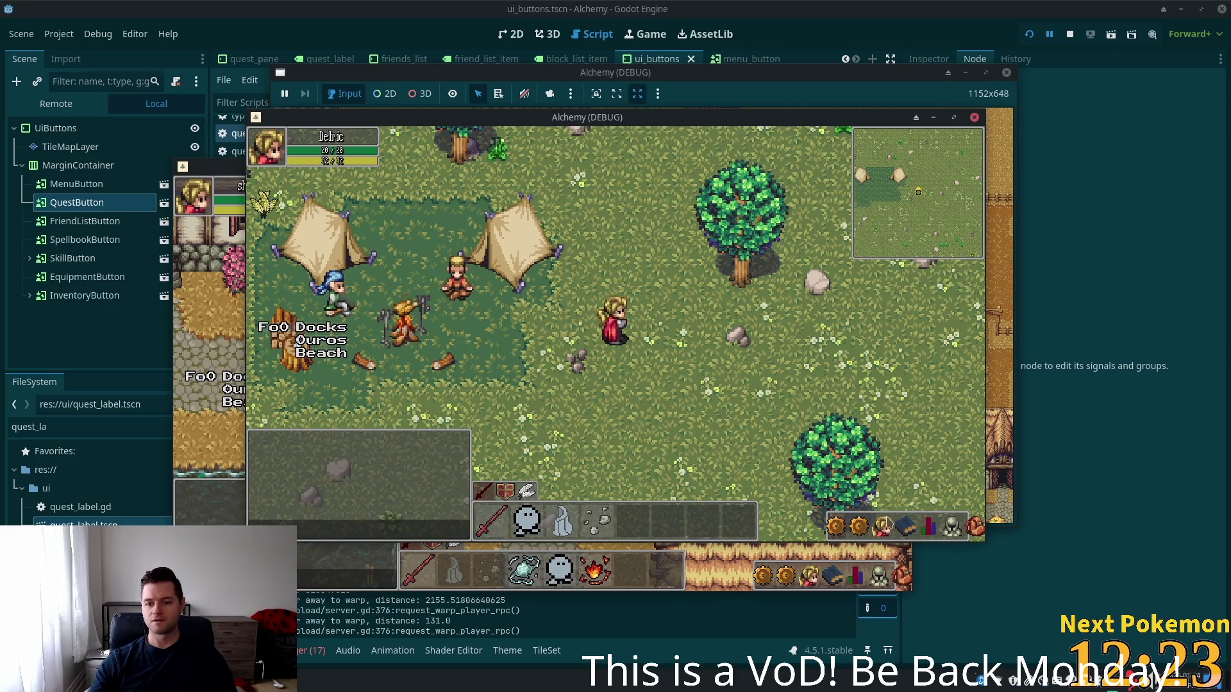
left_click(883, 526)
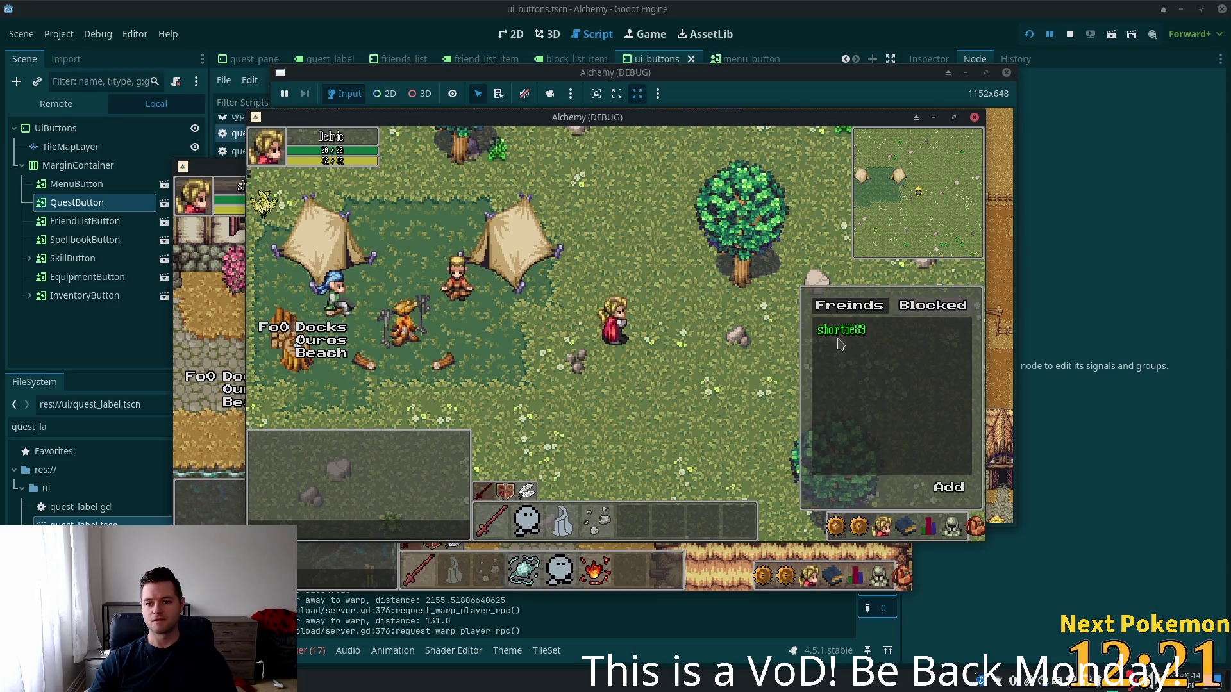
left_click(859, 529)
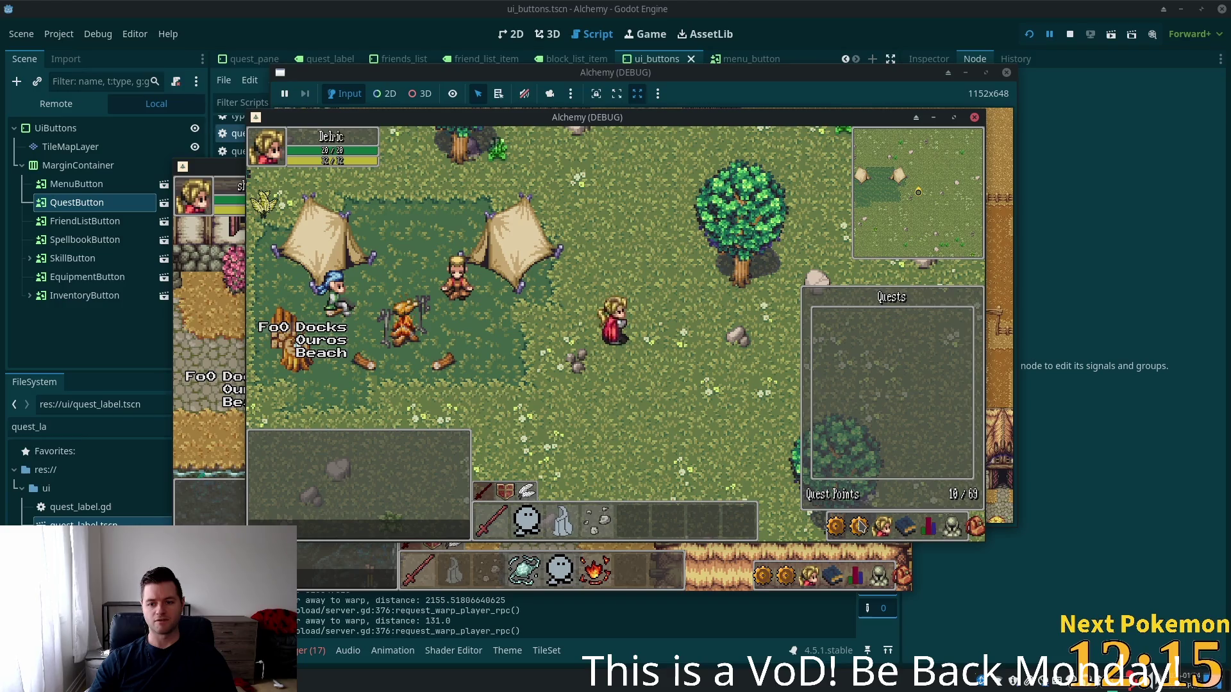
left_click(860, 526)
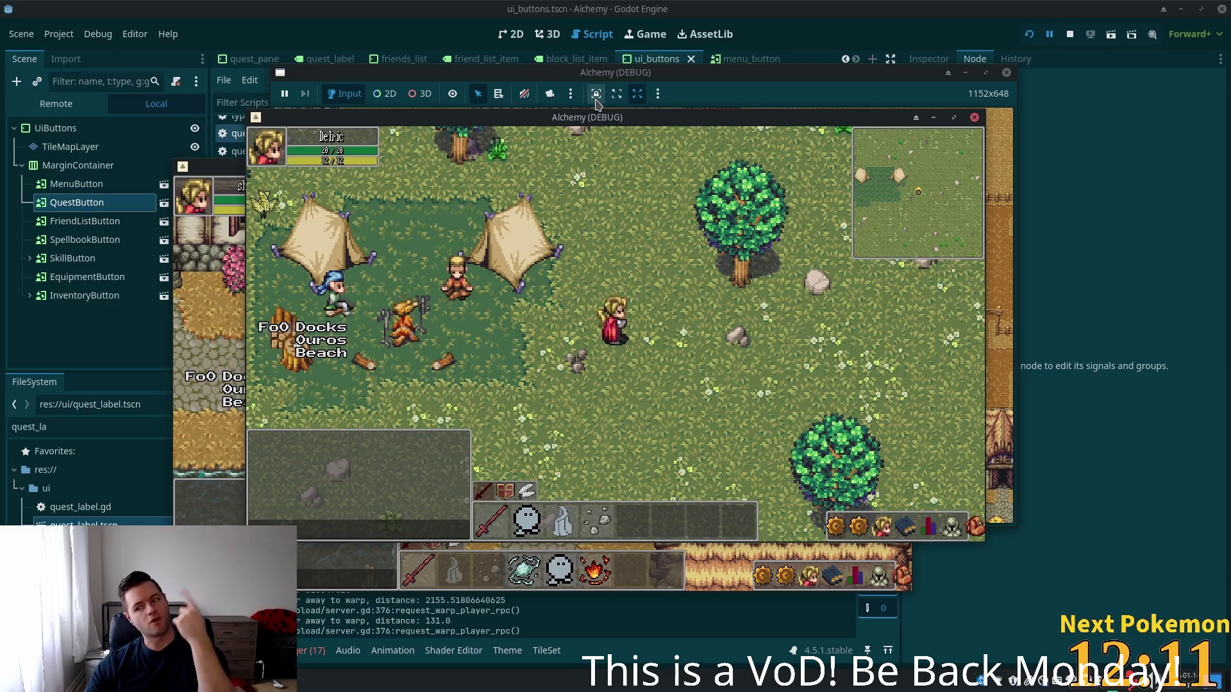
left_click(823, 44)
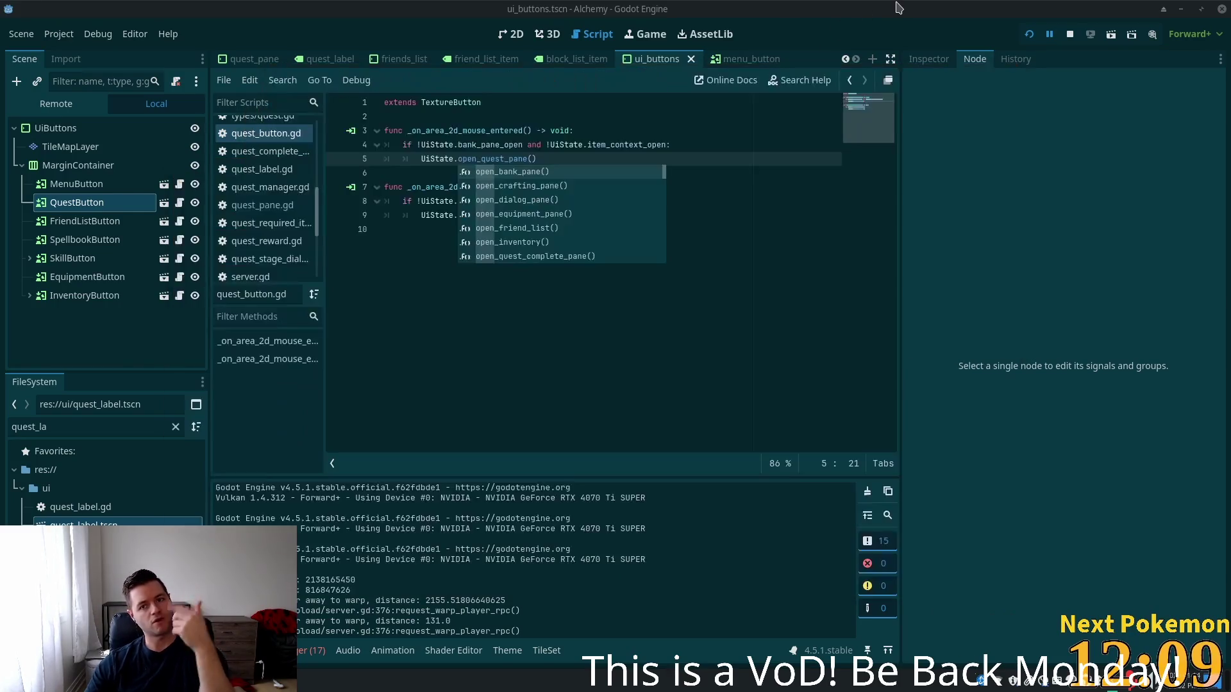
left_click(670, 202)
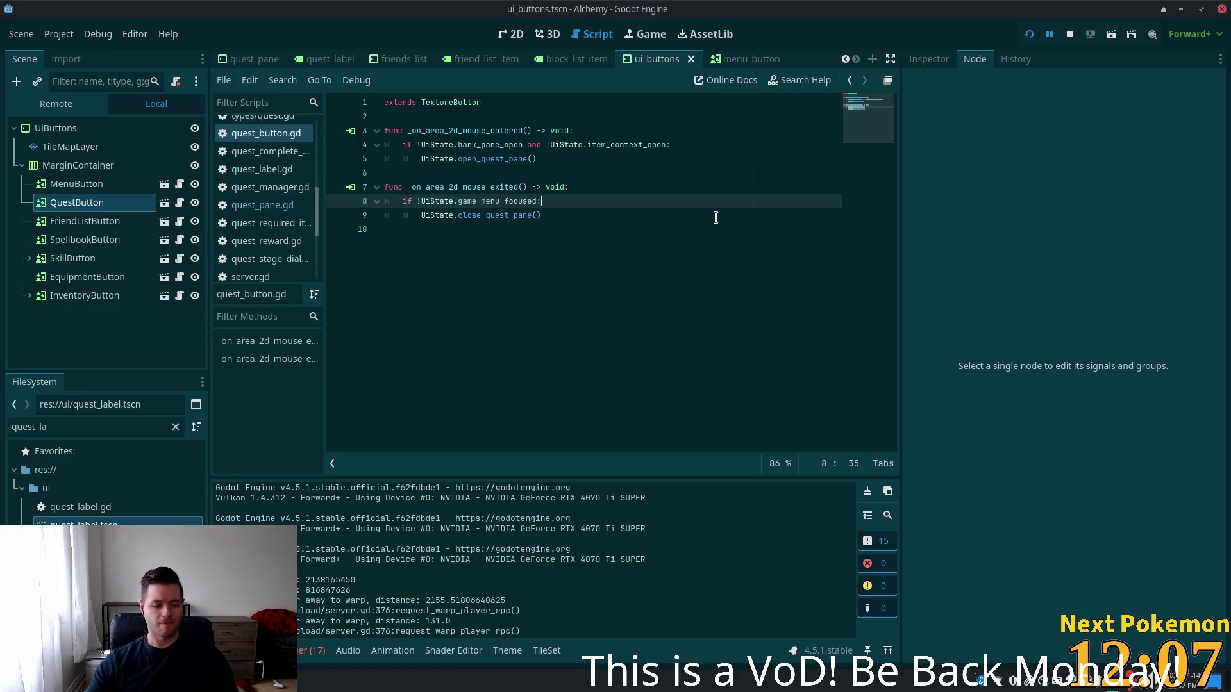
In VS Code, open quest_pane.gd and inspect the quests_updated connection and quest loop in _ready
key("alt+Tab")
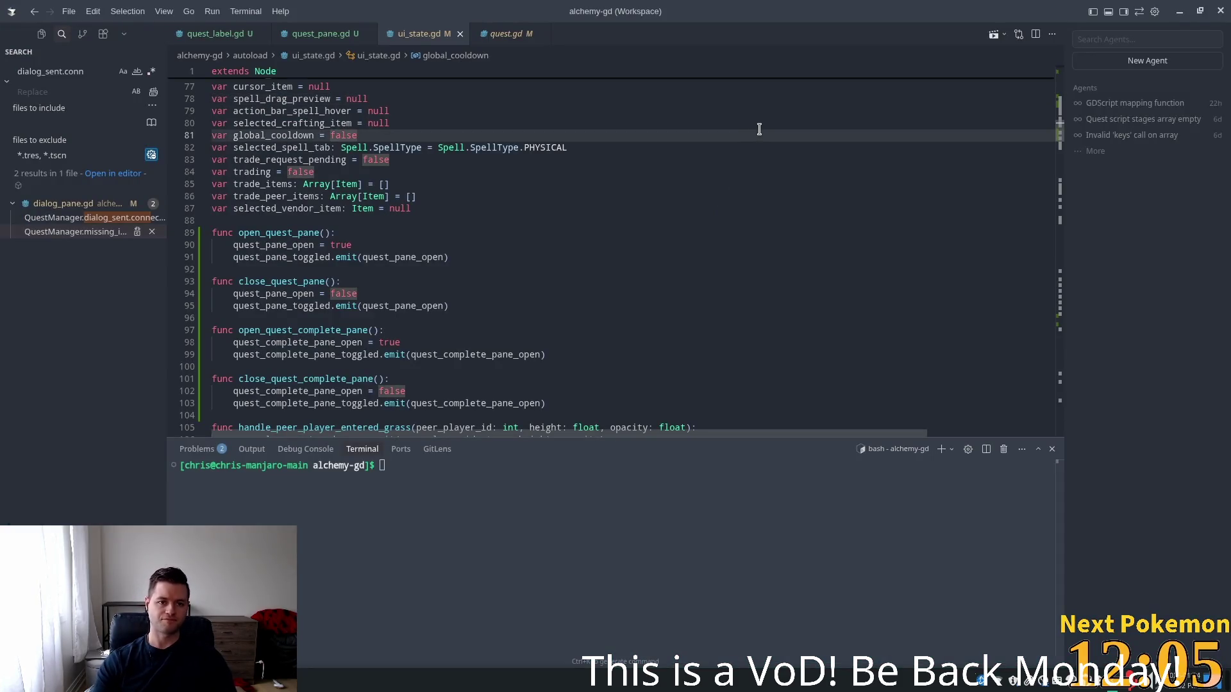
left_click(308, 35)
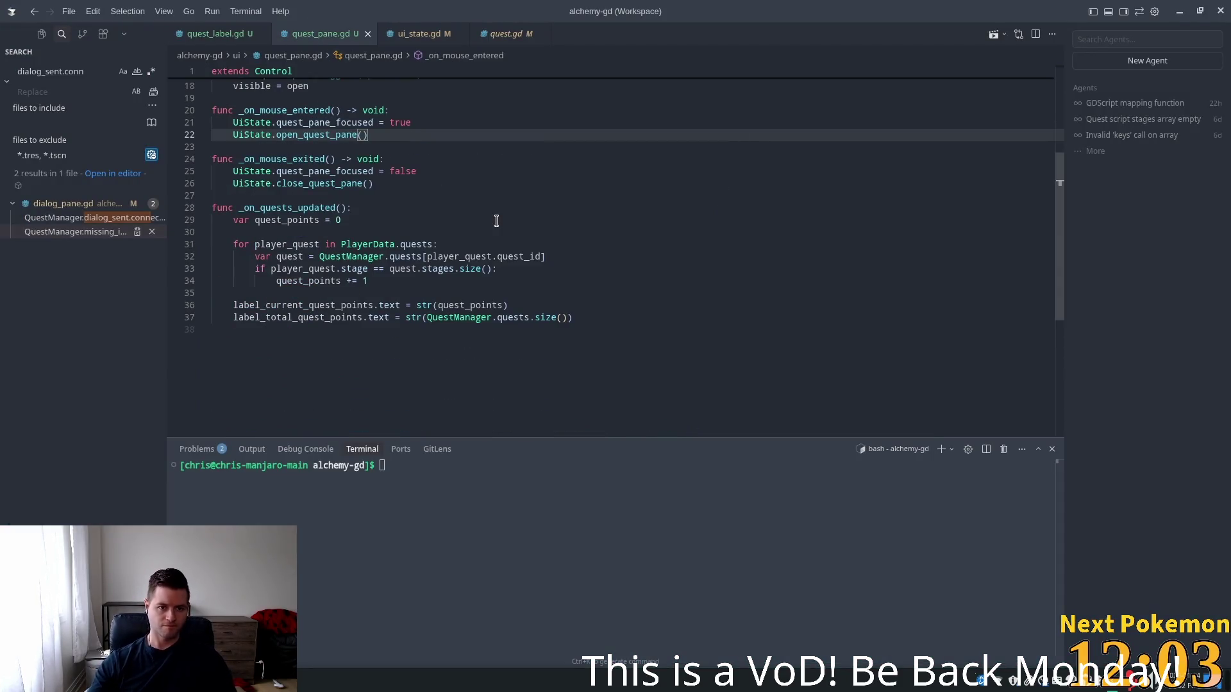
scroll(468, 152, "up", 1)
scroll(467, 153, "up", 5)
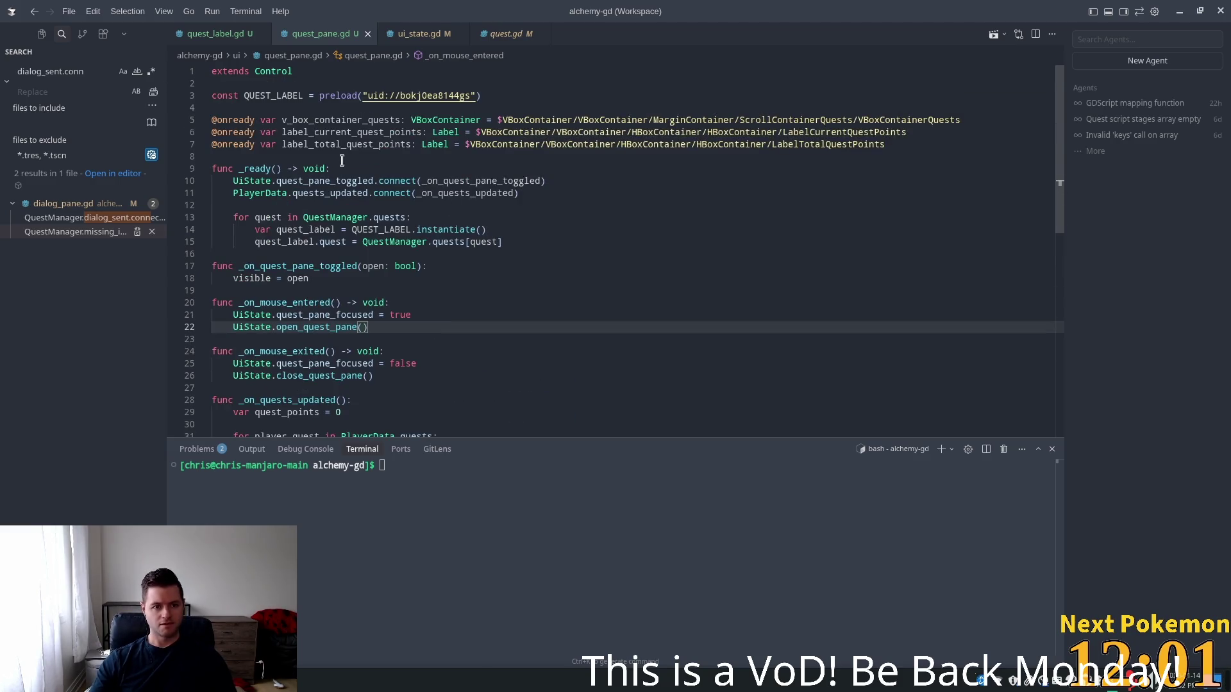
left_click(325, 168)
double_click(318, 194)
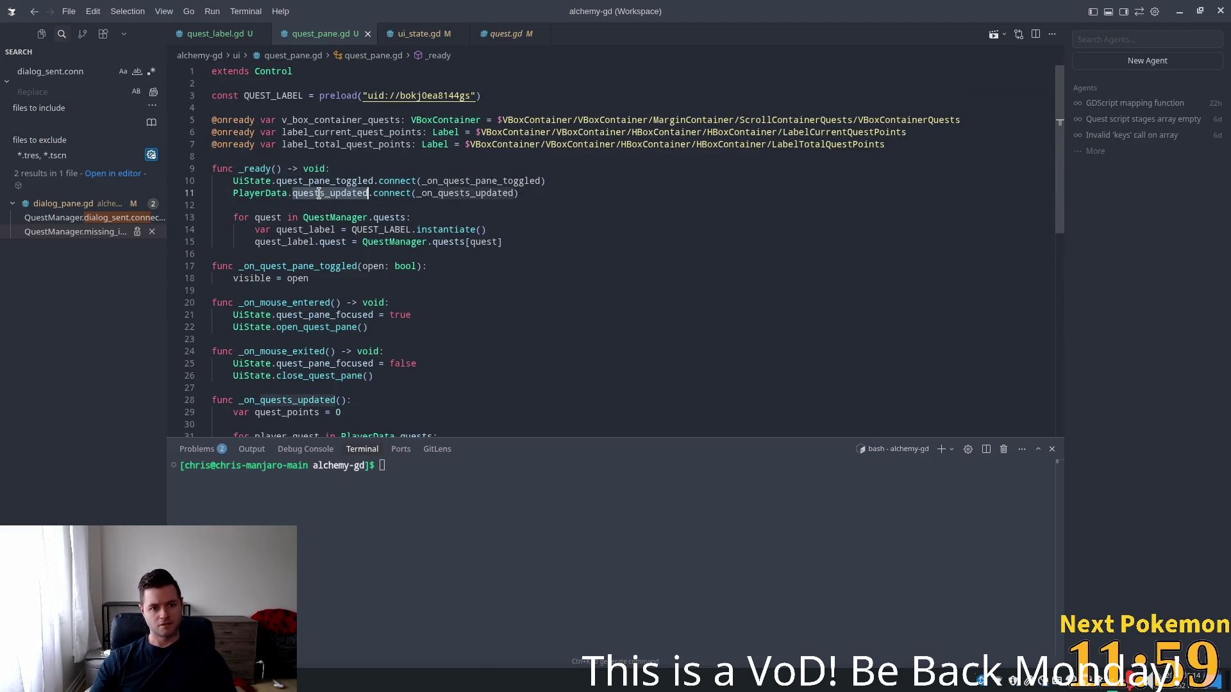
left_click(335, 210)
left_click(541, 198)
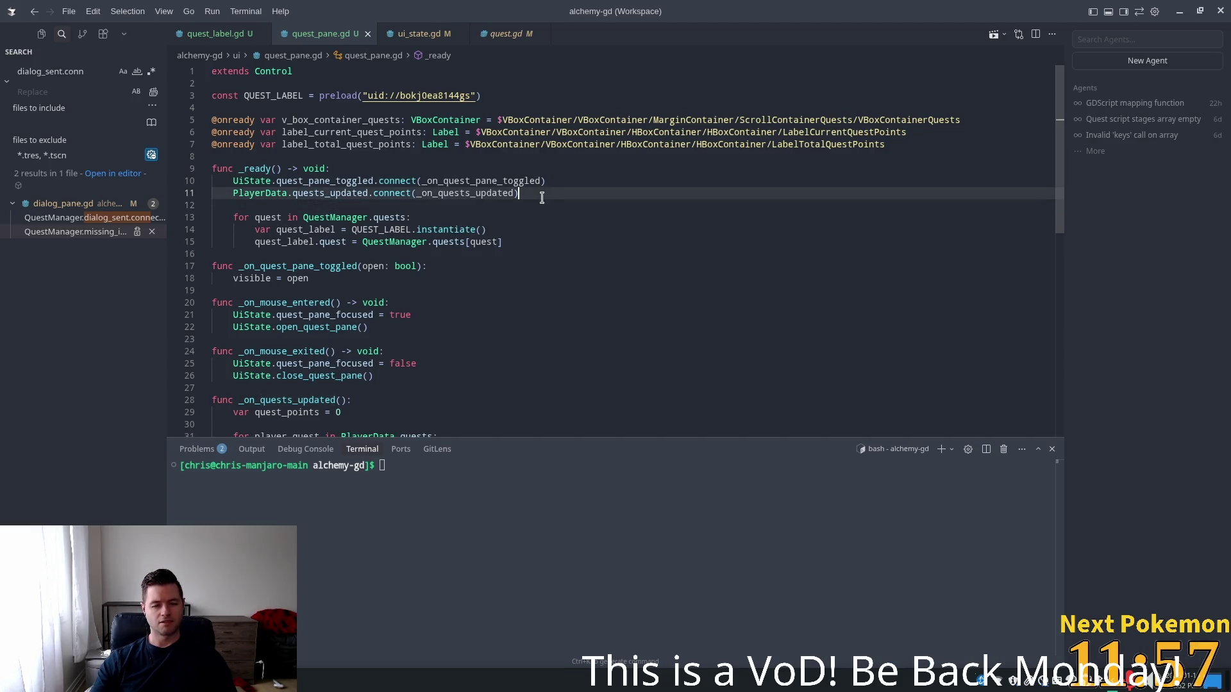
left_click(282, 218)
left_click(245, 218)
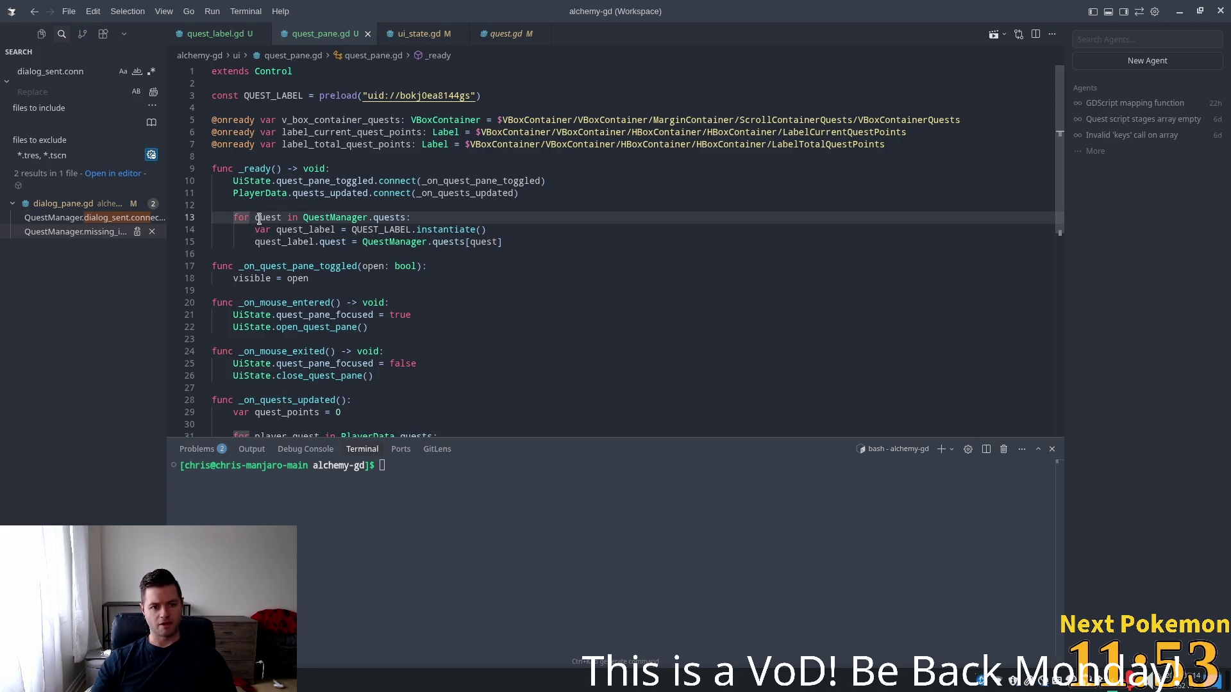
left_click(259, 218)
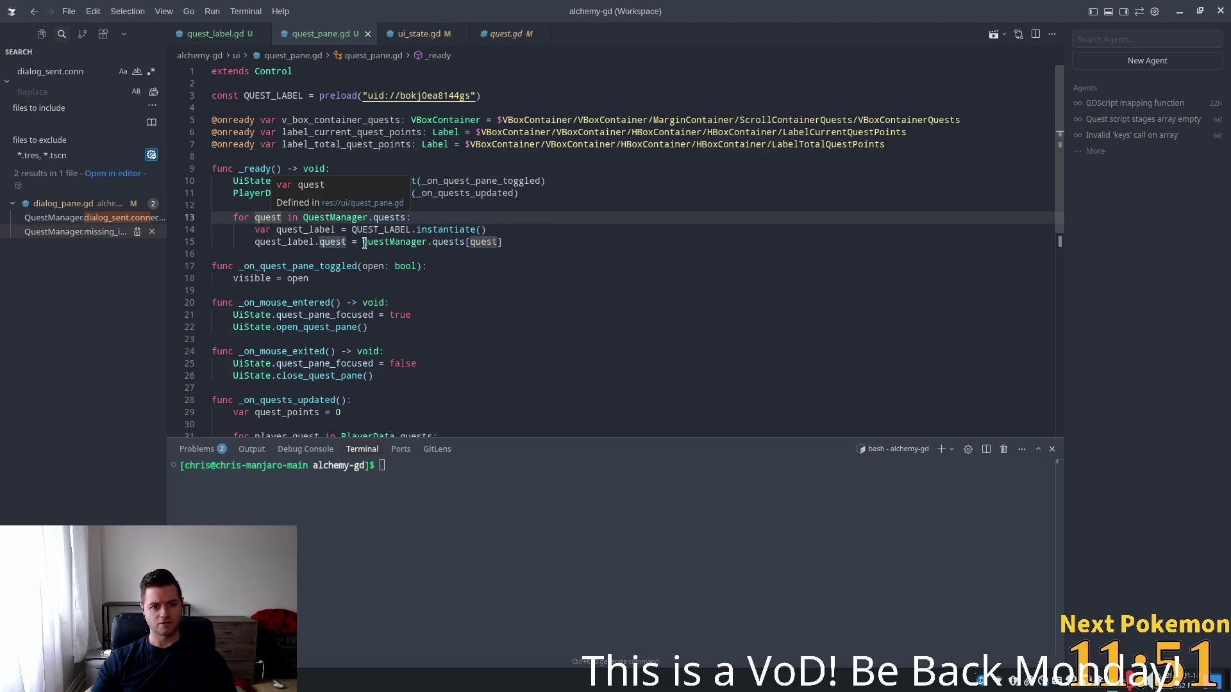
Check the quest_label uses on line 15 and the v_box_container_quests variable on line 5
mouse_move(330, 244)
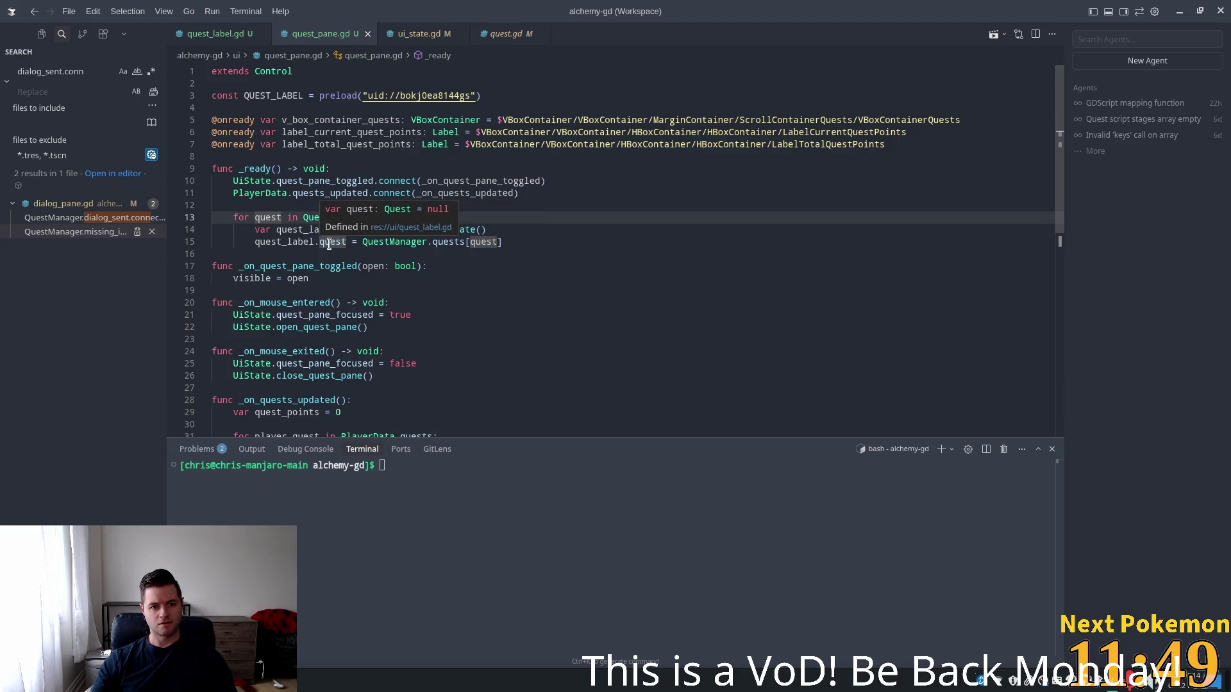
double_click(330, 243)
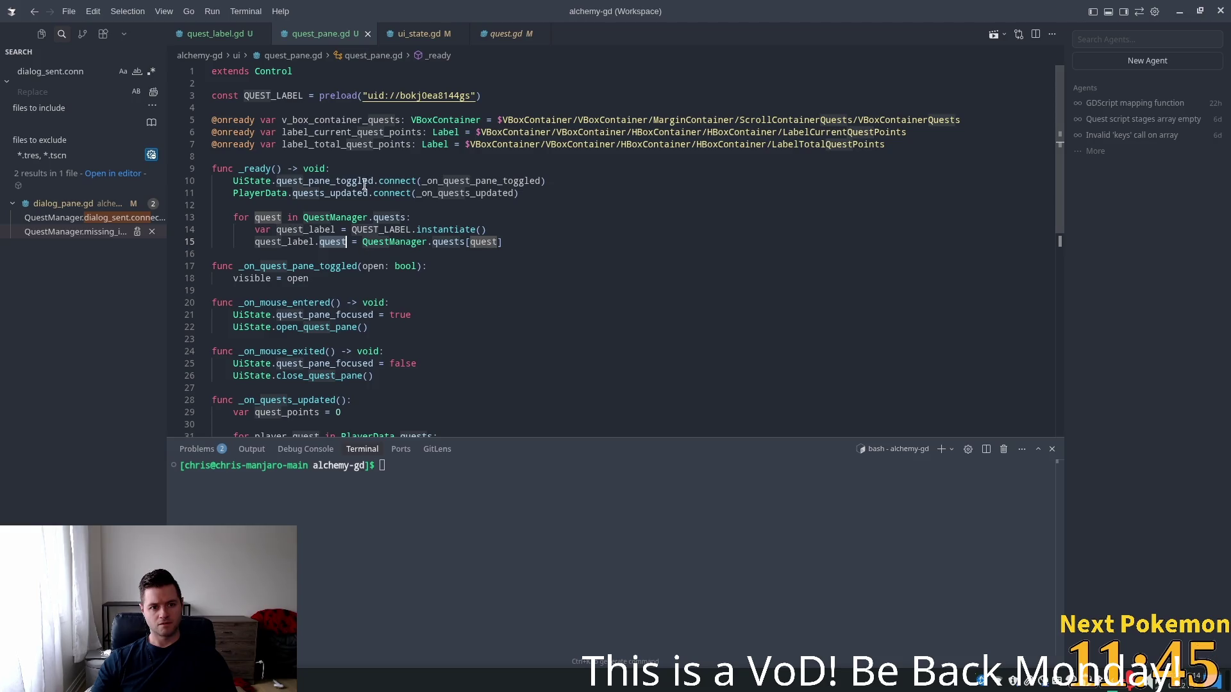
mouse_move(333, 243)
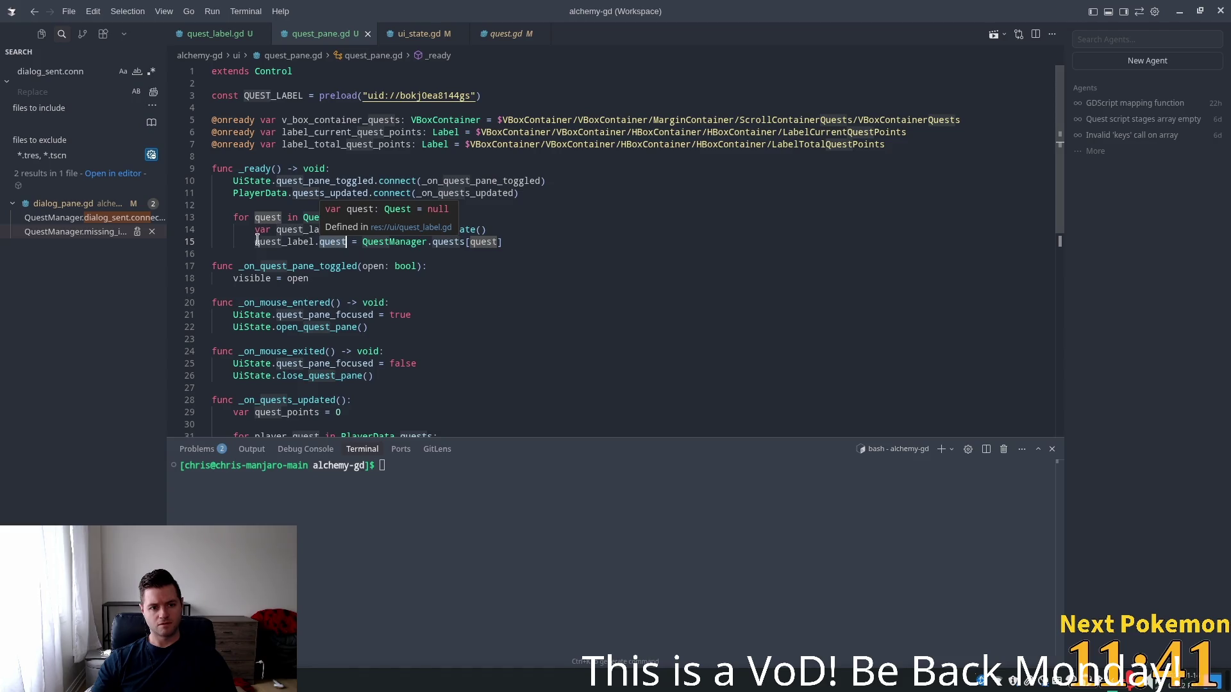
left_click(313, 243)
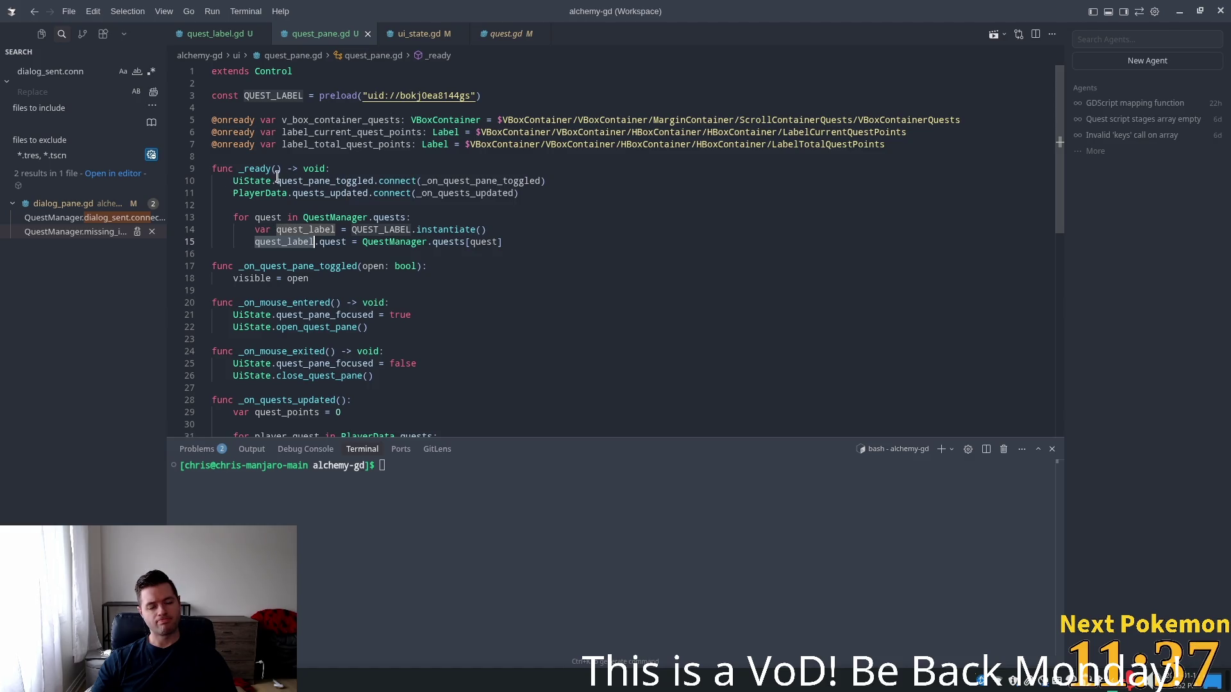
mouse_move(277, 180)
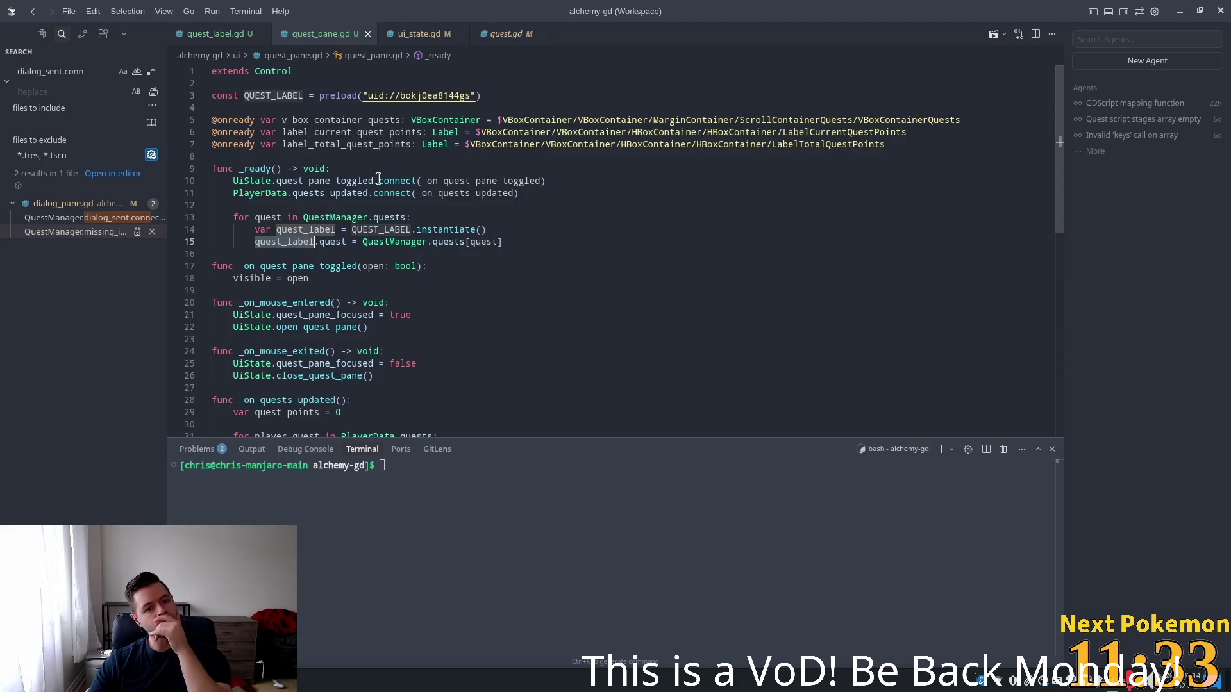
mouse_move(362, 218)
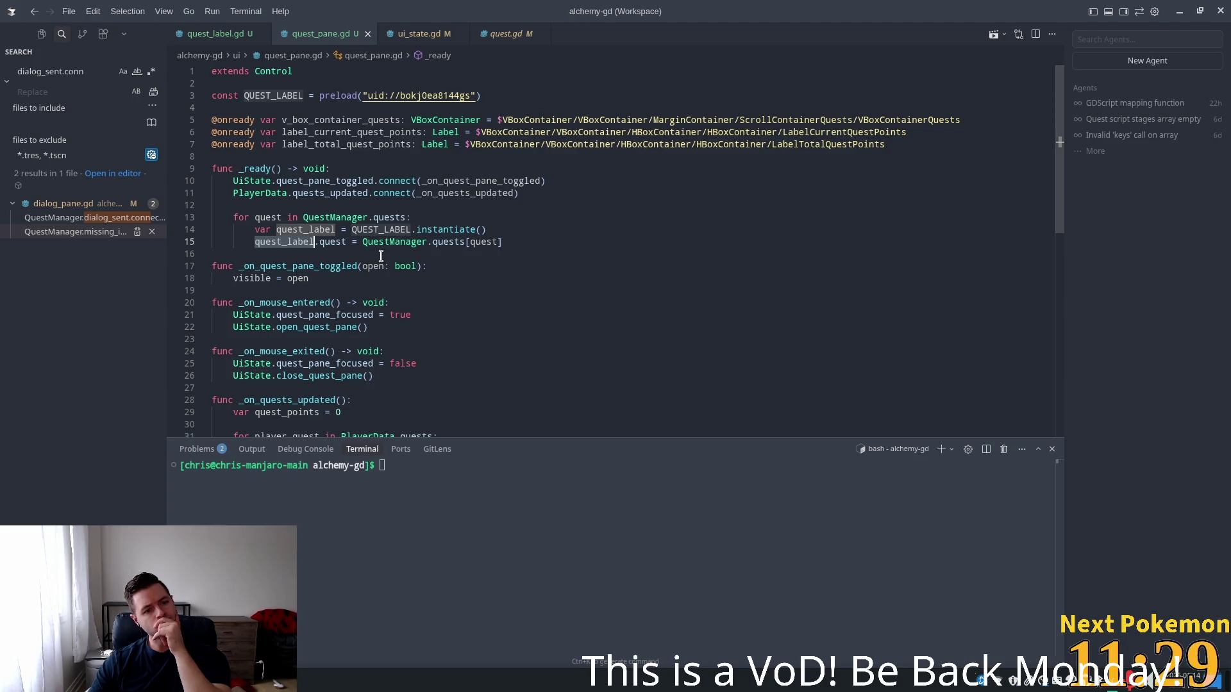
scroll(415, 253, "down", 3)
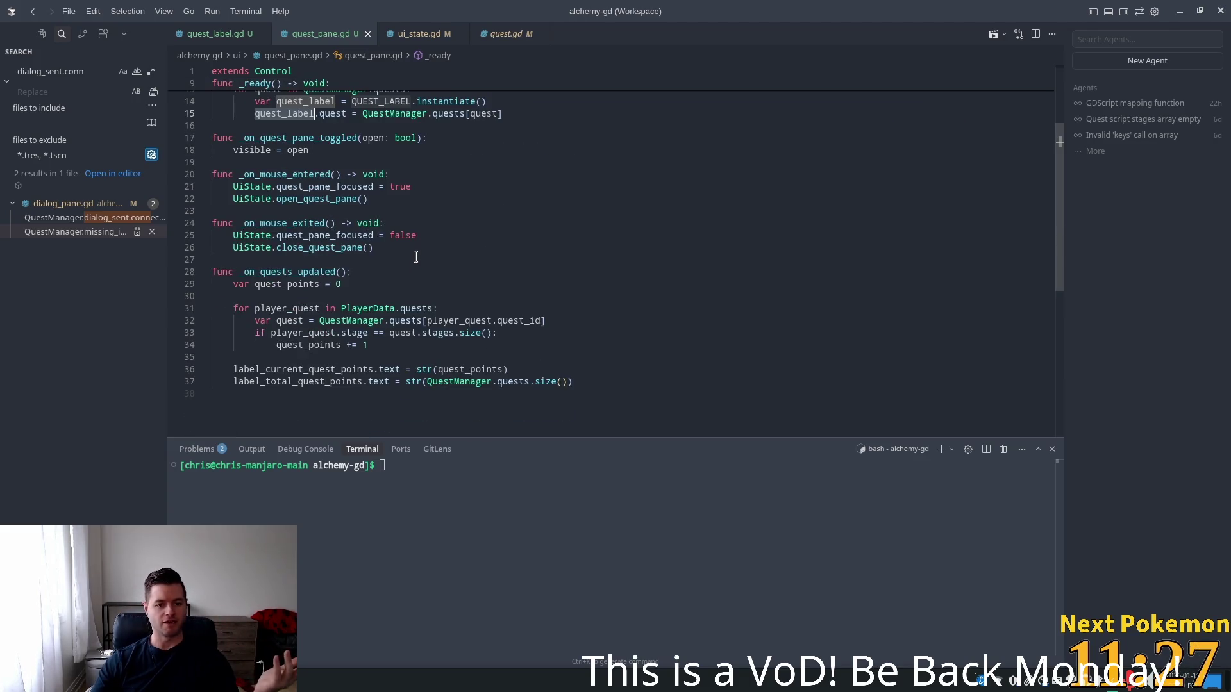
scroll(445, 333, "up", 3)
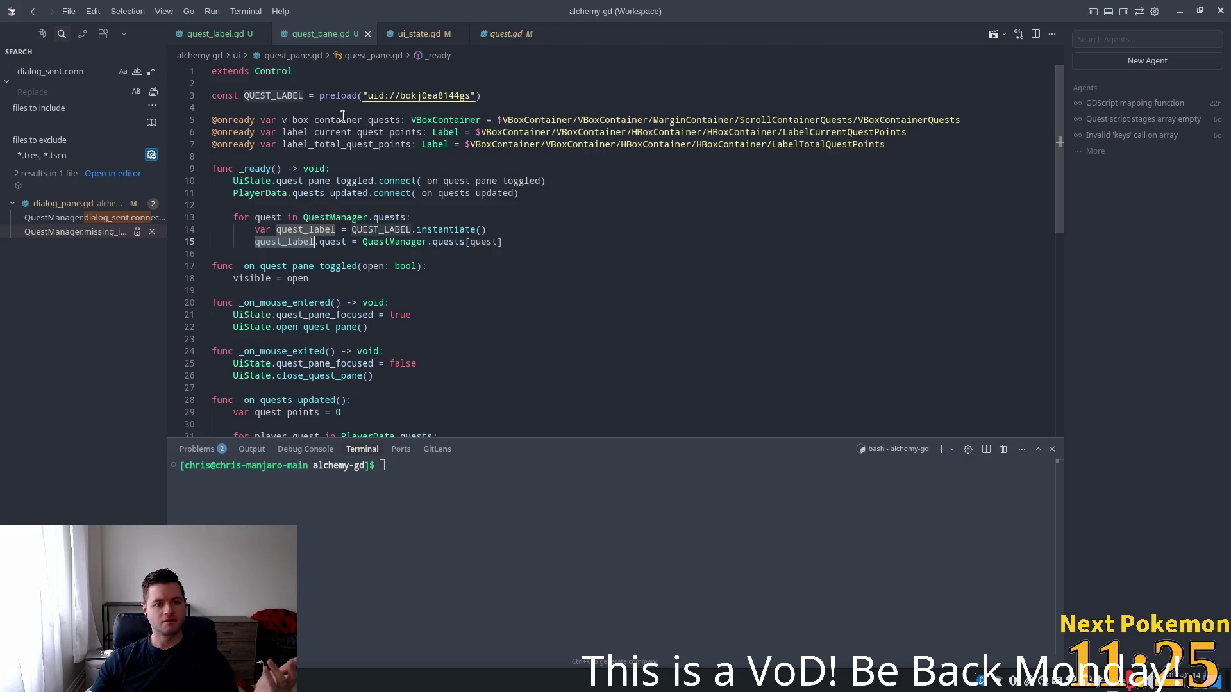
left_click(339, 120)
Add v_box_container_quests.add_child(quest_label) on a new line after line 15
left_click(528, 243)
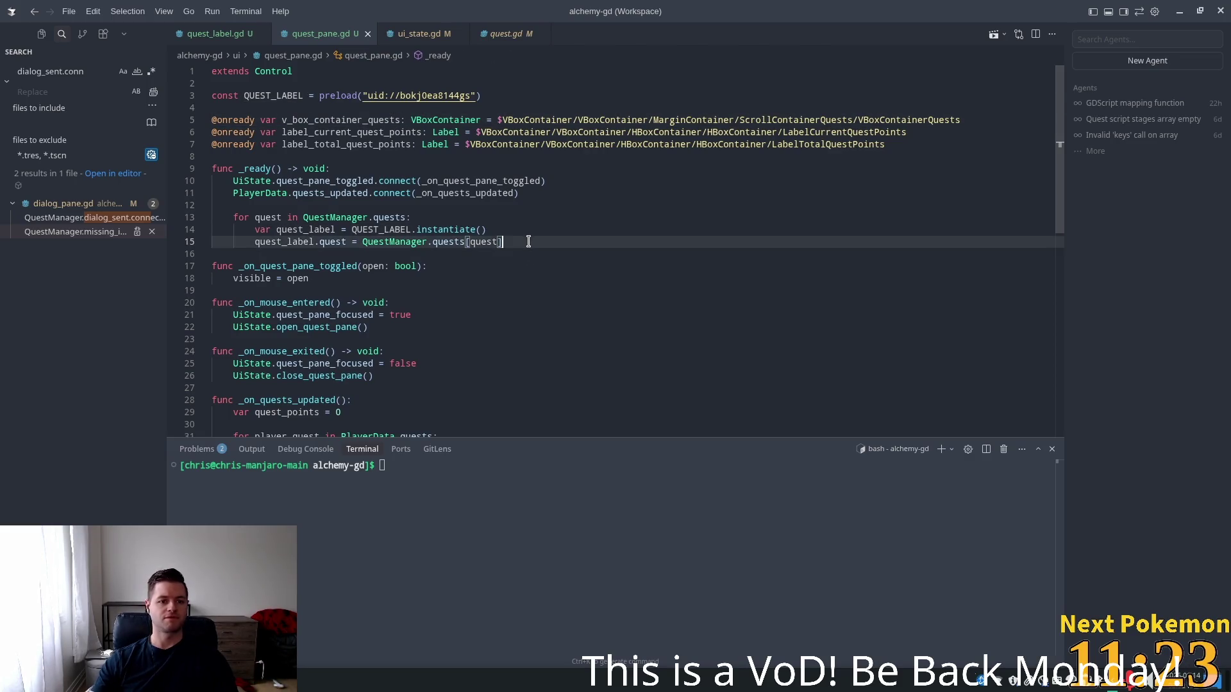
key("Return")
key("Tab")
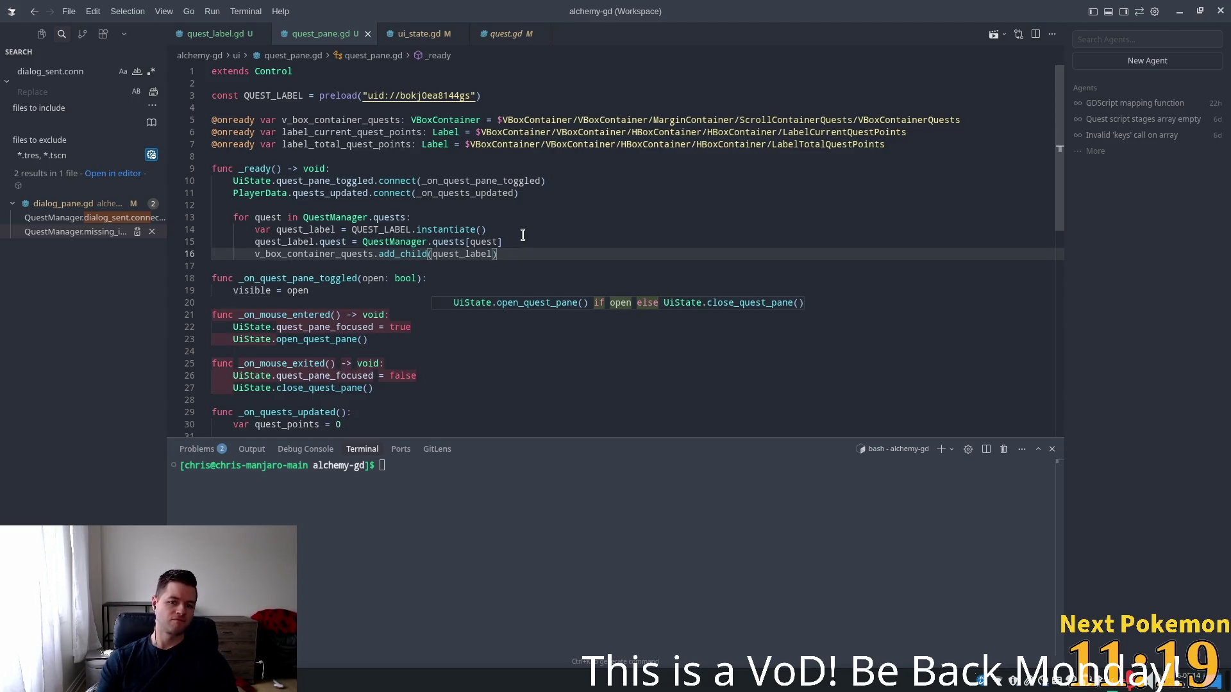
left_click(604, 194)
Run the project in Godot as a client and rearrange the game windows
key("alt+Tab")
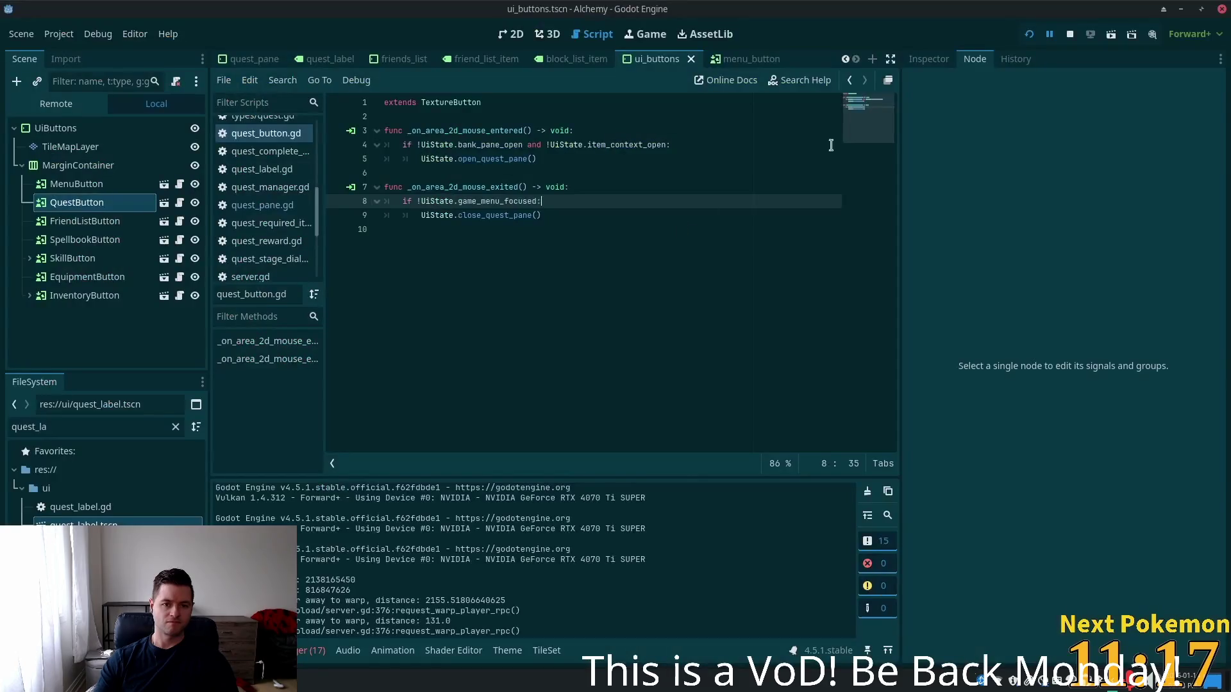
left_click(1029, 34)
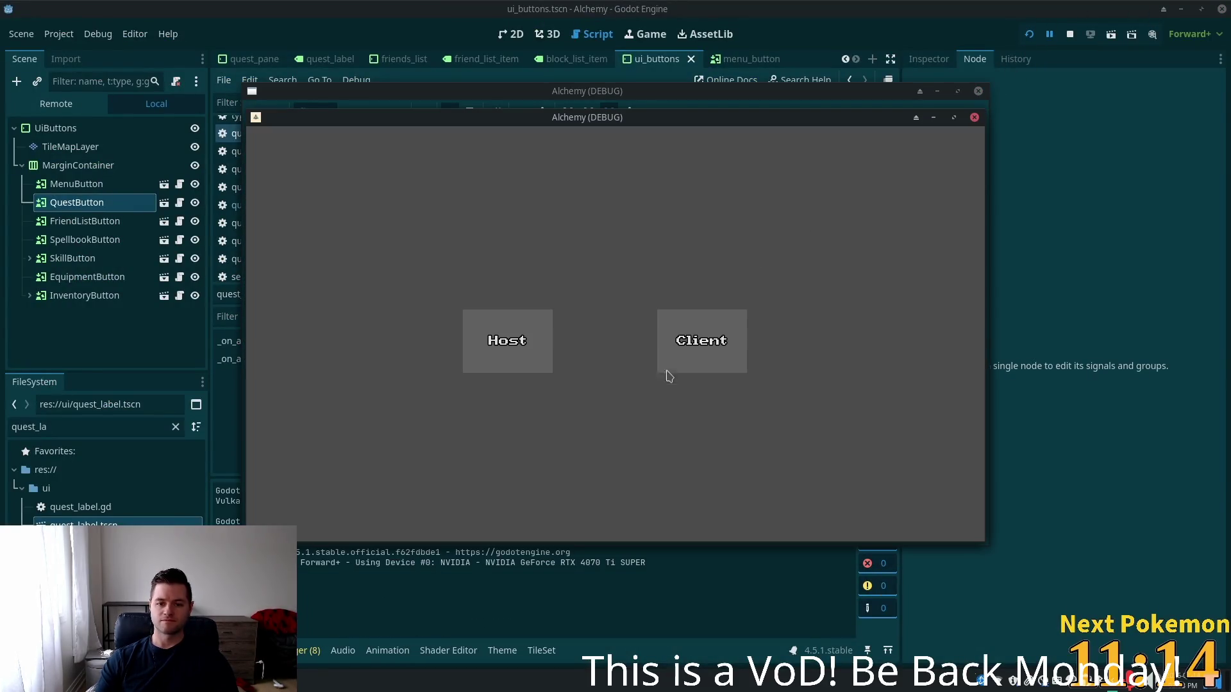
left_click(666, 372)
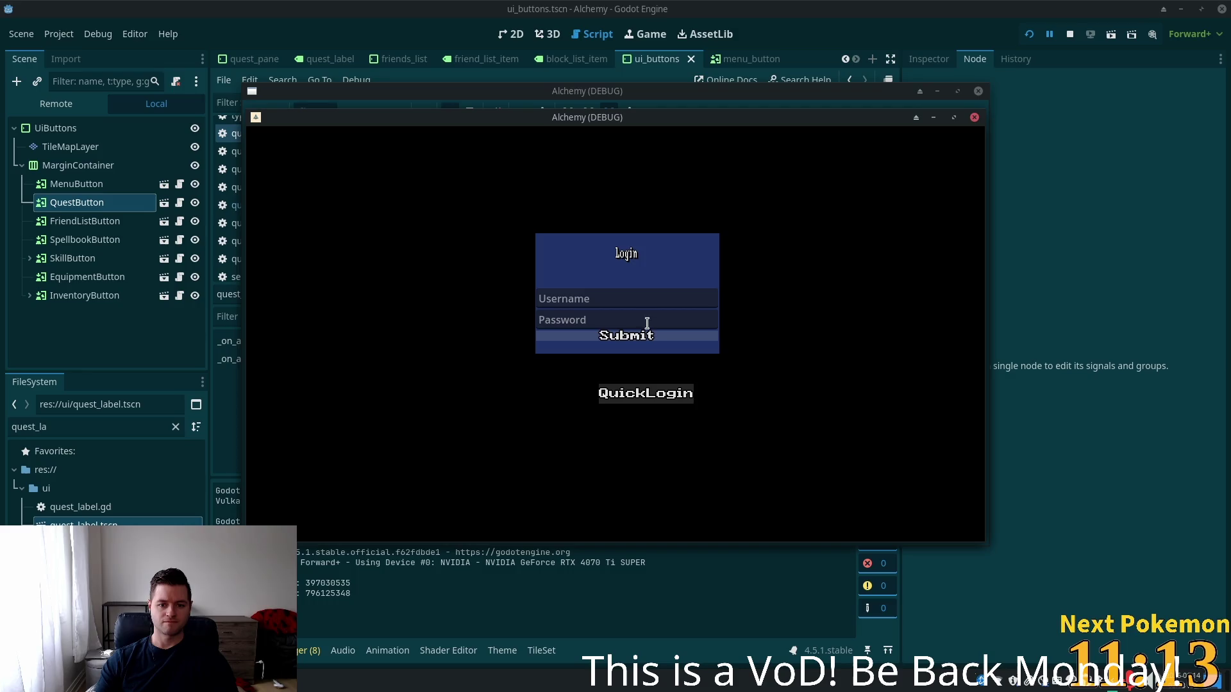
mouse_move(514, 120)
left_mouse_down()
mouse_move(477, 139)
mouse_move(673, 192)
left_mouse_up()
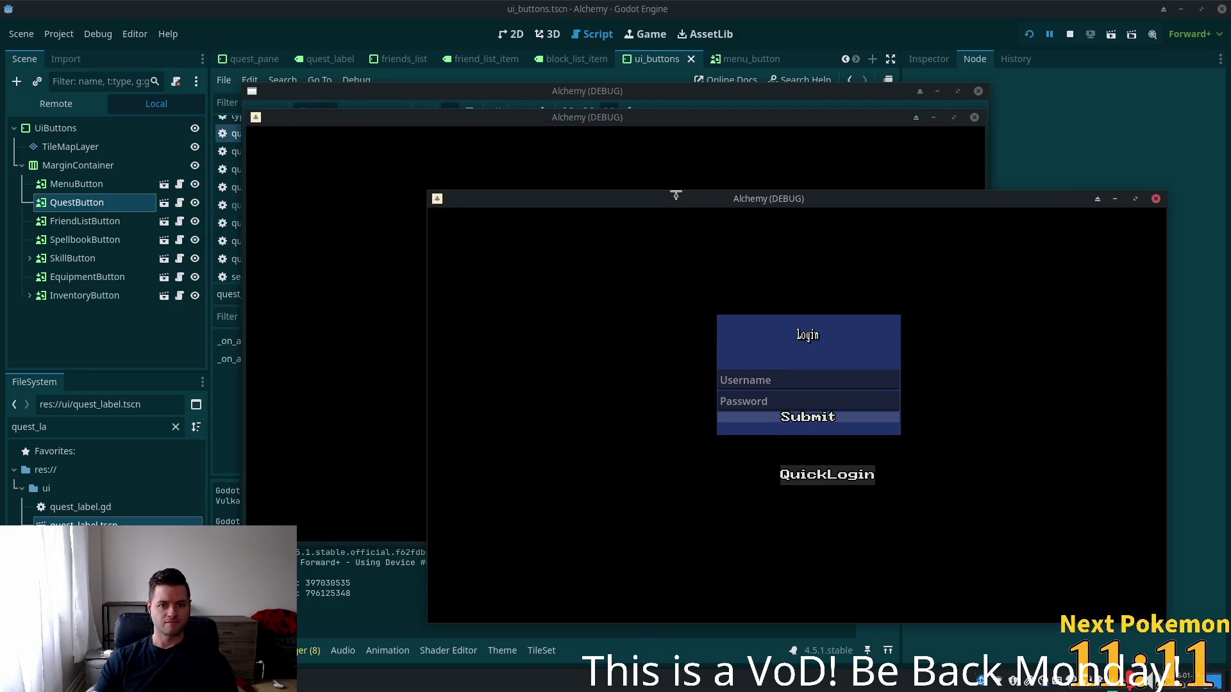
mouse_move(506, 121)
left_mouse_down()
mouse_move(421, 165)
mouse_move(405, 228)
left_mouse_up()
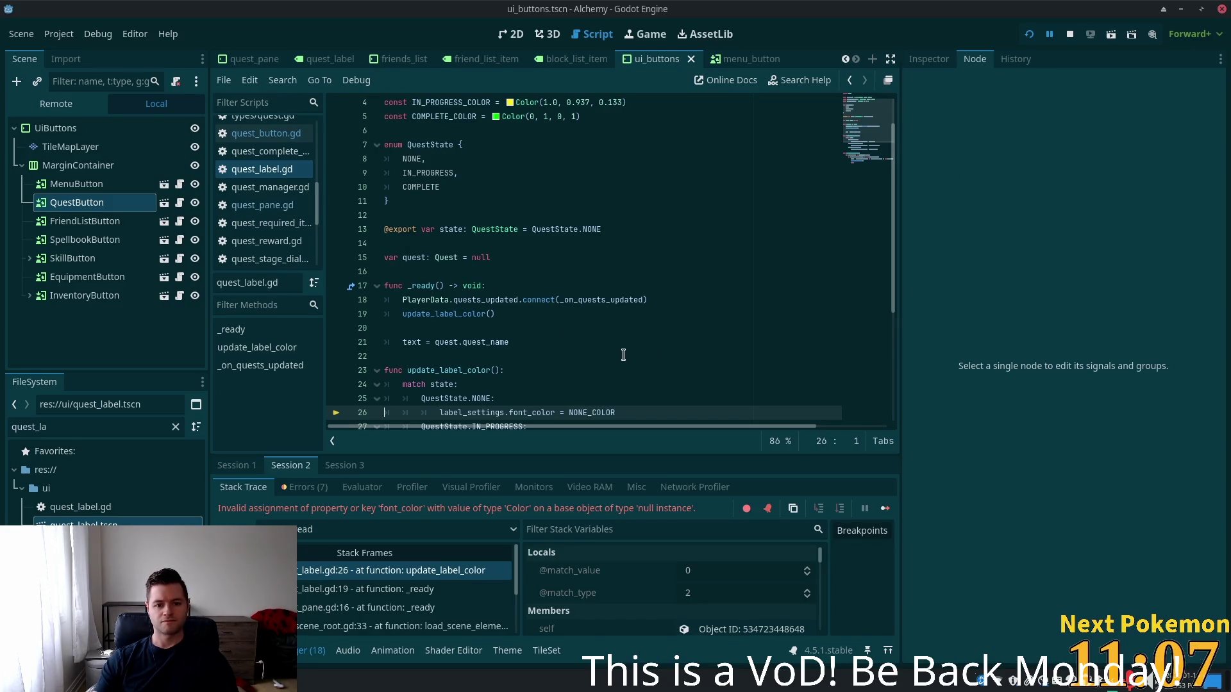
Inspect the null label_settings error at quest_label.gd line 26, then return to VS Code
scroll(624, 356, "down", 3)
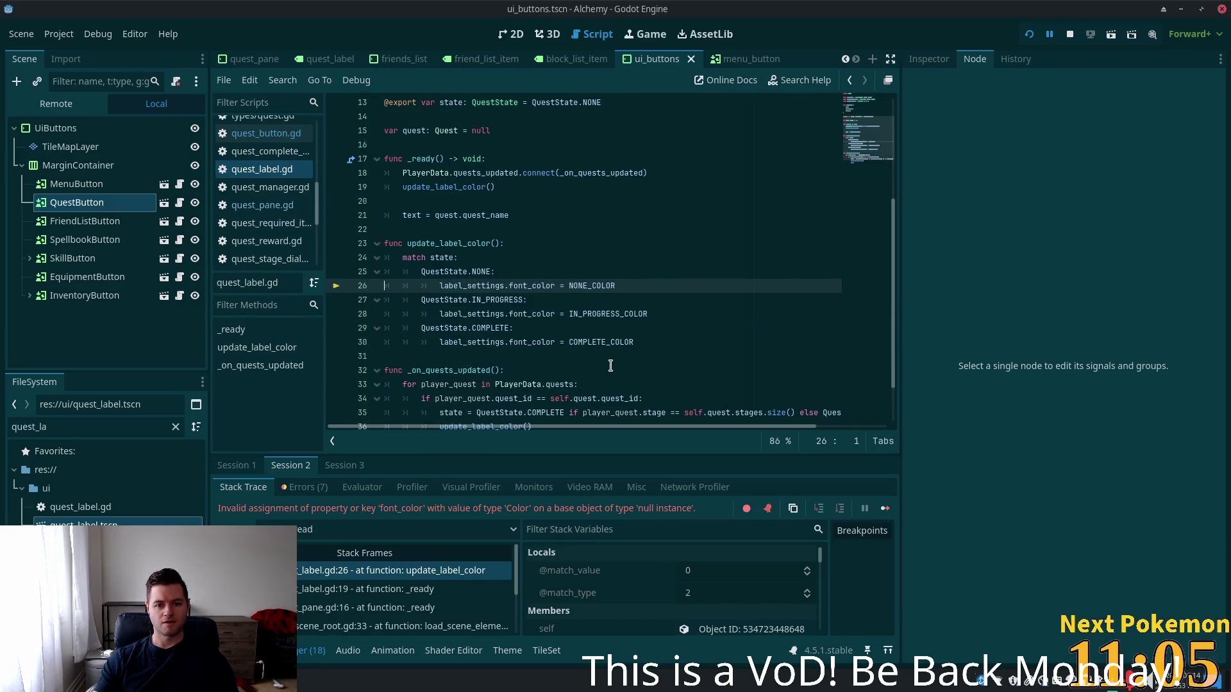
scroll(609, 364, "up", 4)
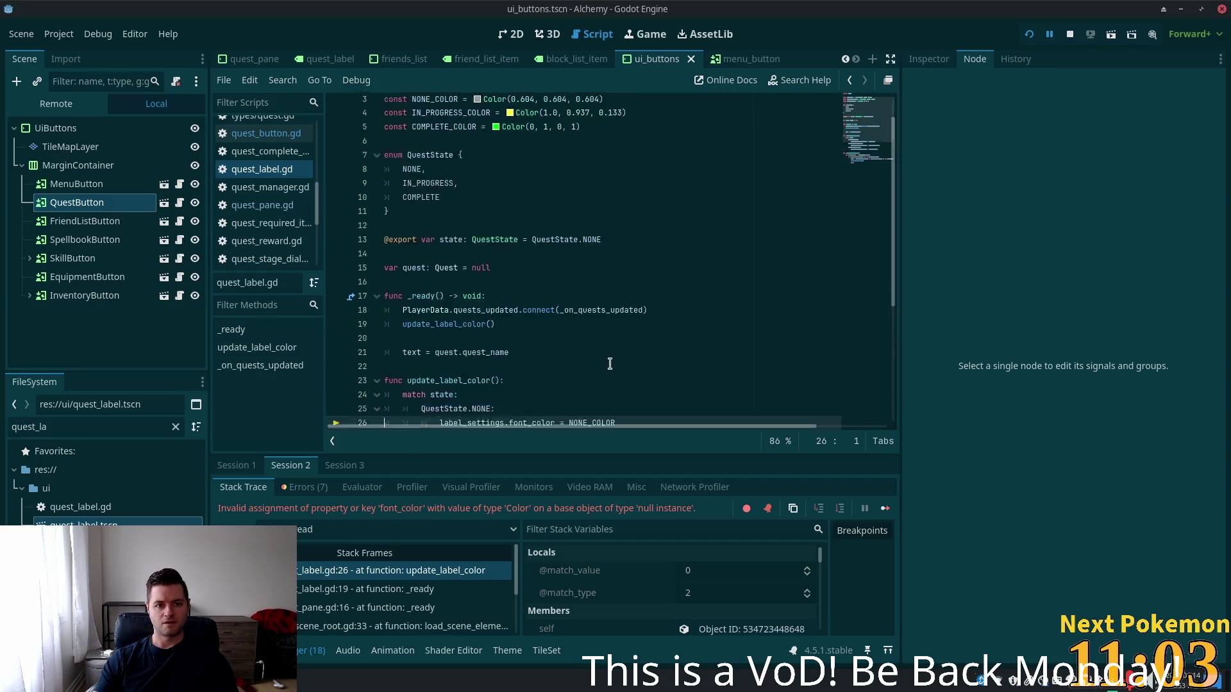
scroll(610, 364, "down", 5)
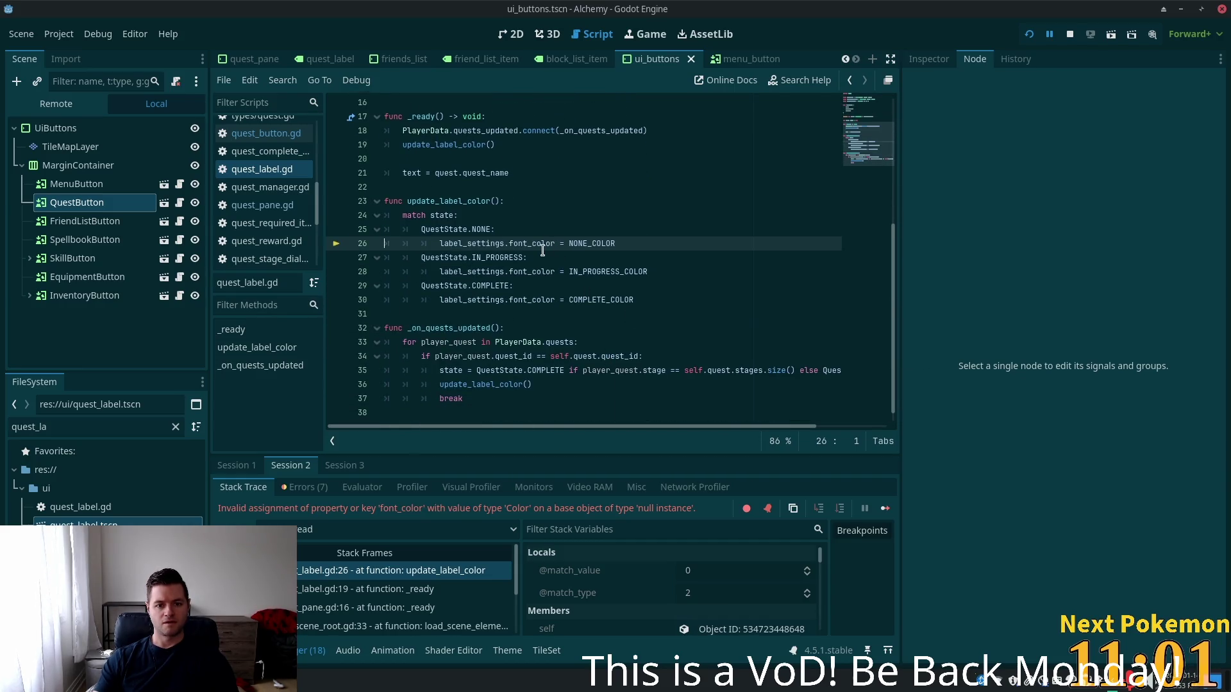
mouse_move(543, 250)
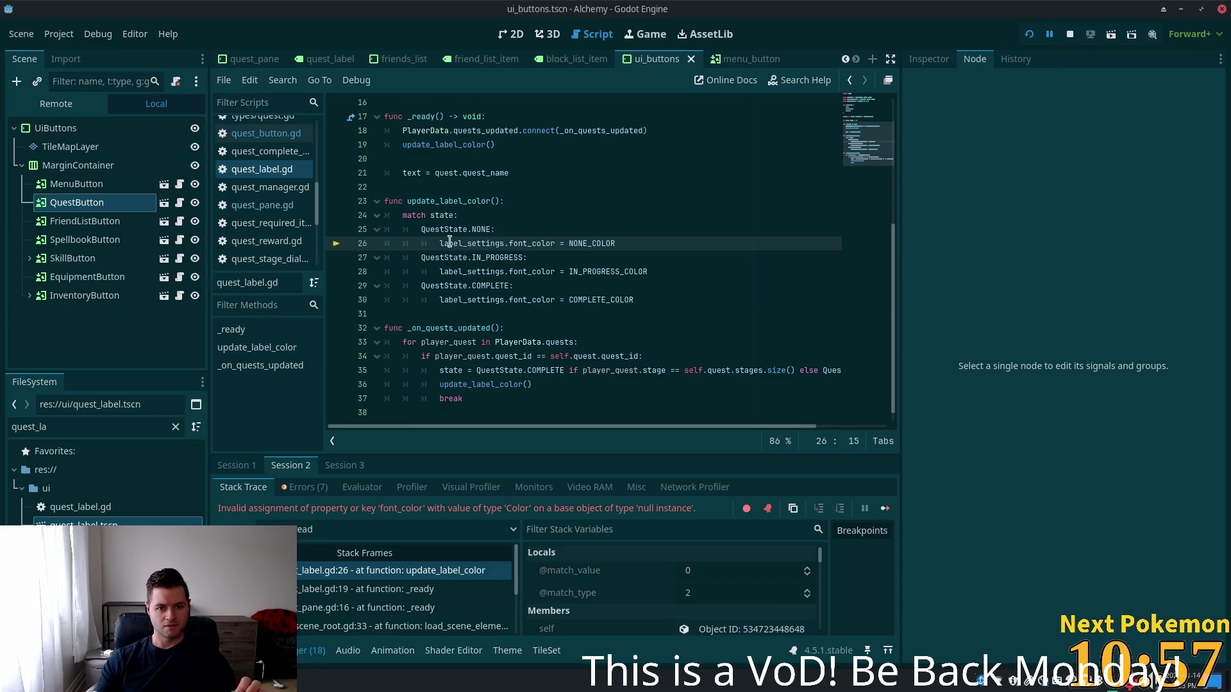
double_click(484, 243)
scroll(480, 248, "up", 2)
scroll(480, 248, "up", 3)
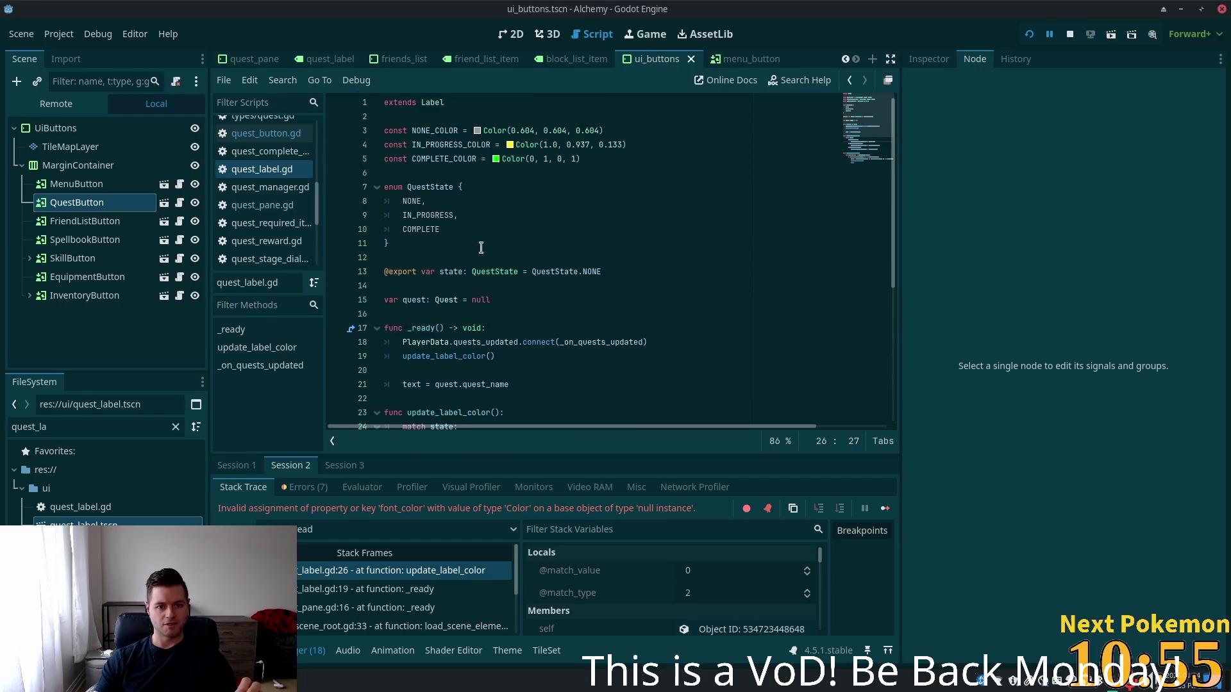
scroll(479, 251, "down", 5)
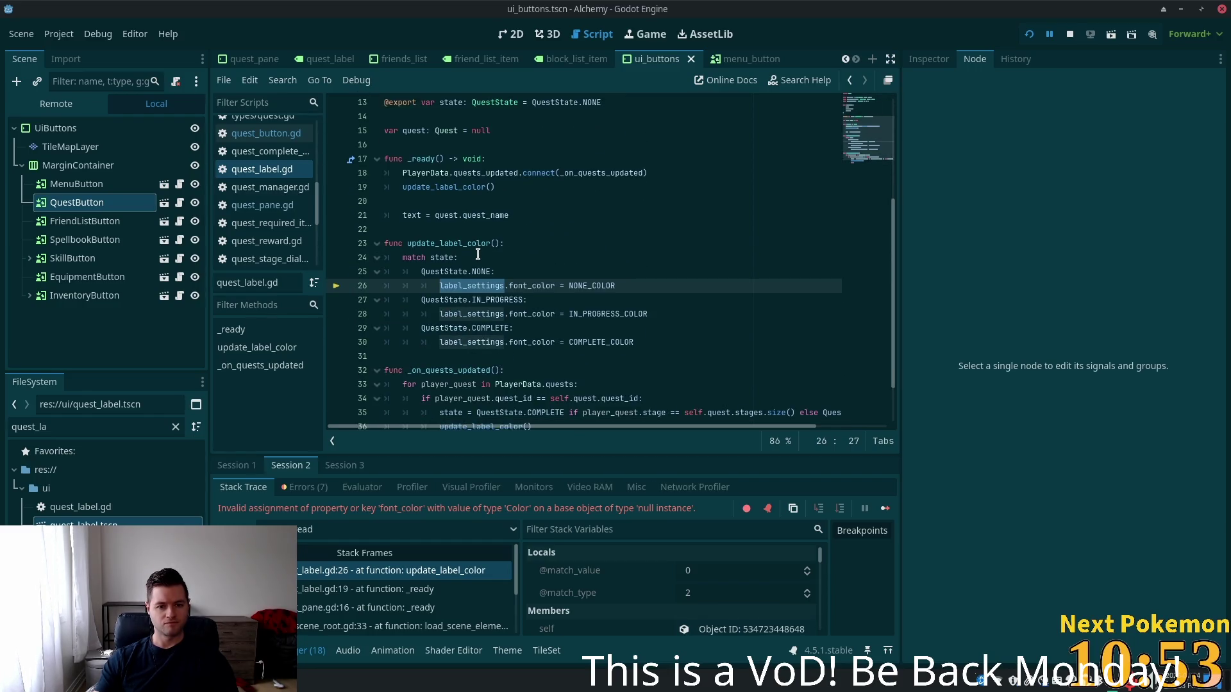
key("alt+Tab")
scroll(478, 254, "down", 7)
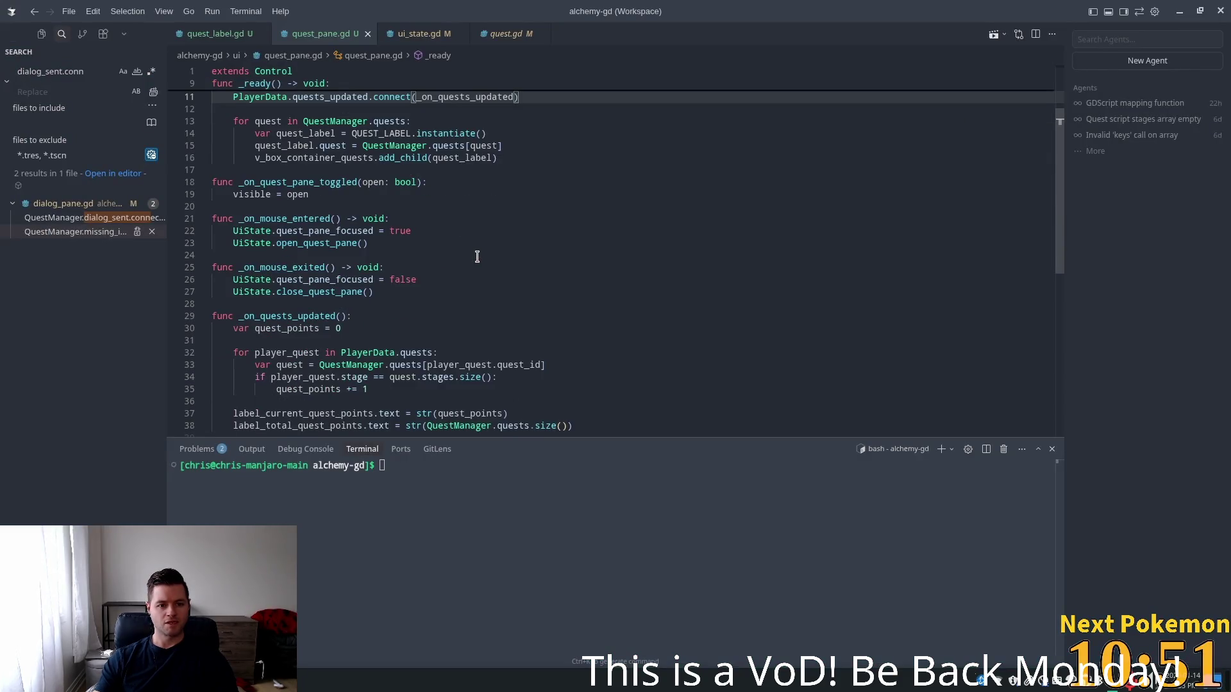
Open quest_label.gd and go to the quest variable declaration
scroll(477, 259, "down", 1)
scroll(477, 258, "up", 1)
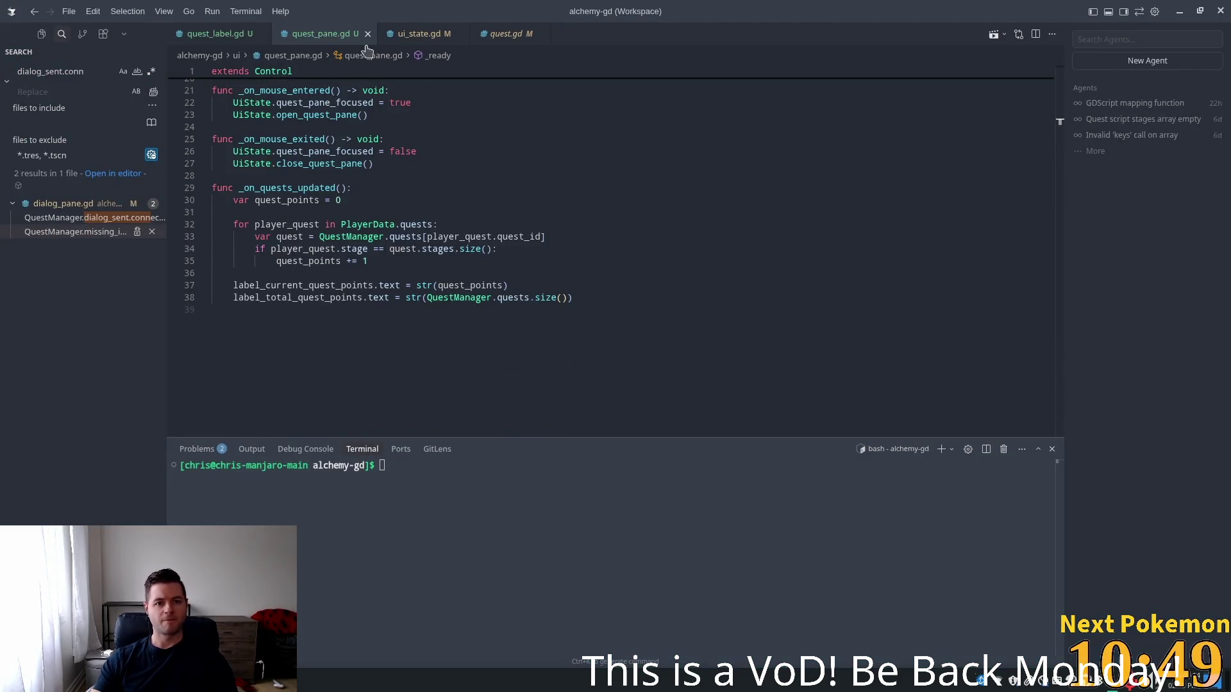
left_click(189, 36)
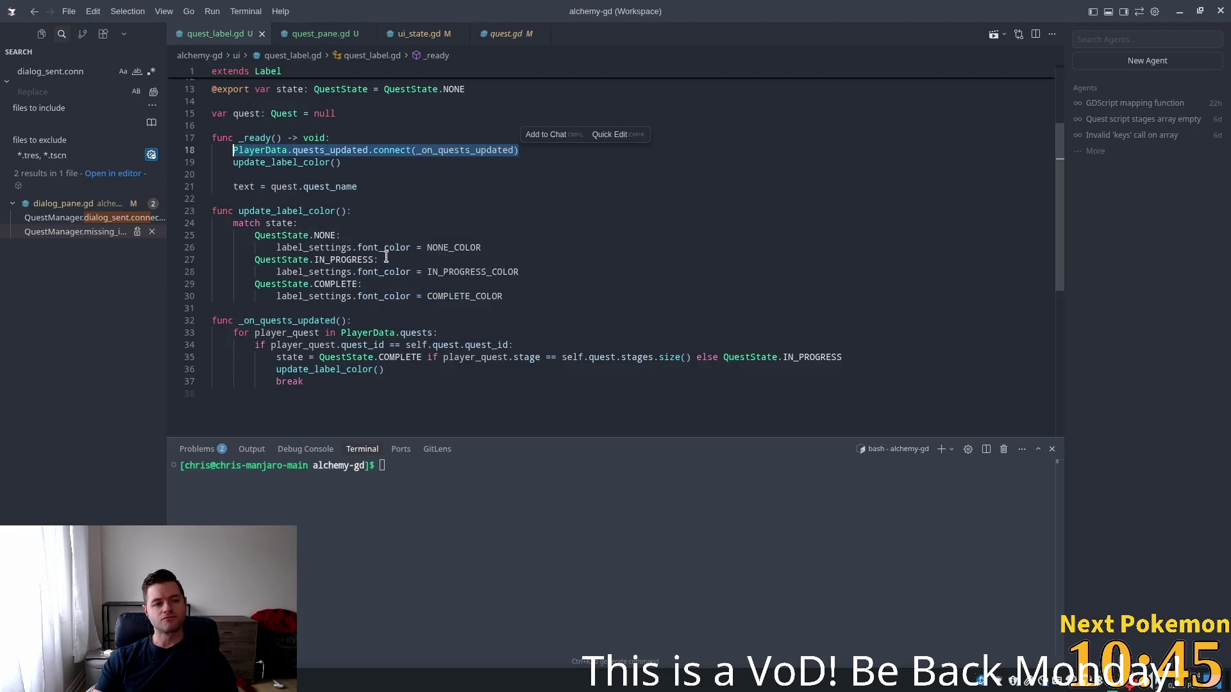
left_click(346, 126)
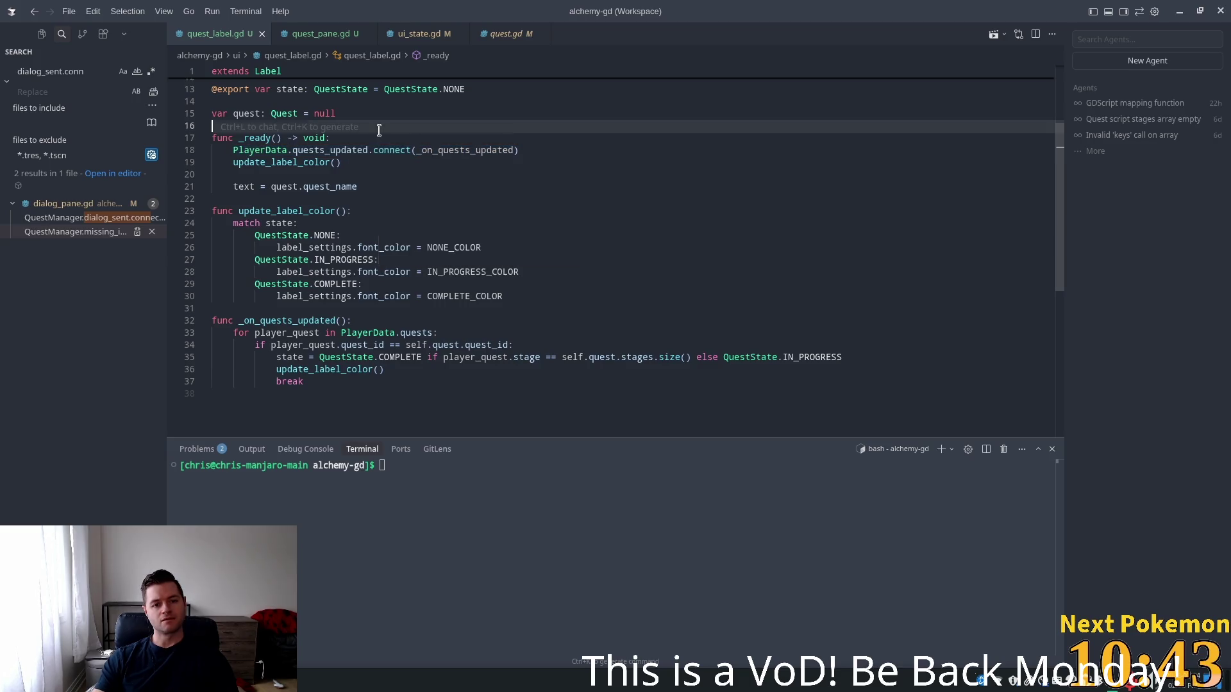
key("Tab")
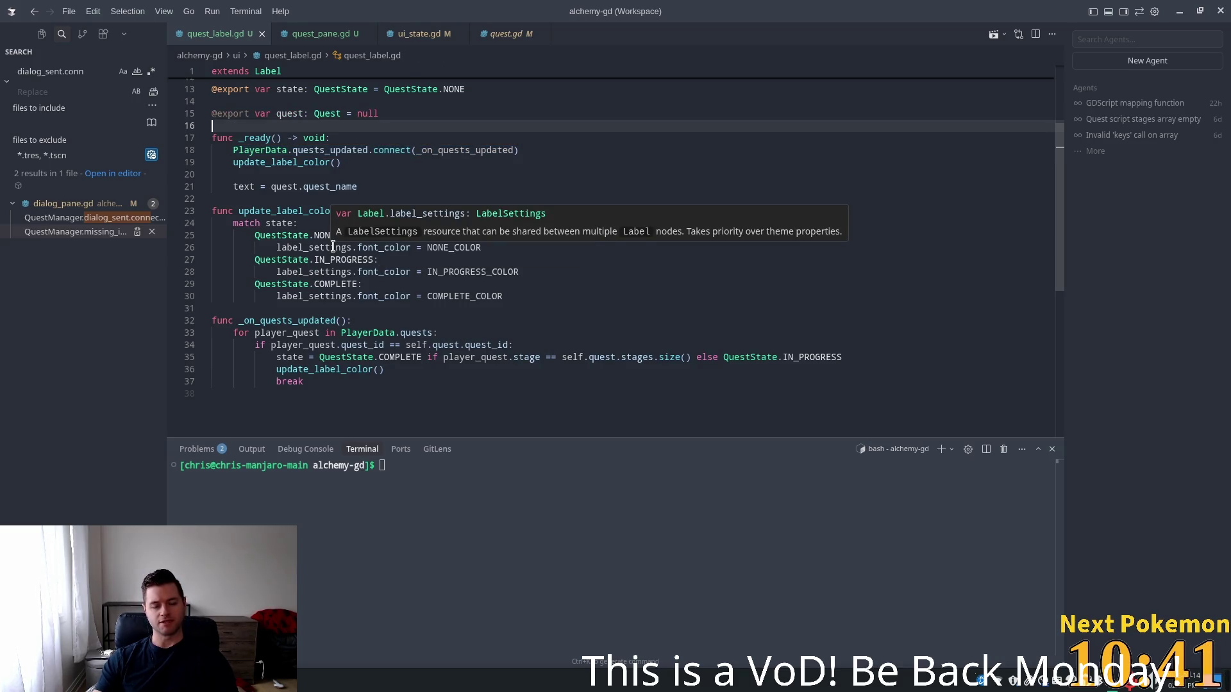
Select label_settings on line 26 inside update_label_color
left_click(333, 247)
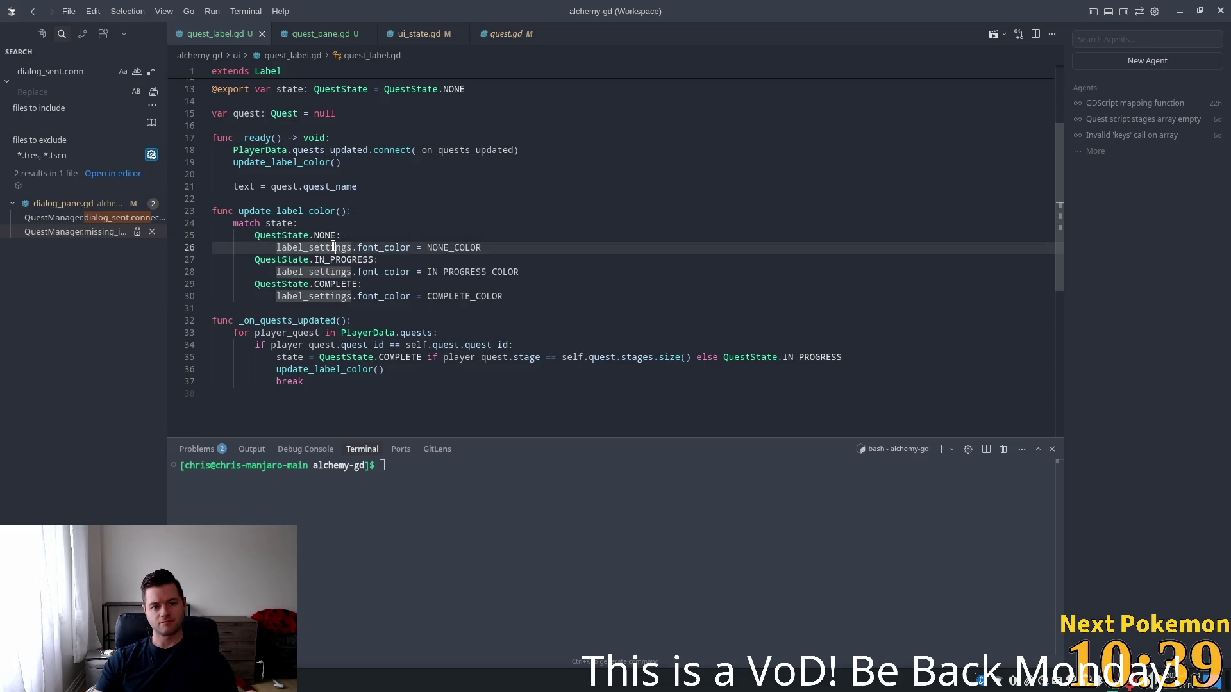
double_click(333, 247)
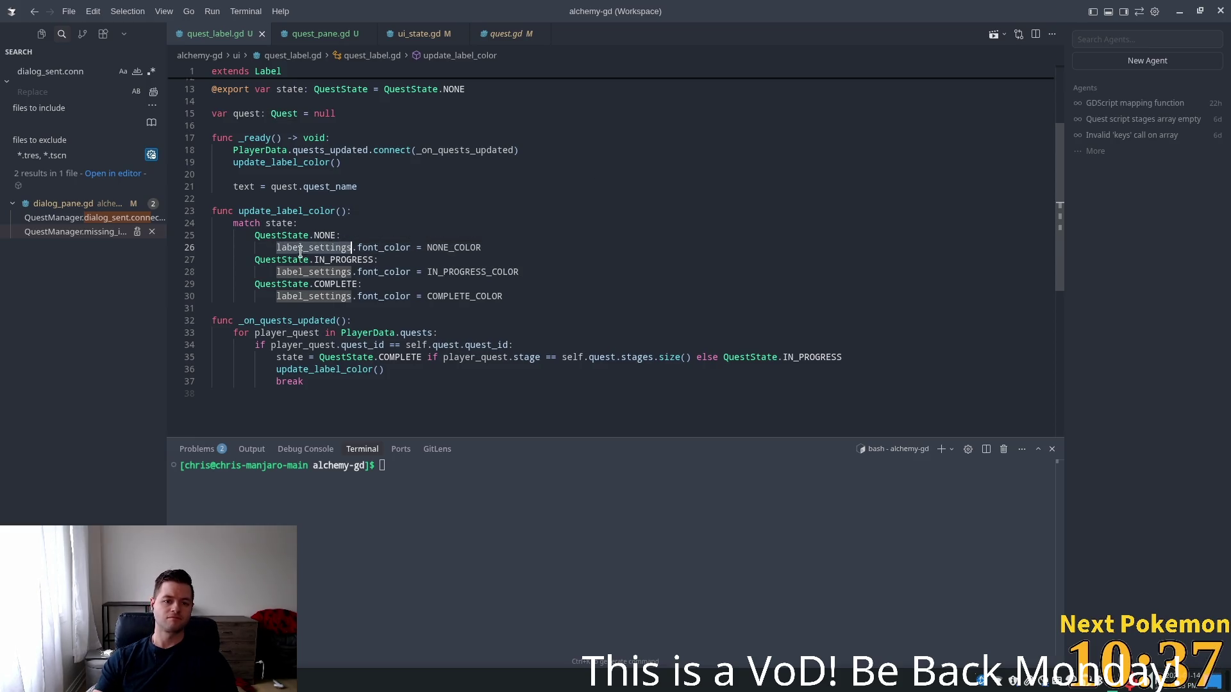
key("Home")
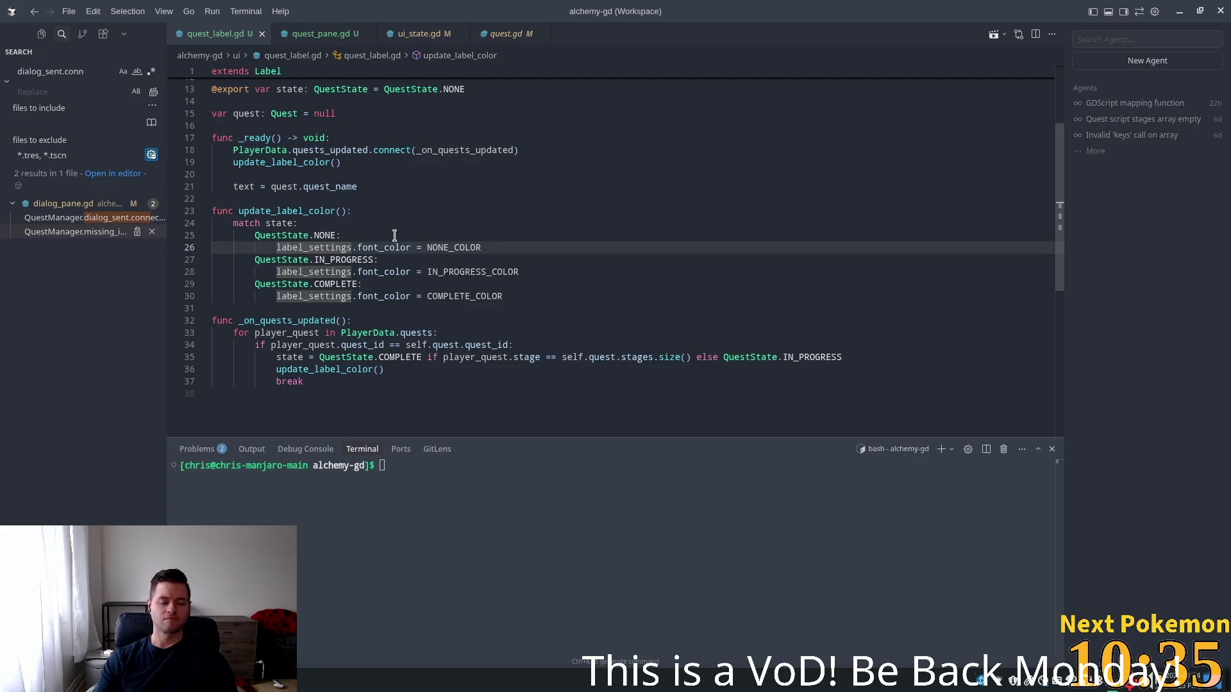
key("ctrl+shift+Right")
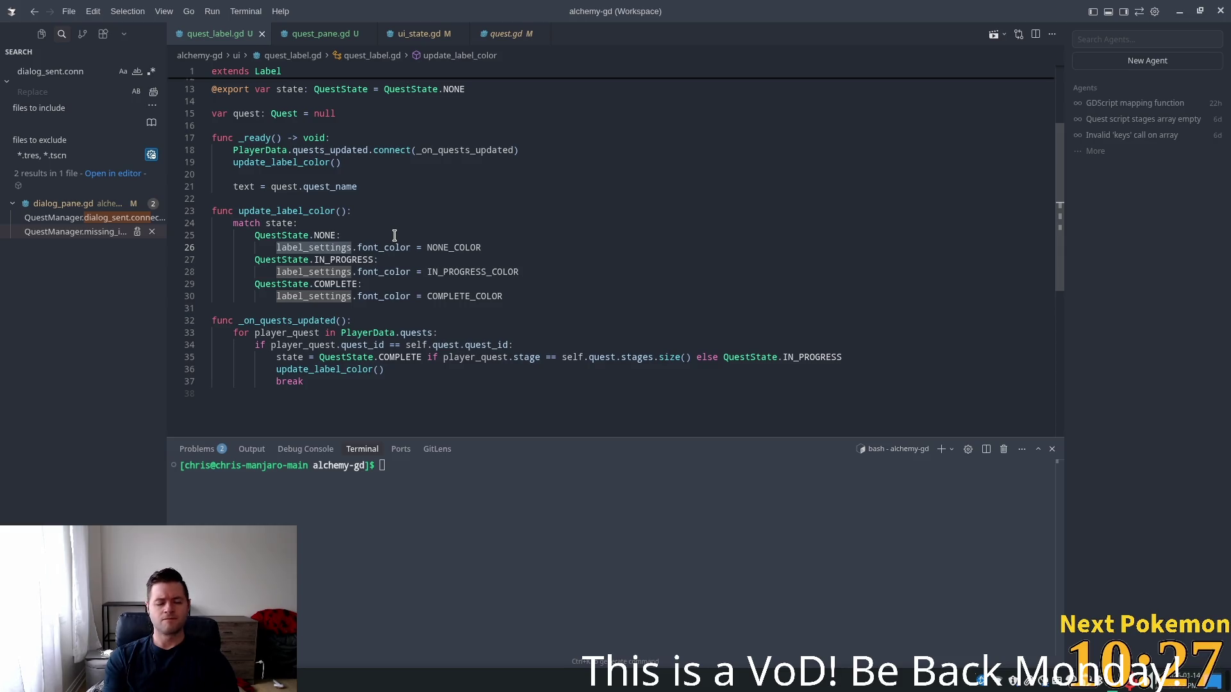
Replace label_settings with theme_override_colors.font_color on lines 26, 28 and 30
key("ctrl+BackSpace")
type("th")
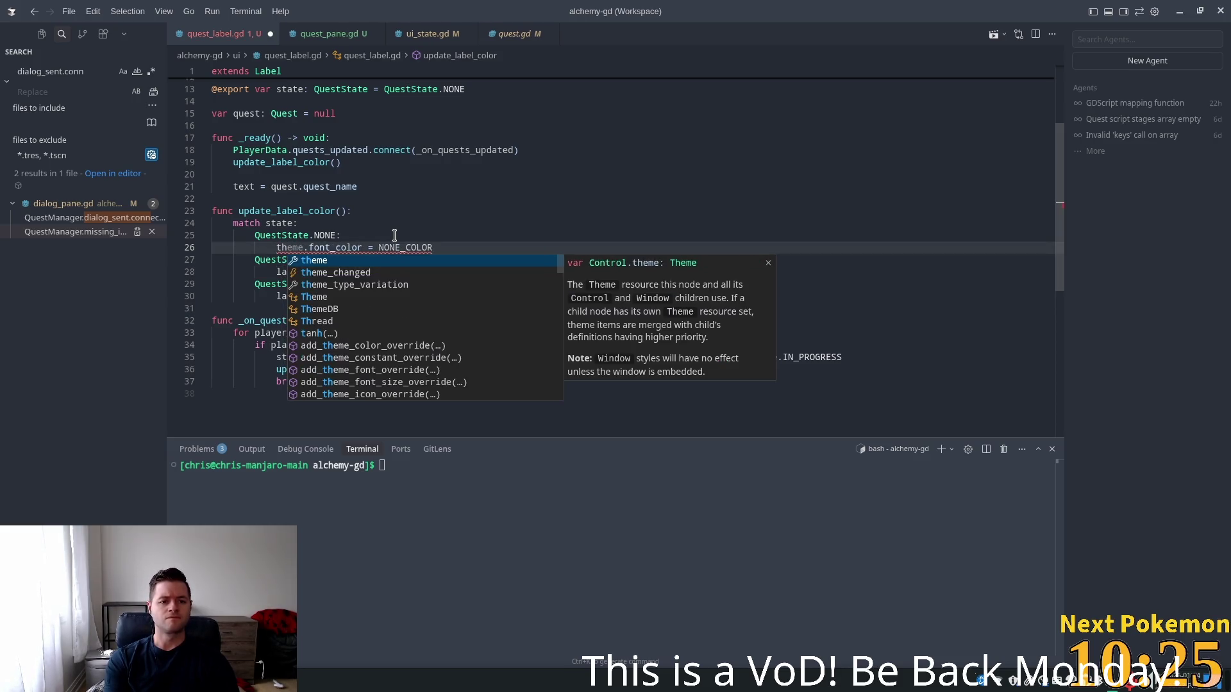
type("eme")
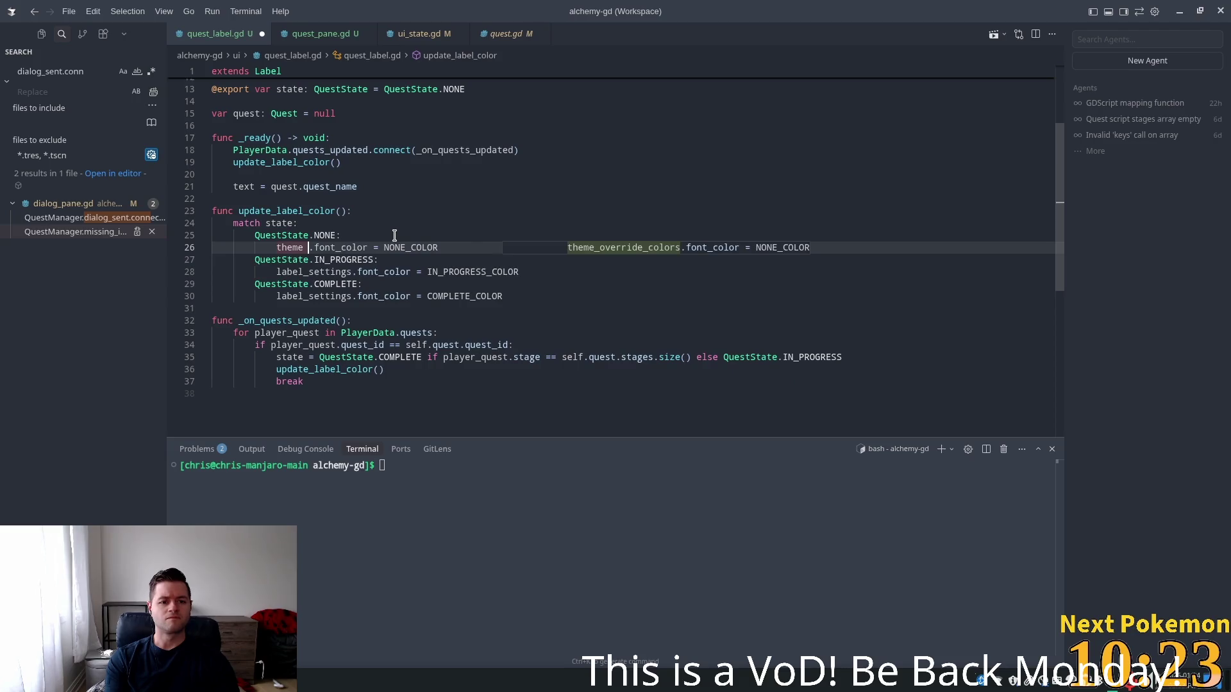
key("Tab")
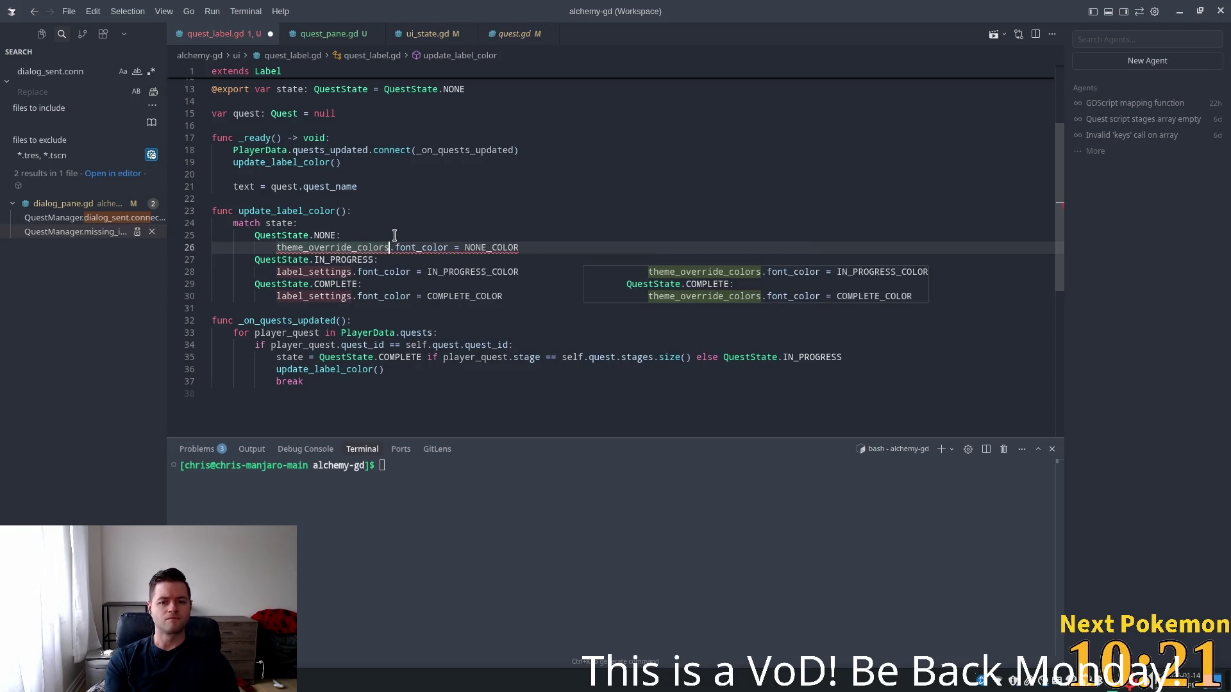
key("Tab")
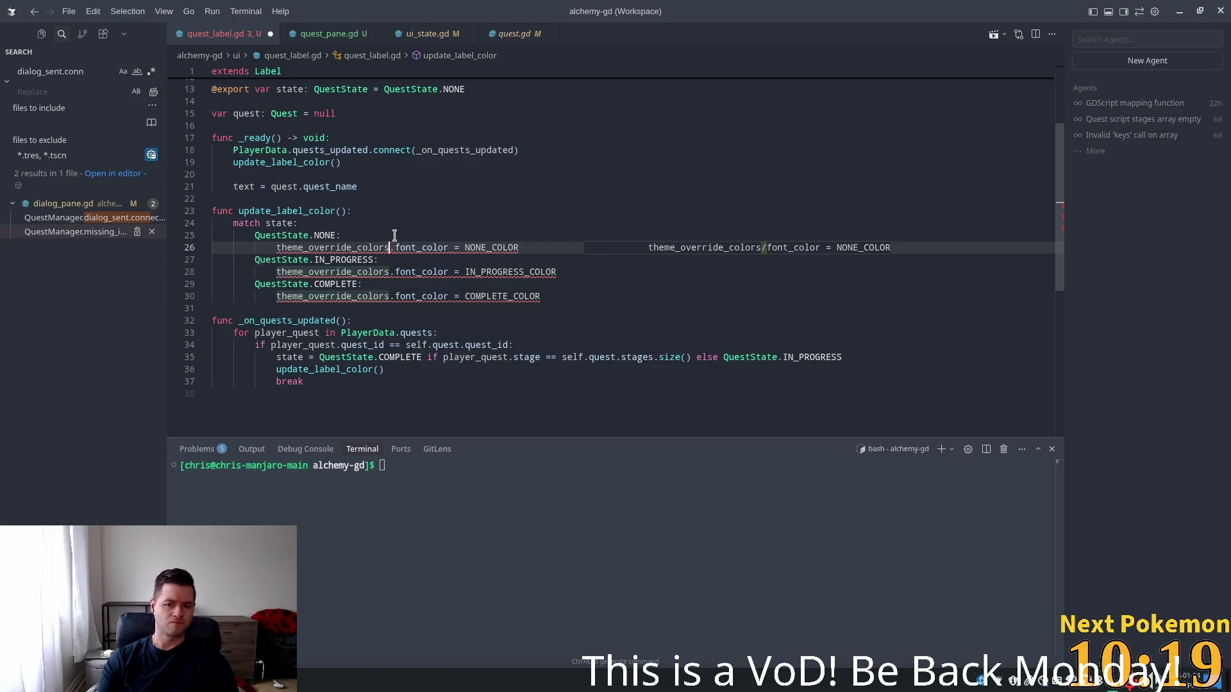
key("Tab")
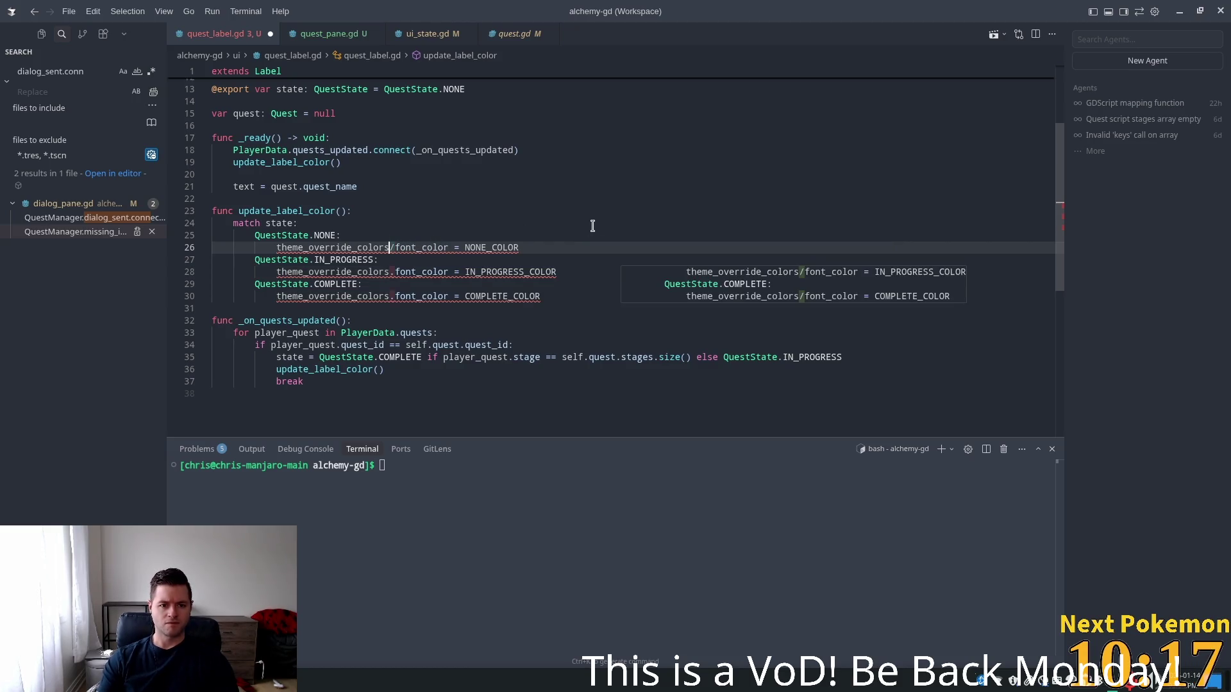
key("Tab")
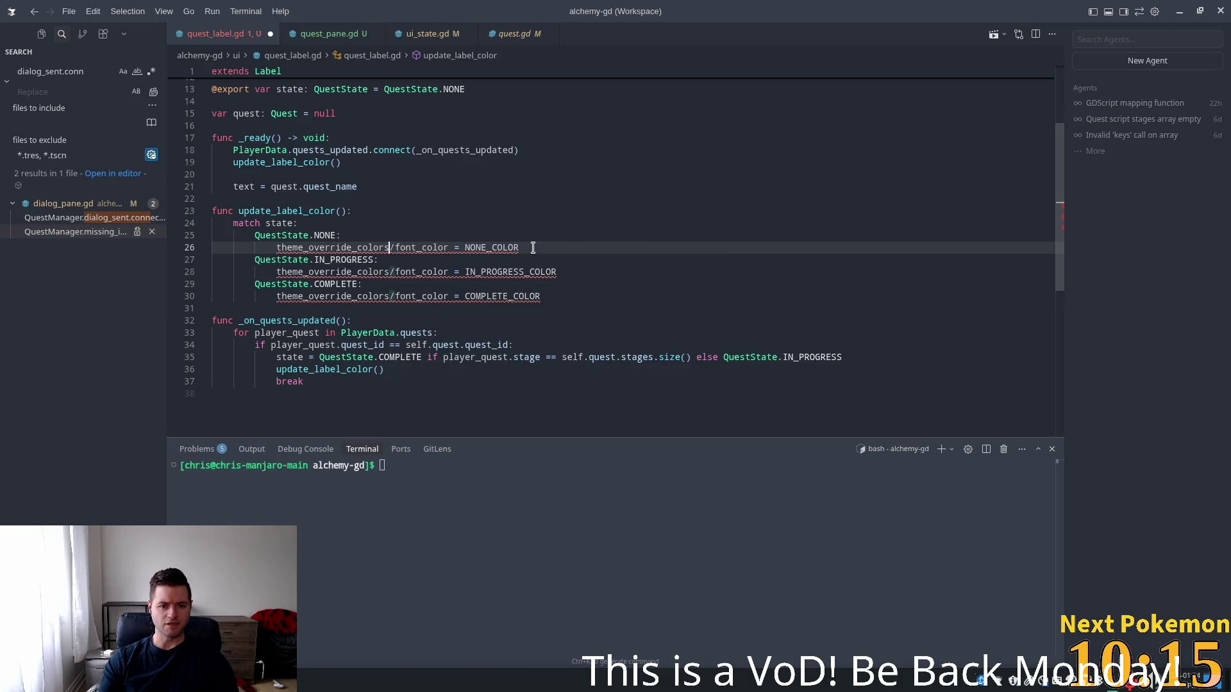
Add per-state 'update' comment lines, accept the dot-syntax fixes on lines 27–33, and save
left_click(497, 224)
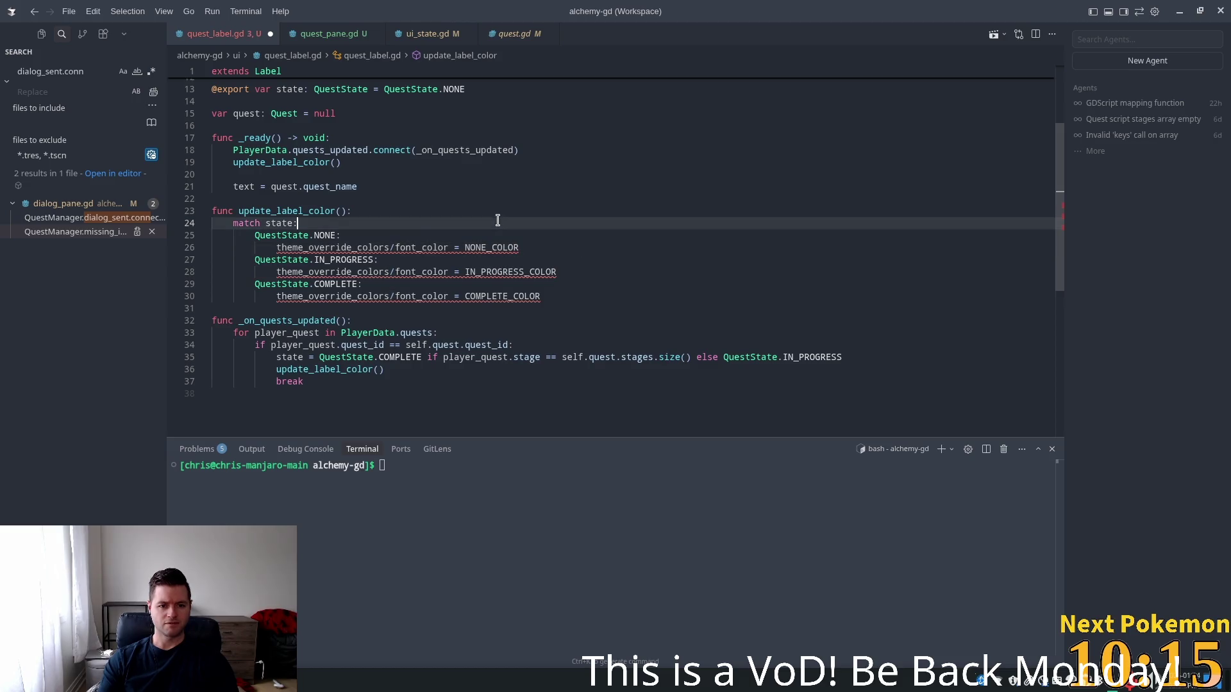
left_click(395, 247)
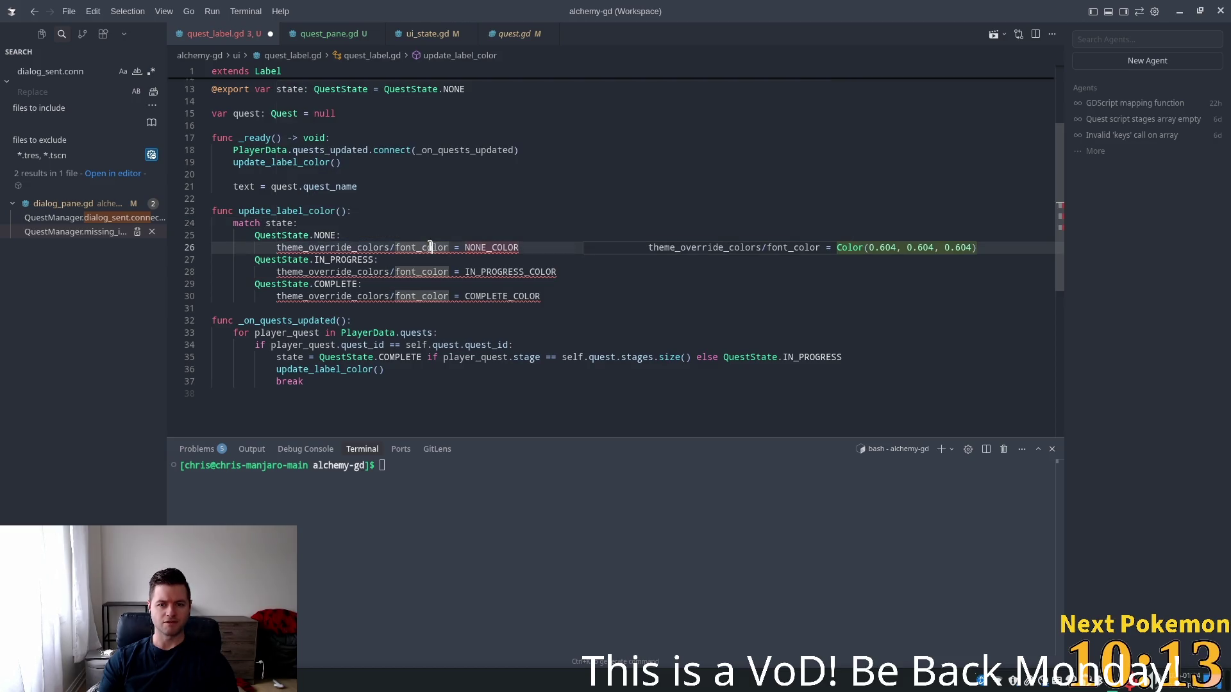
left_click(472, 233)
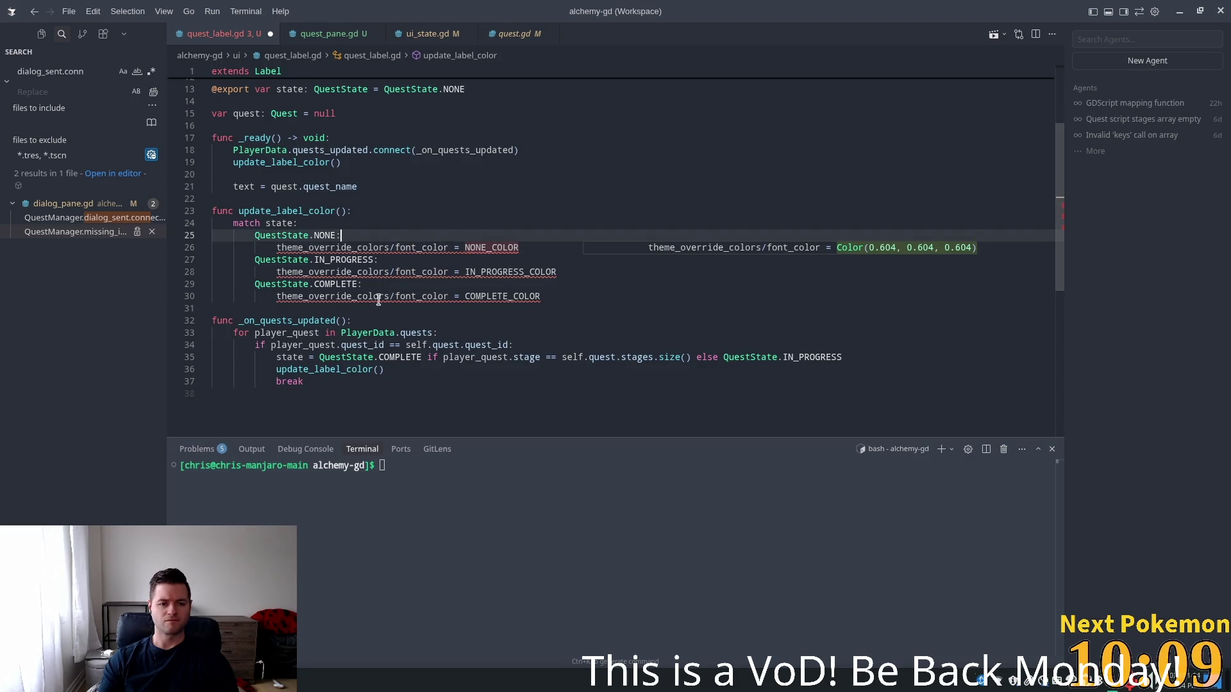
key("Return")
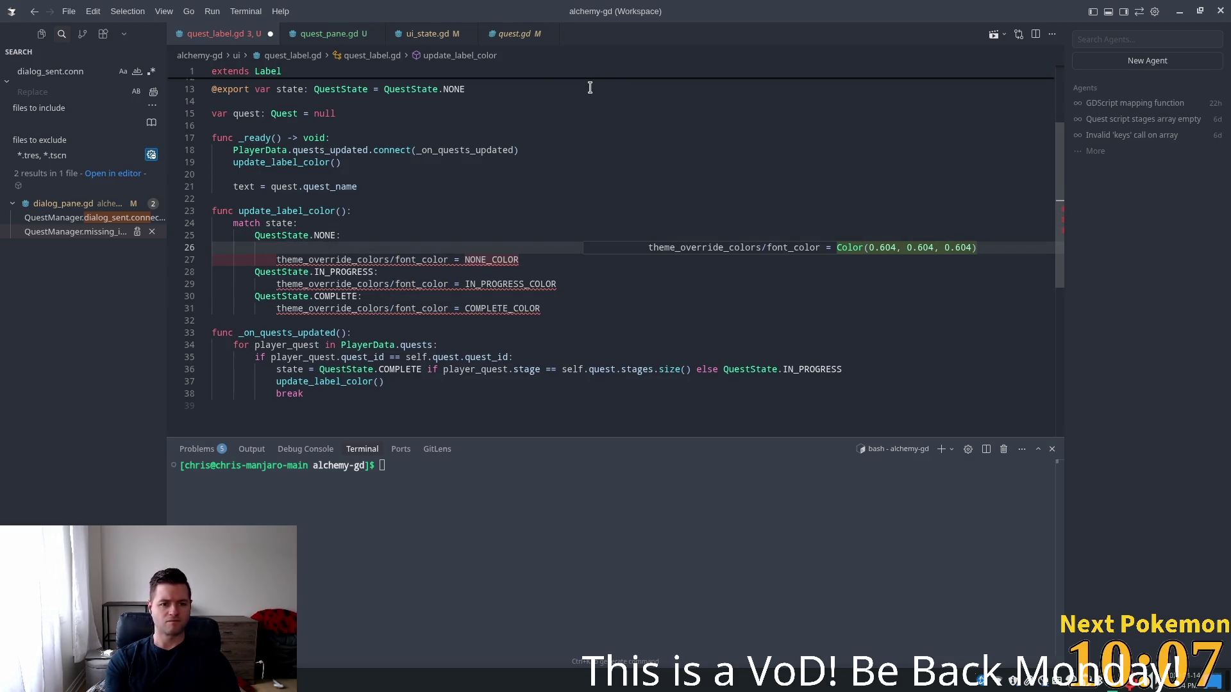
type("update")
key("BackSpace")
key("BackSpace")
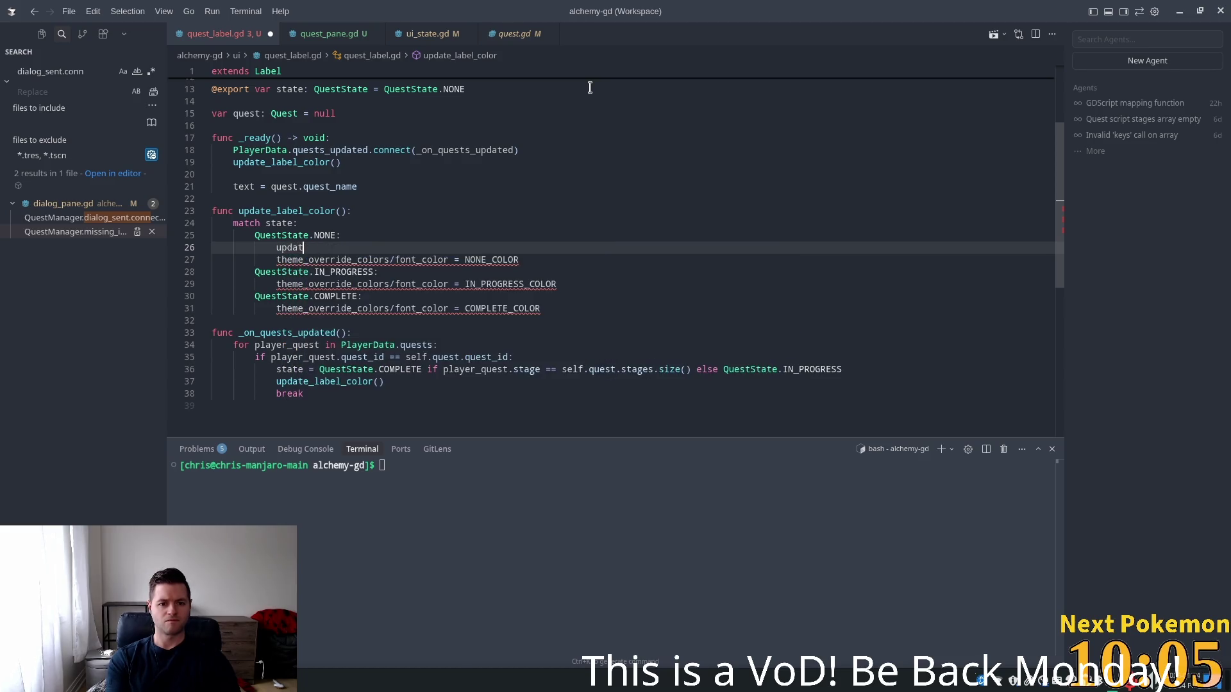
key("Tab")
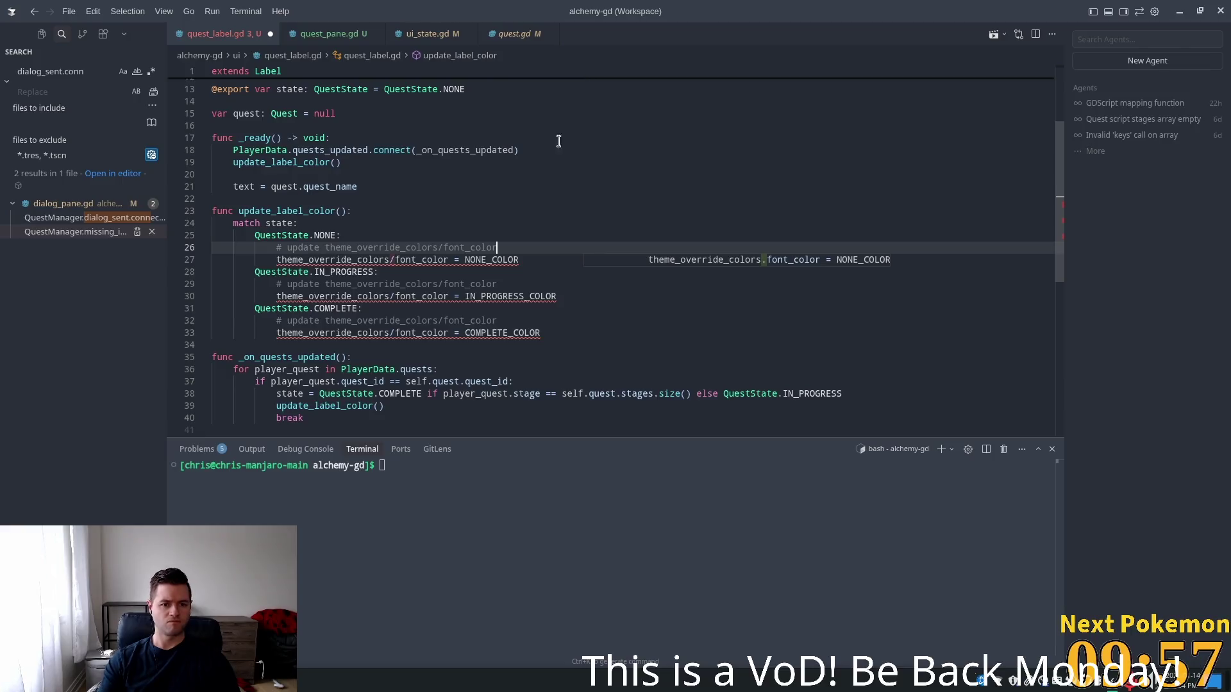
key("Tab")
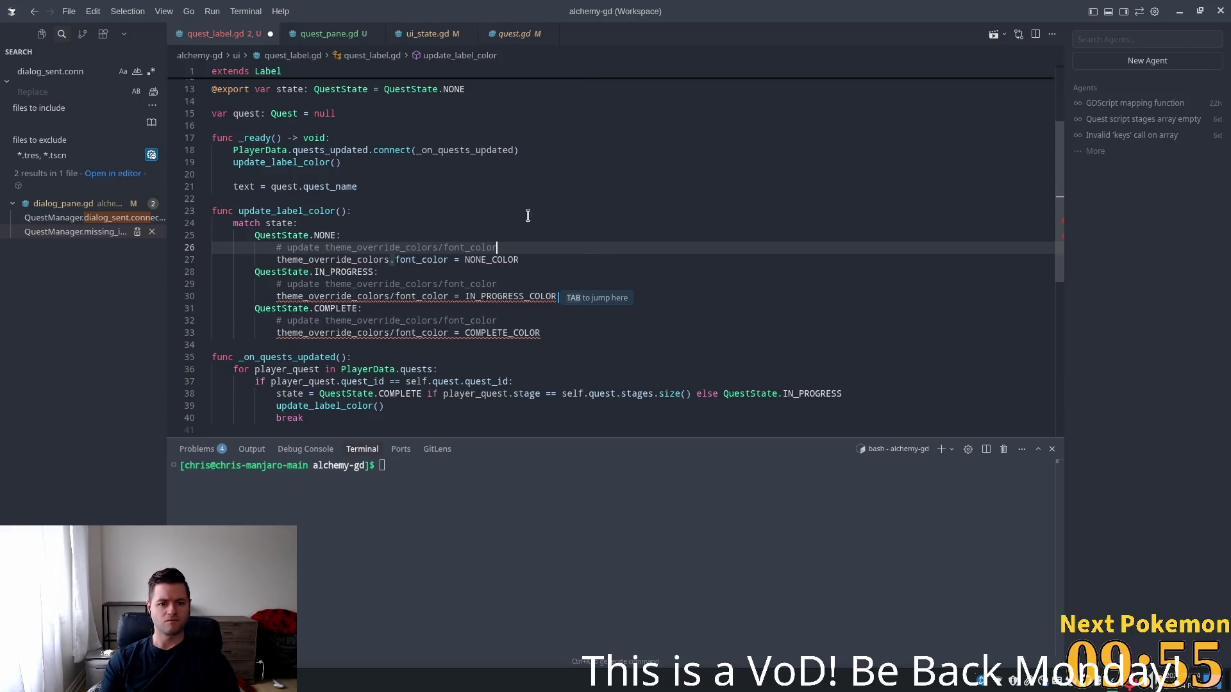
key("Tab")
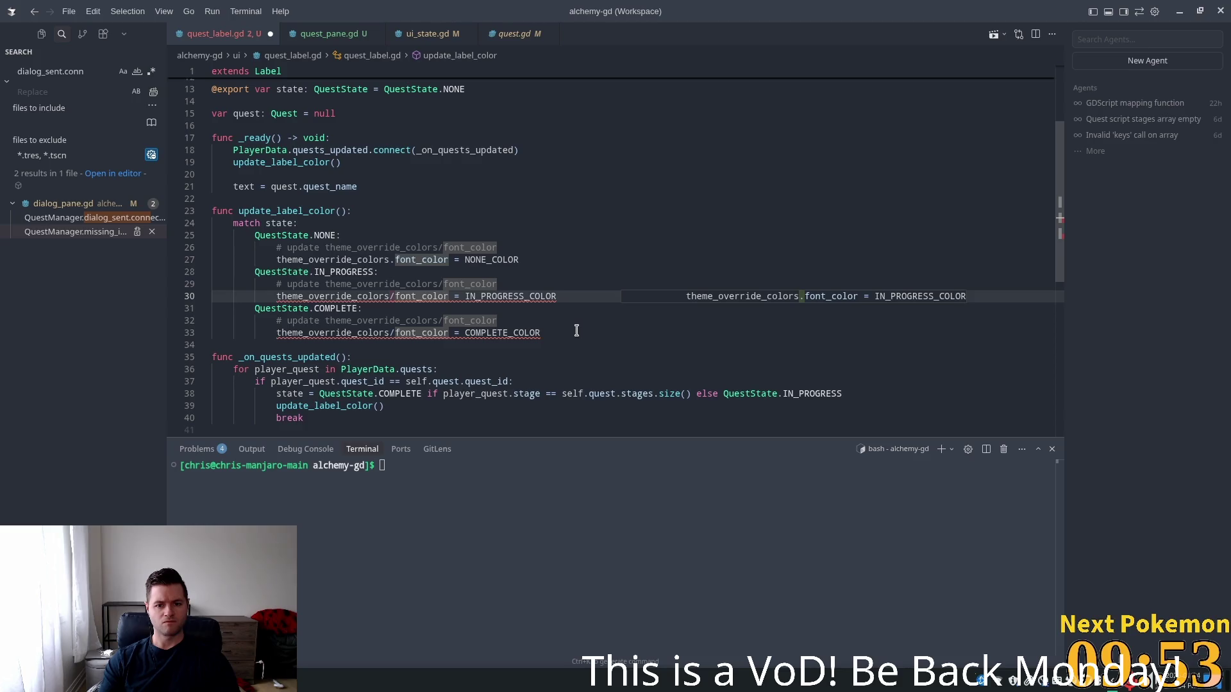
key("Tab")
key("Tab")
key("Tab")
key("ctrl+s")
Send the undeclared theme_override_colors identifier error to the AI chat with Fix in Chat
left_click(645, 198)
left_click(456, 225)
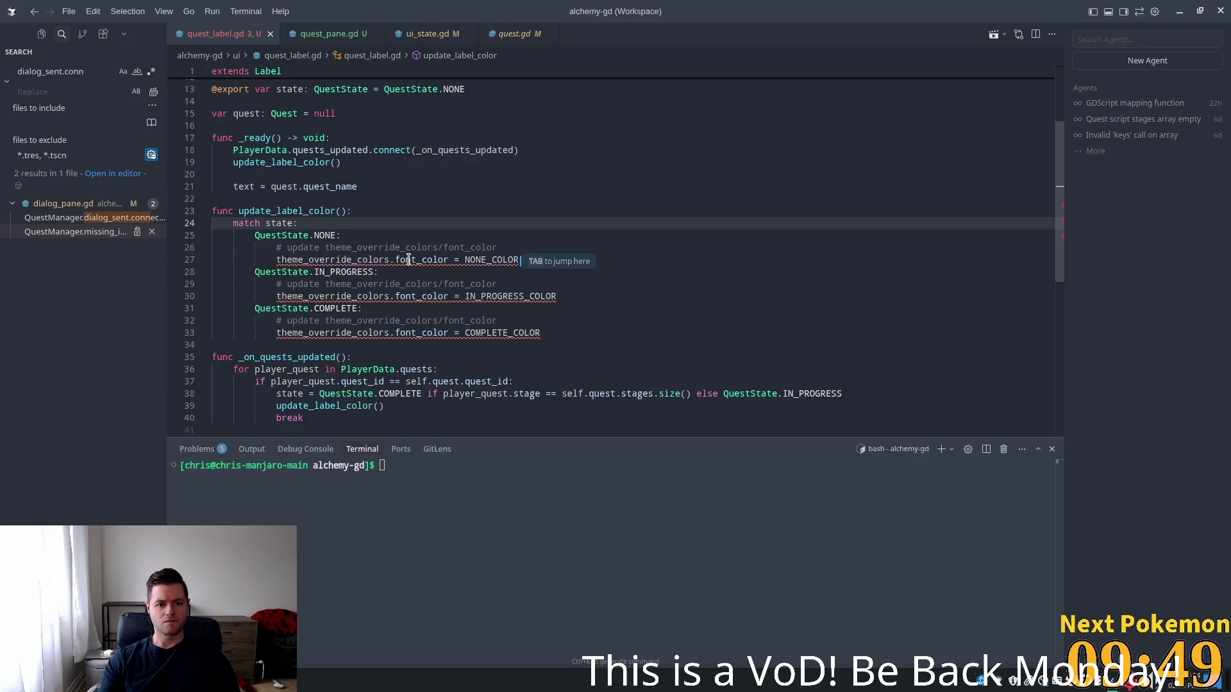
mouse_move(408, 259)
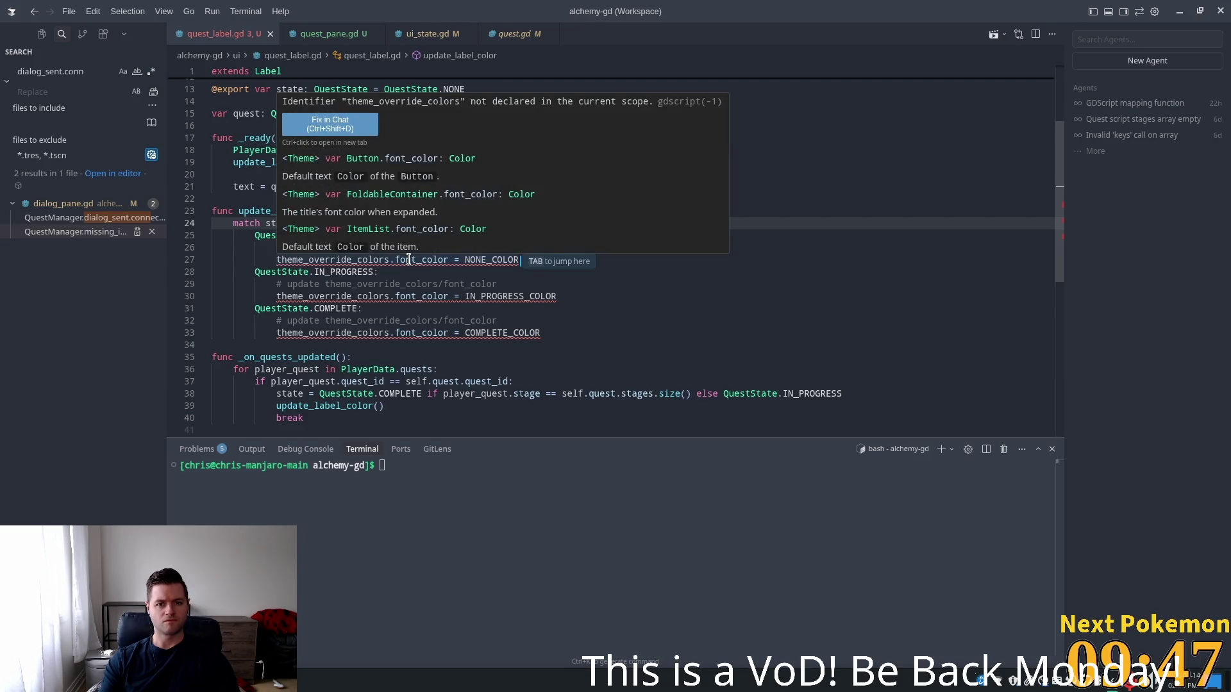
key("Tab")
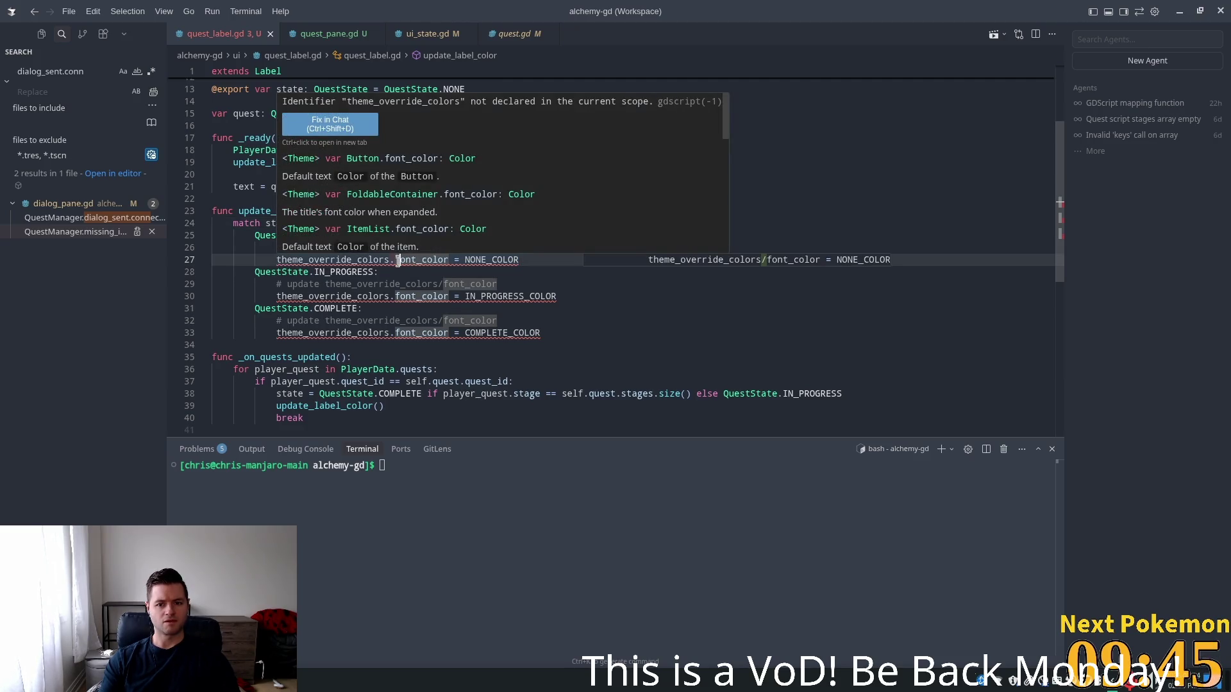
left_click(384, 260)
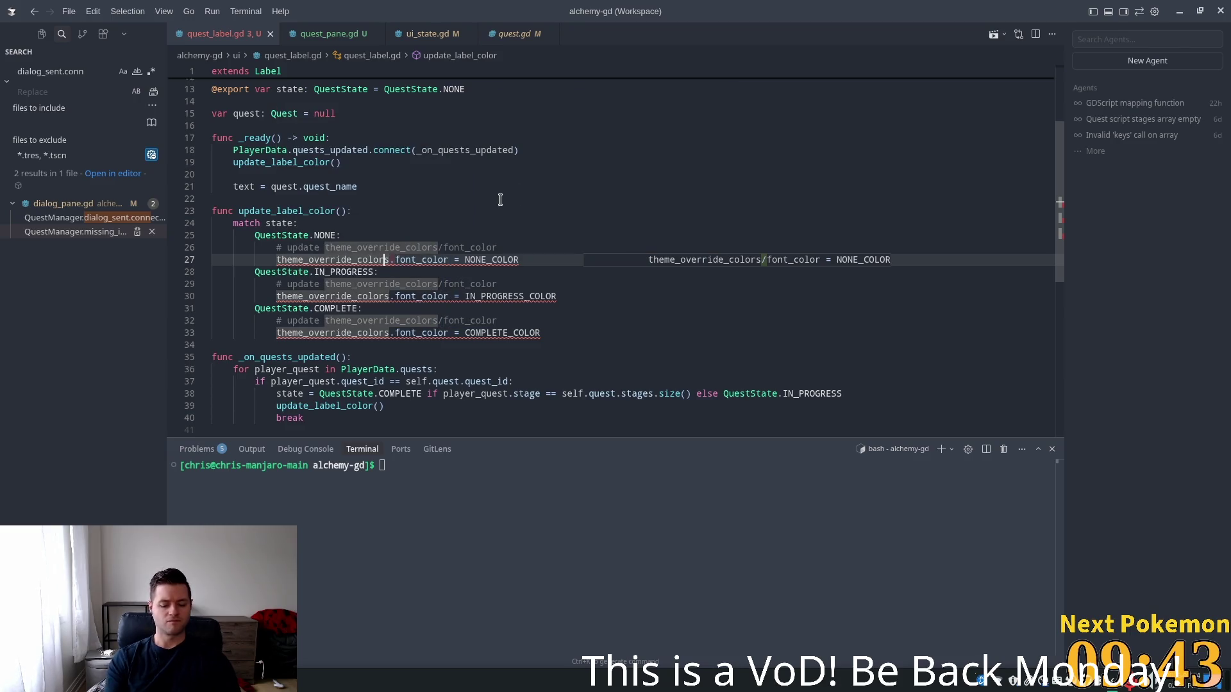
key("ctrl+l")
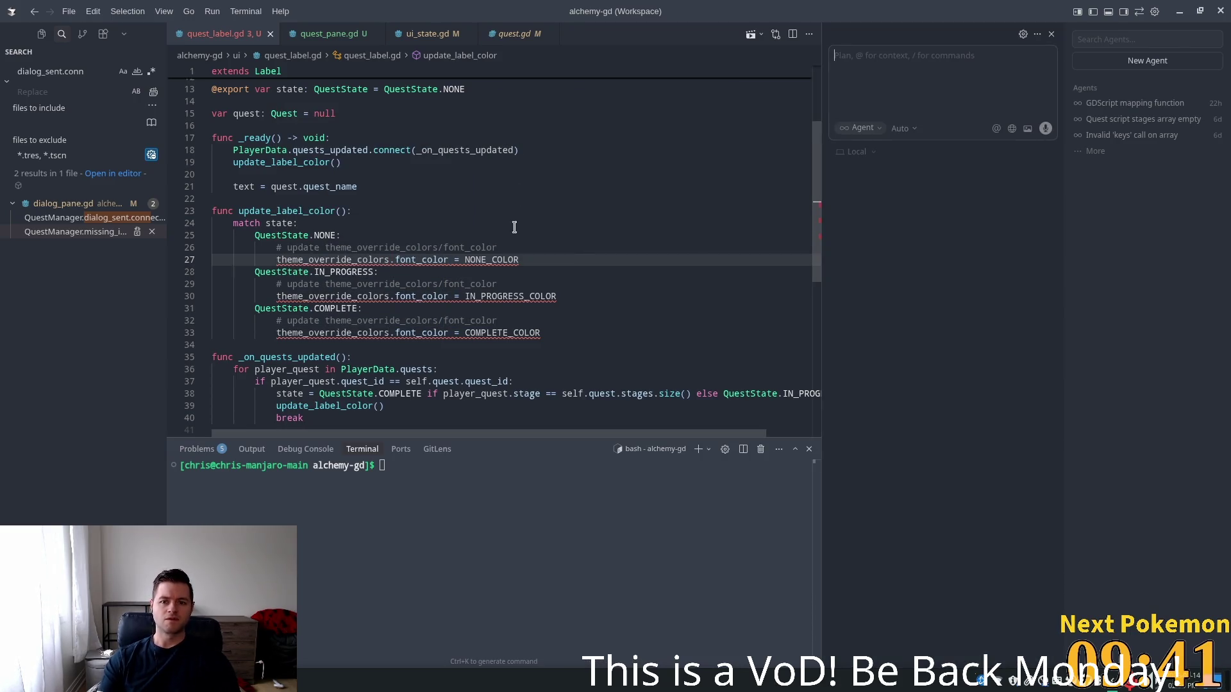
left_click(385, 261)
right_click(385, 264)
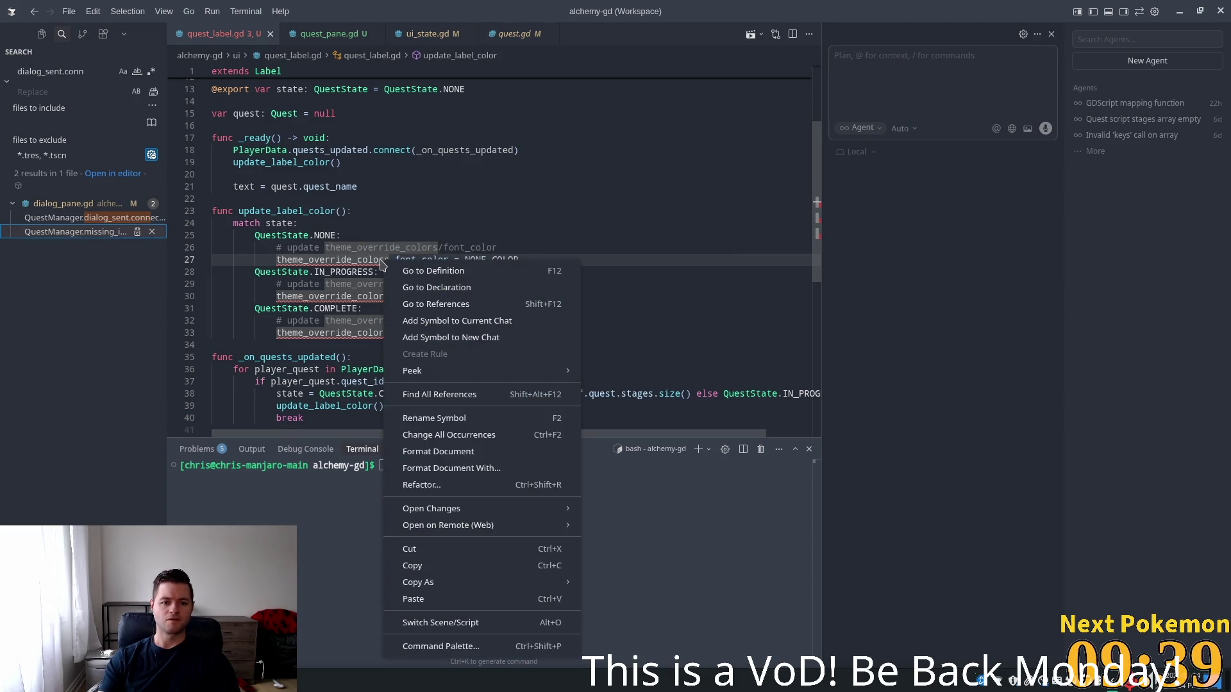
left_click(373, 257)
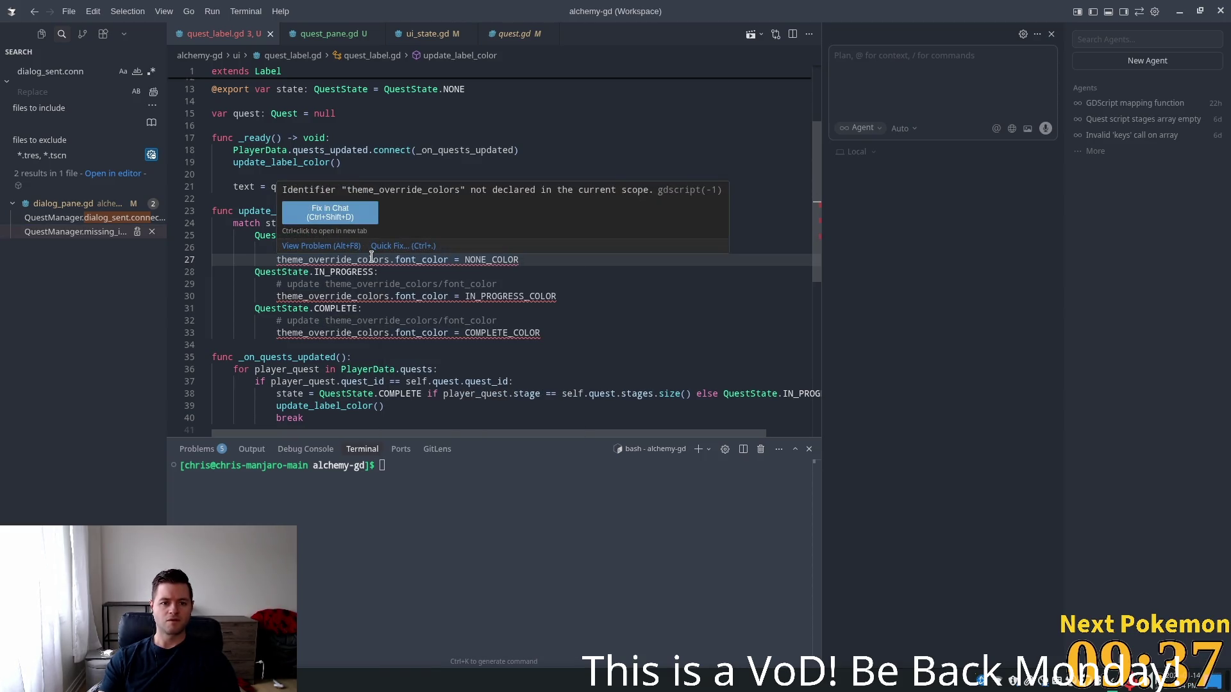
left_click(349, 217)
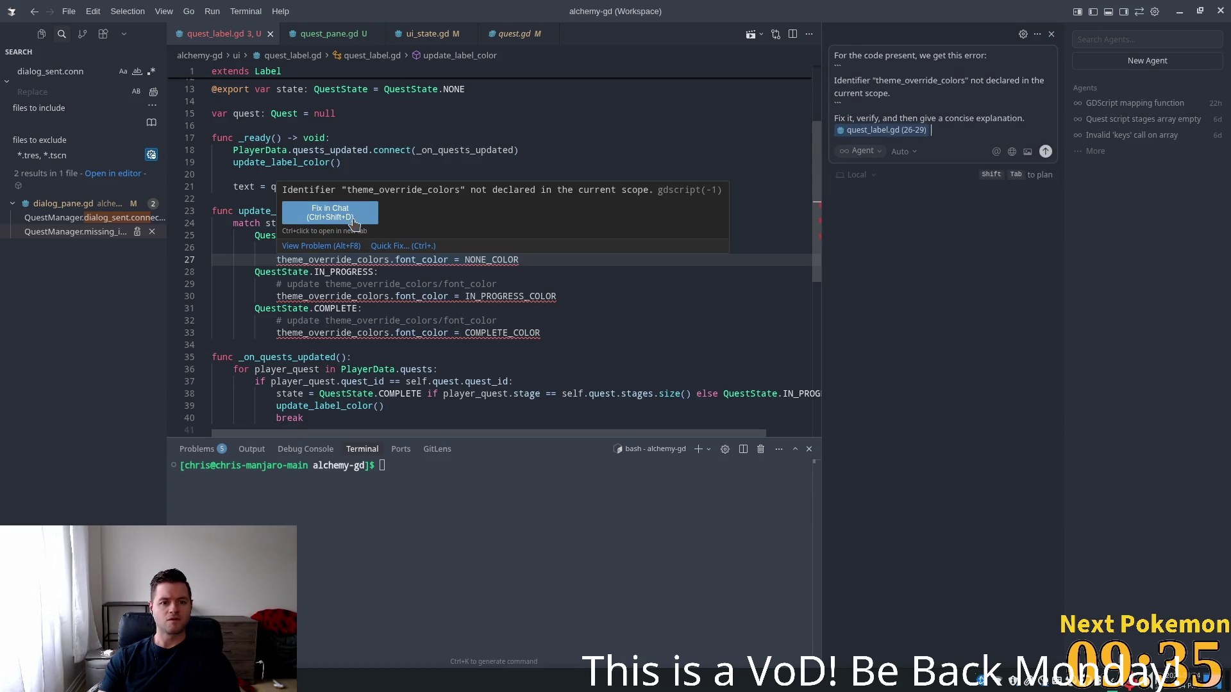
Submit the fix request and keep the agent's add_theme_color_override edits to quest_label.gd
key("Return")
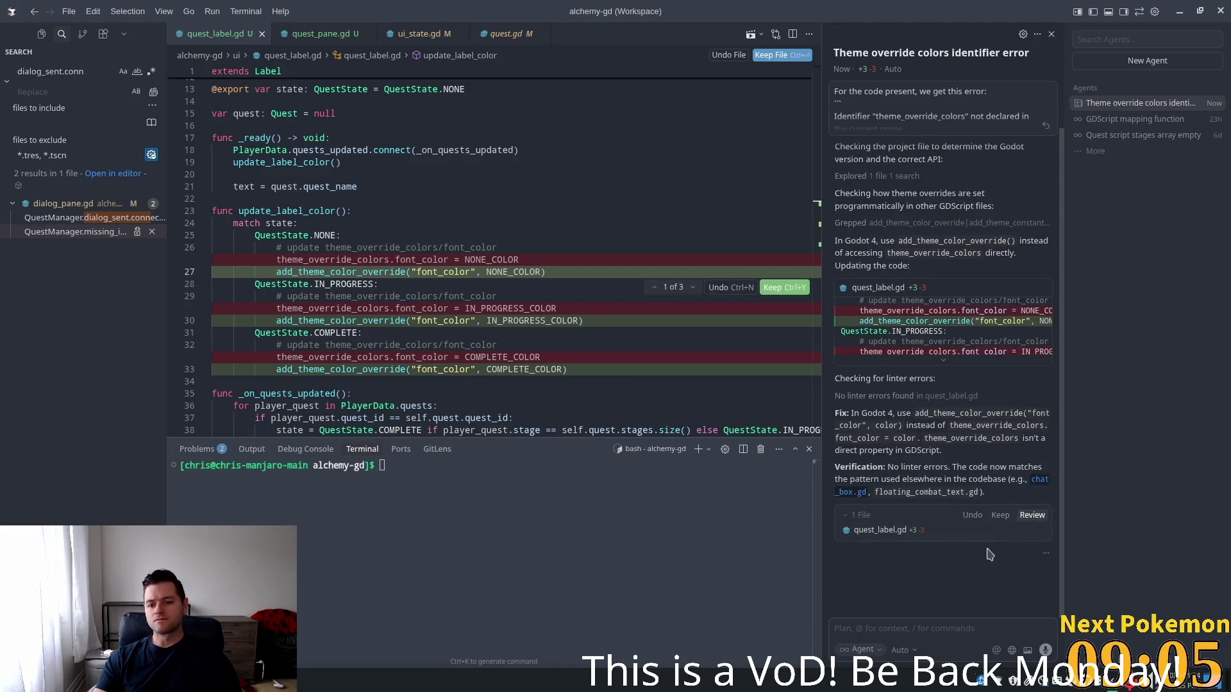
left_click(999, 516)
left_click(653, 272)
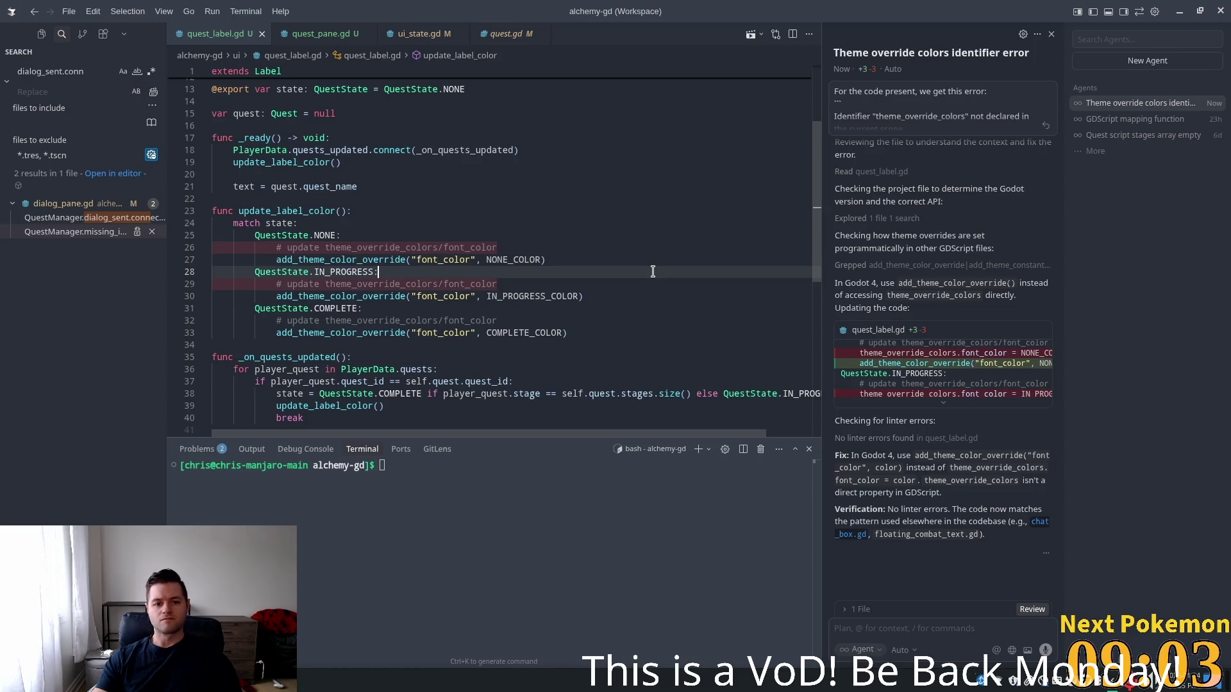
key("alt+Tab")
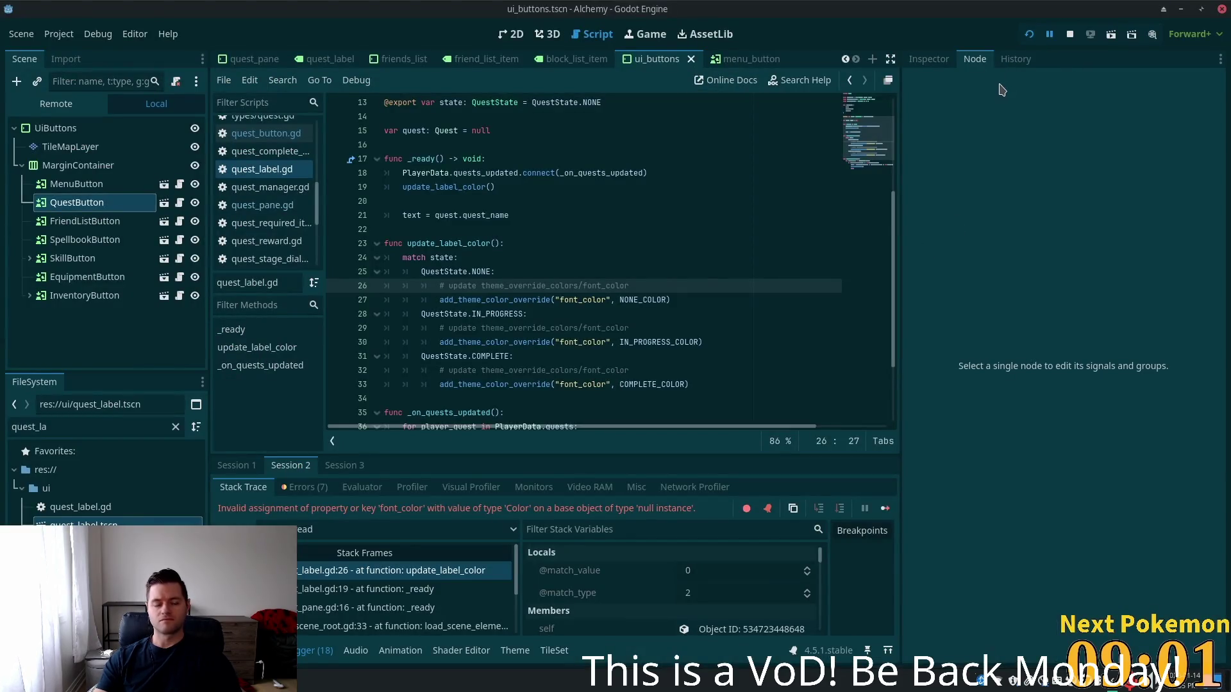
key("alt+Tab")
Delete the three '# update theme_override_colors' comments and their blank lines
left_click_drag(498, 246, 276, 247)
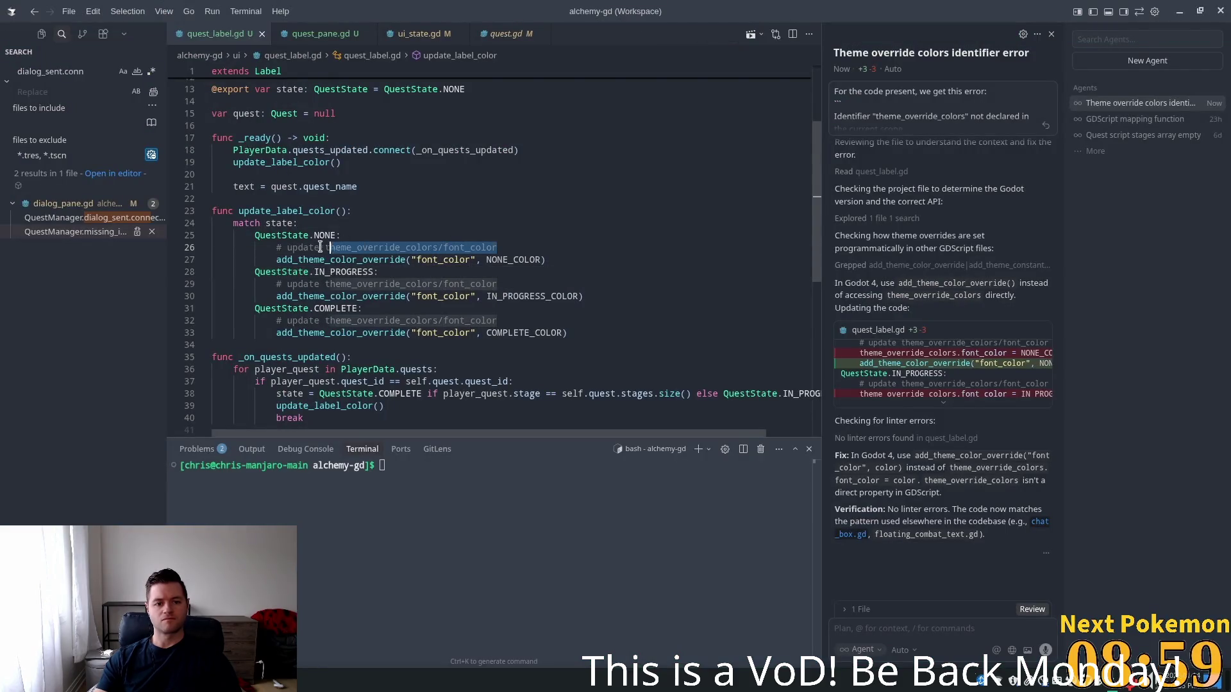
key("ctrl+d")
key("ctrl+d")
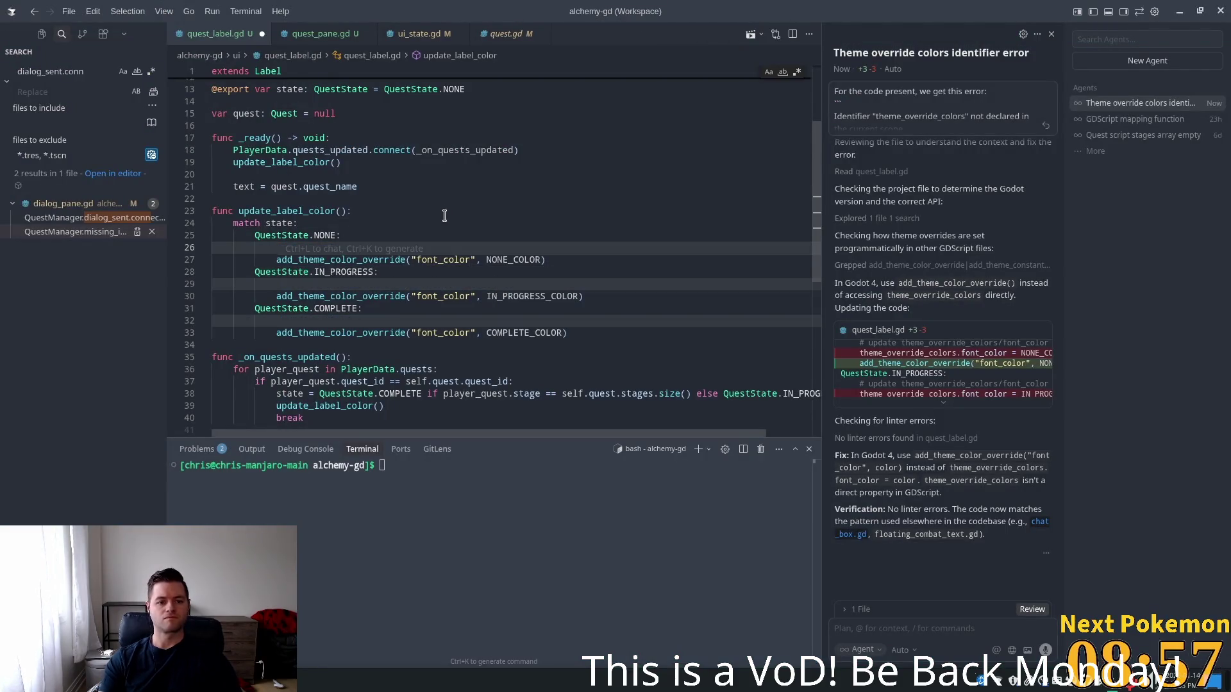
key("ctrl+shift+k")
key("End")
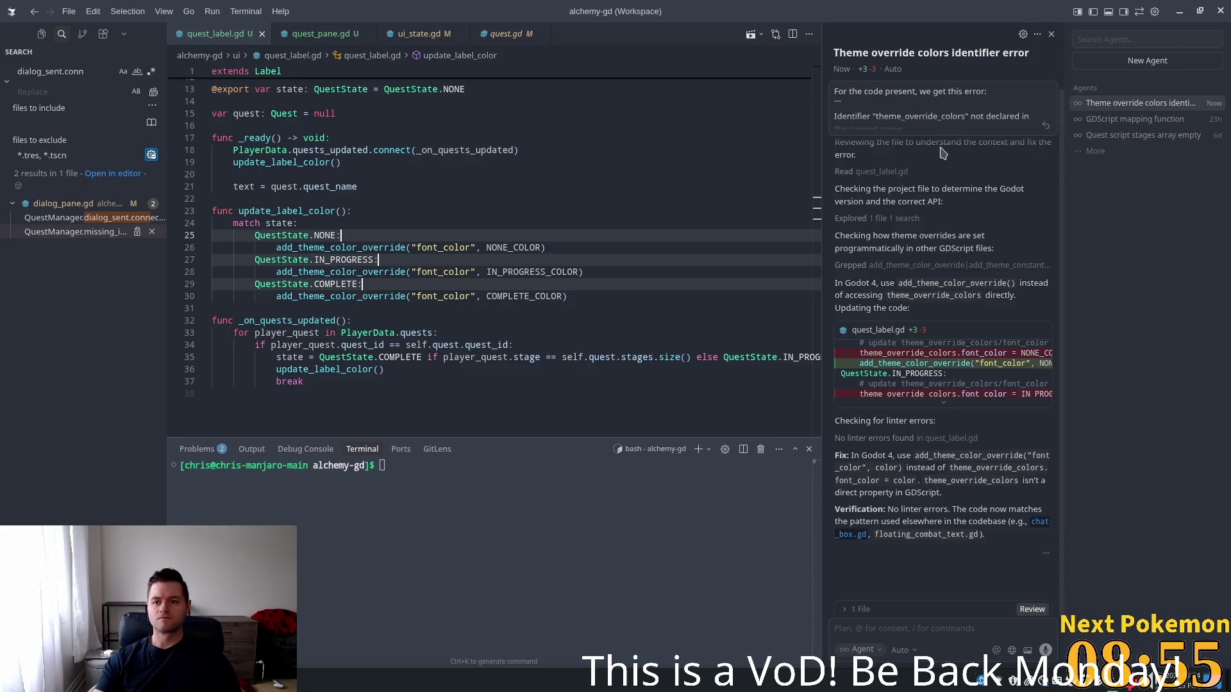
key("alt+Tab")
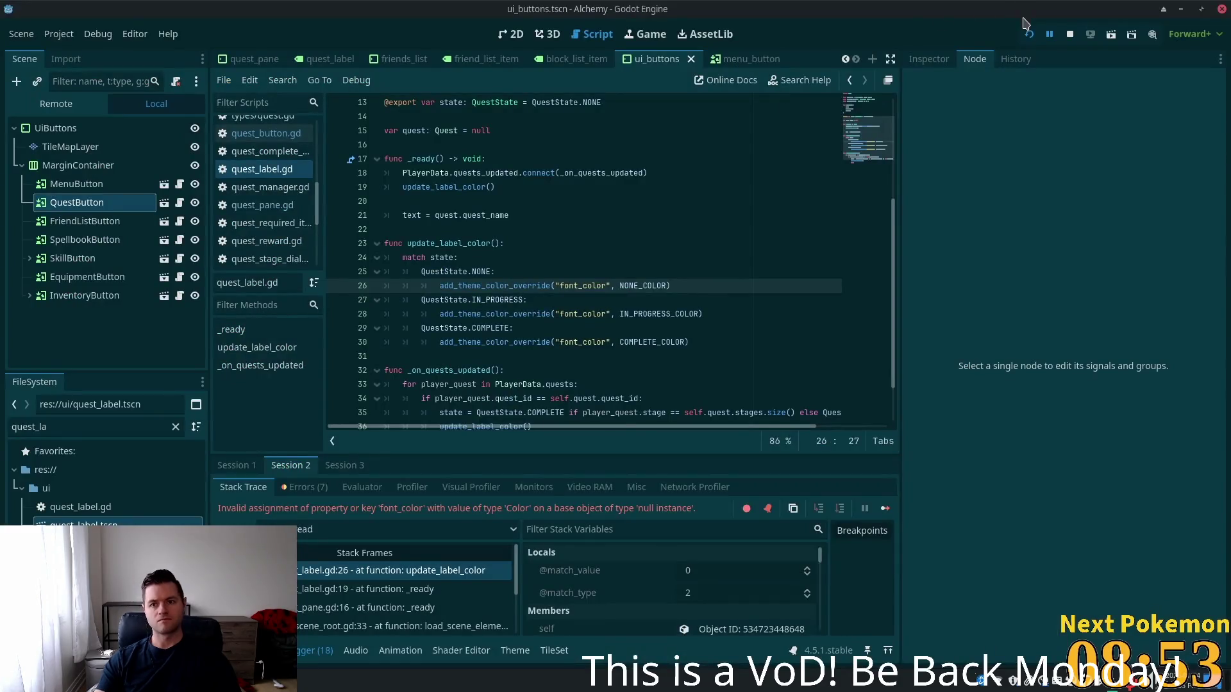
Run the game, move the first window aside, and toggle the Quests panel a few times
left_click(1029, 35)
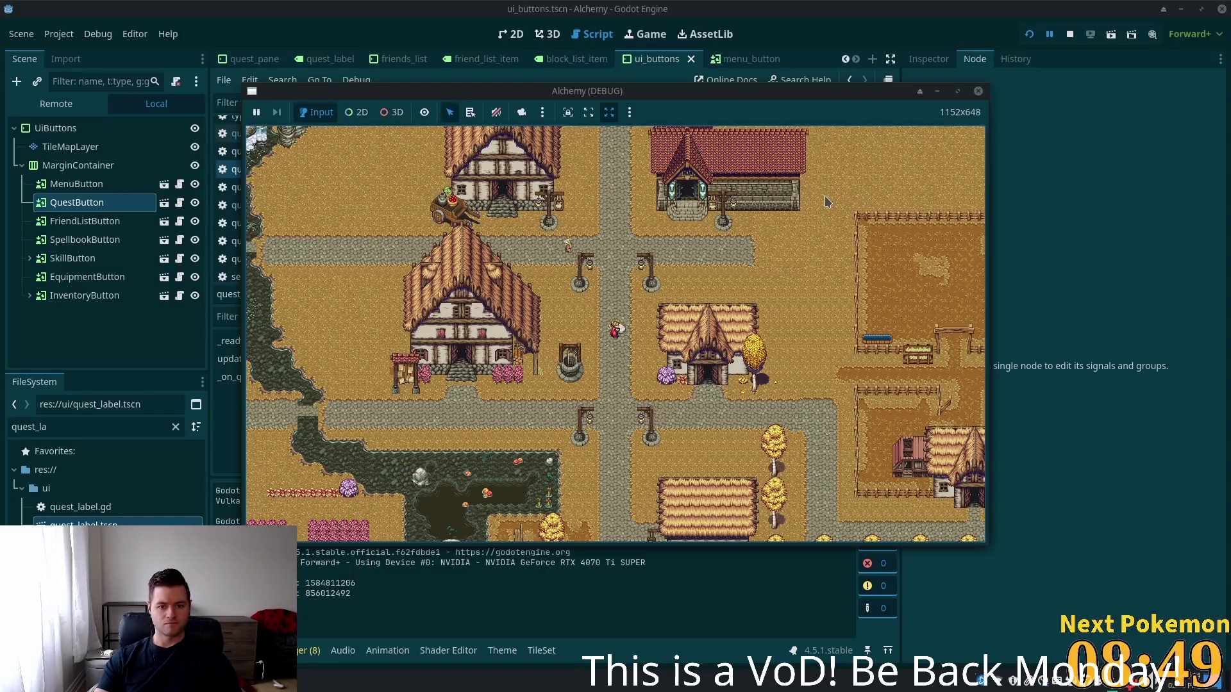
mouse_move(759, 91)
left_mouse_down()
mouse_move(800, 55)
mouse_move(865, 45)
left_mouse_up()
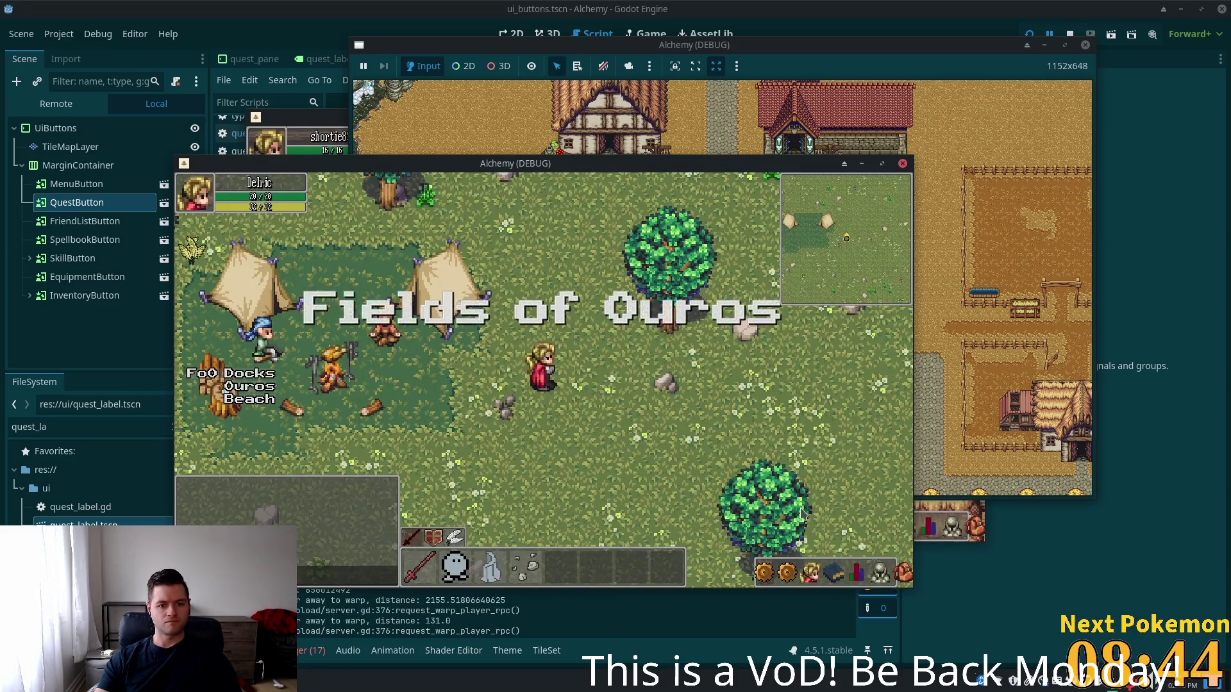
left_click(791, 573)
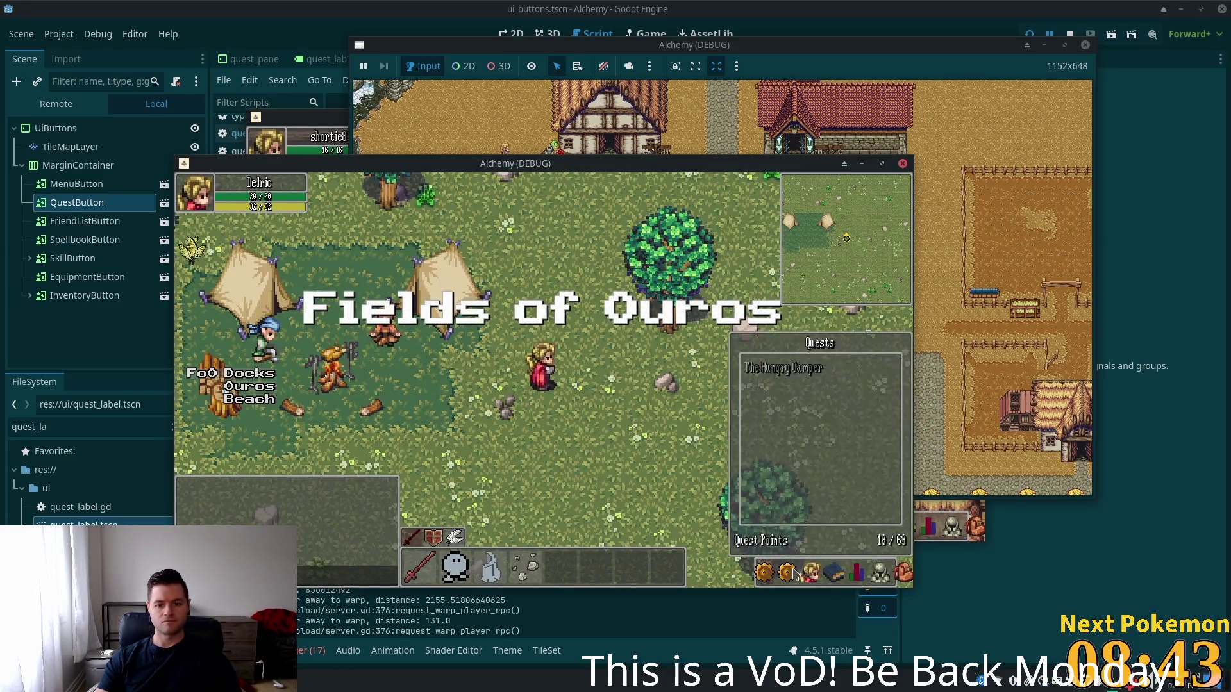
left_click(793, 572)
left_click(790, 573)
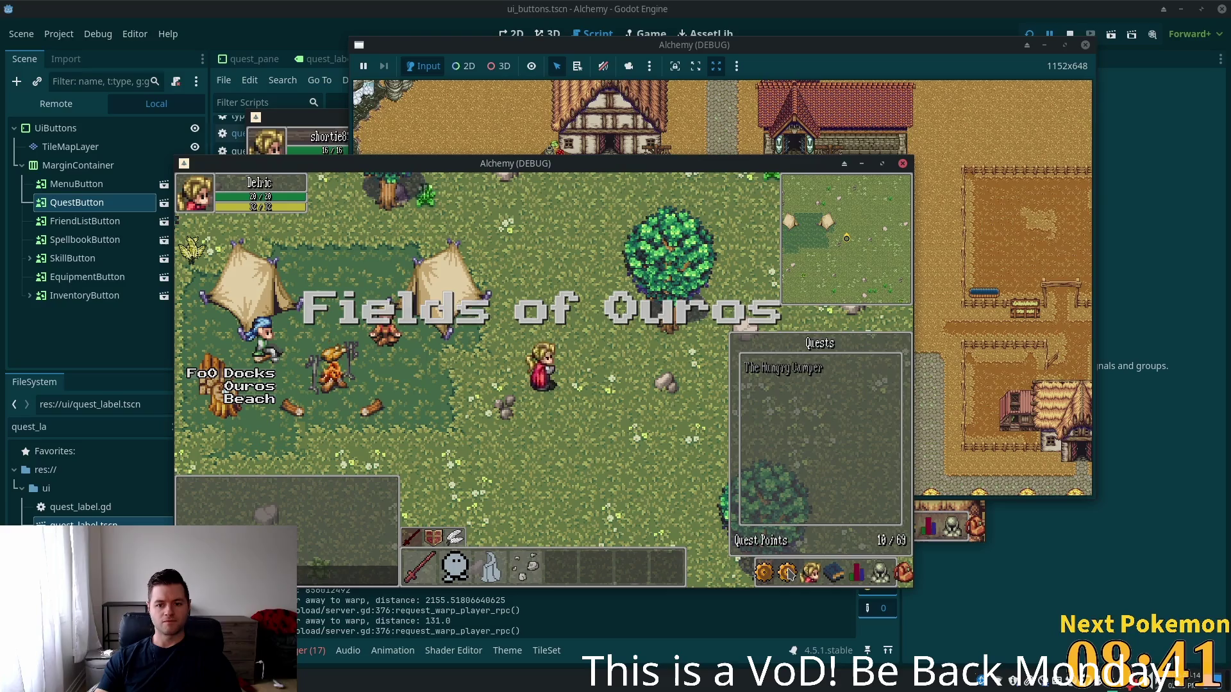
left_click(791, 572)
left_click(789, 573)
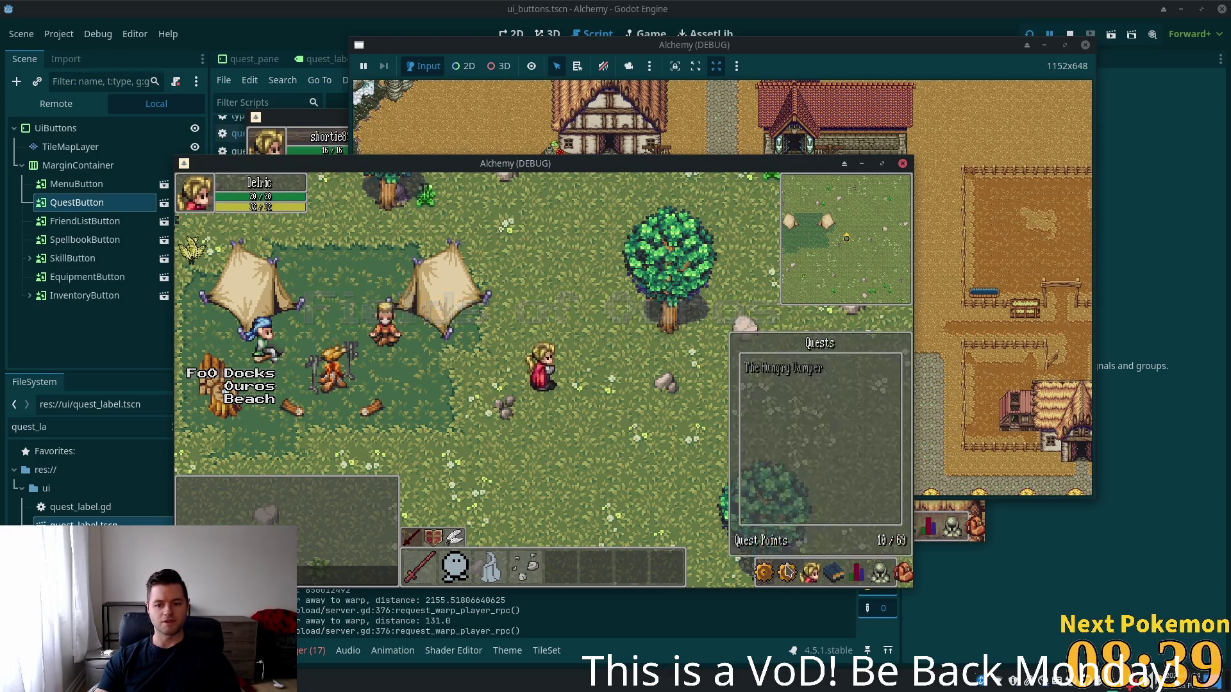
Switch between the Friends/Blocked and Quests panels, close Quests, then go to the phpMyAdmin login's server field
left_click(790, 573)
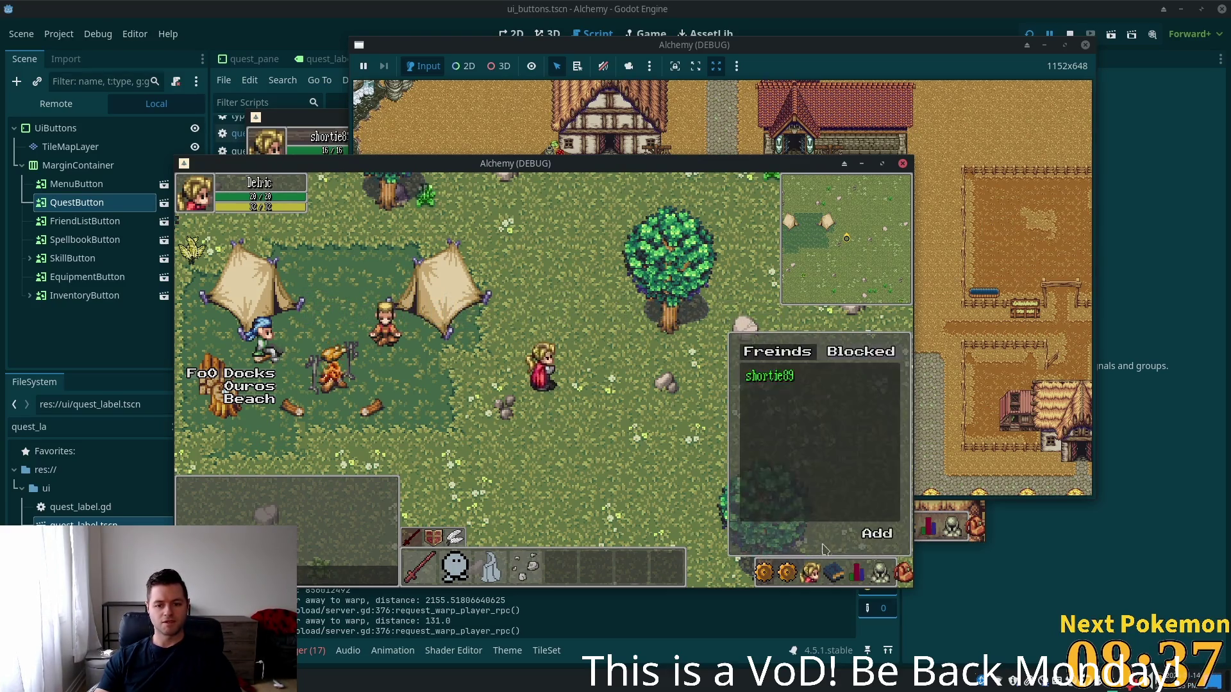
left_click(792, 573)
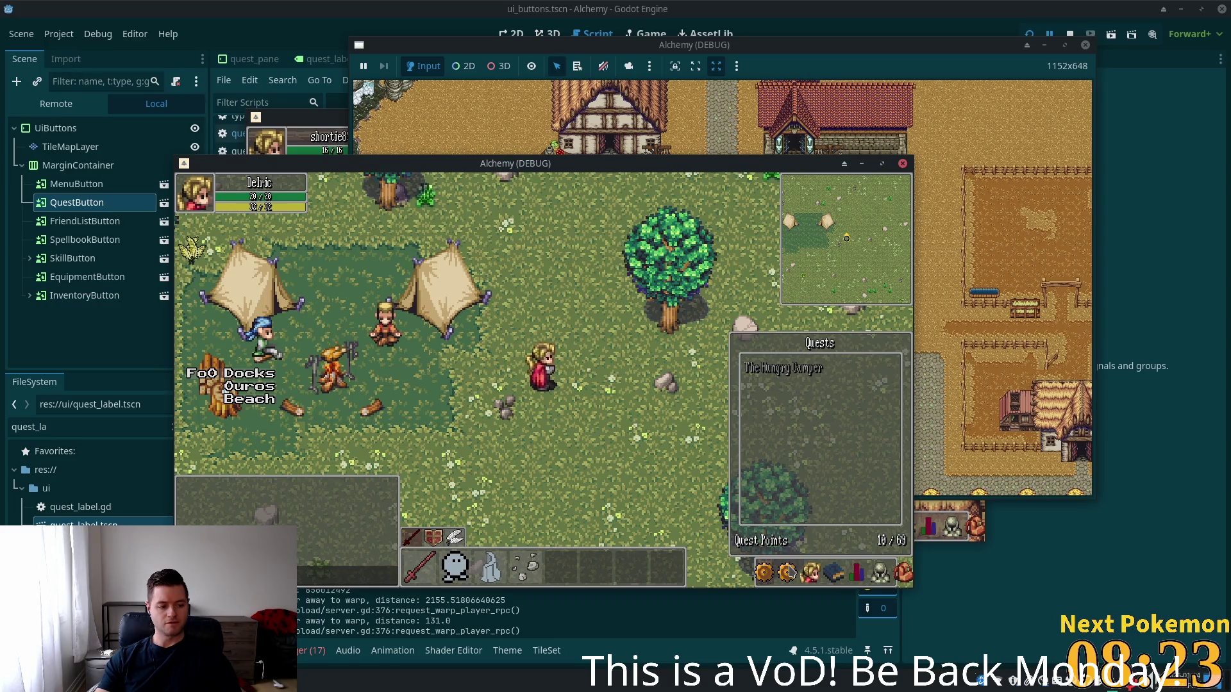
left_click(788, 573)
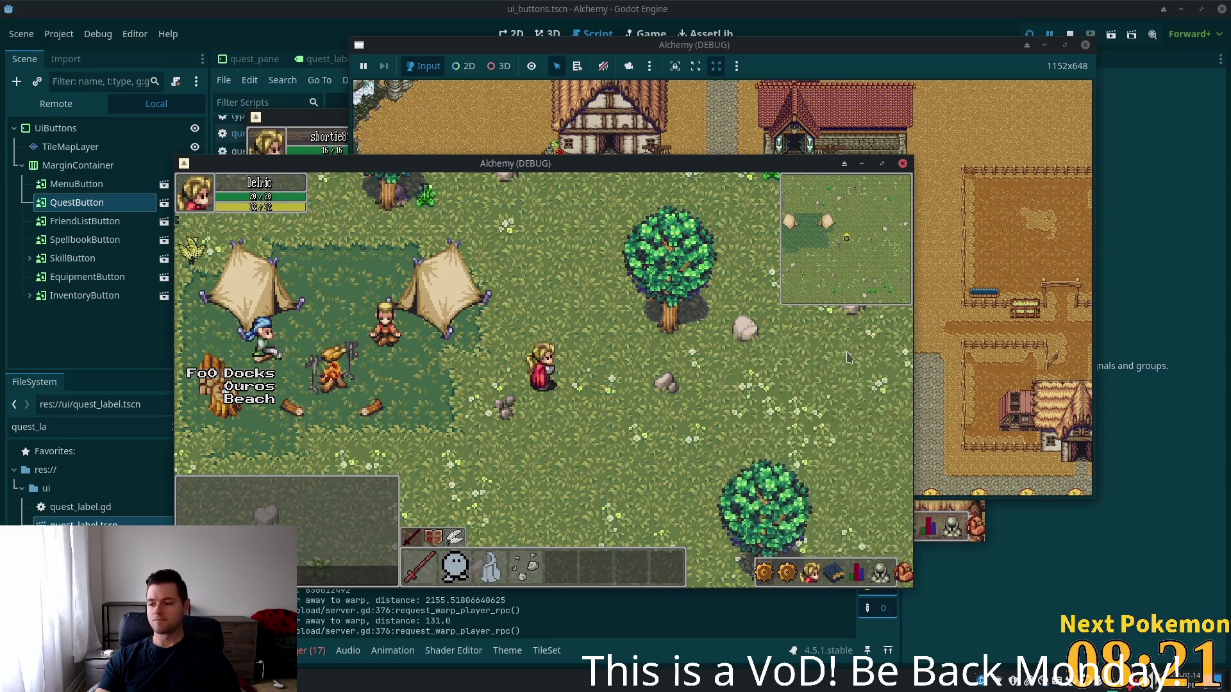
left_click(809, 572)
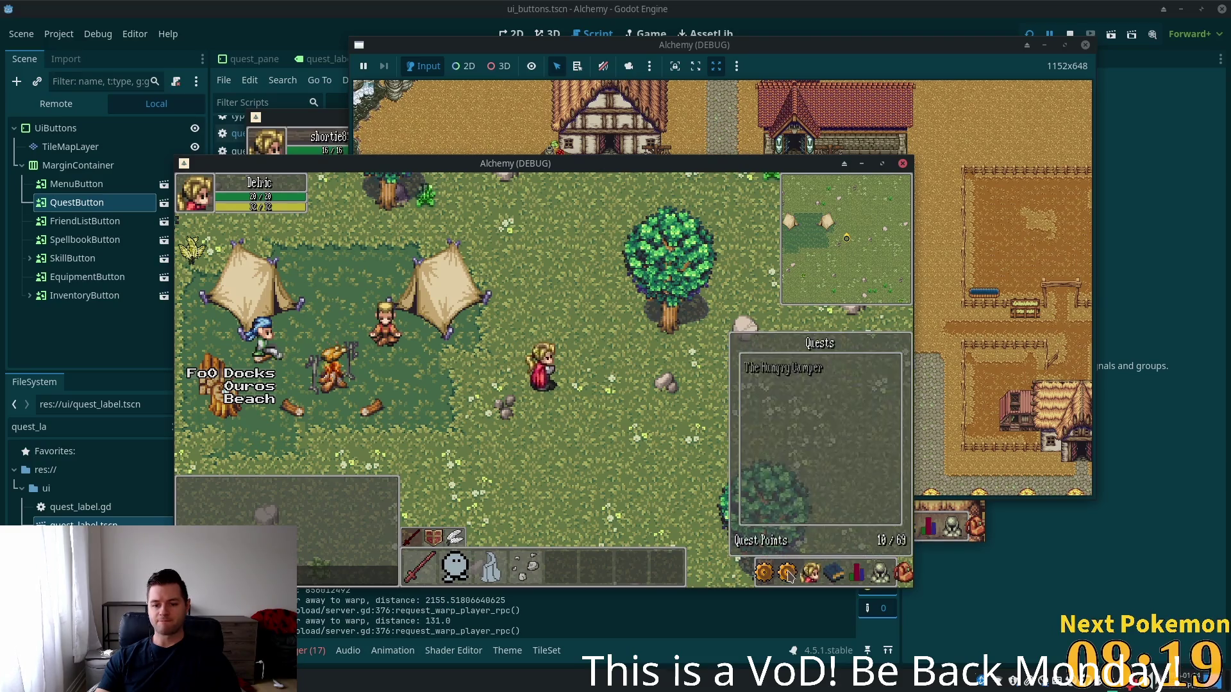
left_click(786, 572)
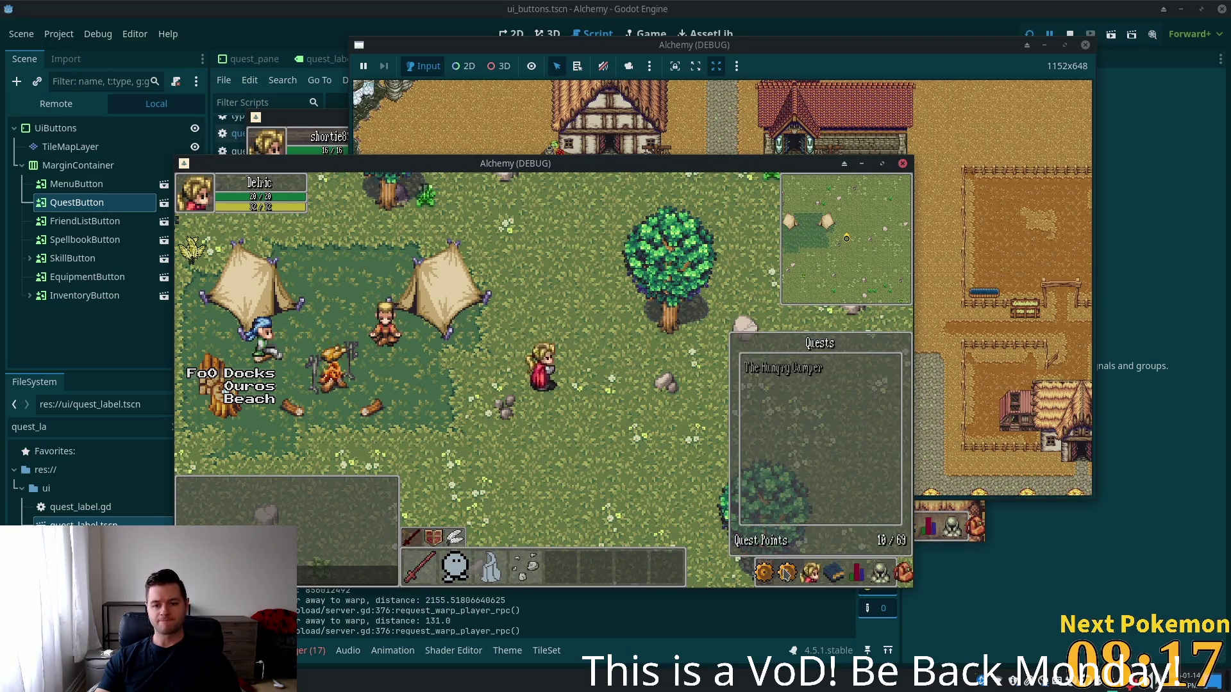
left_click(788, 573)
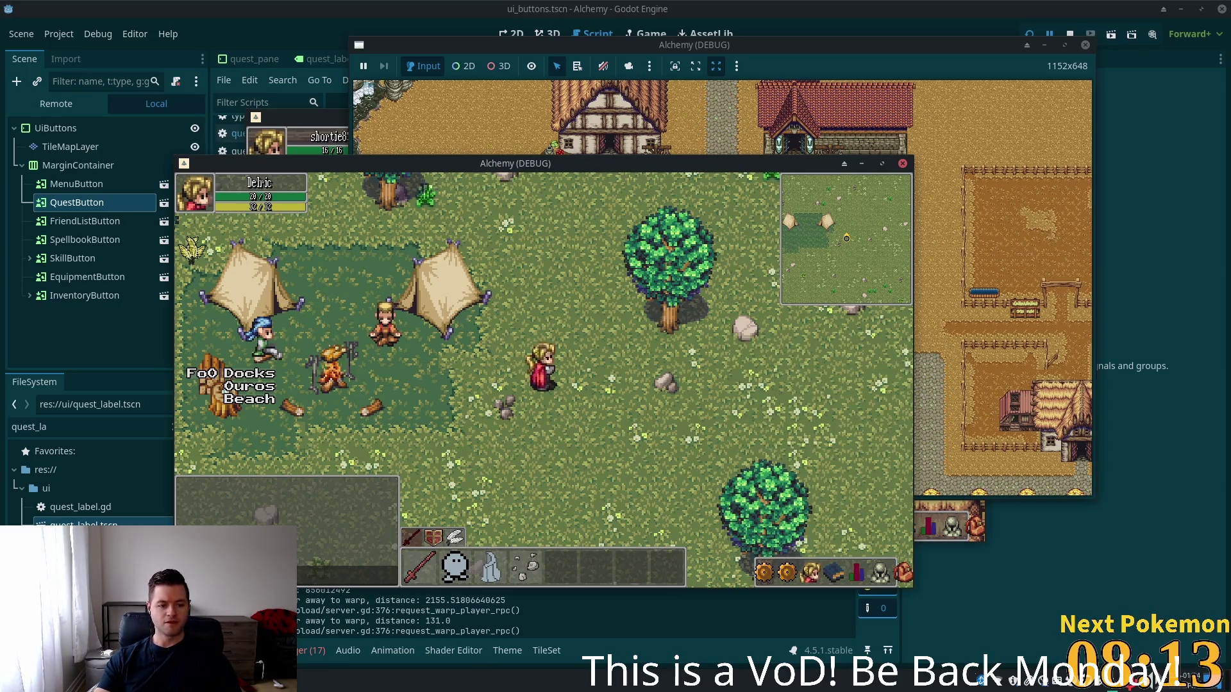
key("alt+Tab")
left_click(641, 239)
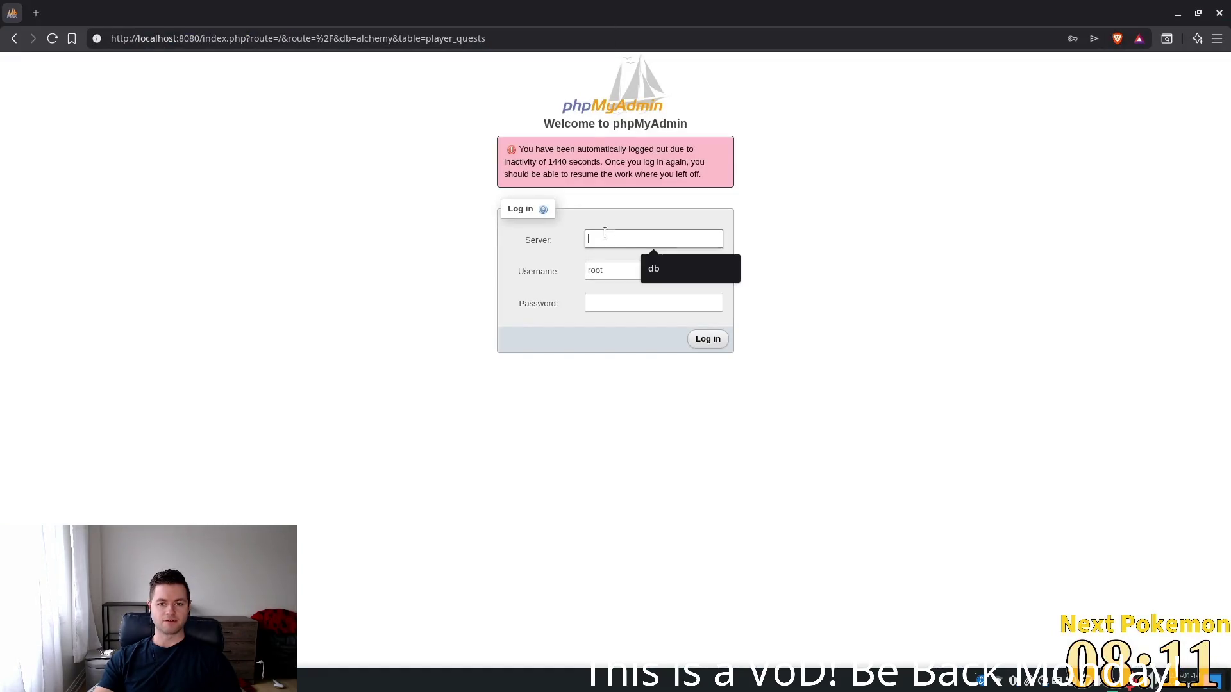
Log back into phpMyAdmin using the saved root credentials
left_click(660, 269)
key("Tab")
left_click(678, 300)
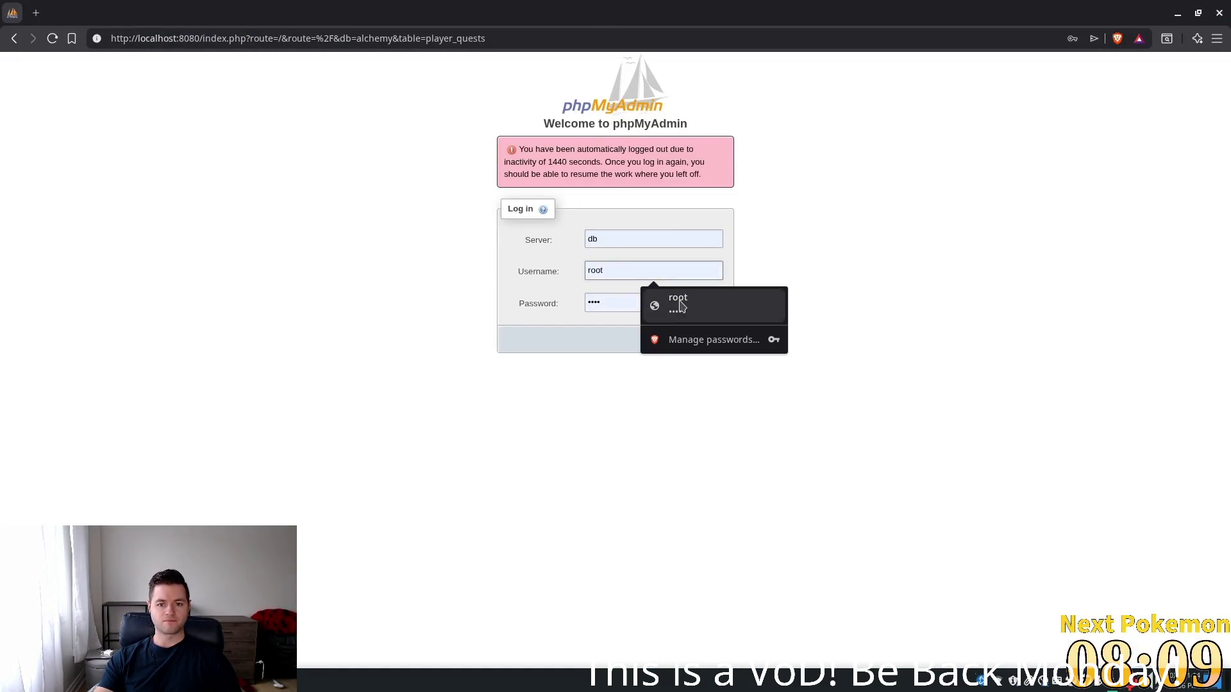
left_click(709, 339)
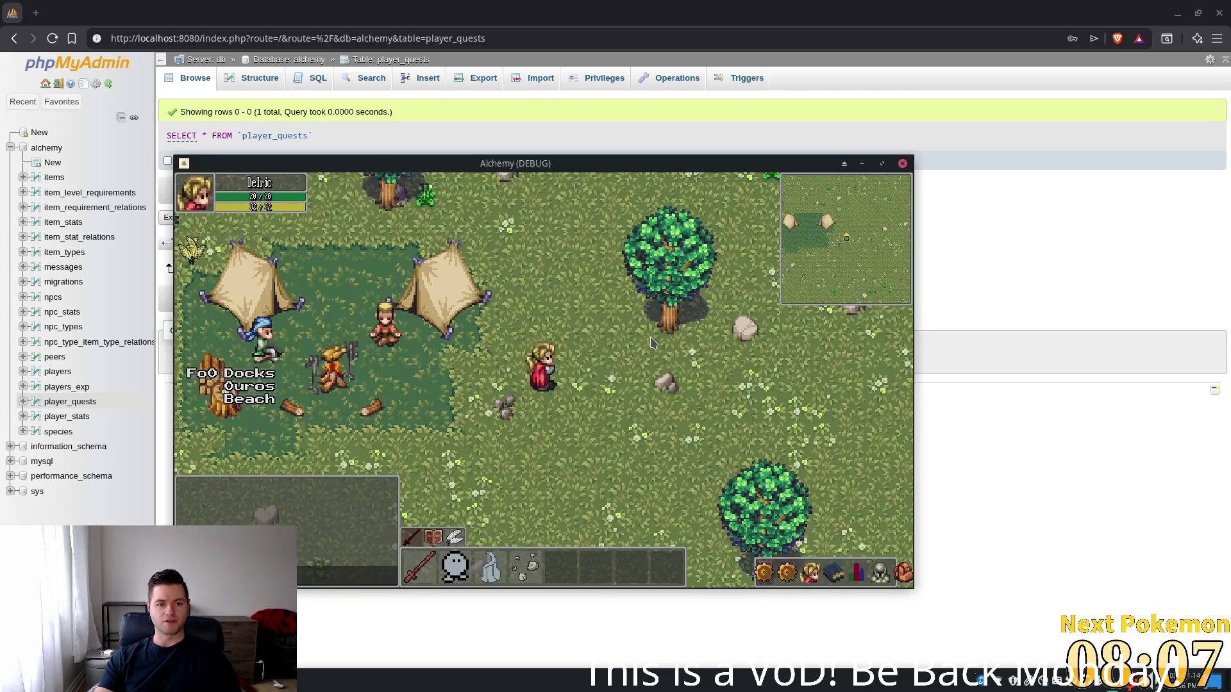
Refresh the alchemy player_quests table to show one row: player 3, quest 0, stage 4
key("alt+Tab")
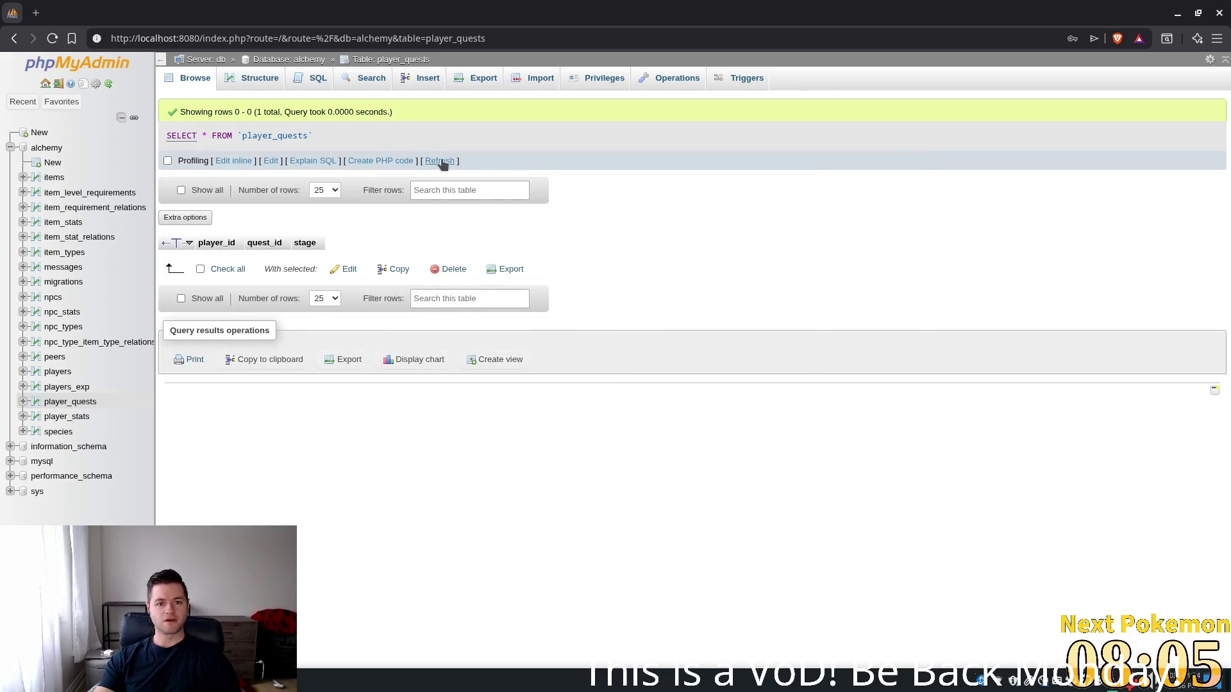
left_click(440, 160)
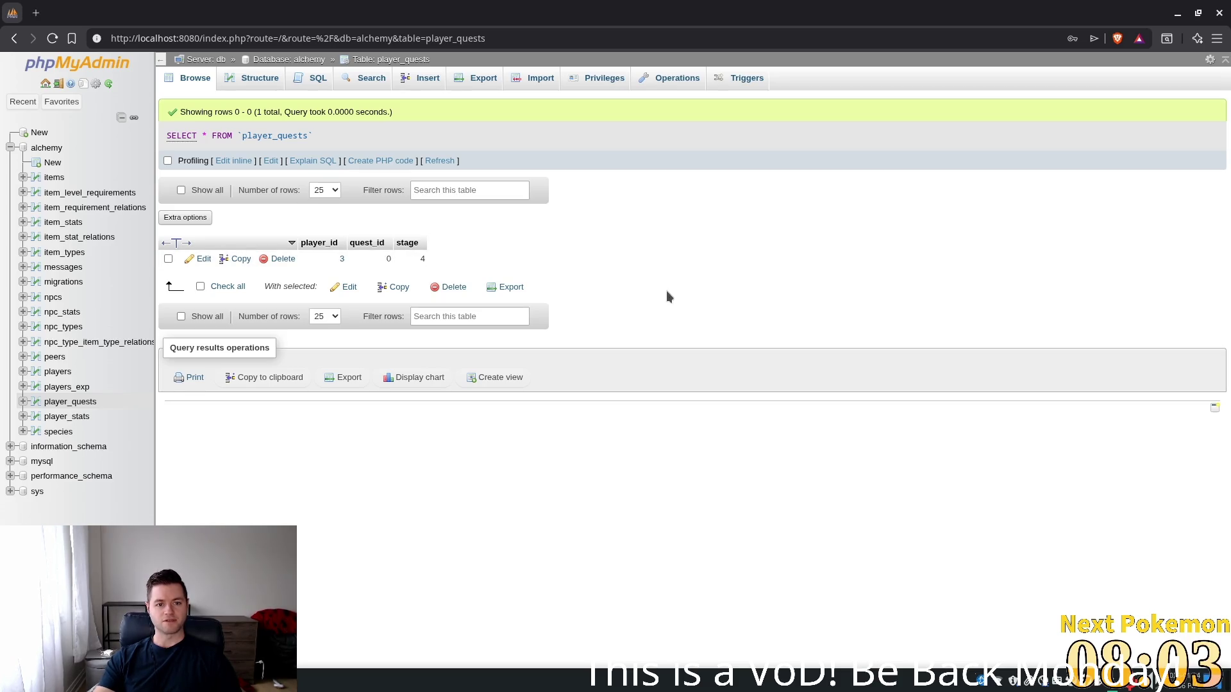
key("alt+Tab")
key("alt+Tab")
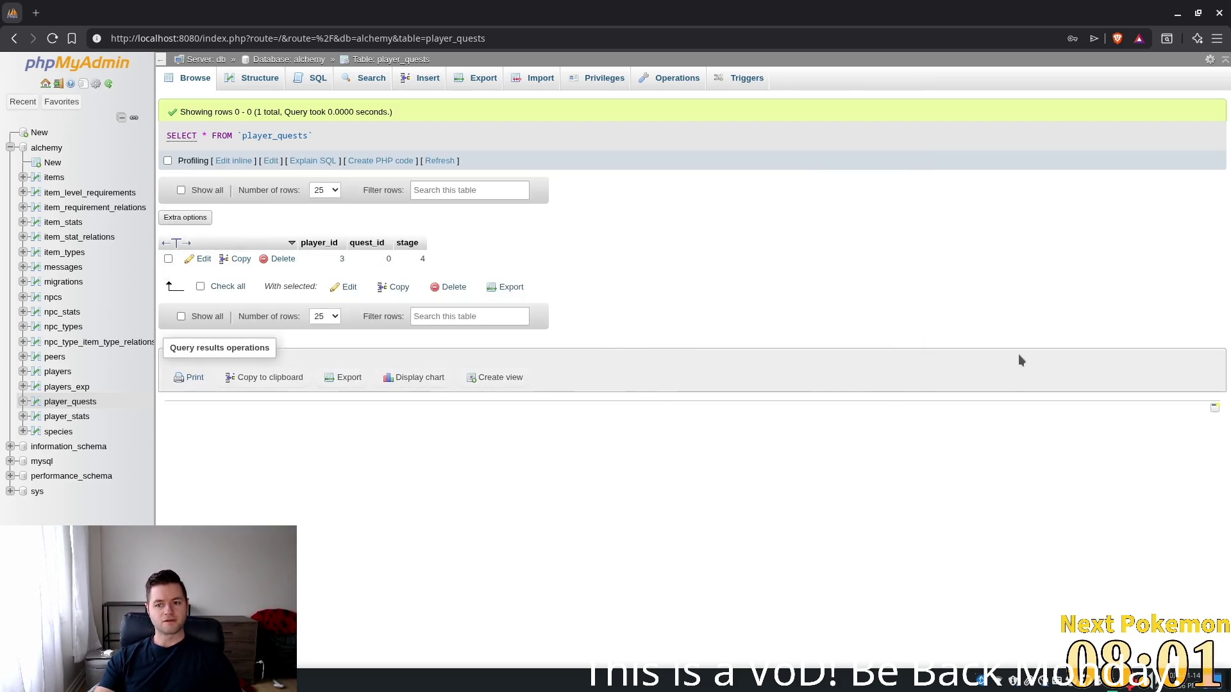
key("alt+Tab")
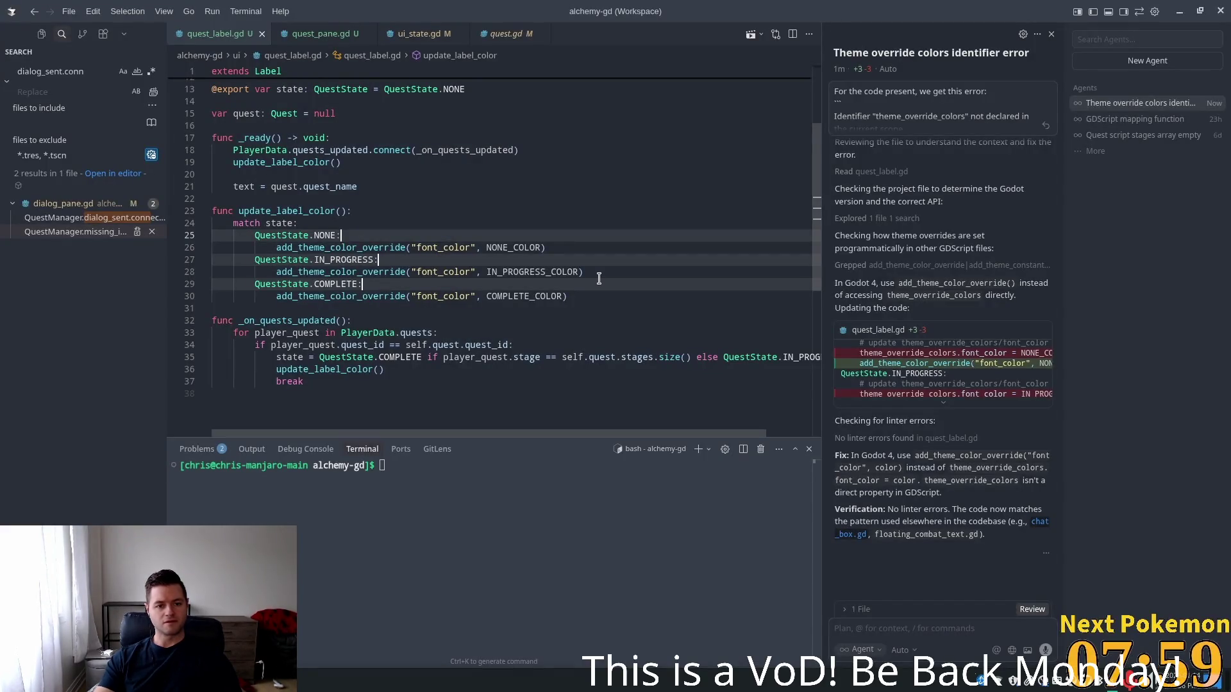
left_click(595, 297)
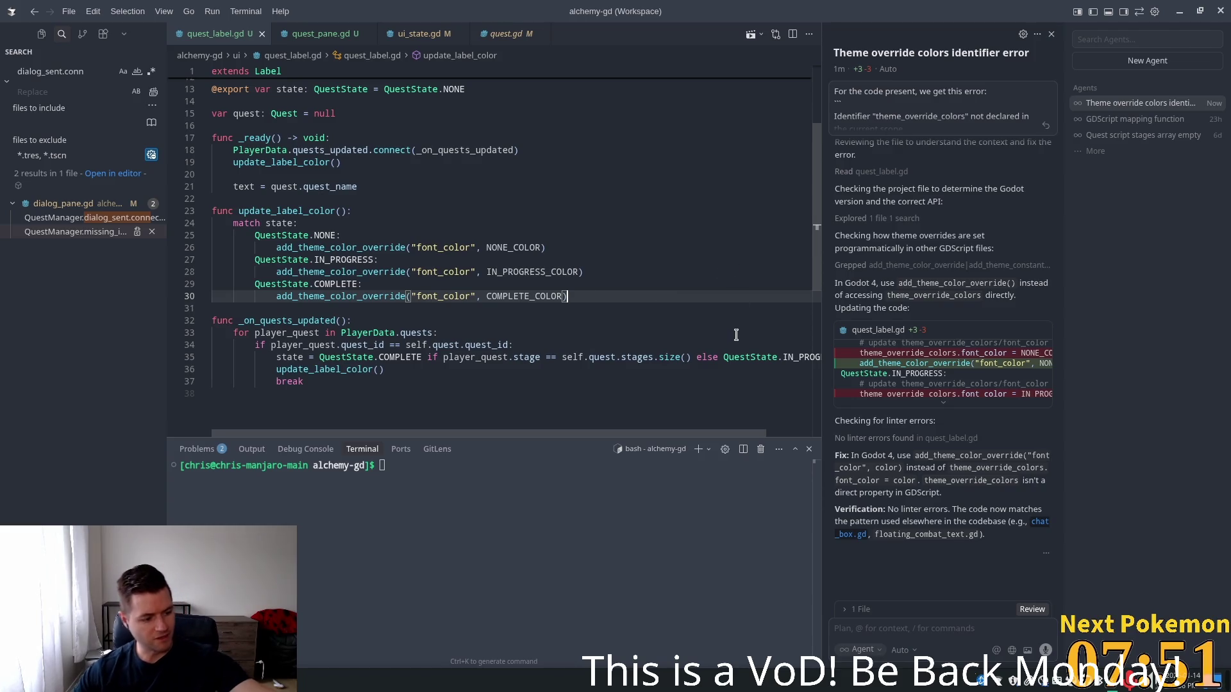
mouse_move(735, 359)
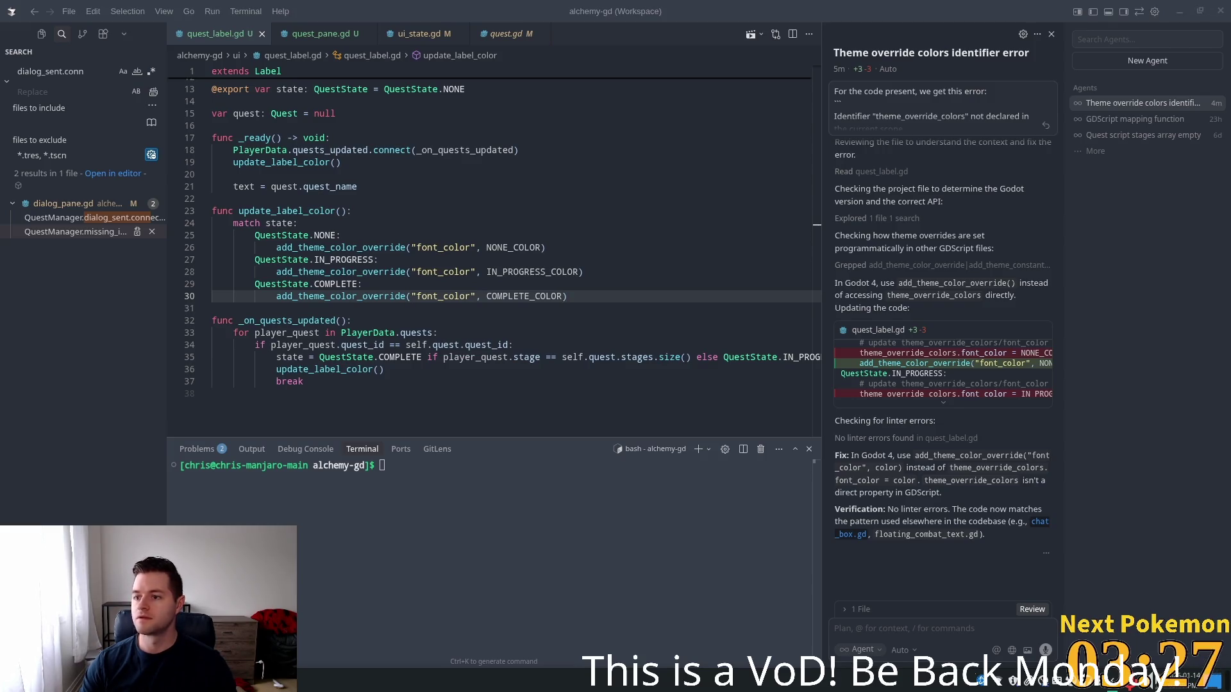
left_click(509, 260)
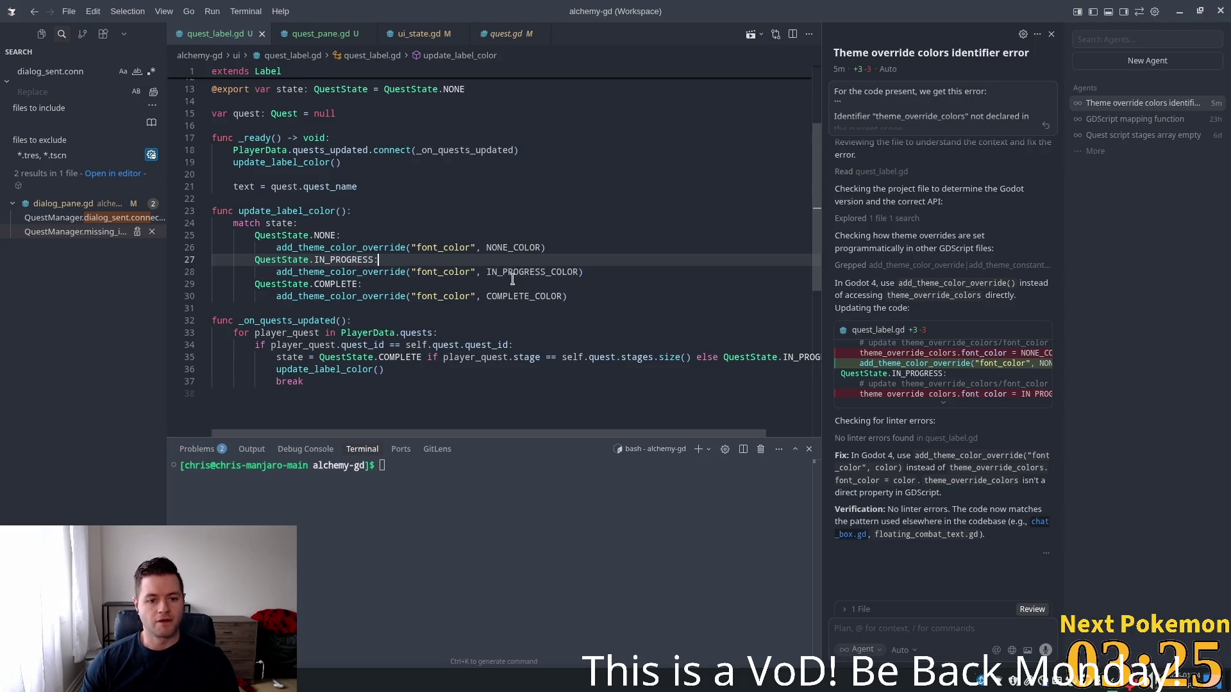
left_click(306, 235)
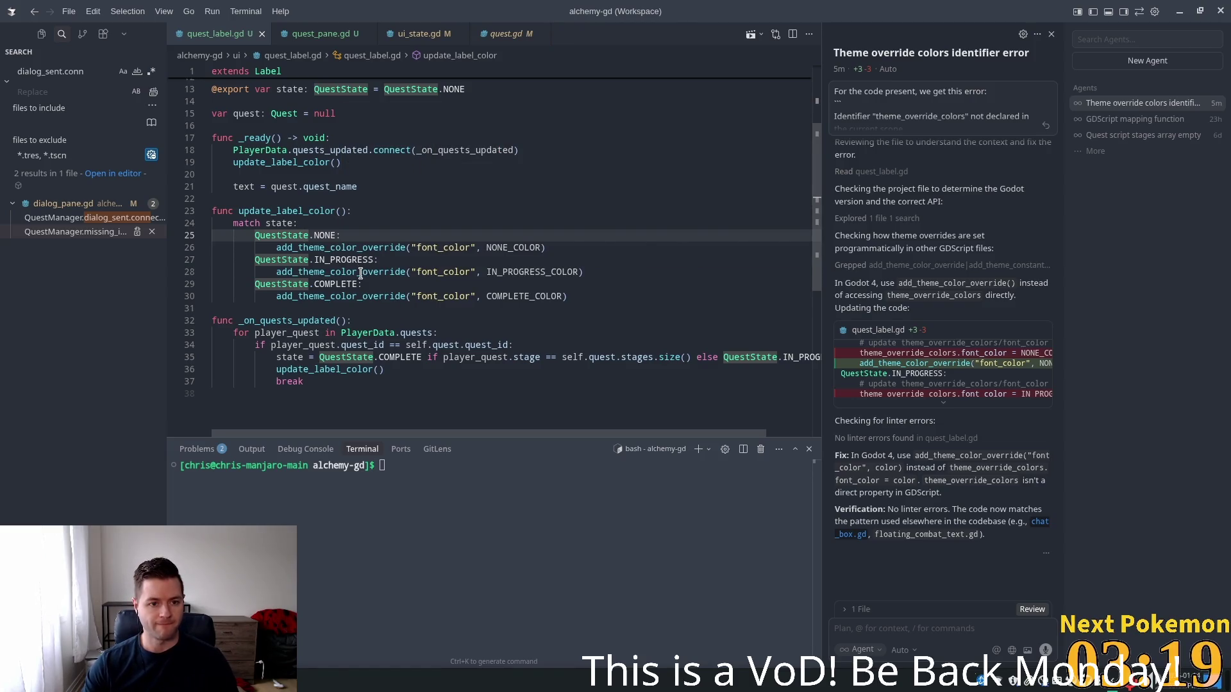
mouse_move(365, 272)
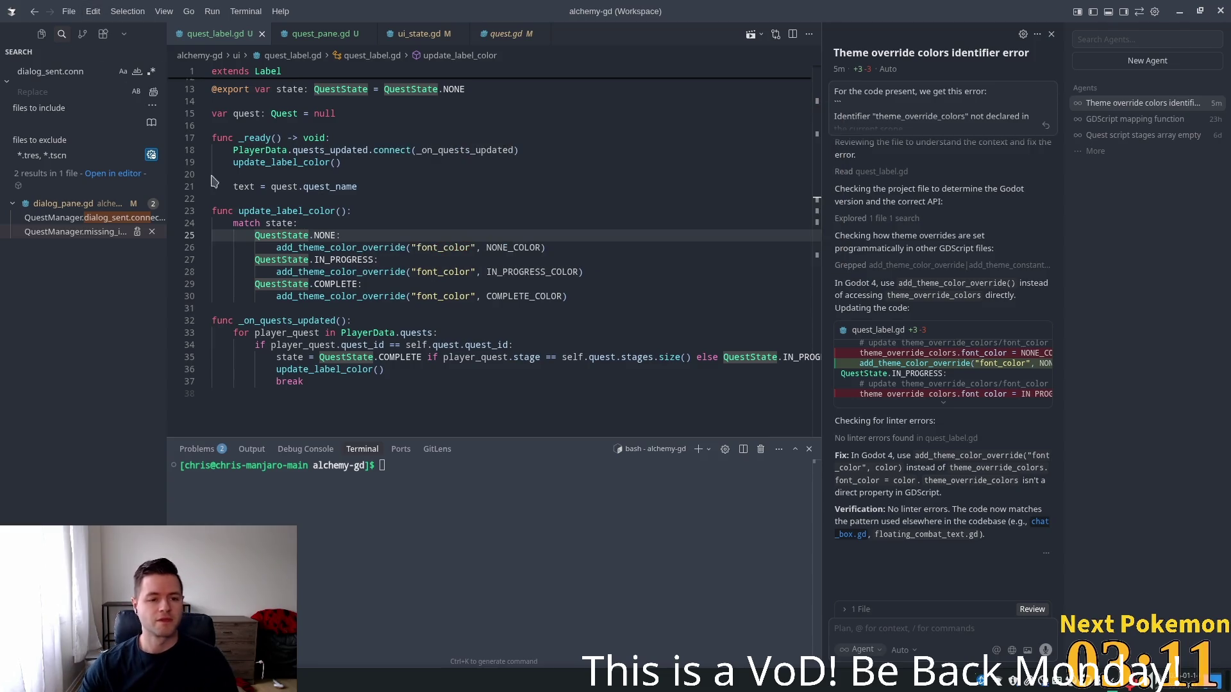
left_click(356, 225)
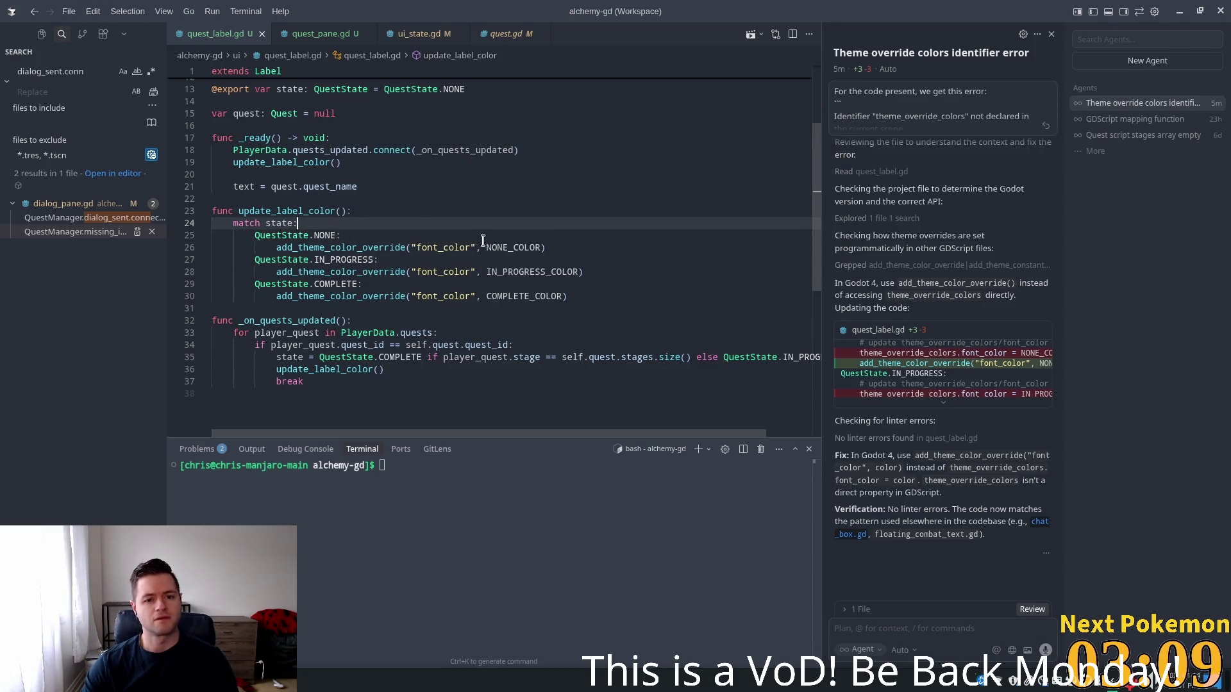
left_click(314, 248)
left_click(286, 225)
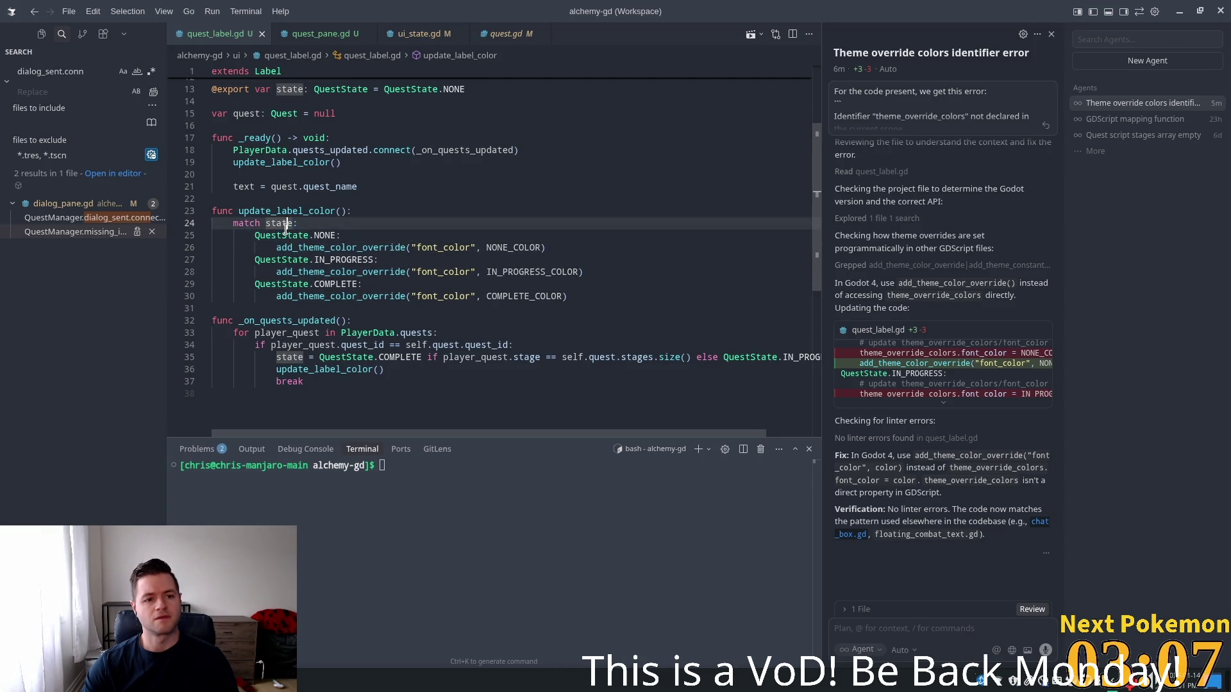
scroll(315, 248, "up", 2)
scroll(301, 269, "down", 3)
scroll(286, 289, "up", 1)
scroll(286, 289, "up", 4)
double_click(284, 218)
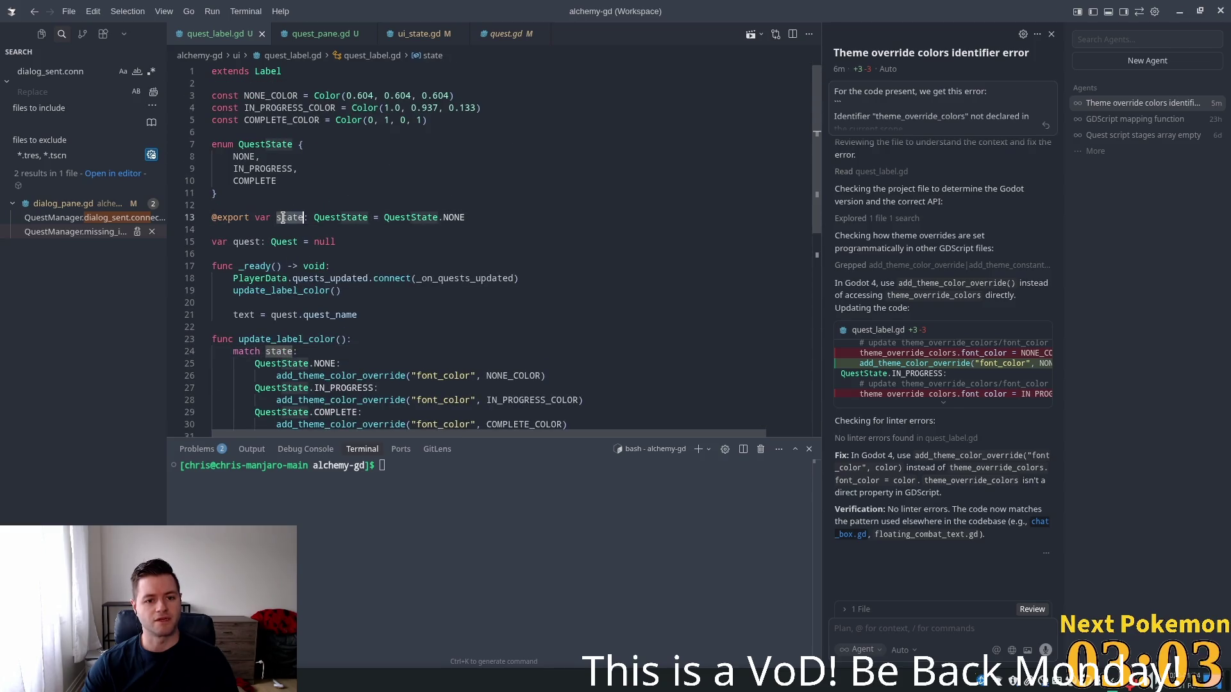
scroll(340, 256, "down", 2)
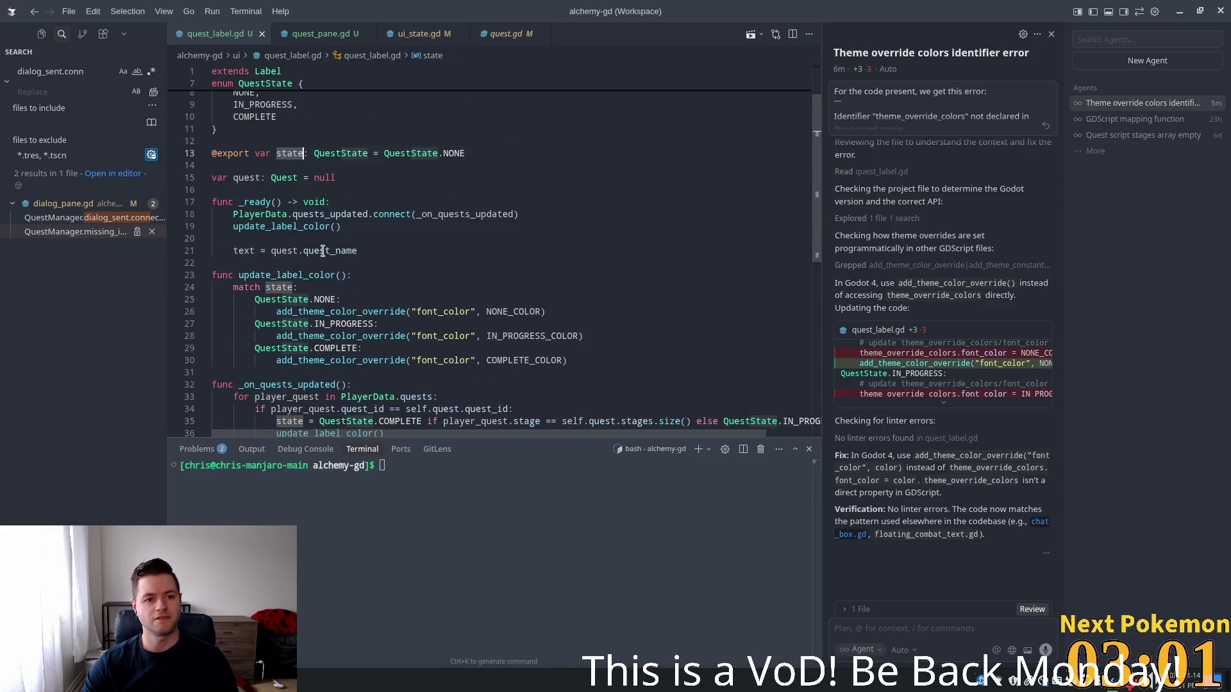
mouse_move(318, 245)
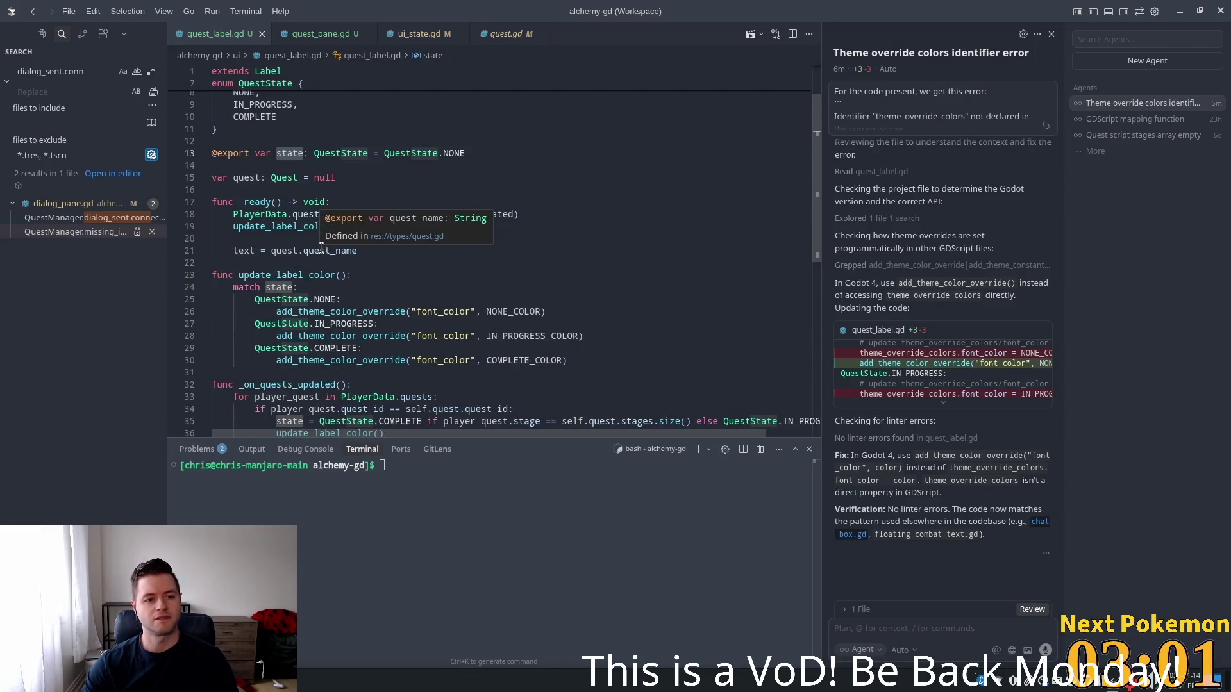
double_click(311, 214)
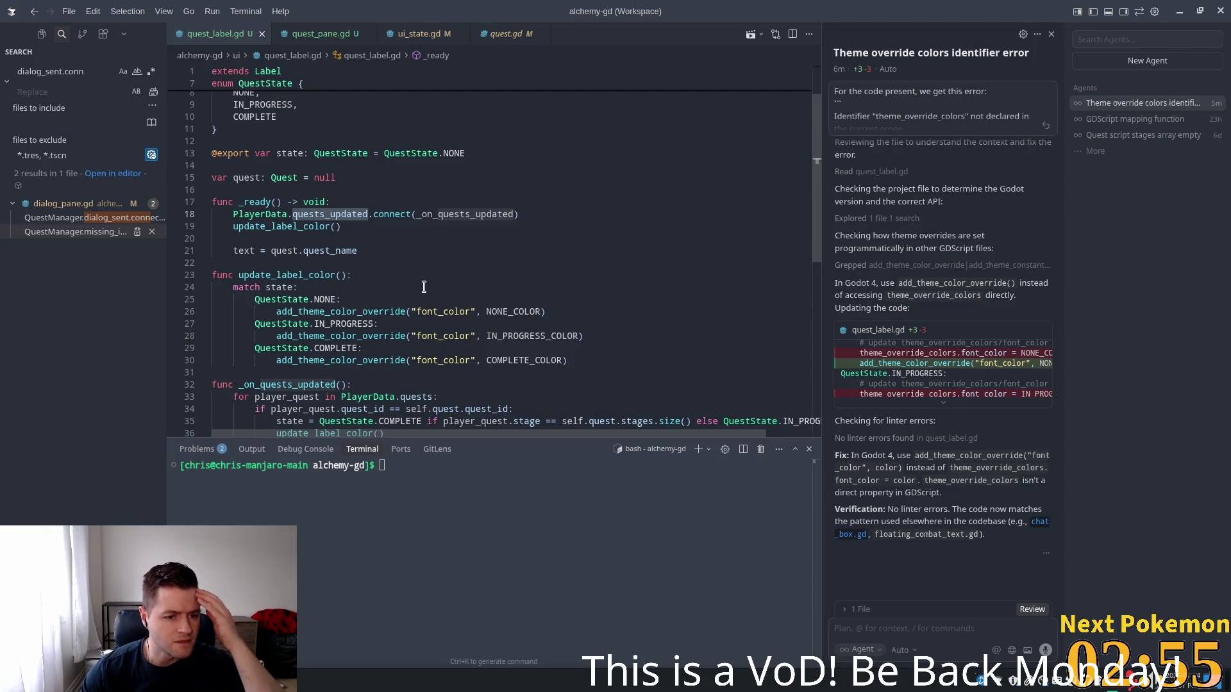
Add a quests_updated debug print at the top of _on_quests_updated and save quest_label.gd
scroll(422, 286, "down", 3)
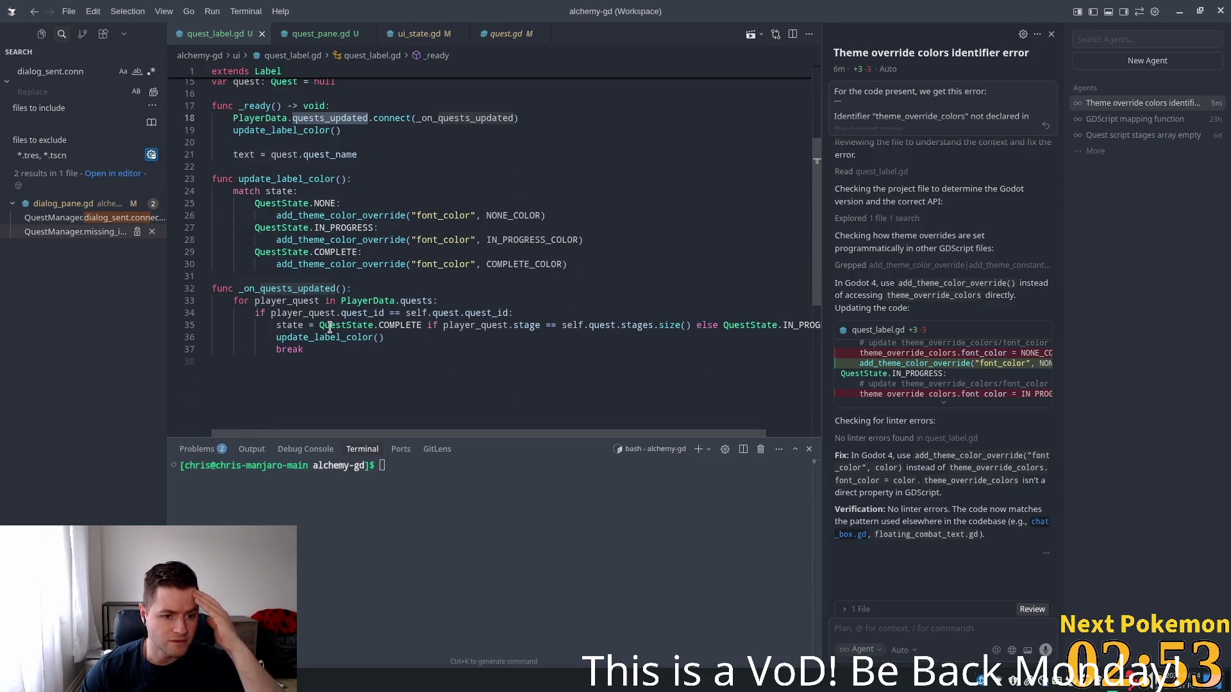
double_click(289, 324)
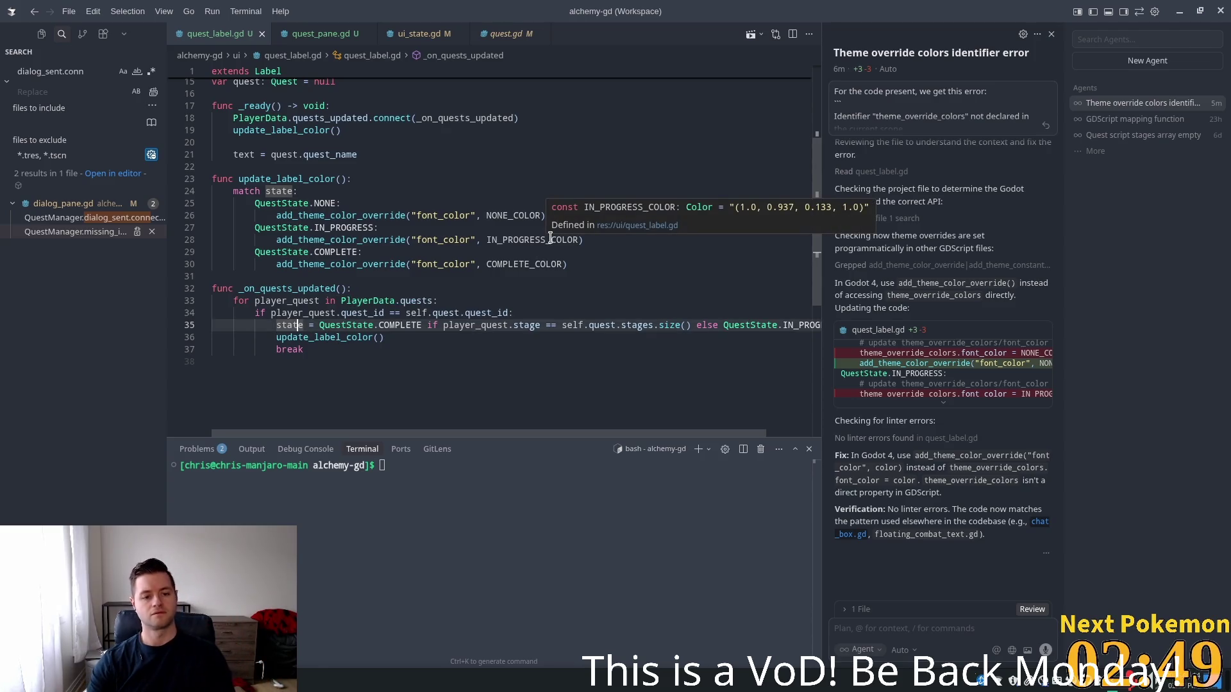
key("Up")
key("Up")
key("Up")
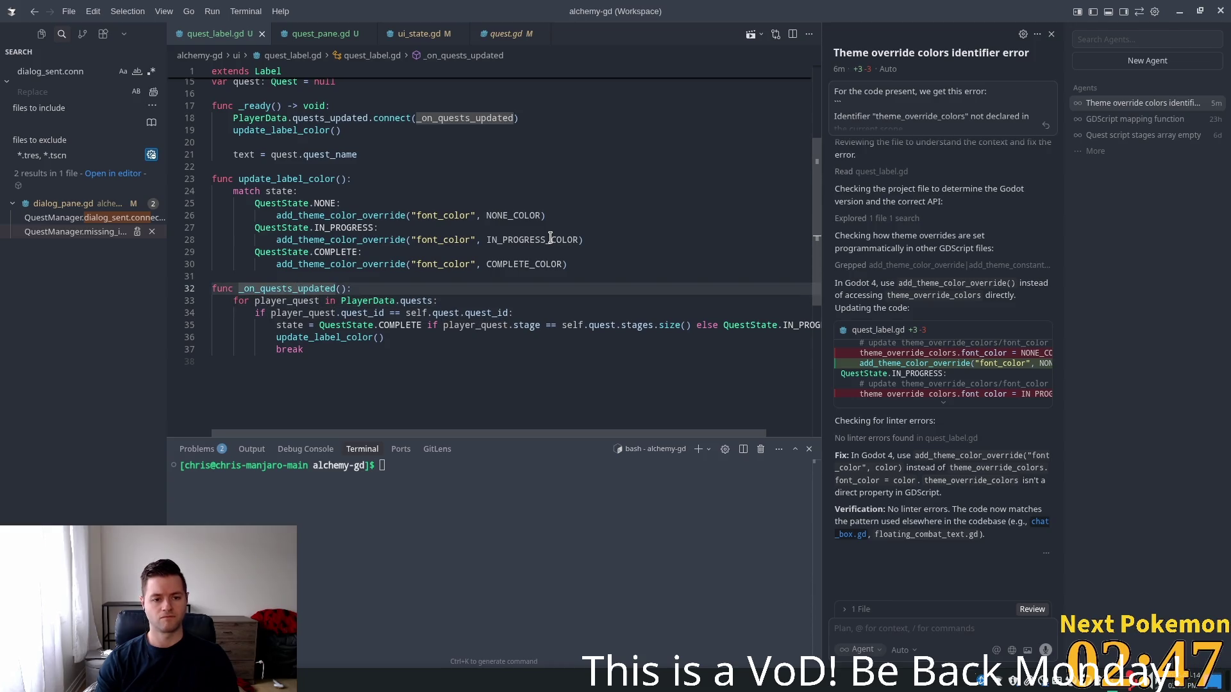
key("End")
key("Return")
type("pr")
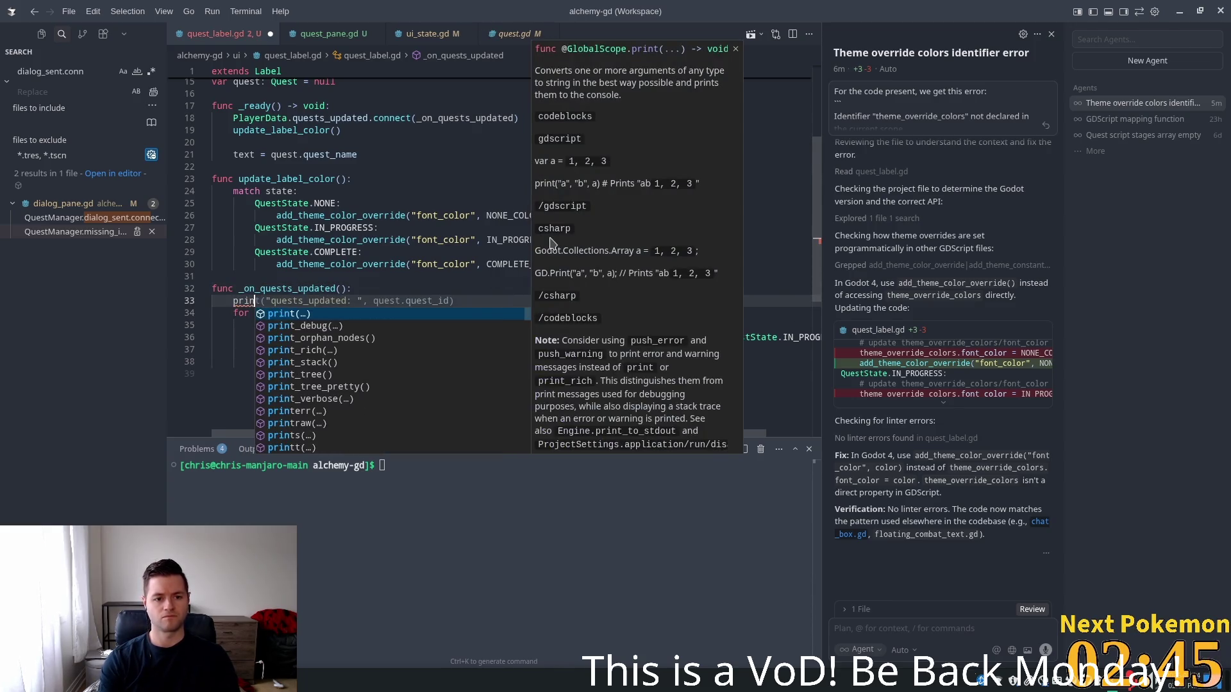
key("Tab")
key("ctrl+s")
Add prints for the matched player quest id, the state and quest.stages.size()
left_click(516, 325)
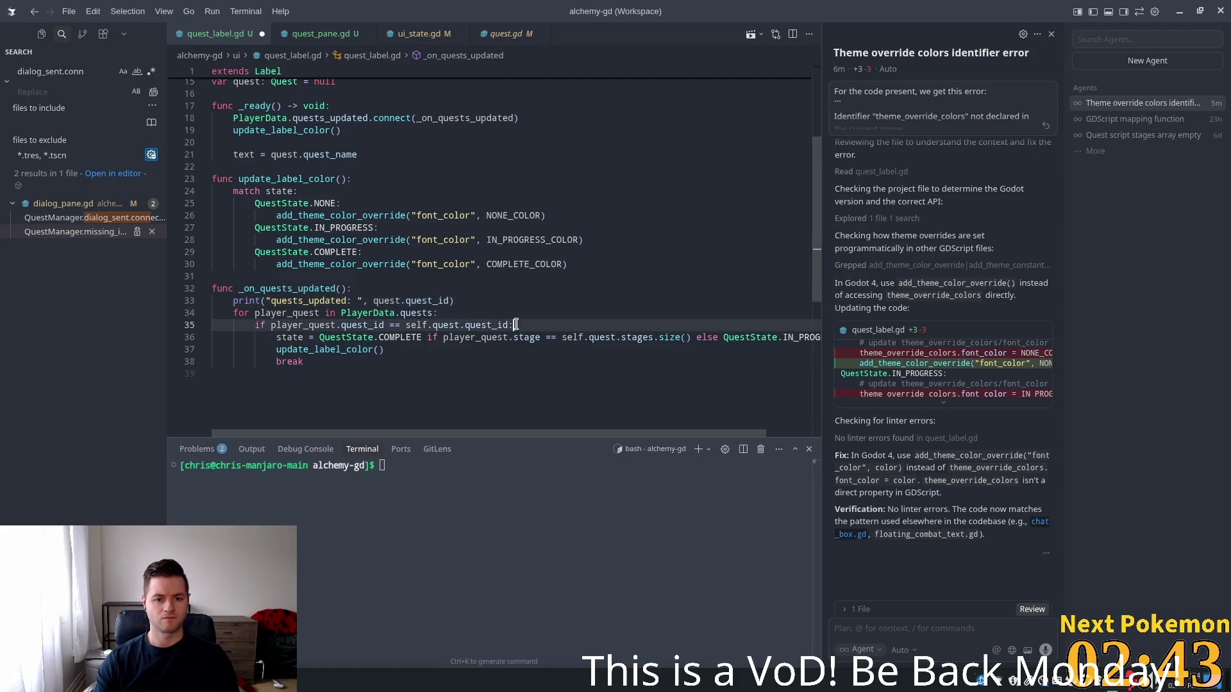
key("Return")
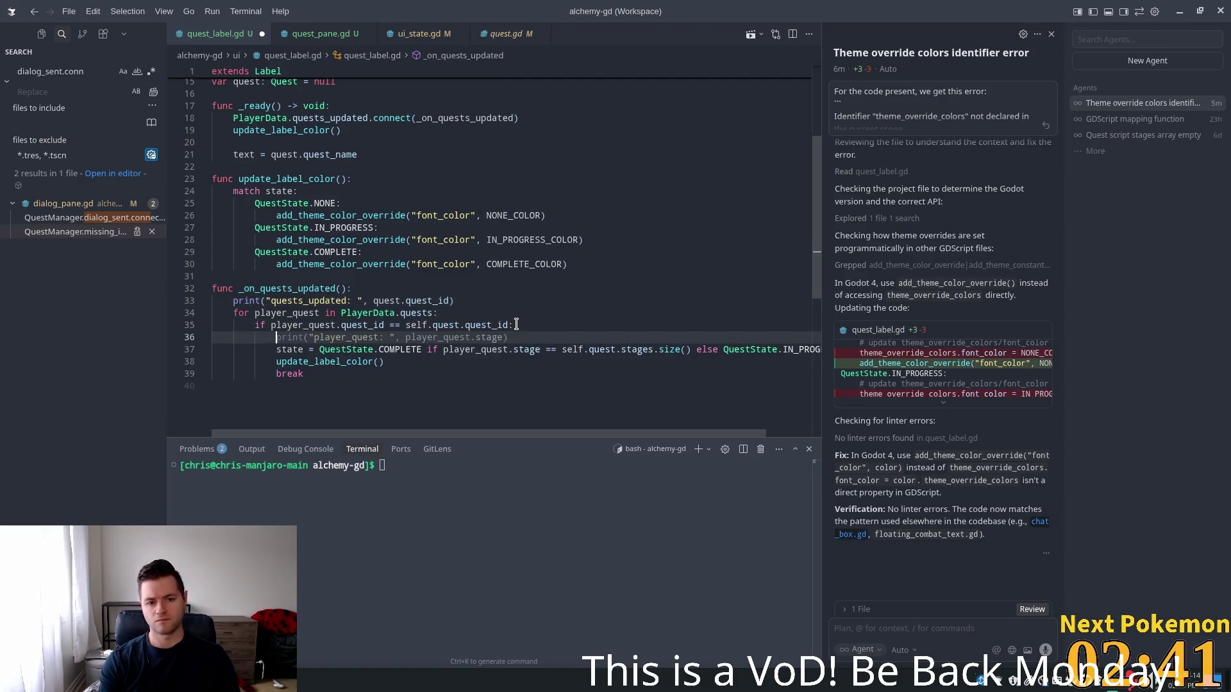
type("print(")
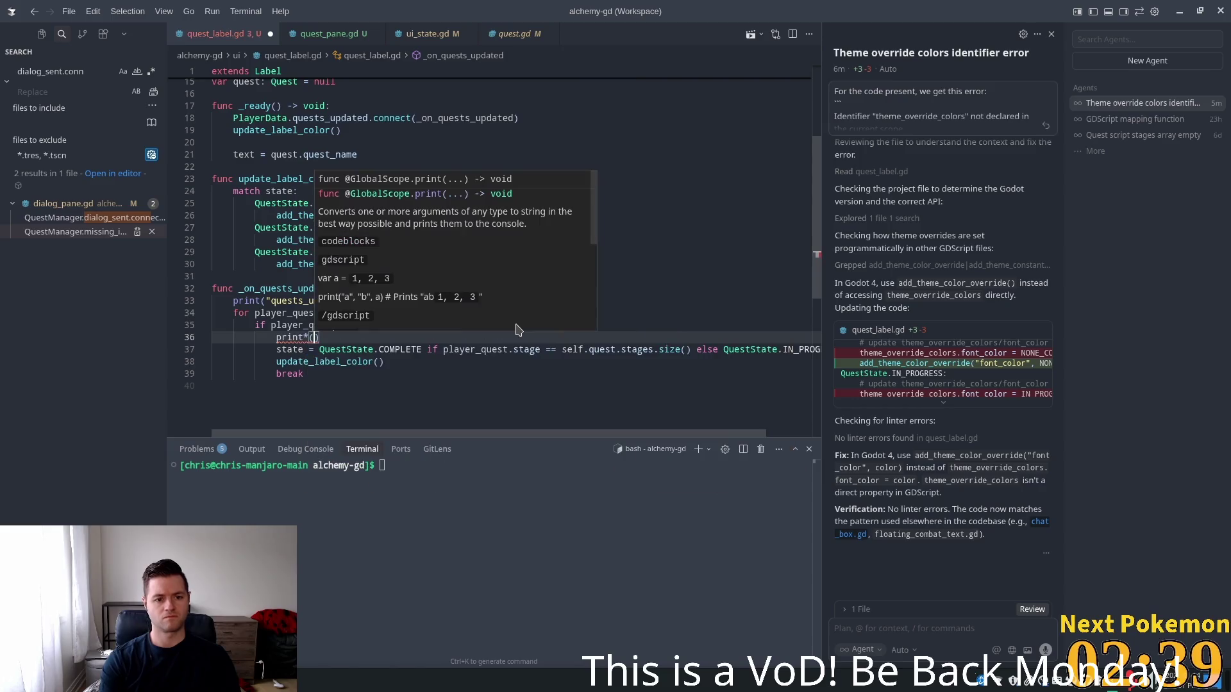
type("\"")
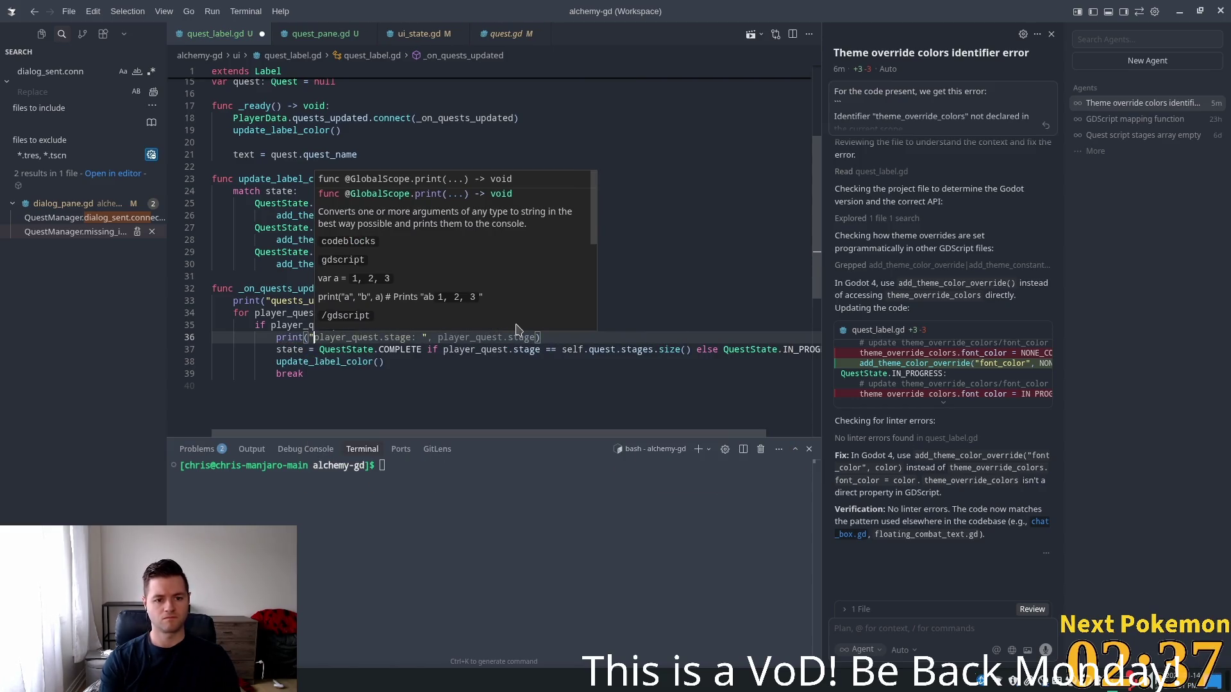
type("play")
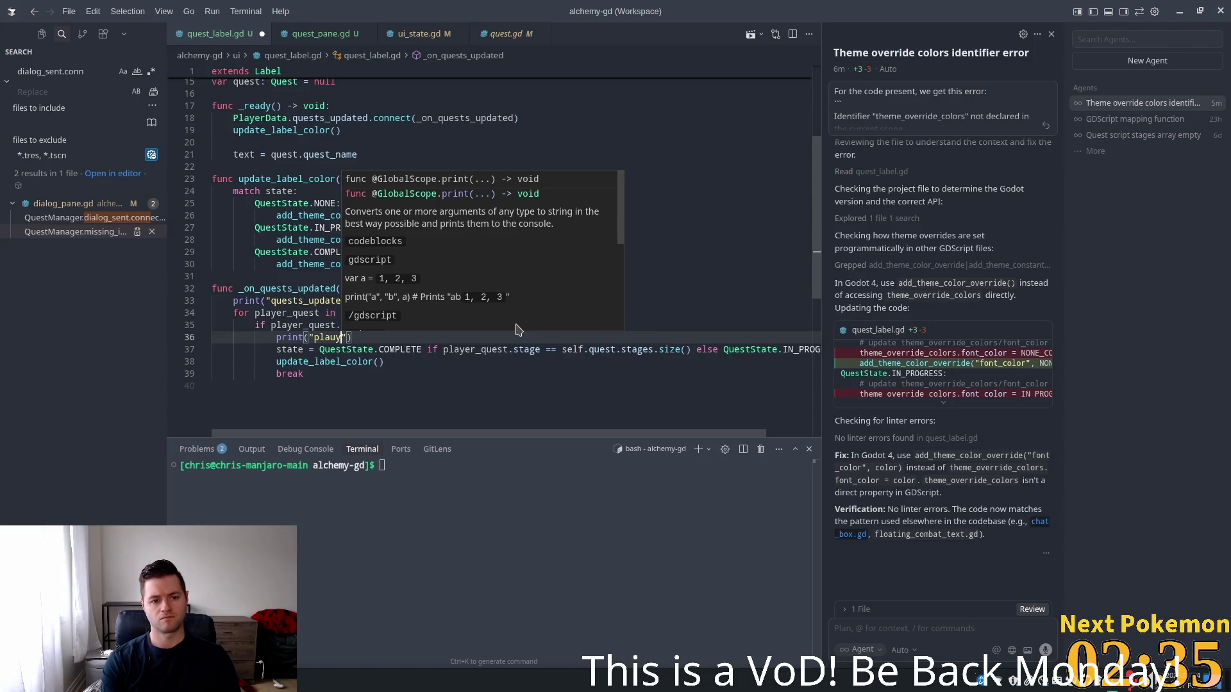
type("er quest found:")
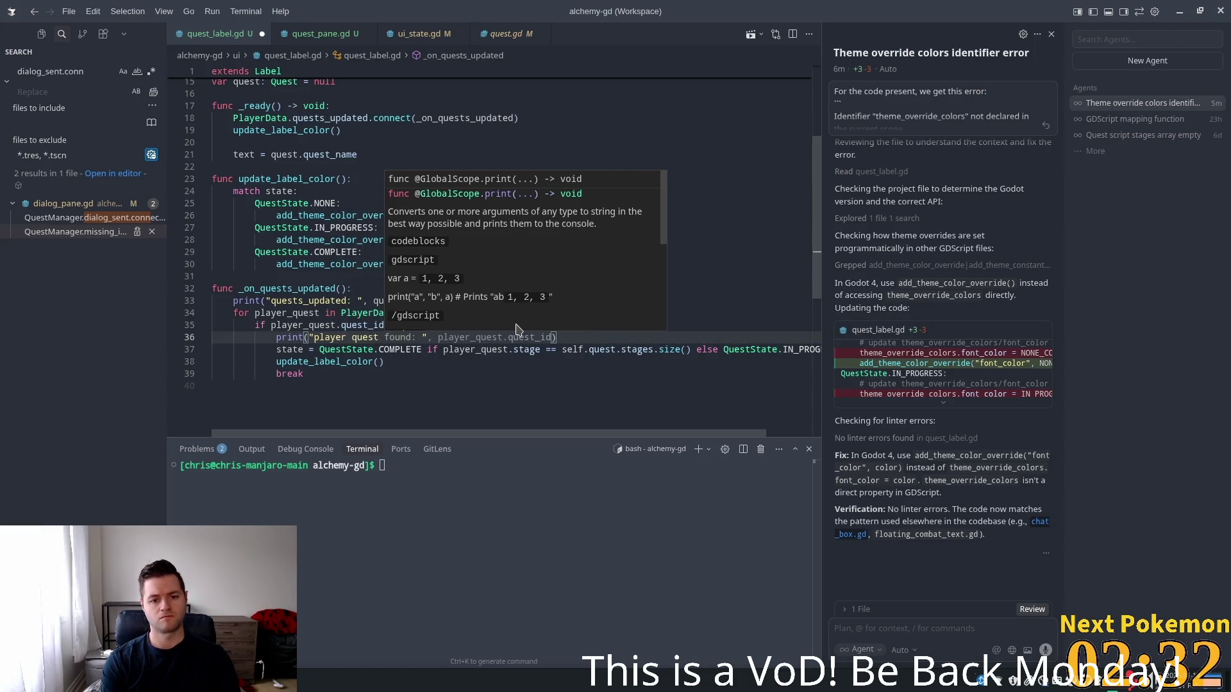
key("Tab")
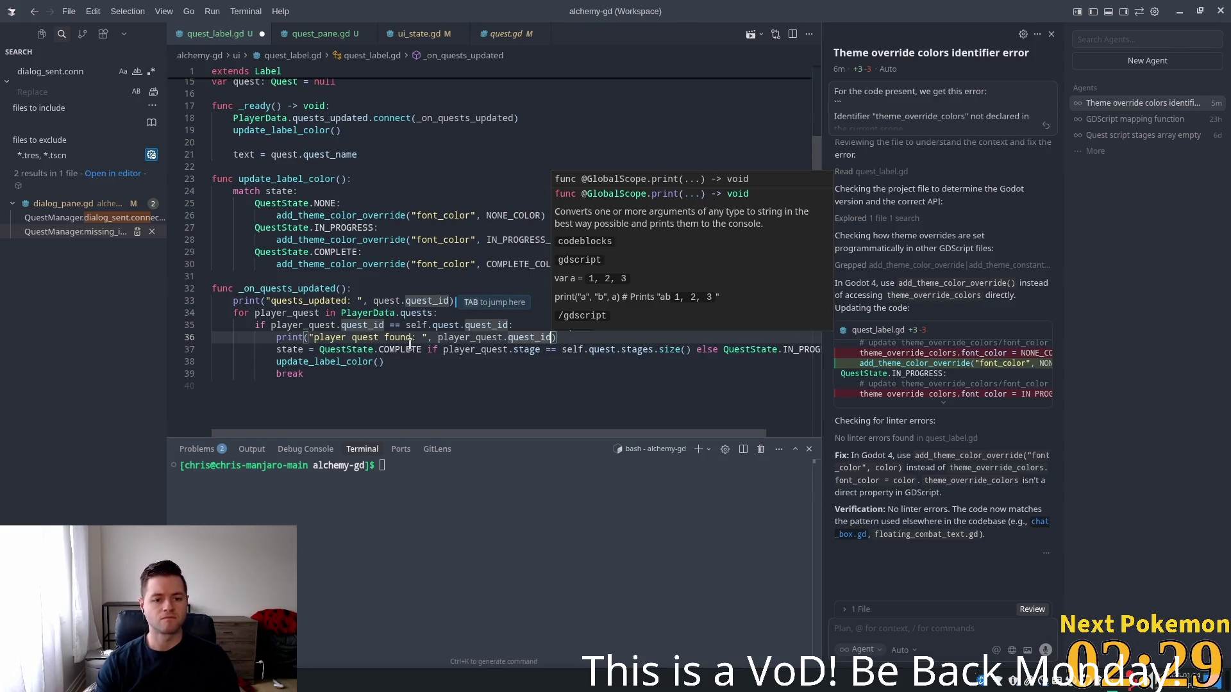
left_click(384, 349)
key("End")
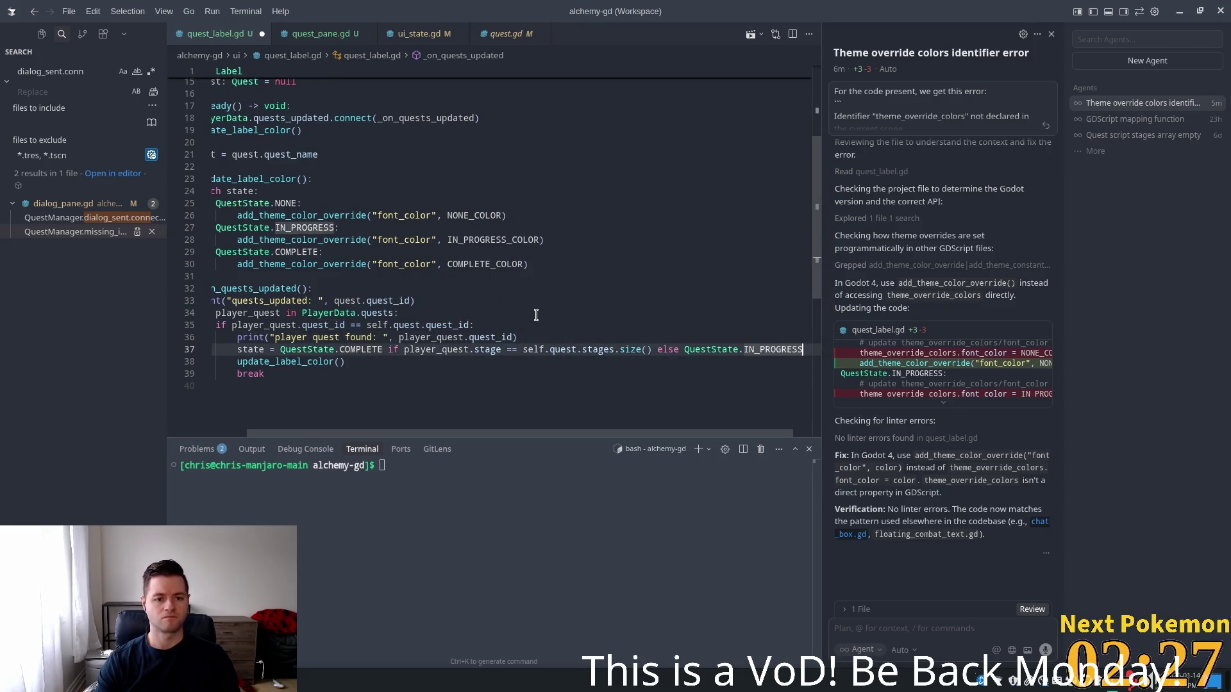
key("Return")
type("print(\"state: \", state)")
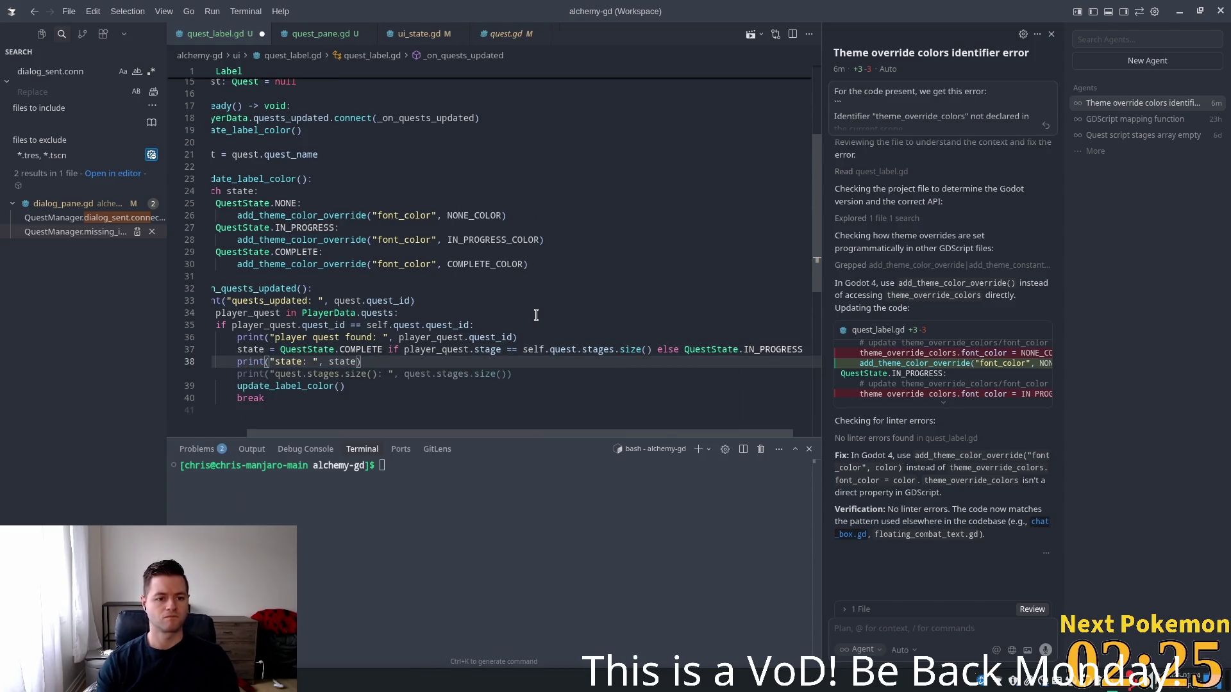
key("Tab")
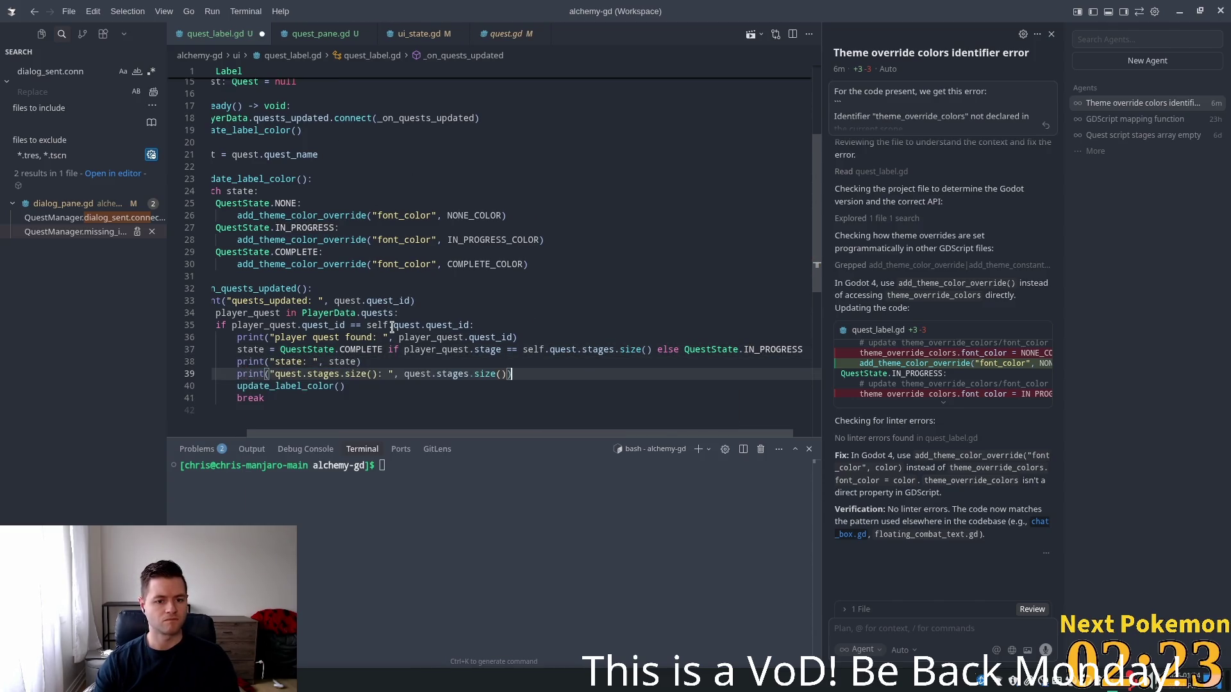
left_click(392, 327)
key("alt+Tab")
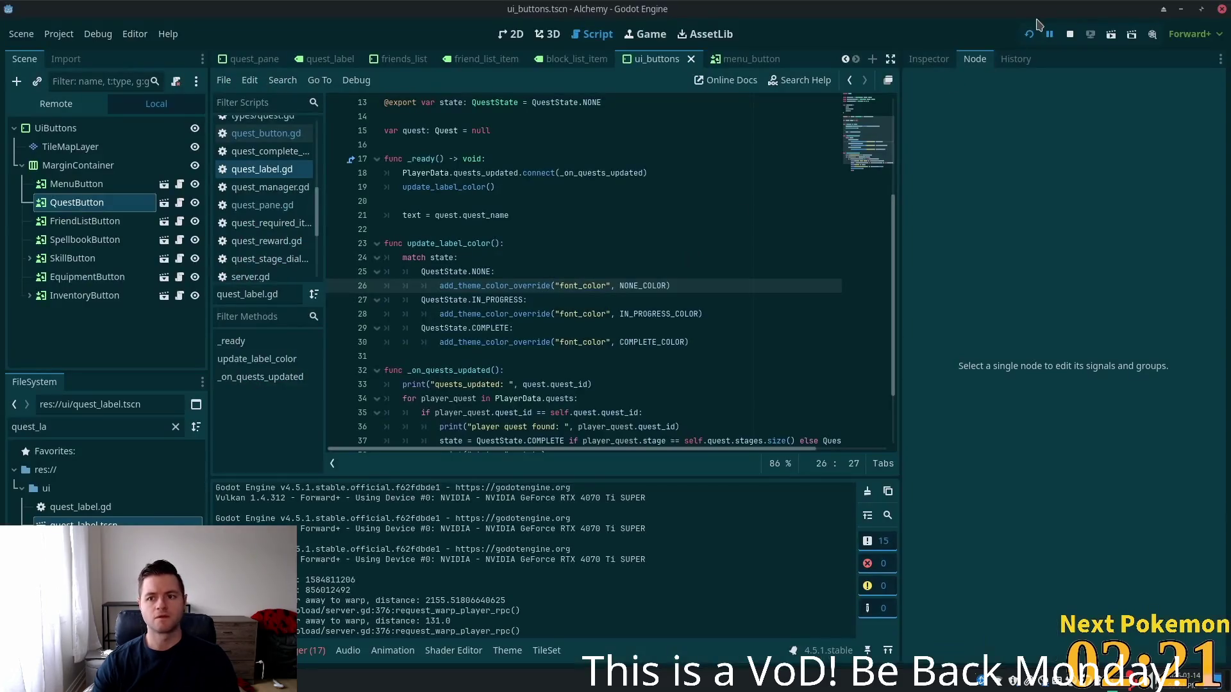
Run the game with F5 and open and close the in-game Quests panel to test the prints
key("F5")
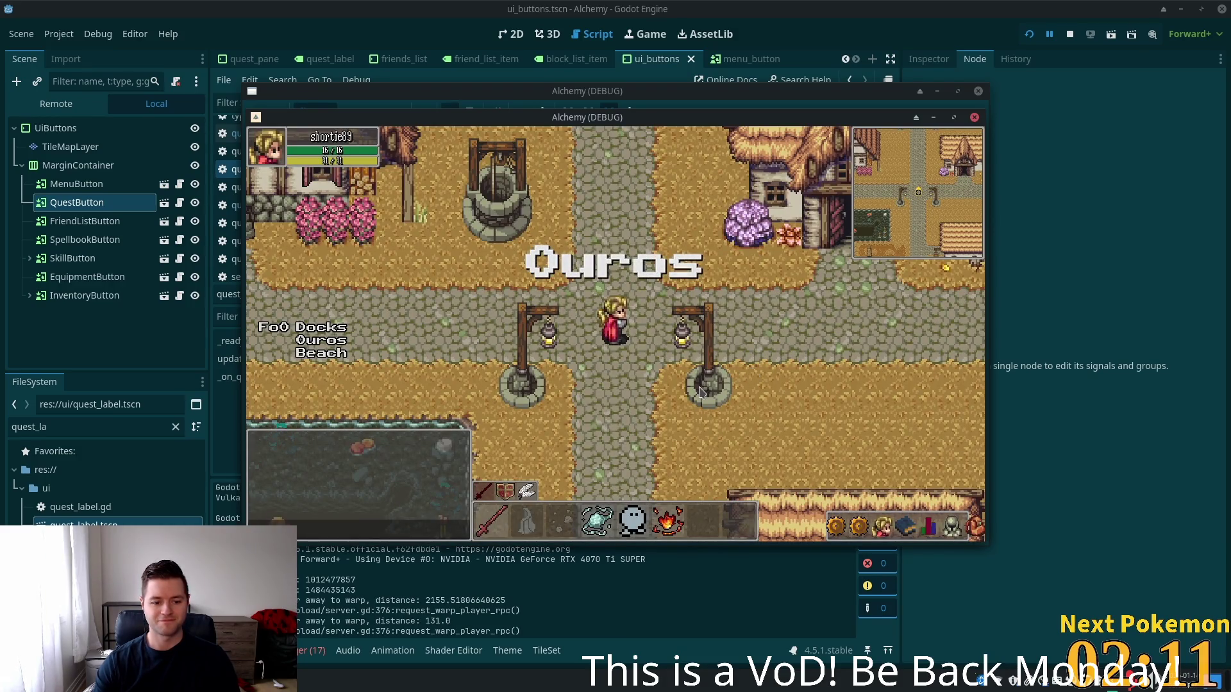
left_click(442, 614)
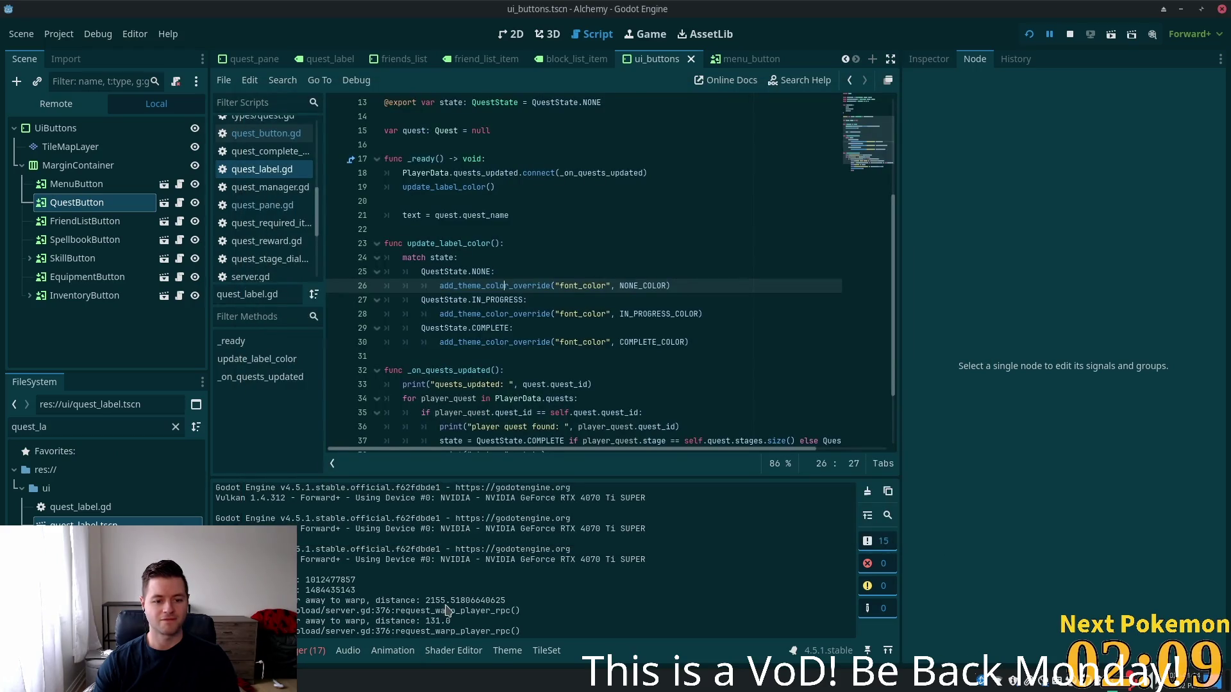
key("alt+Tab")
left_click(851, 520)
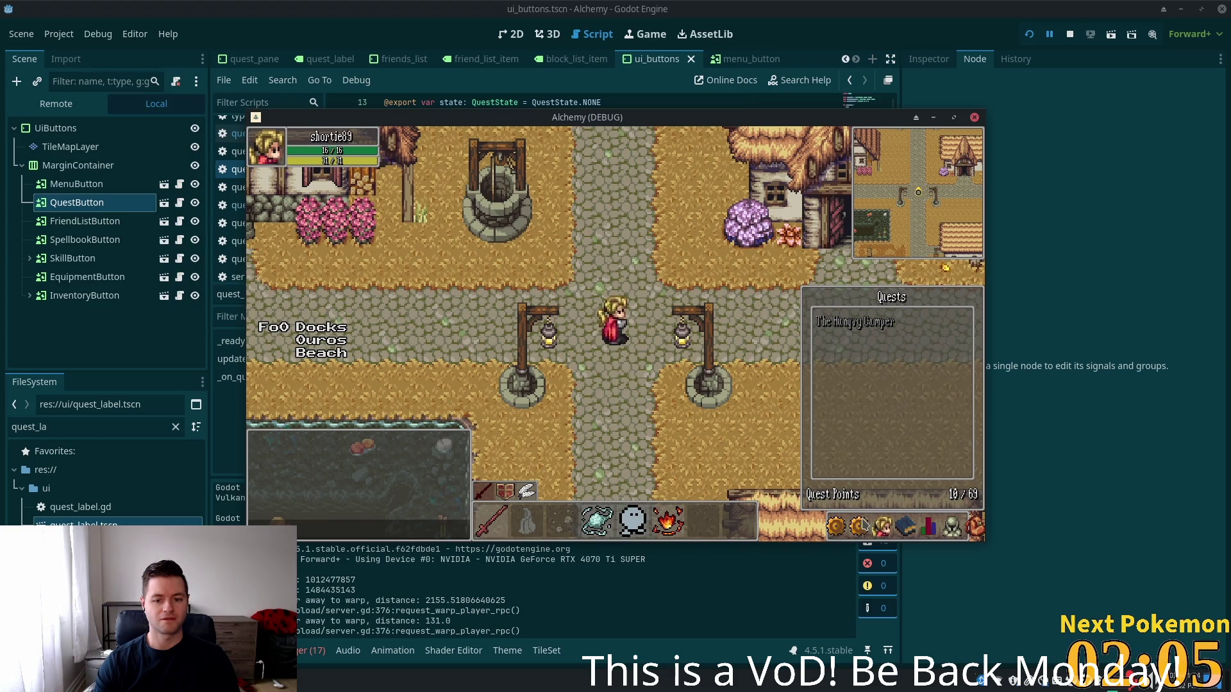
left_click(639, 619)
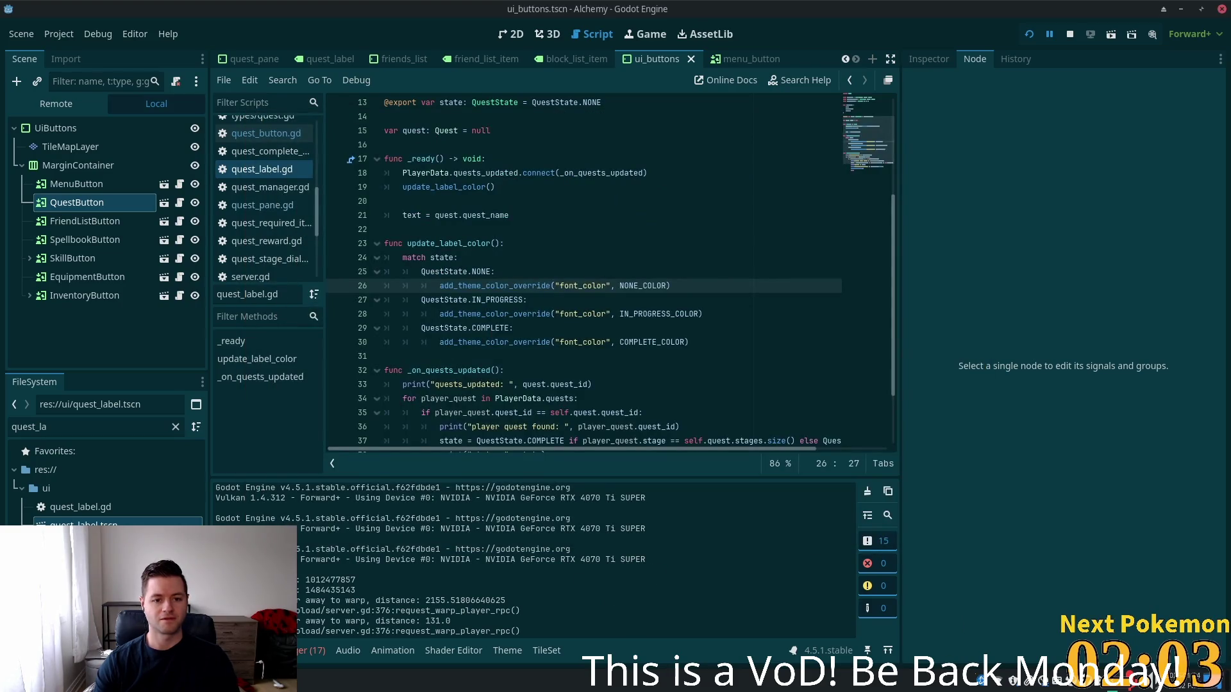
key("alt+Tab")
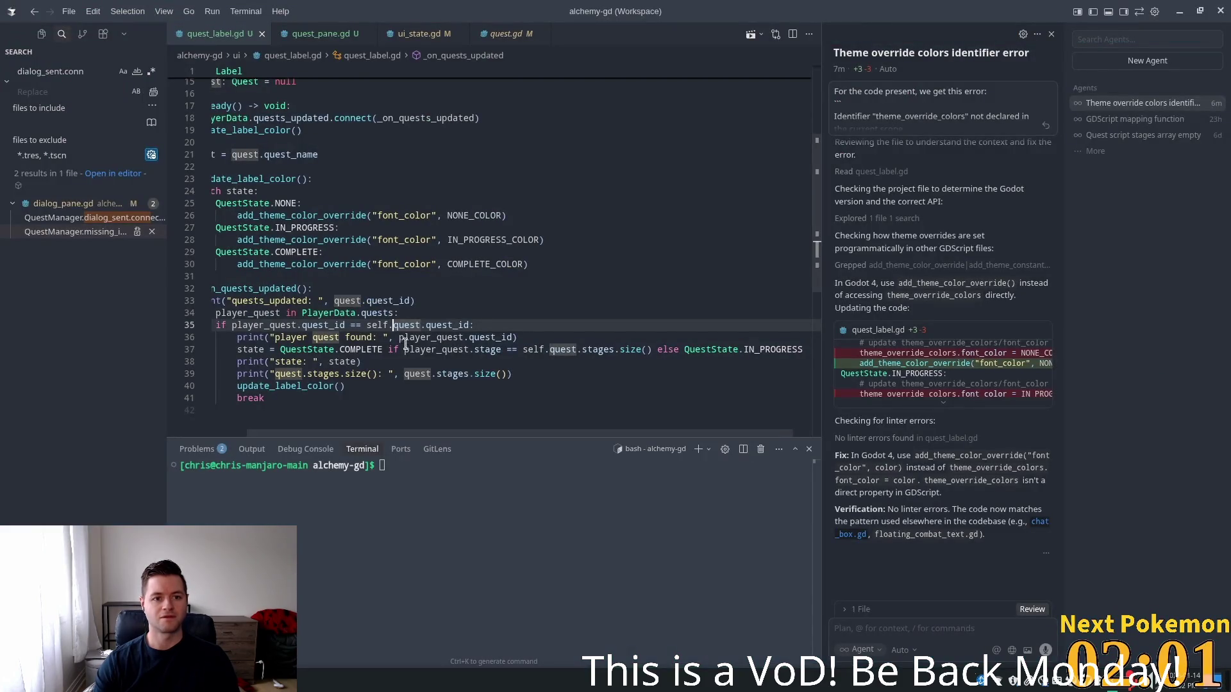
Trace _on_quests_updated back to its PlayerData.quests_updated signal connection in Godot's script editor
left_click(518, 337)
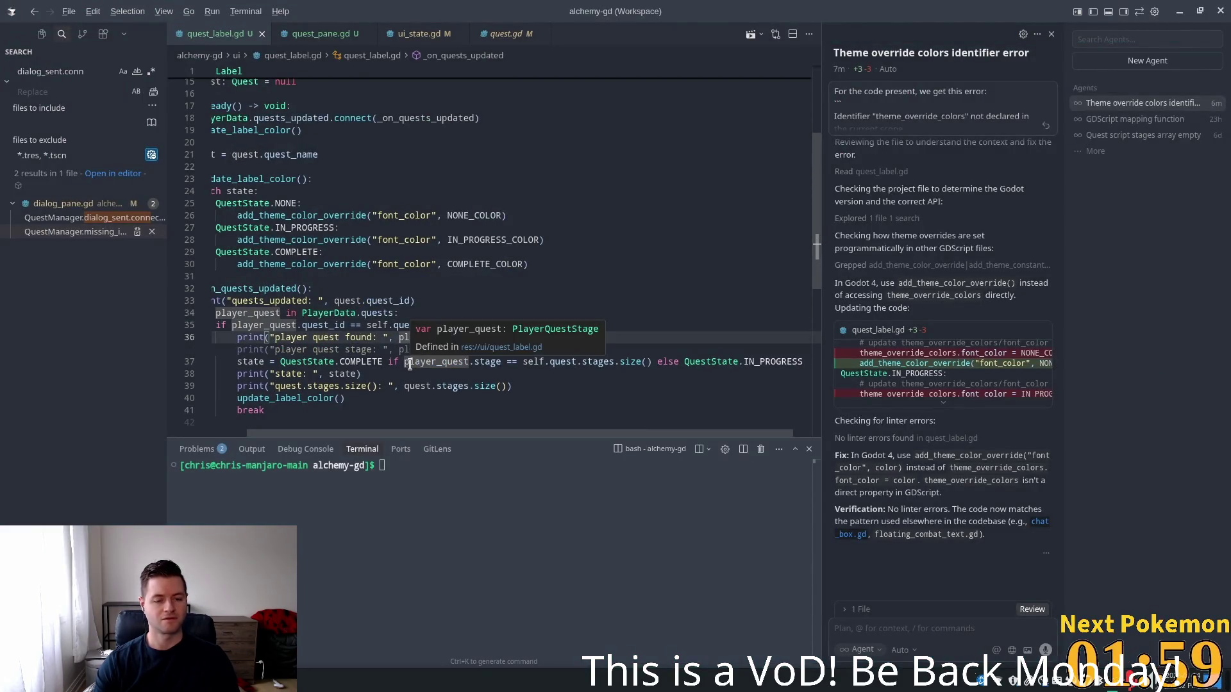
key("alt+Tab")
left_click(515, 374)
scroll(551, 321, "down", 2)
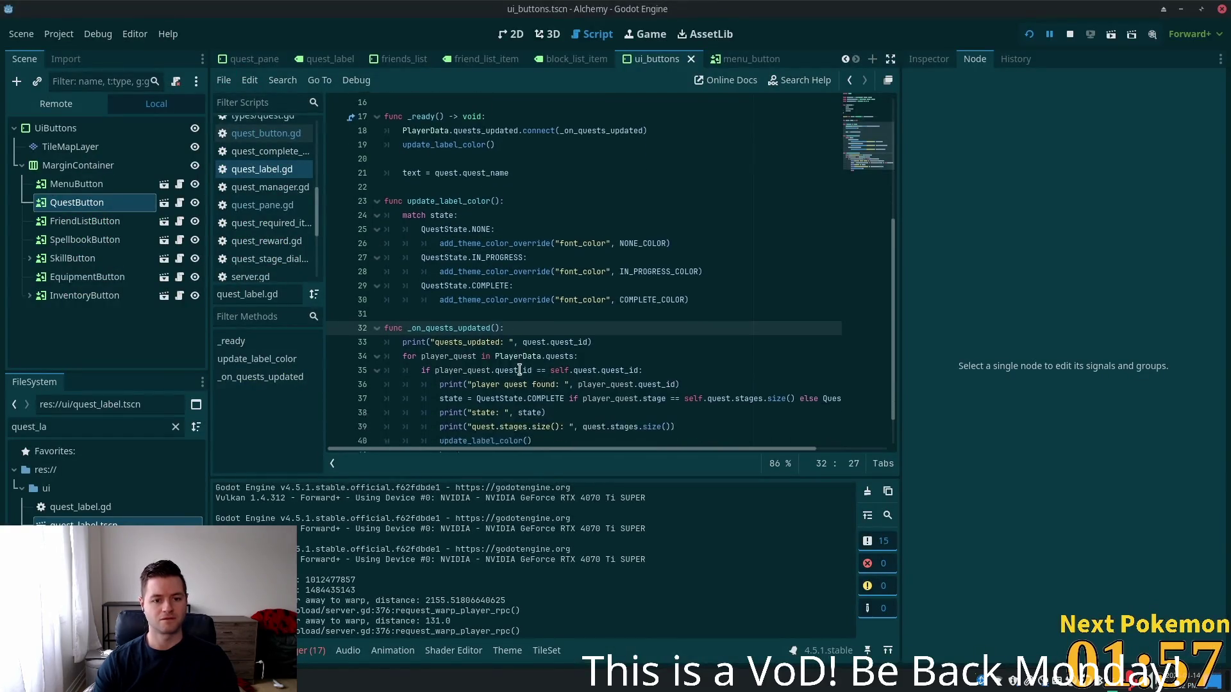
double_click(467, 286)
scroll(603, 249, "up", 5)
scroll(604, 249, "up", 1)
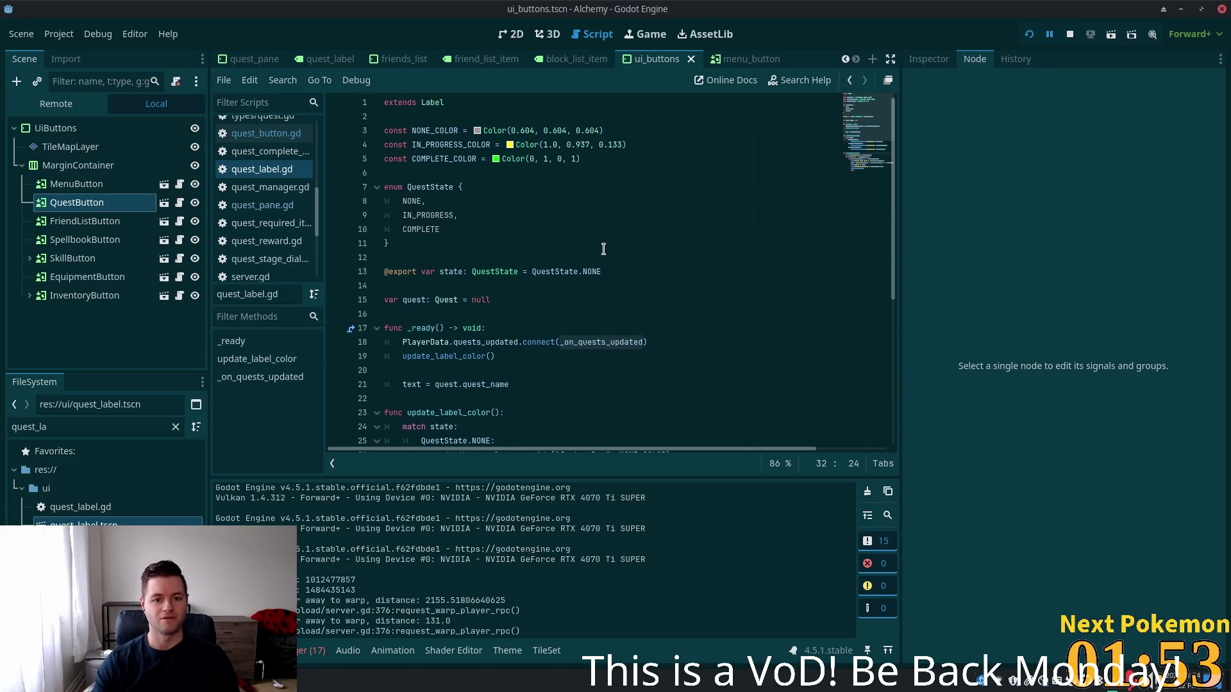
scroll(583, 280, "down", 3)
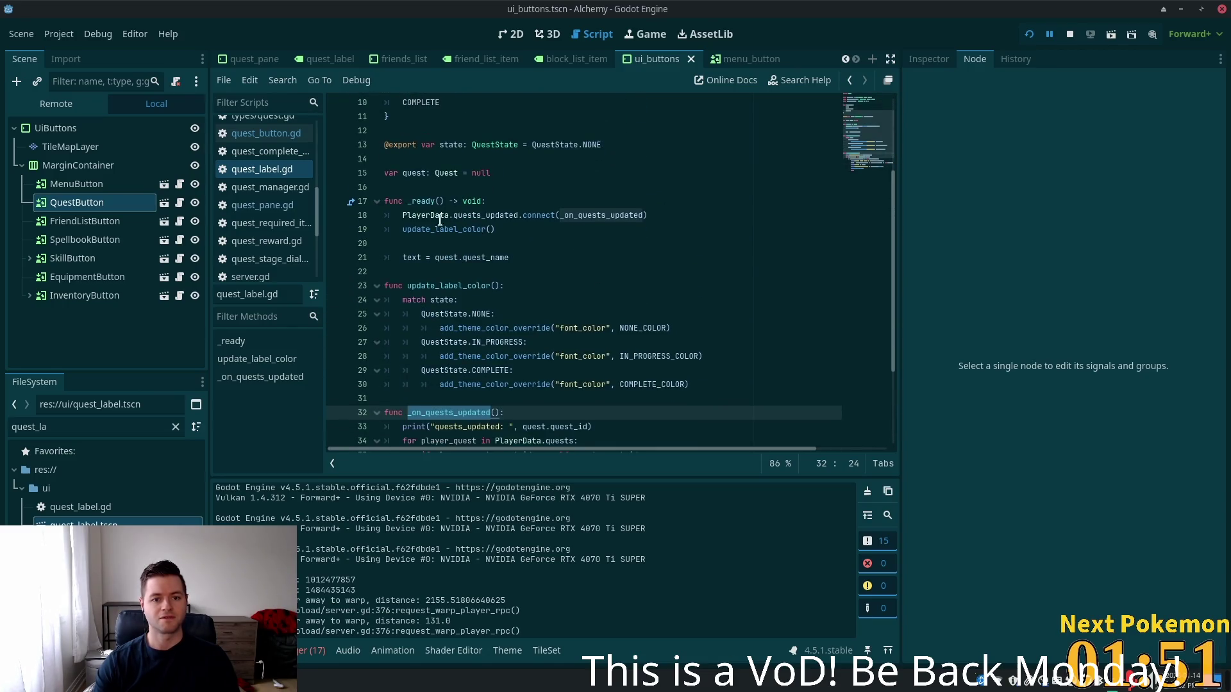
double_click(427, 216)
double_click(504, 216)
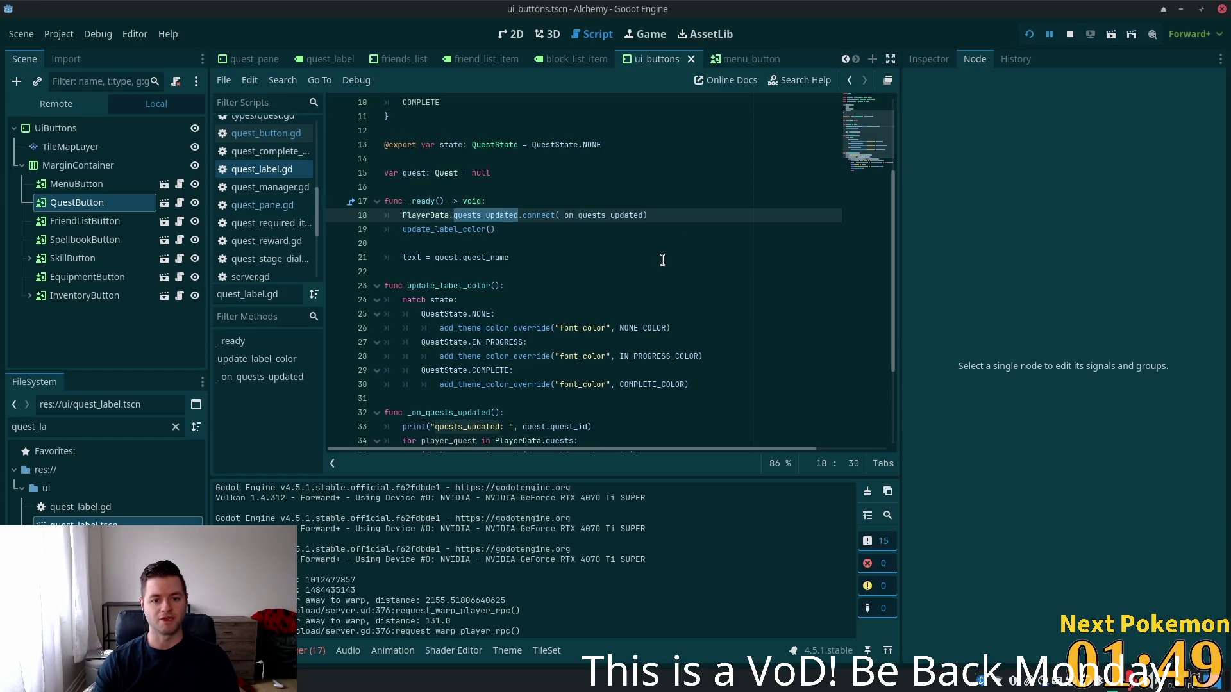
scroll(660, 263, "down", 3)
scroll(648, 264, "up", 2)
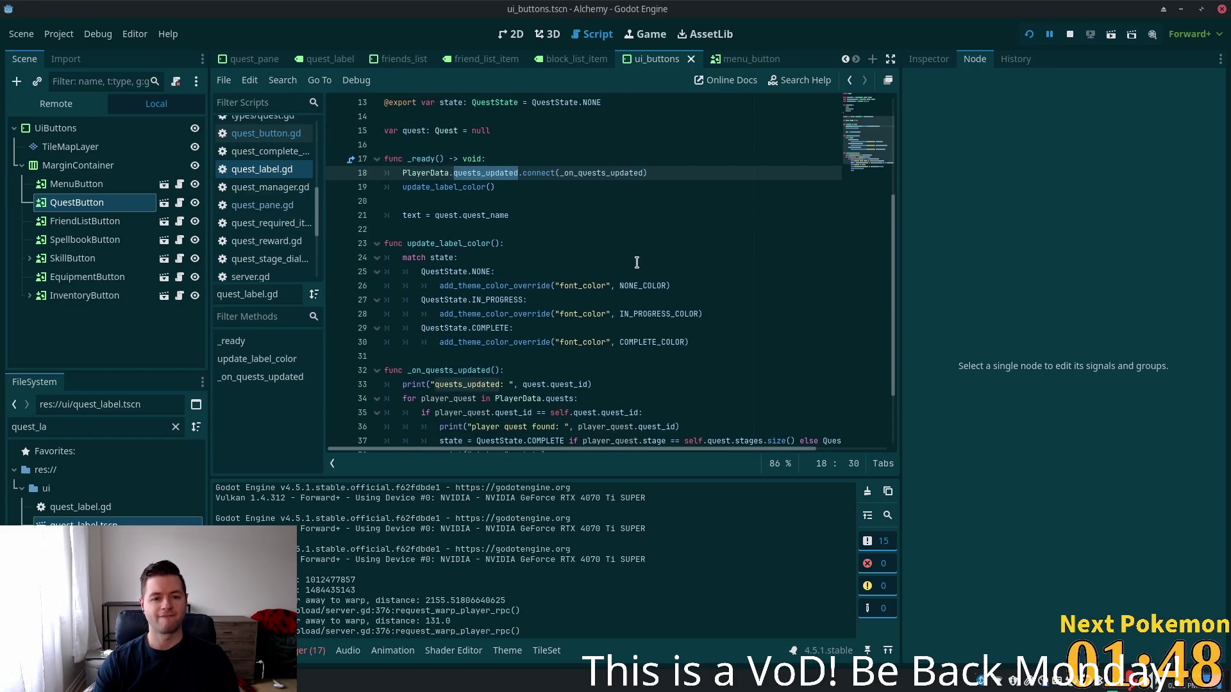
Follow quests_updated into player_data.gd and find its emit in update_player_quests on line 119
left_click(488, 173, "ctrl")
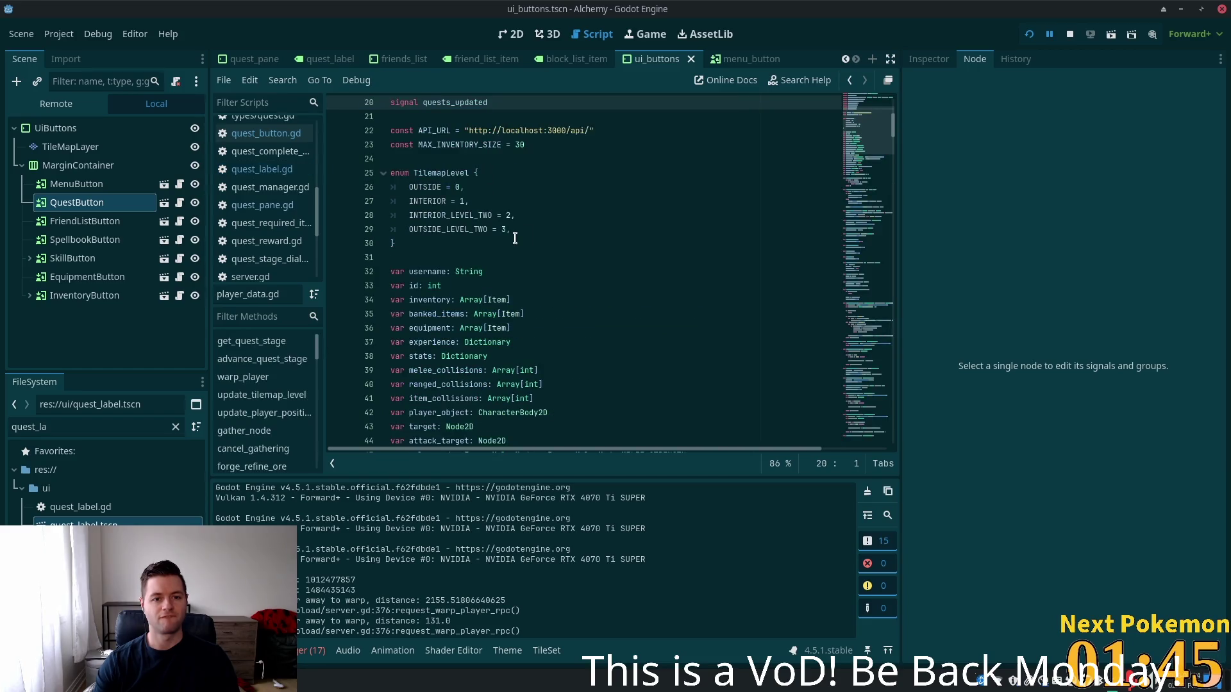
scroll(594, 245, "down", 10)
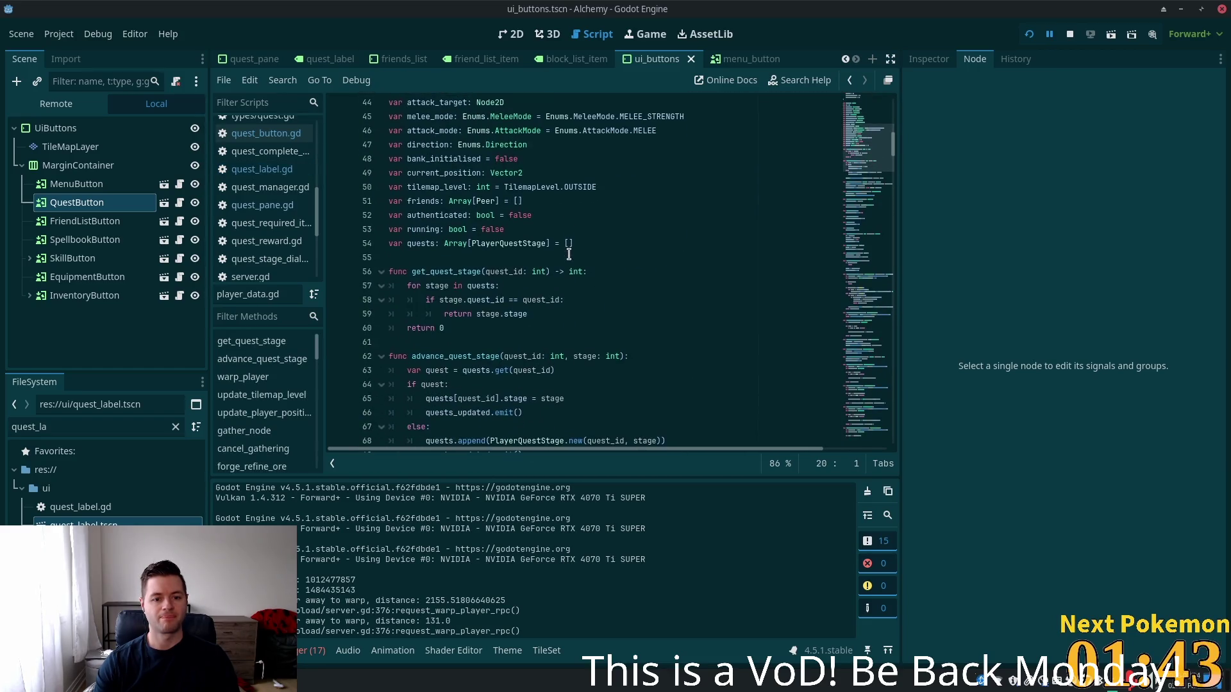
double_click(429, 275)
scroll(543, 275, "down", 3)
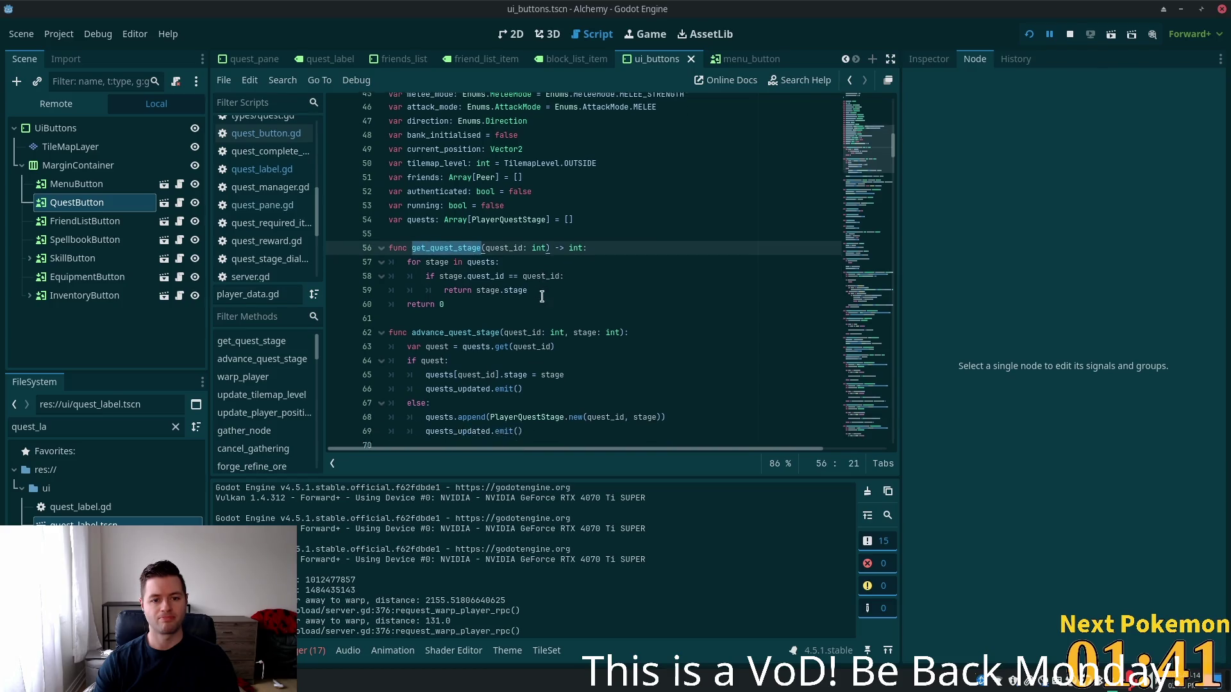
scroll(577, 269, "up", 17)
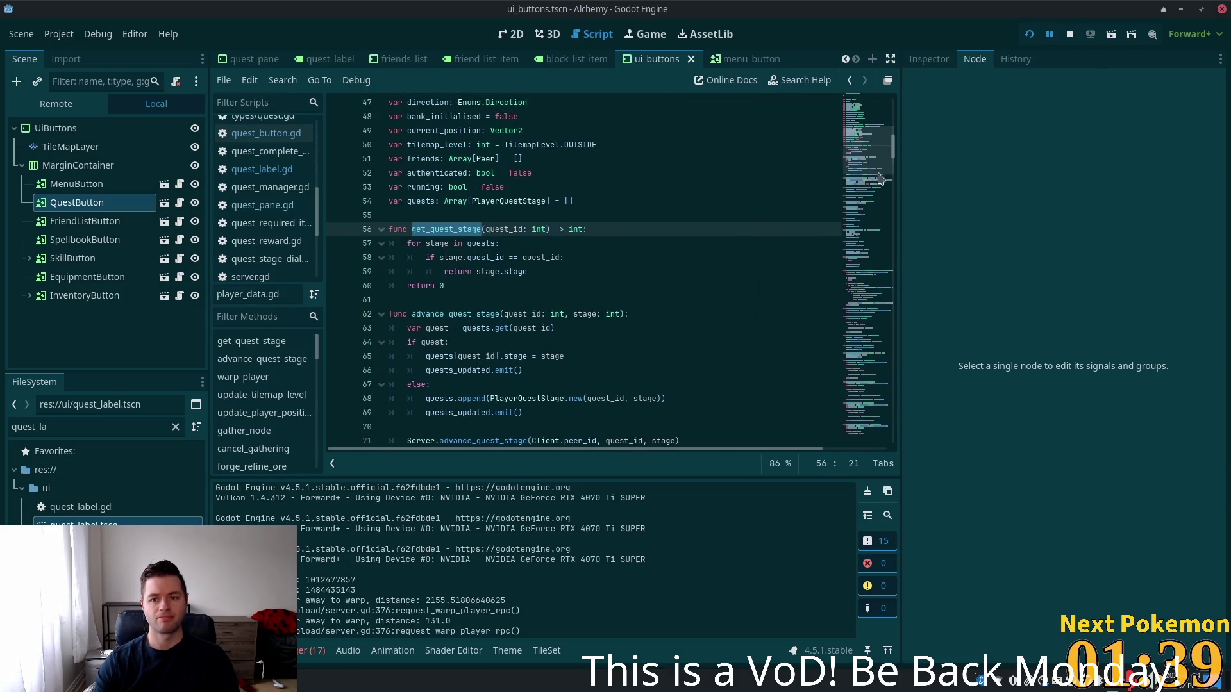
double_click(447, 372)
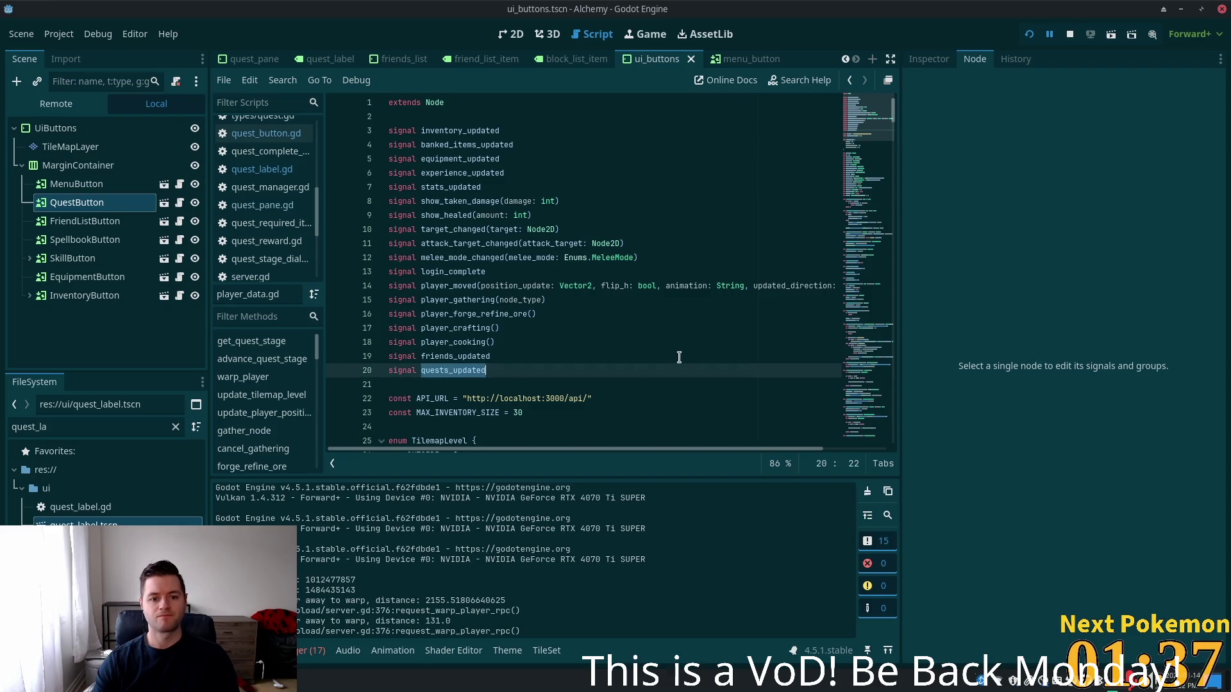
key("ctrl+f")
key("Return")
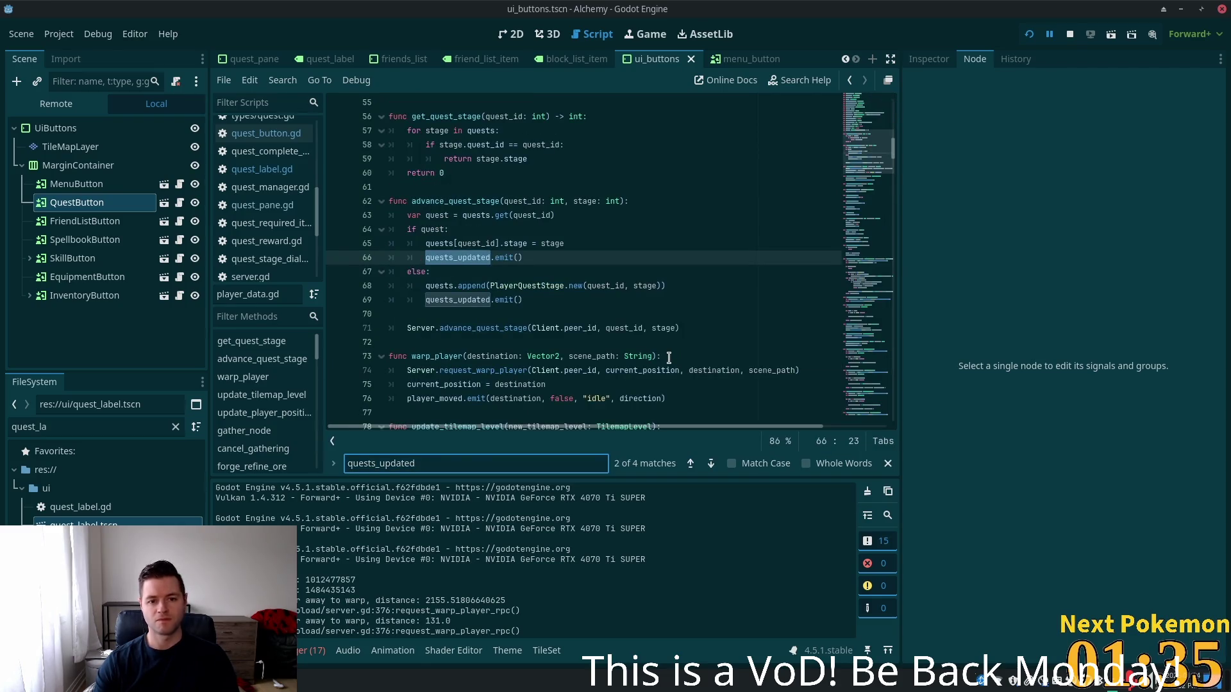
key("Return")
key("Return")
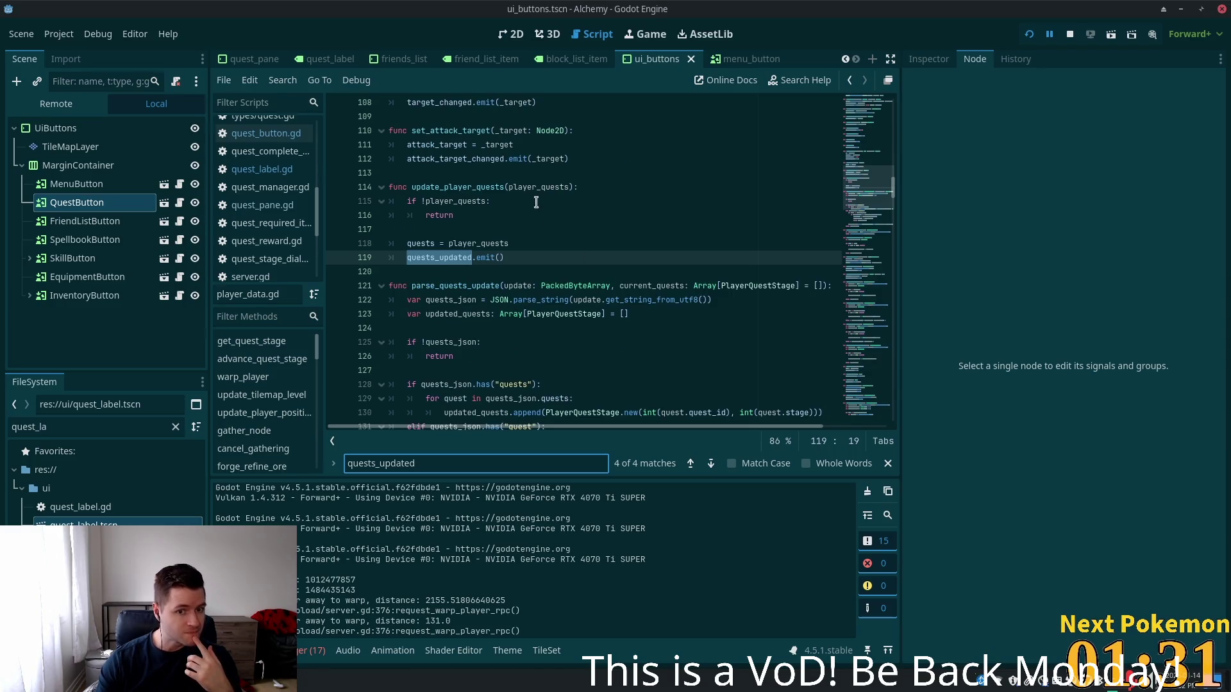
double_click(472, 186)
key("ctrl+c")
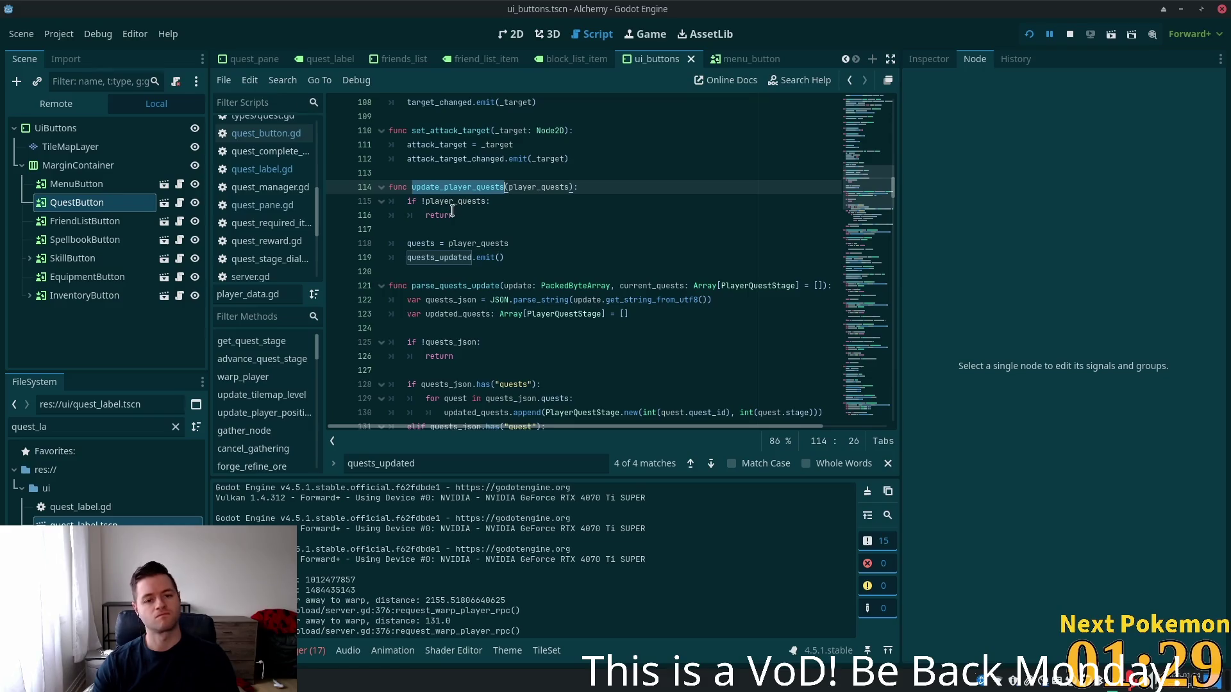
Search the Cursor project for update_player_quests
key("alt+Tab")
left_click(48, 71)
key("ctrl+a")
key("ctrl+v")
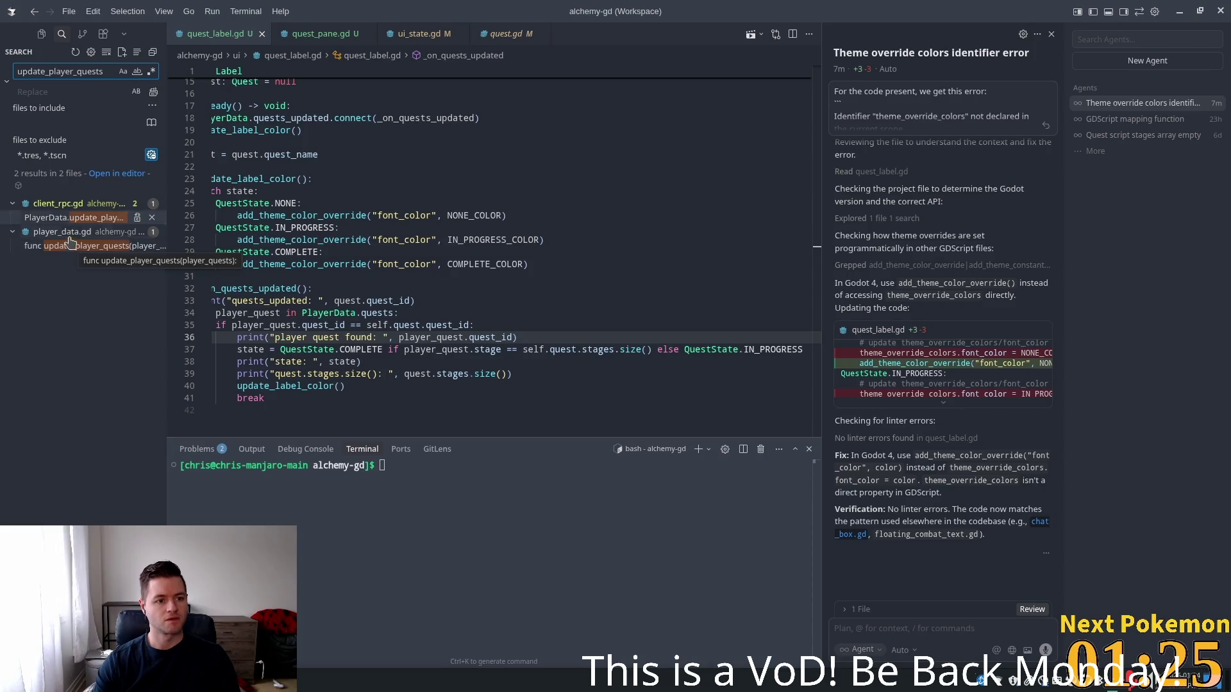
Review the update_player_quests call in client_rpc.gd and its definition and emit line in player_data.gd
left_click(65, 247)
left_click(69, 218)
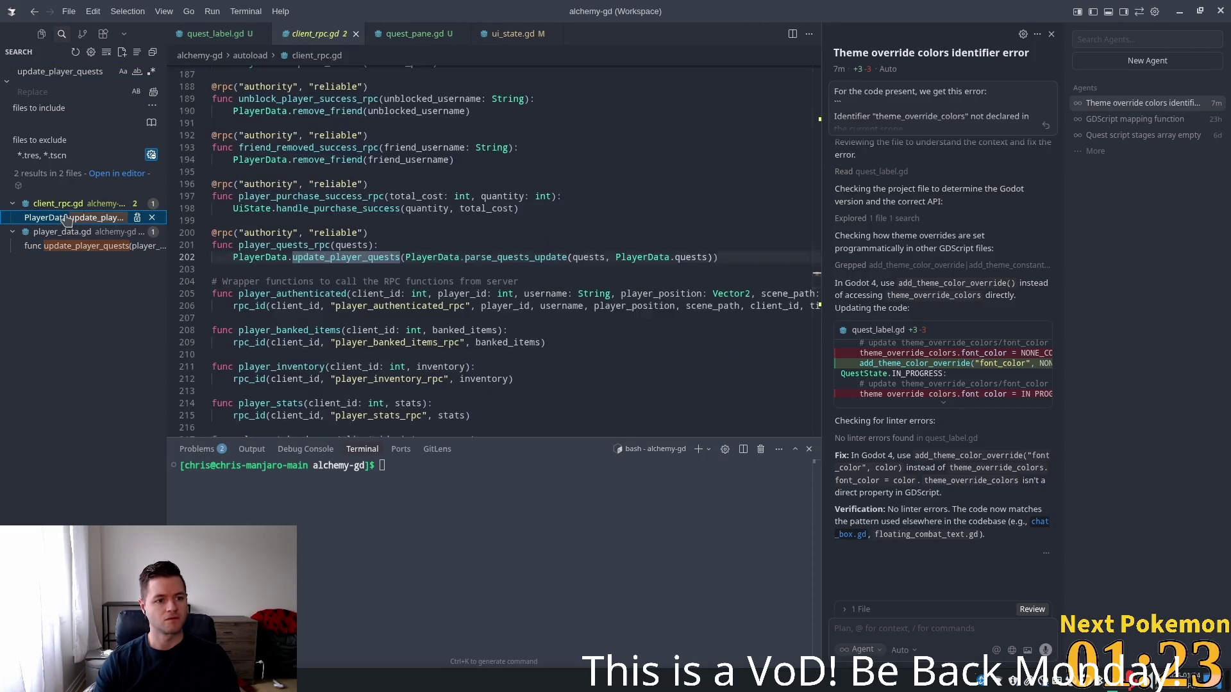
double_click(370, 256)
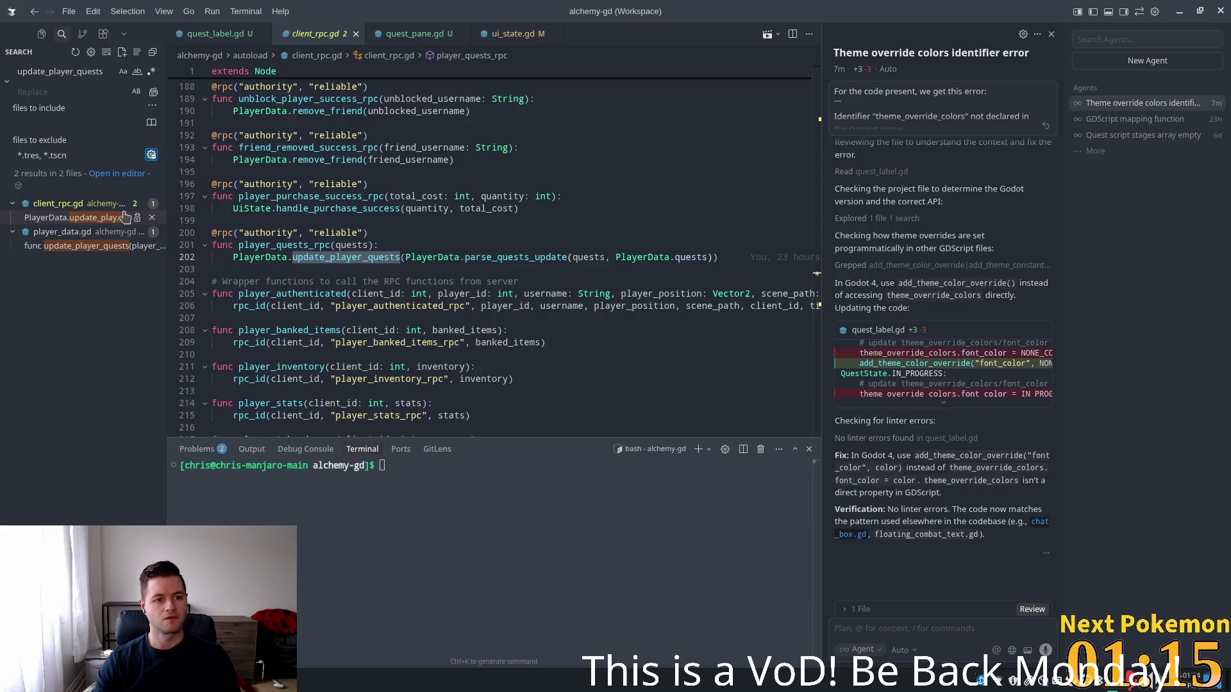
left_click(95, 221)
left_click(95, 246)
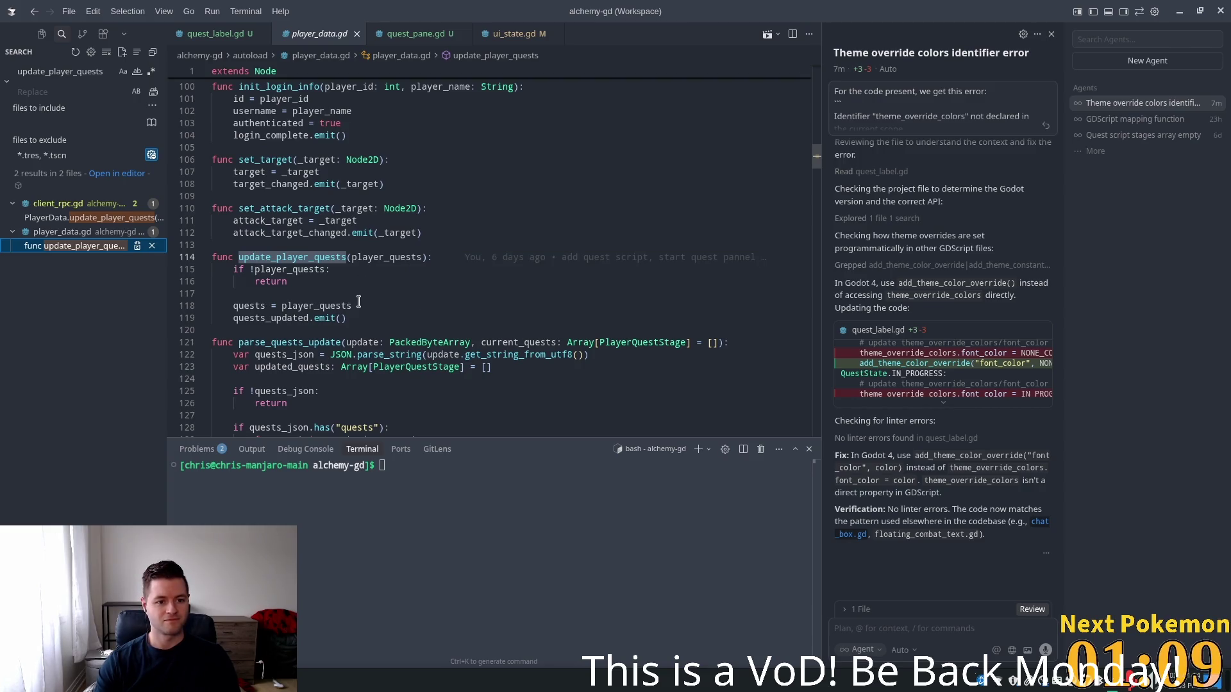
left_click(279, 321)
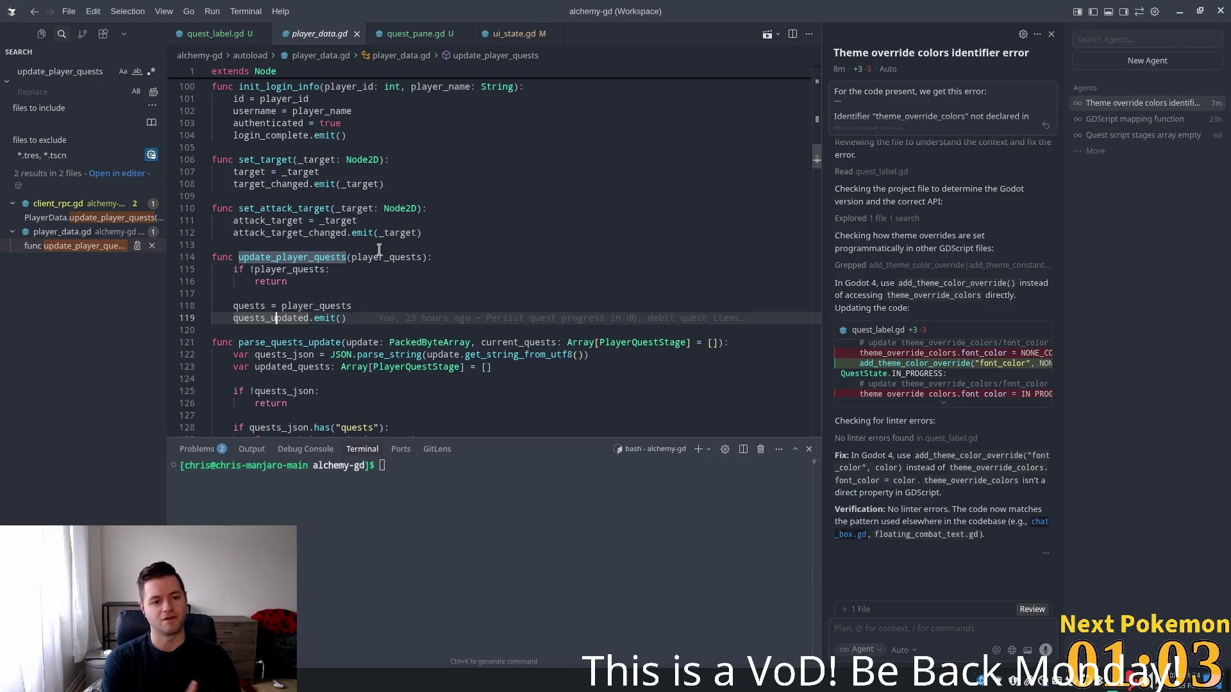
left_click(94, 218)
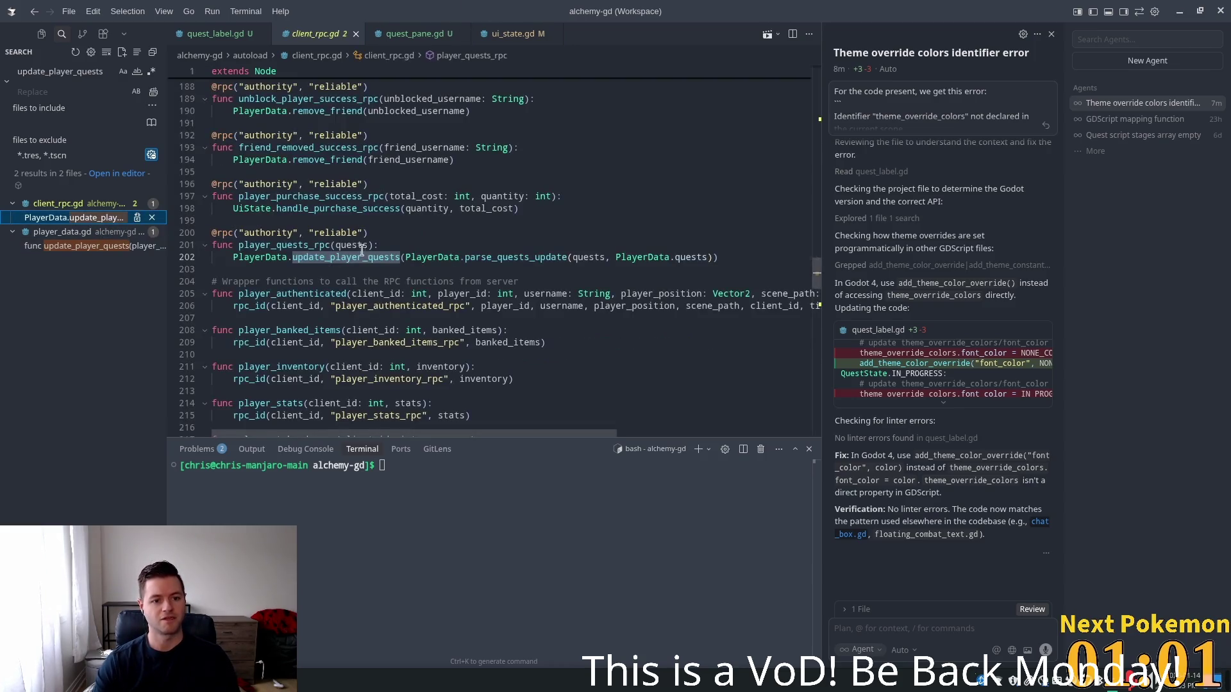
Add a print of the received quests at the start of player_quests_rpc
double_click(251, 245)
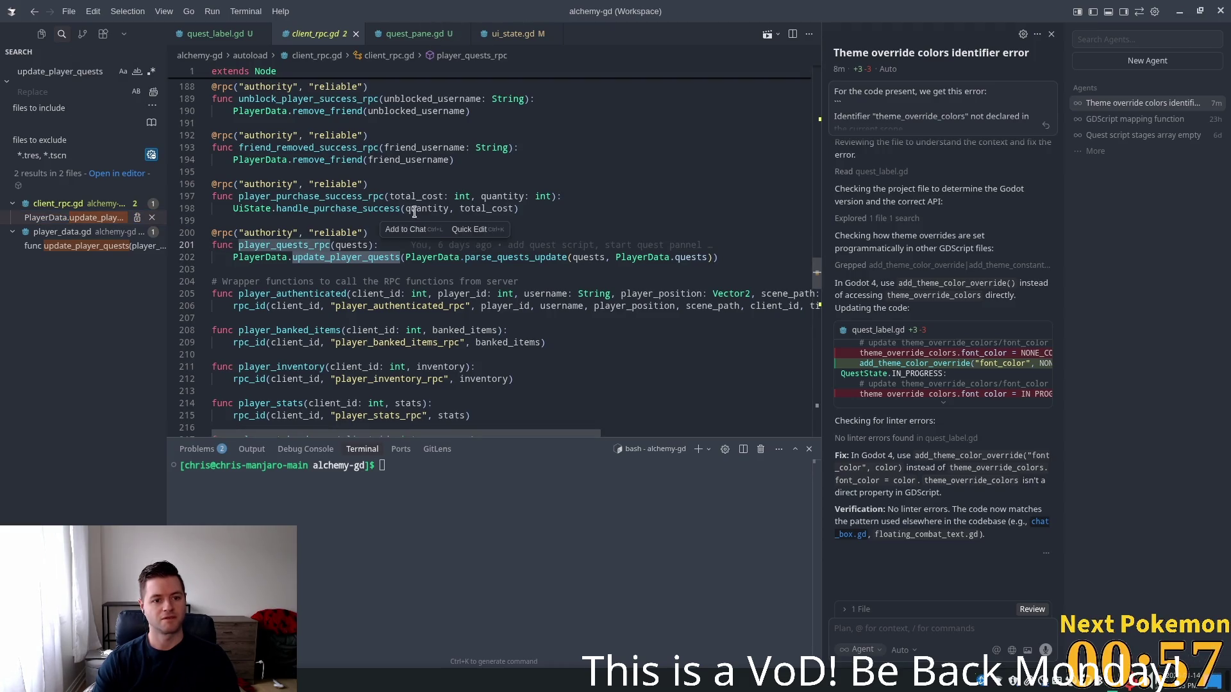
left_click(377, 245)
key("Return")
type("print")
key("Tab")
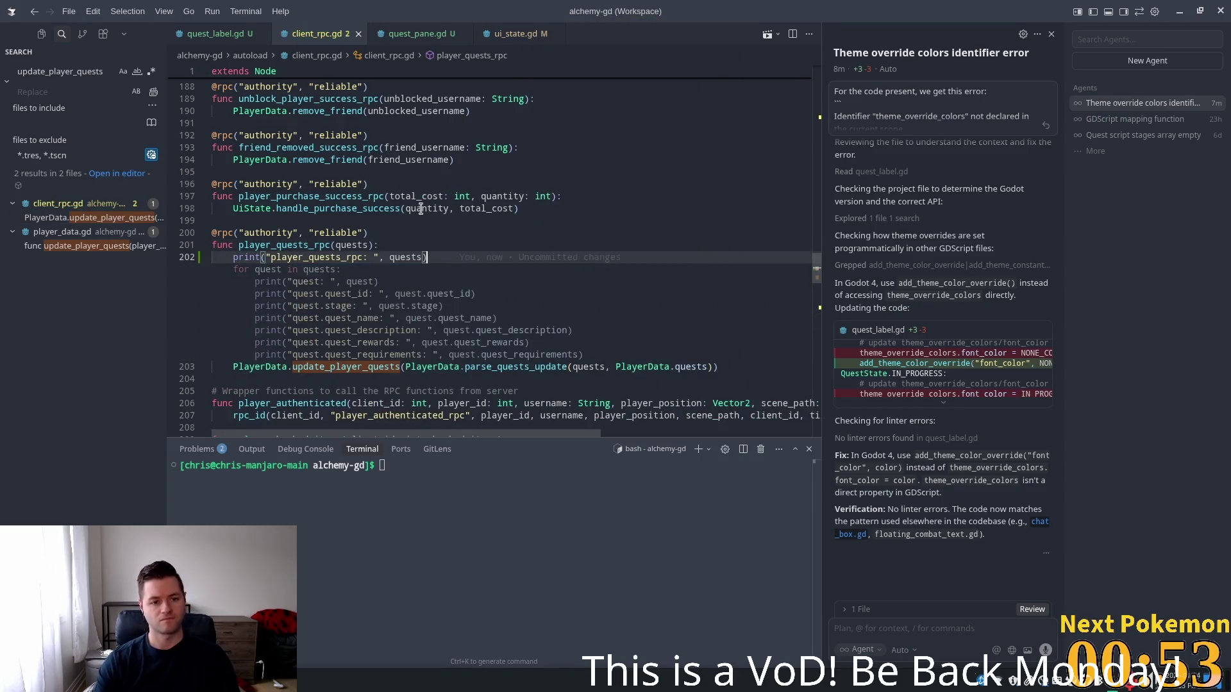
left_click(388, 197)
key("alt+Tab")
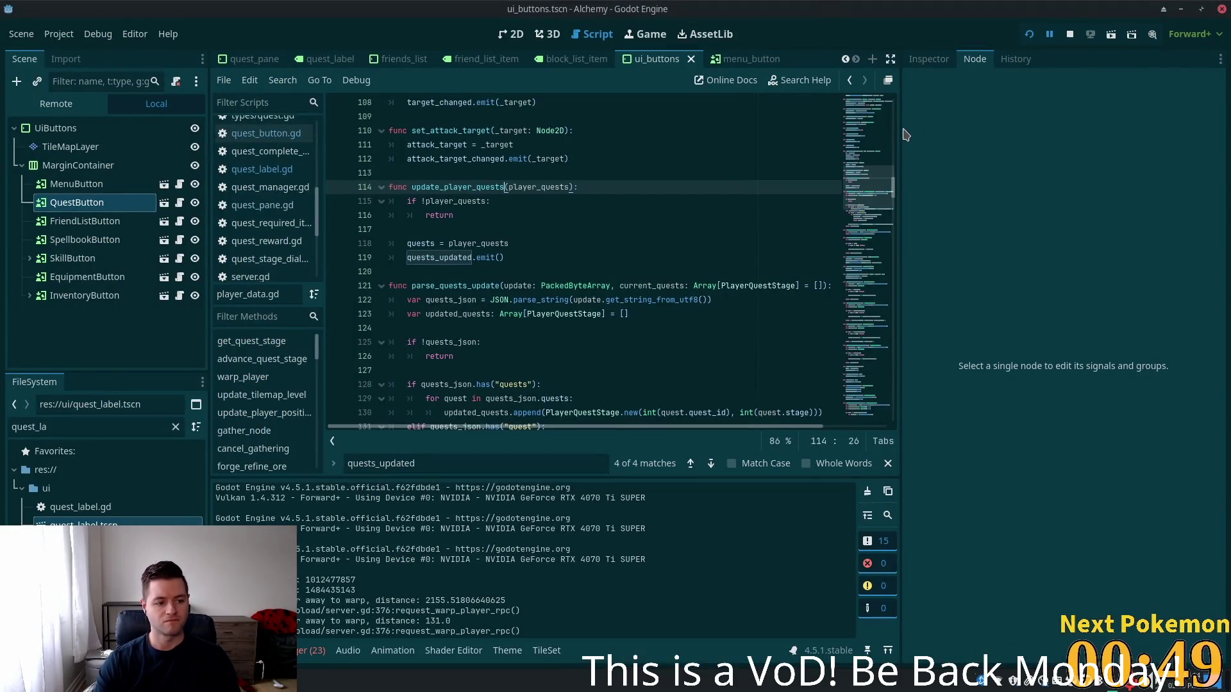
Relaunch the game, check the quests printed as byte arrays, and close it
left_click(1029, 36)
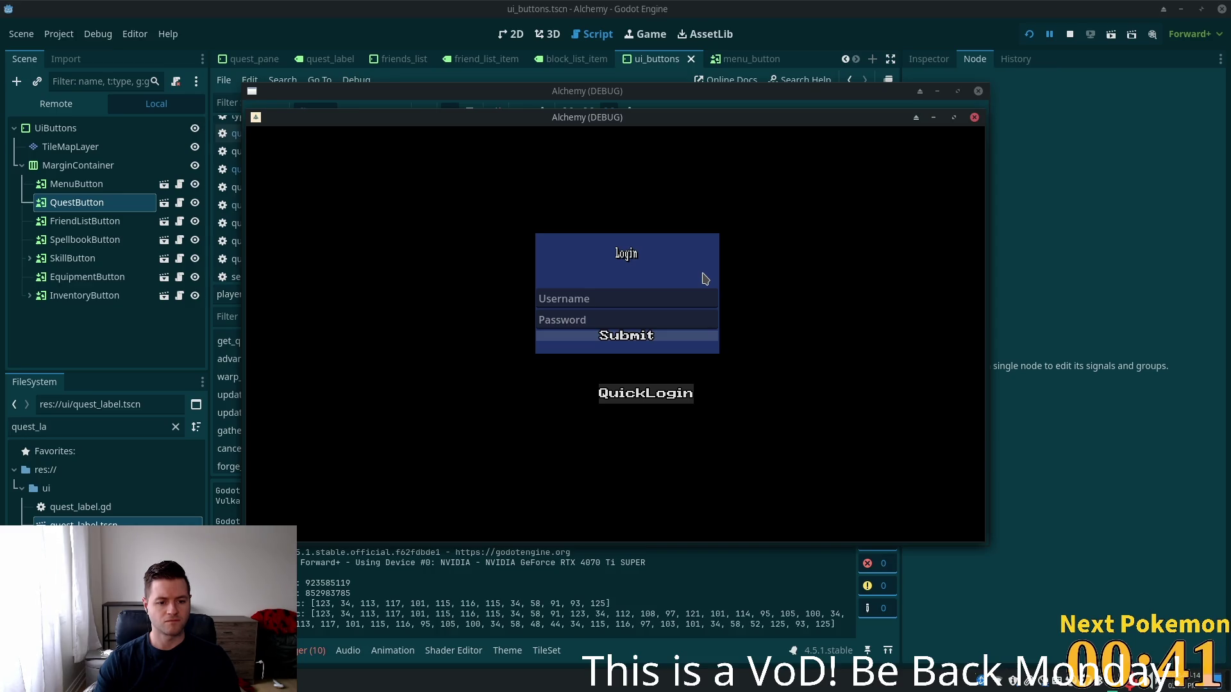
key("alt+Tab")
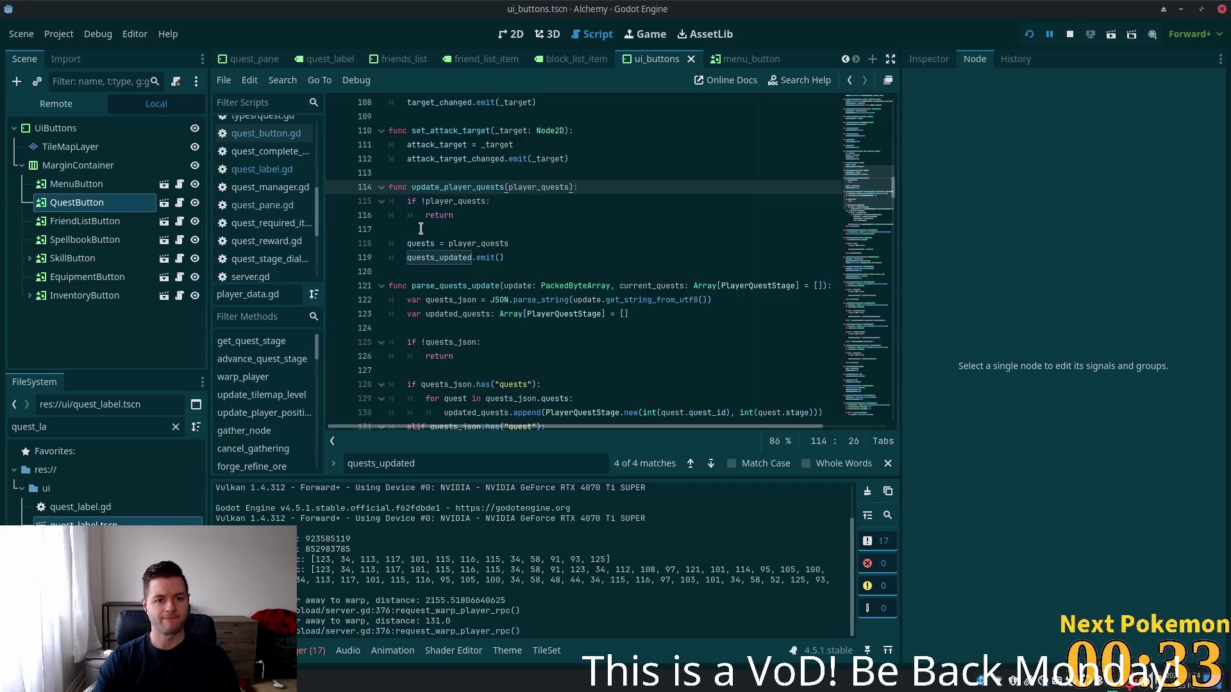
left_click(421, 229)
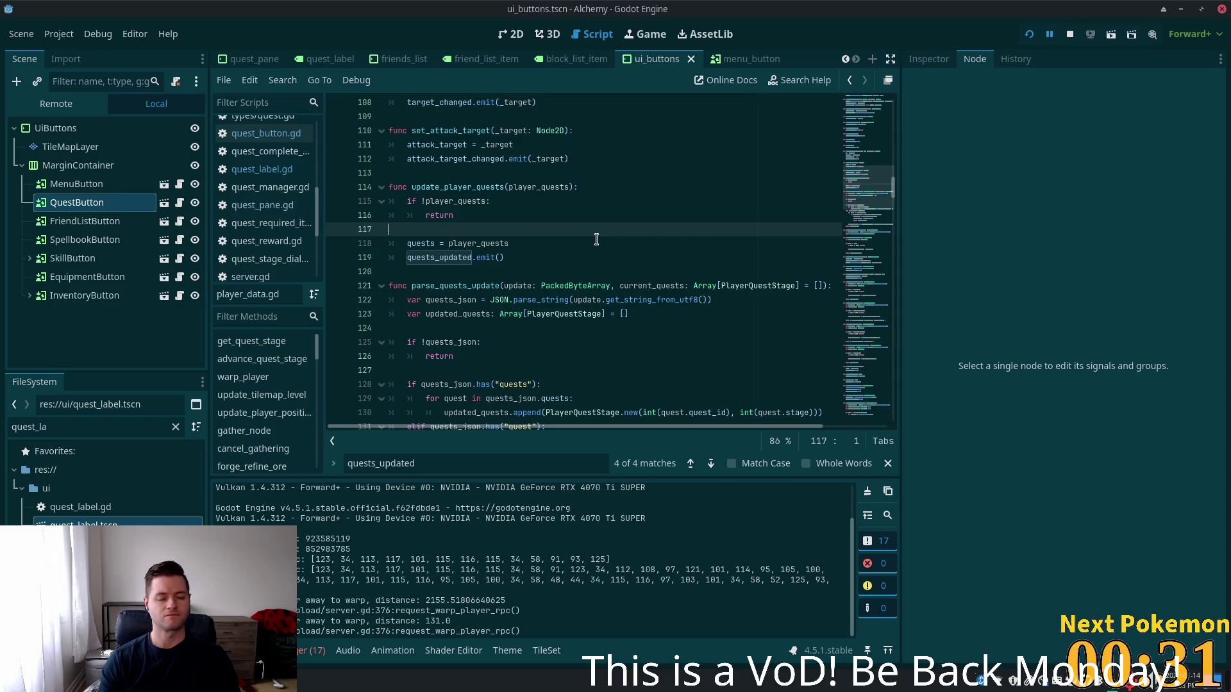
Insert print("emitting") above quests_updated.emit() on line 119 of player_data.gd
key("Down")
key("Down")
key("Up")
key("End")
key("Return")
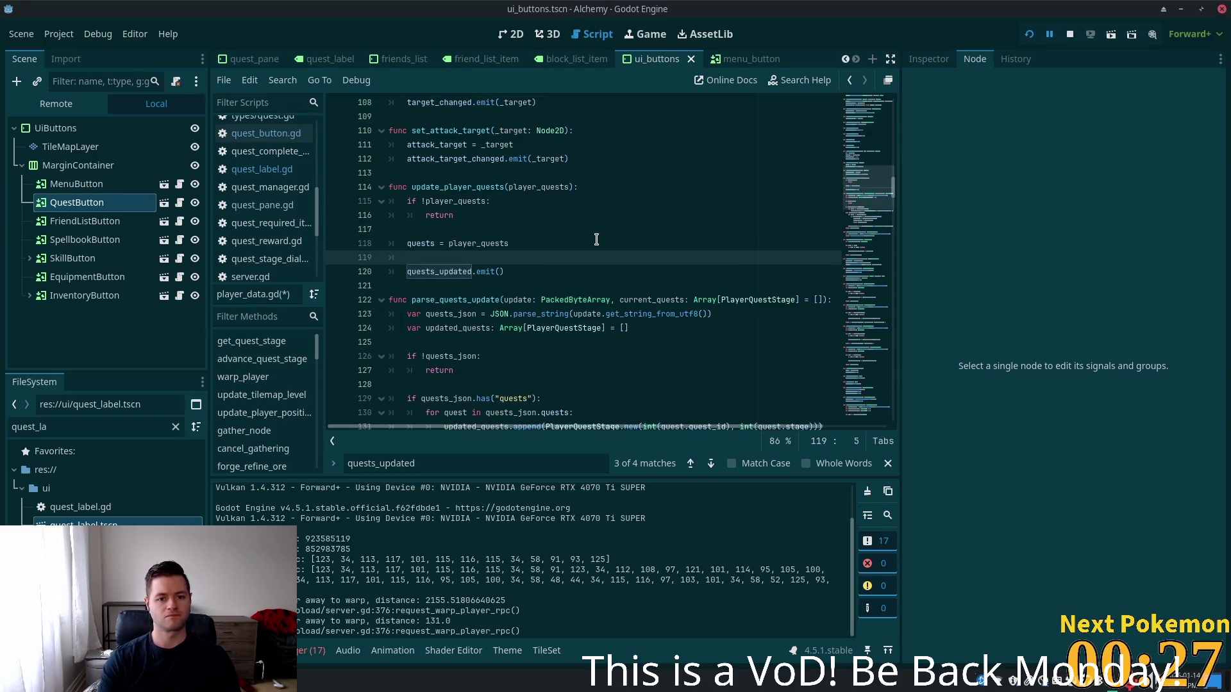
type("pri")
type("nt(\"emitting")
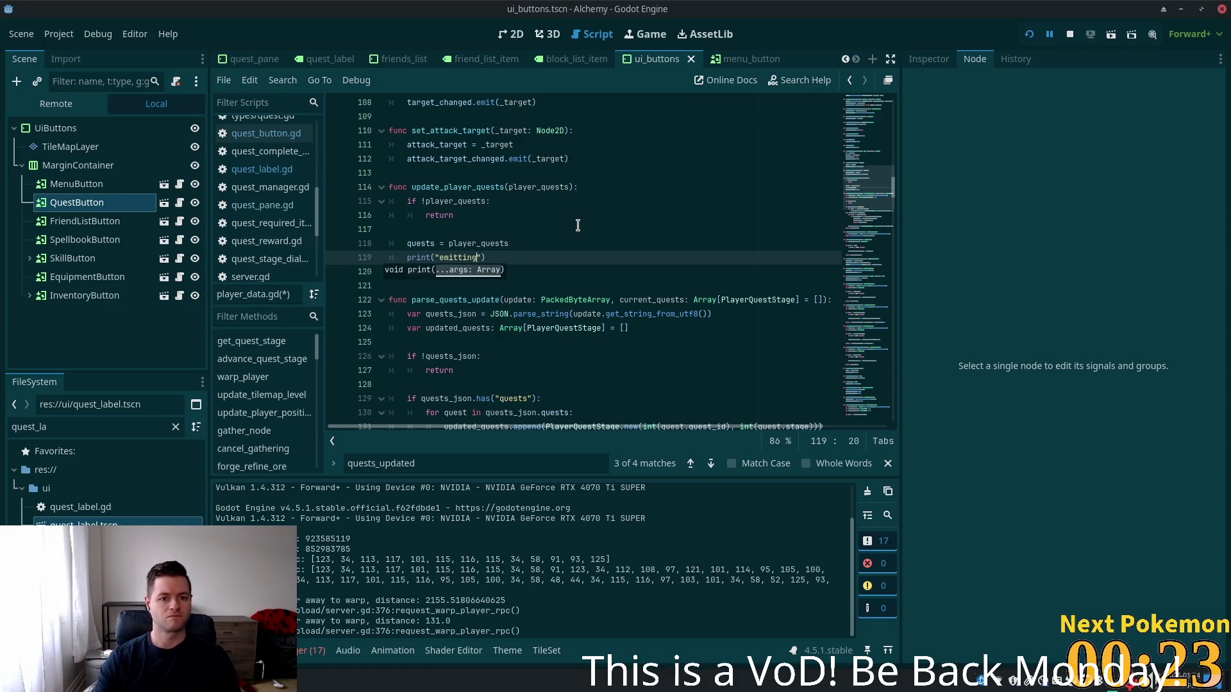
left_click(585, 230)
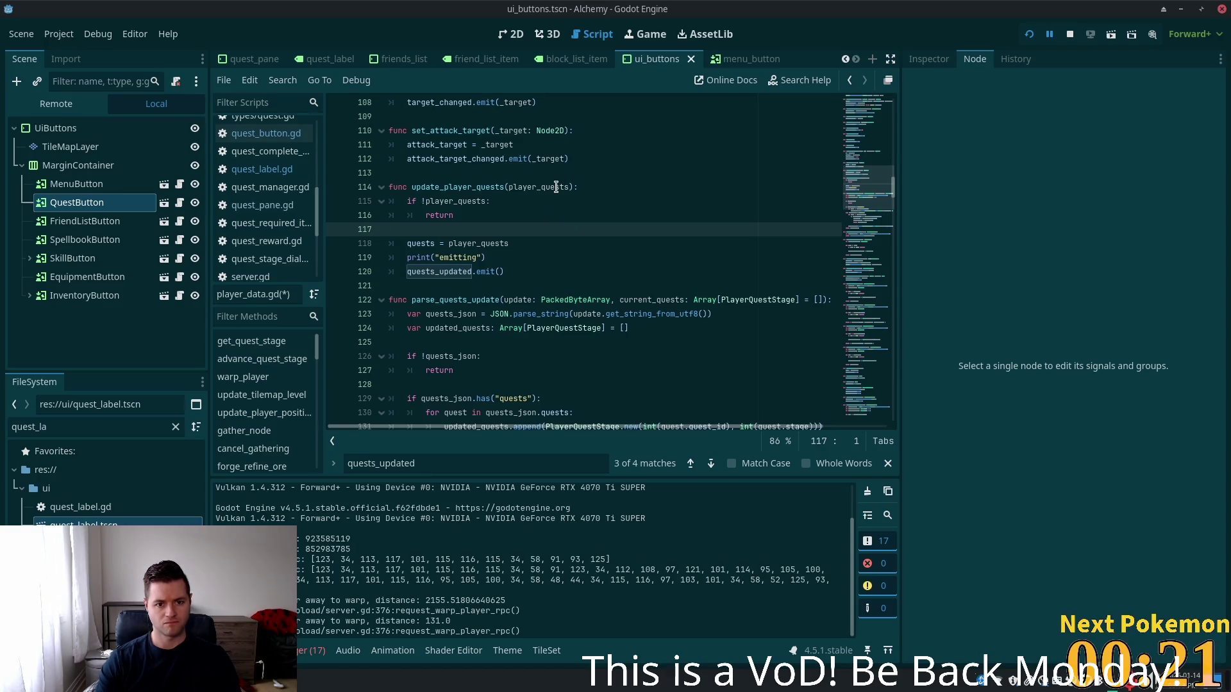
Review the player_quests assignment on line 118, then save and run the game with F5
double_click(418, 244)
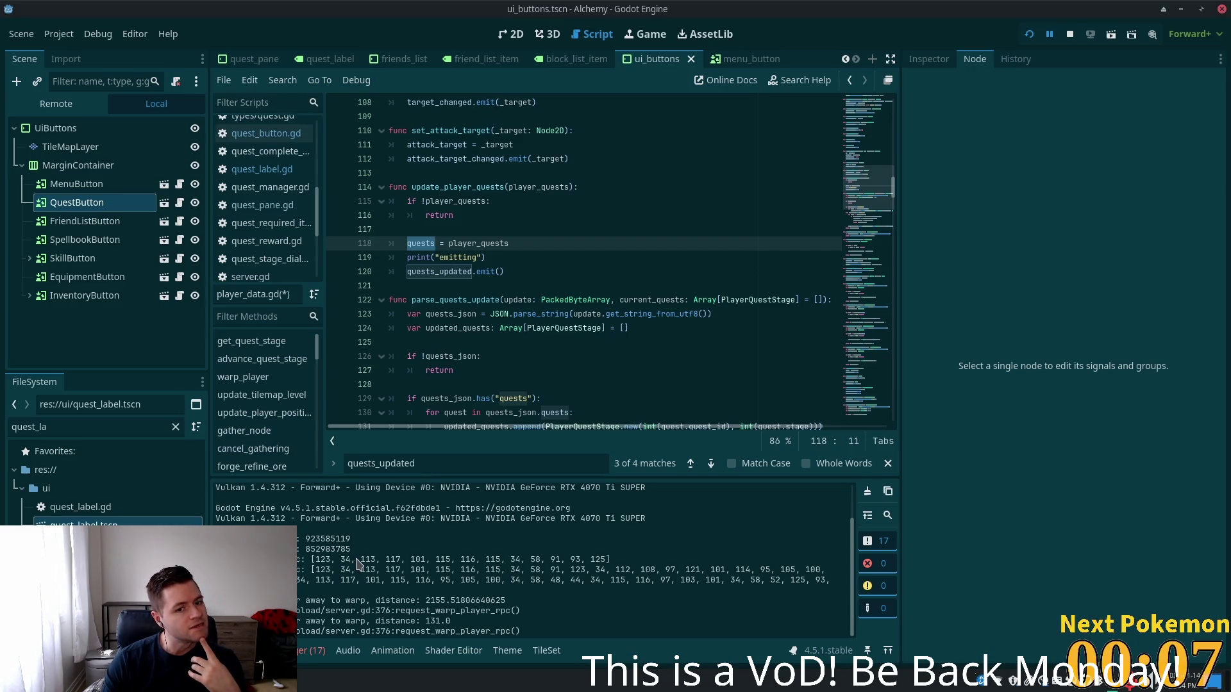
double_click(456, 187)
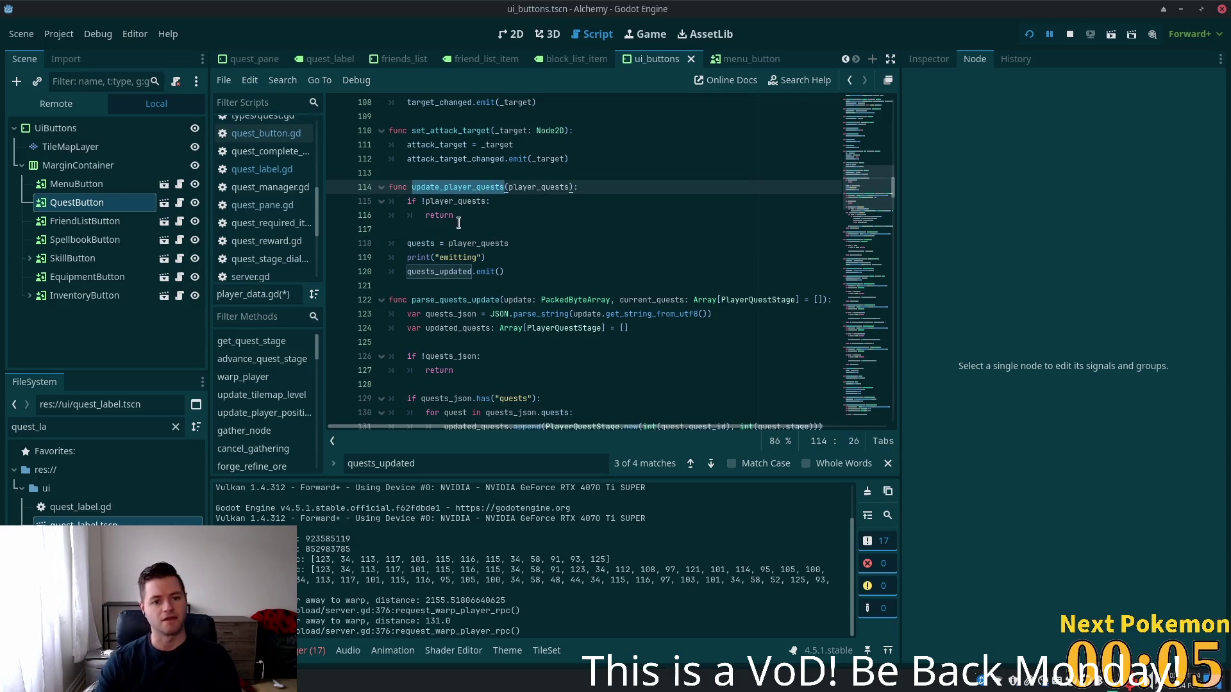
double_click(452, 244)
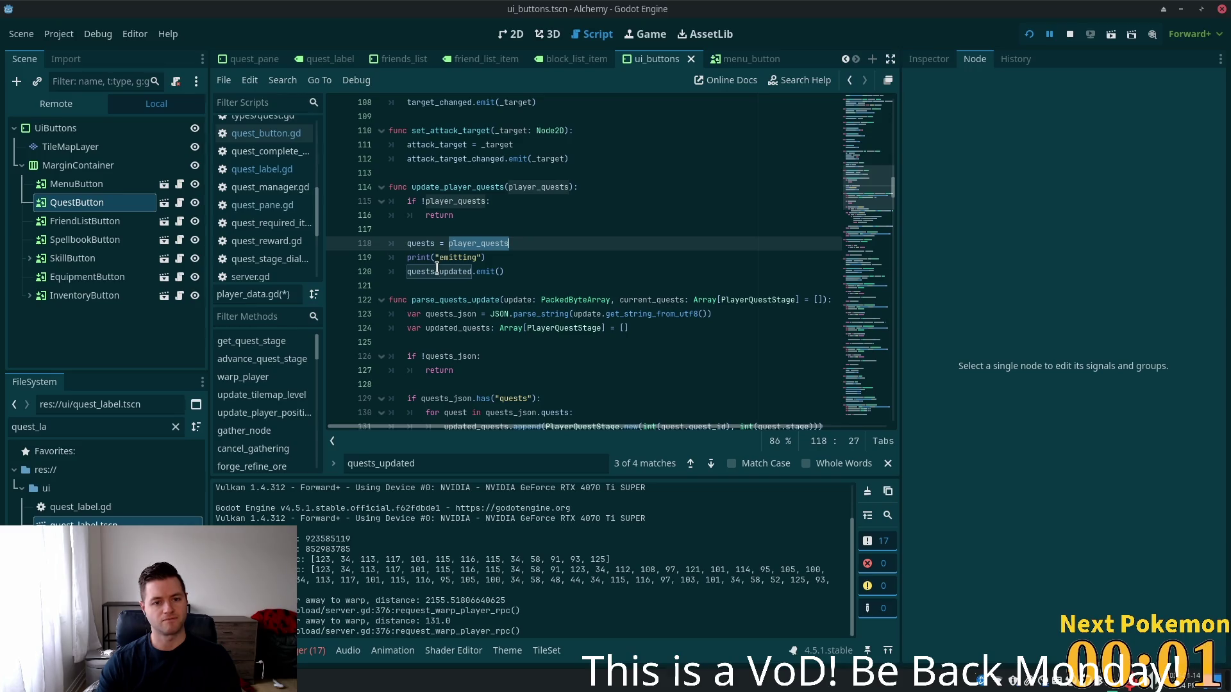
left_click(506, 258)
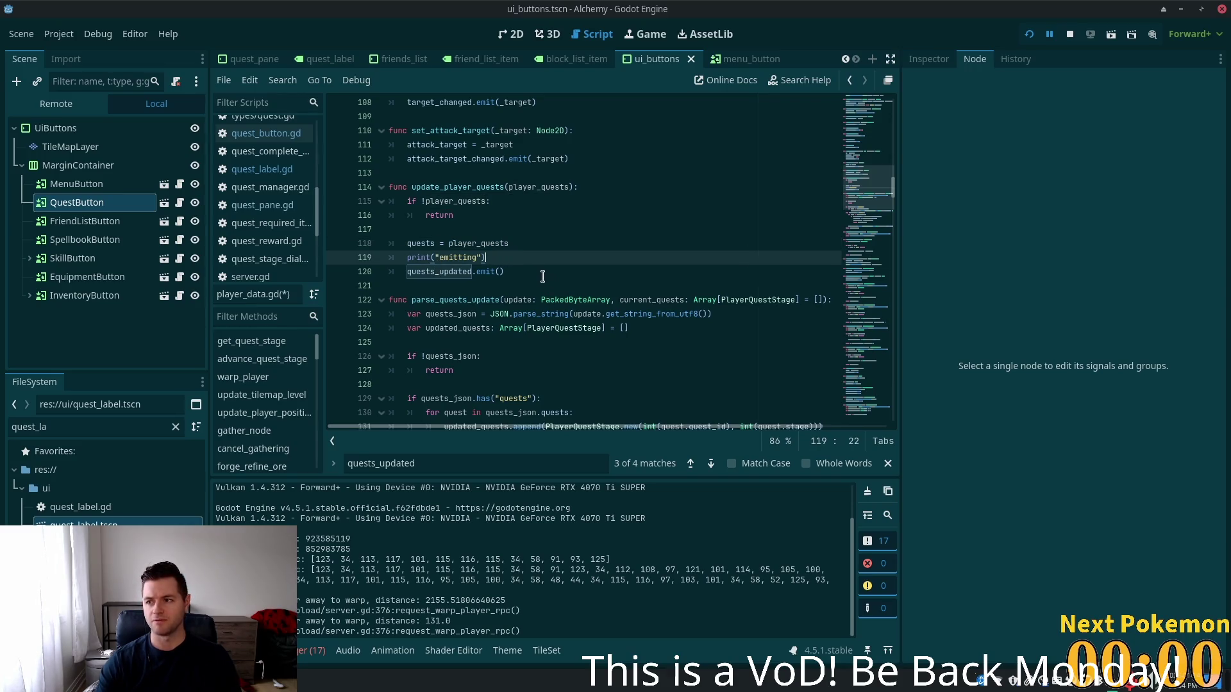
key("F5")
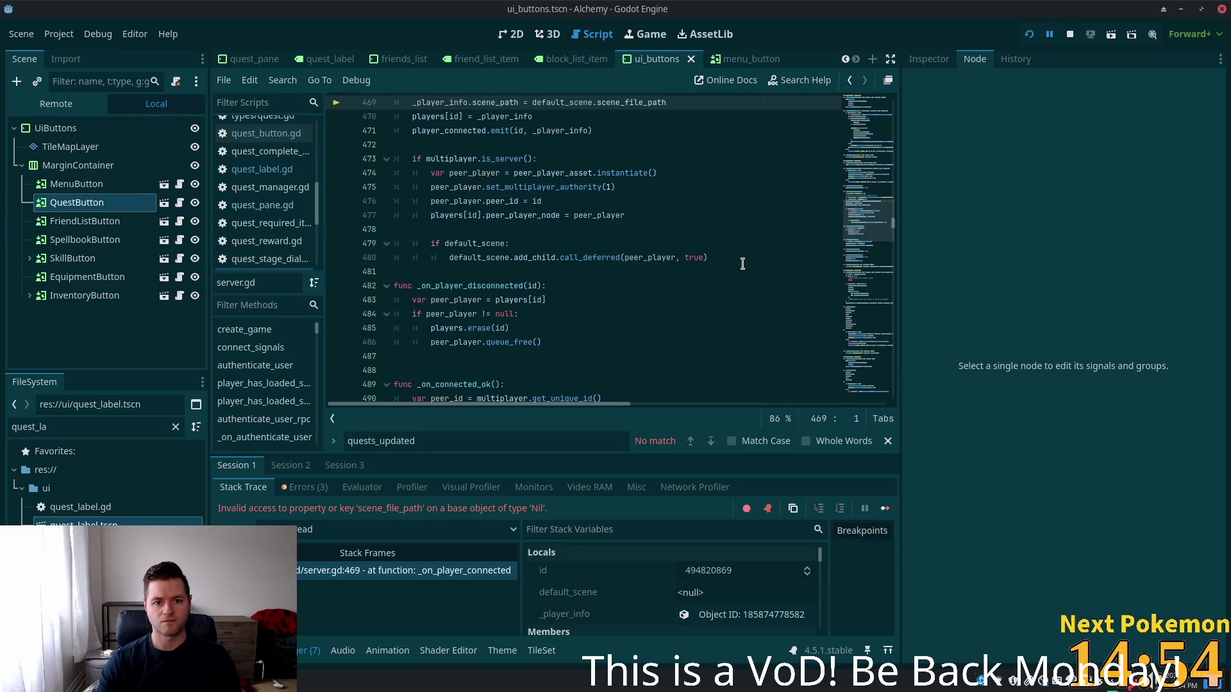
Inspect the null default_scene for res://scenes/ouros.tscn in server.gd, then restart the game
scroll(667, 270, "up", 3)
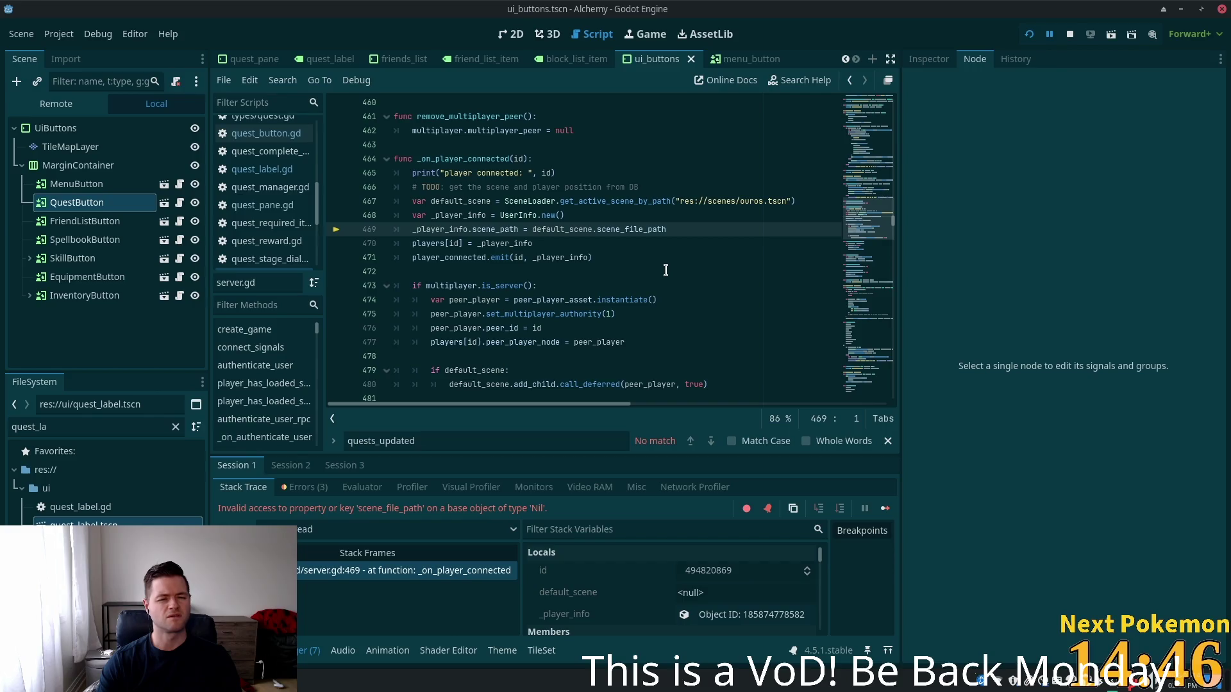
double_click(562, 229)
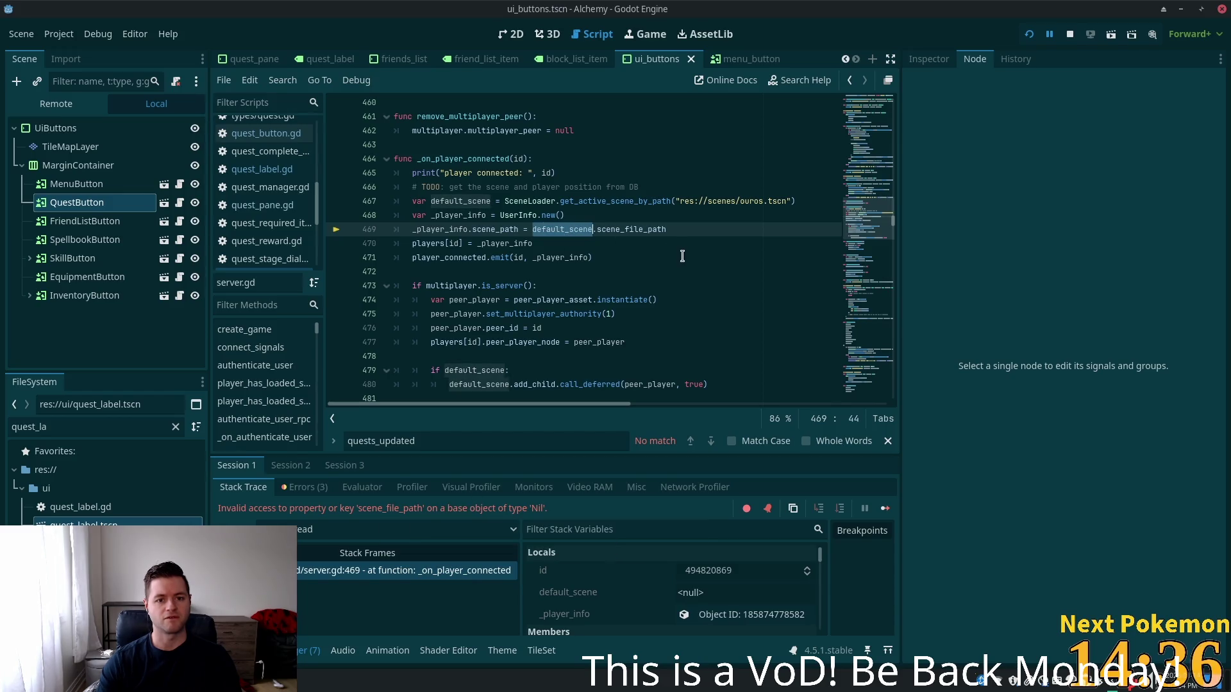
double_click(751, 201)
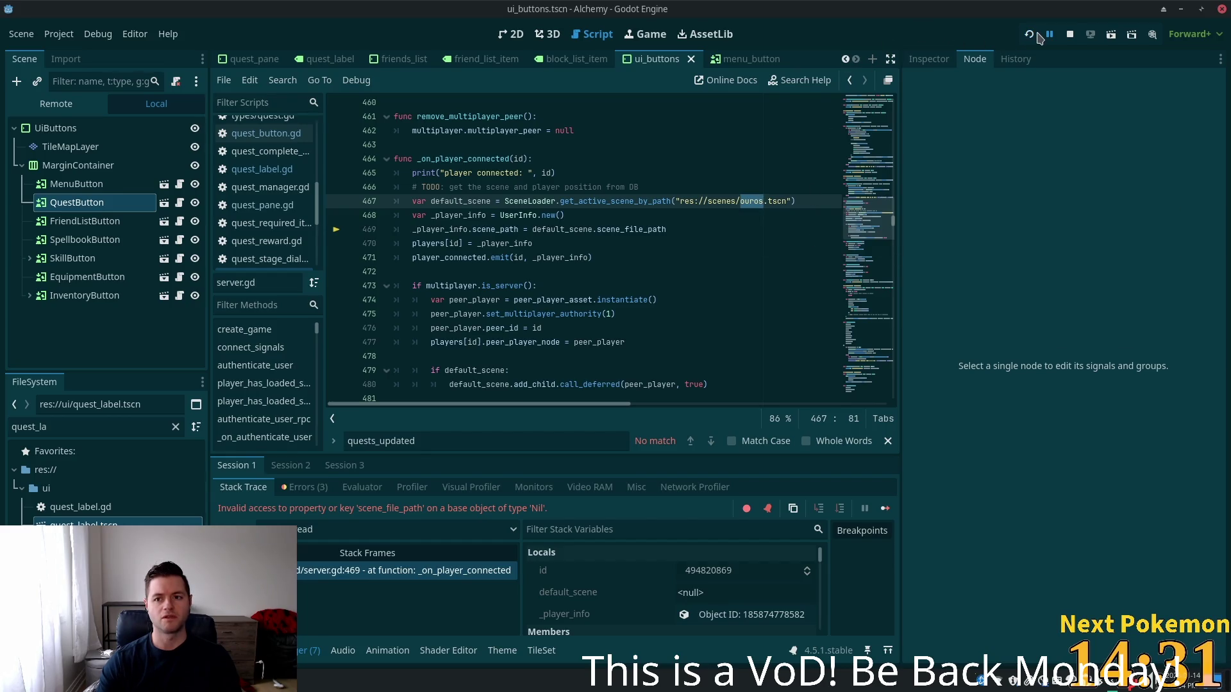
left_click(1030, 36)
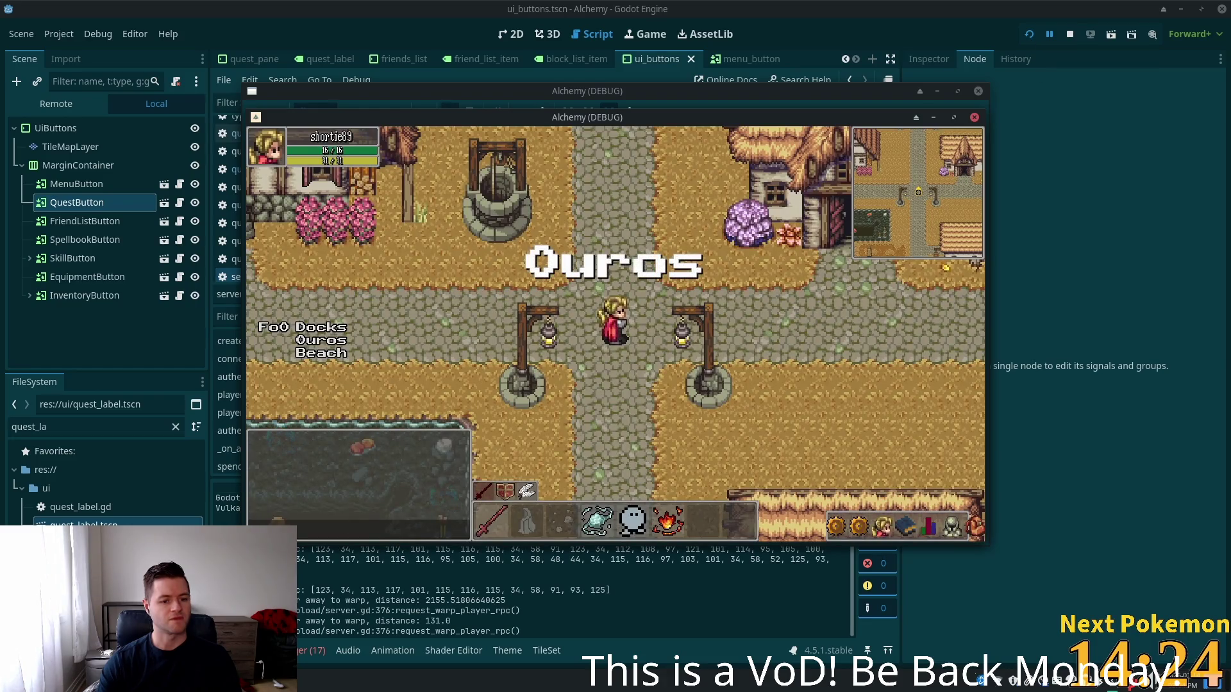
Bring server.gd back in front of the game, then return to client_rpc.gd in Cursor
key("alt+Tab")
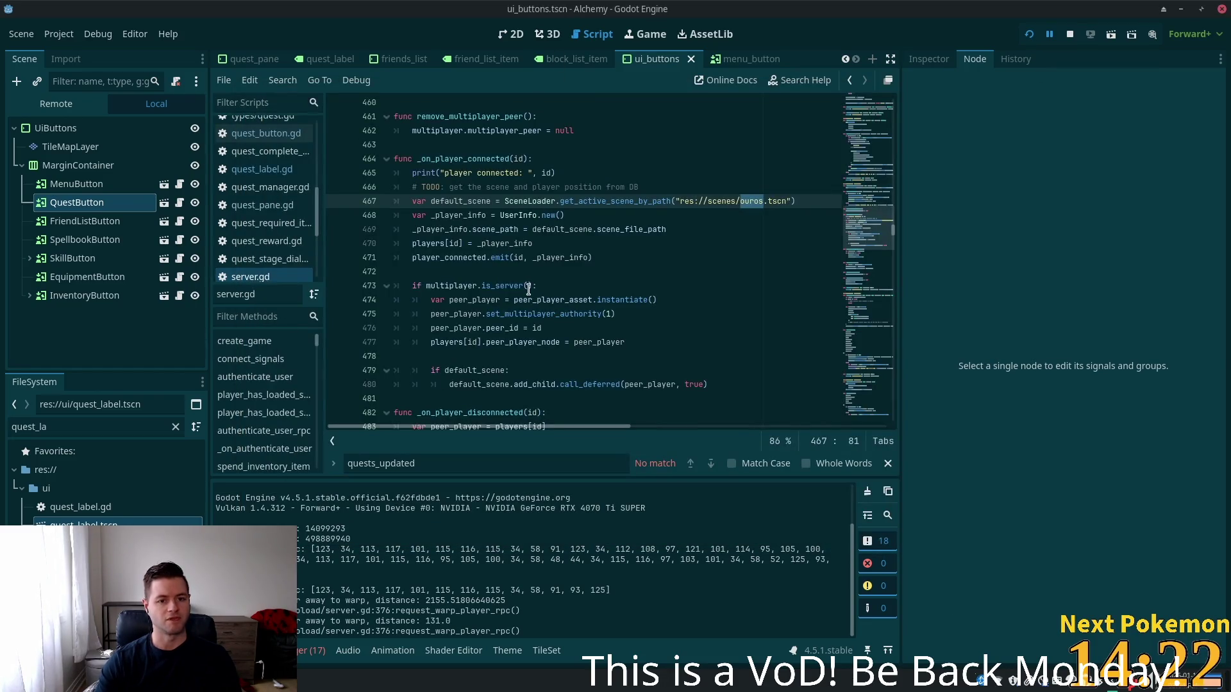
left_click(495, 200)
scroll(493, 218, "up", 4)
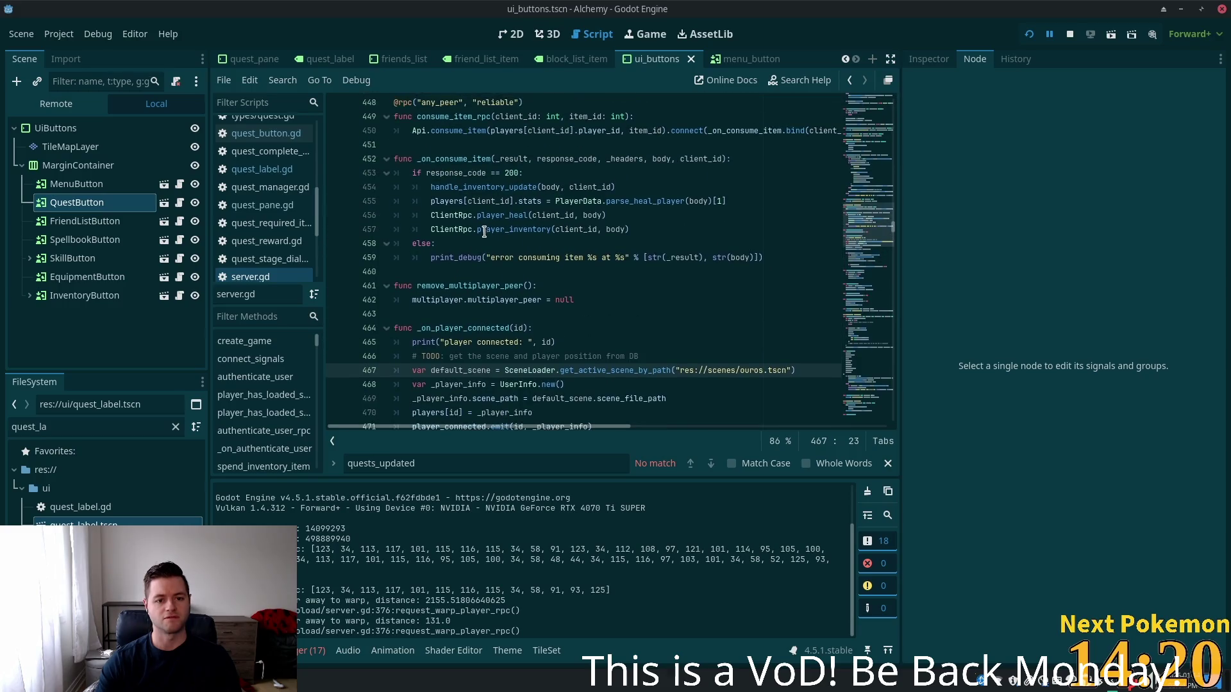
scroll(856, 223, "up", 2)
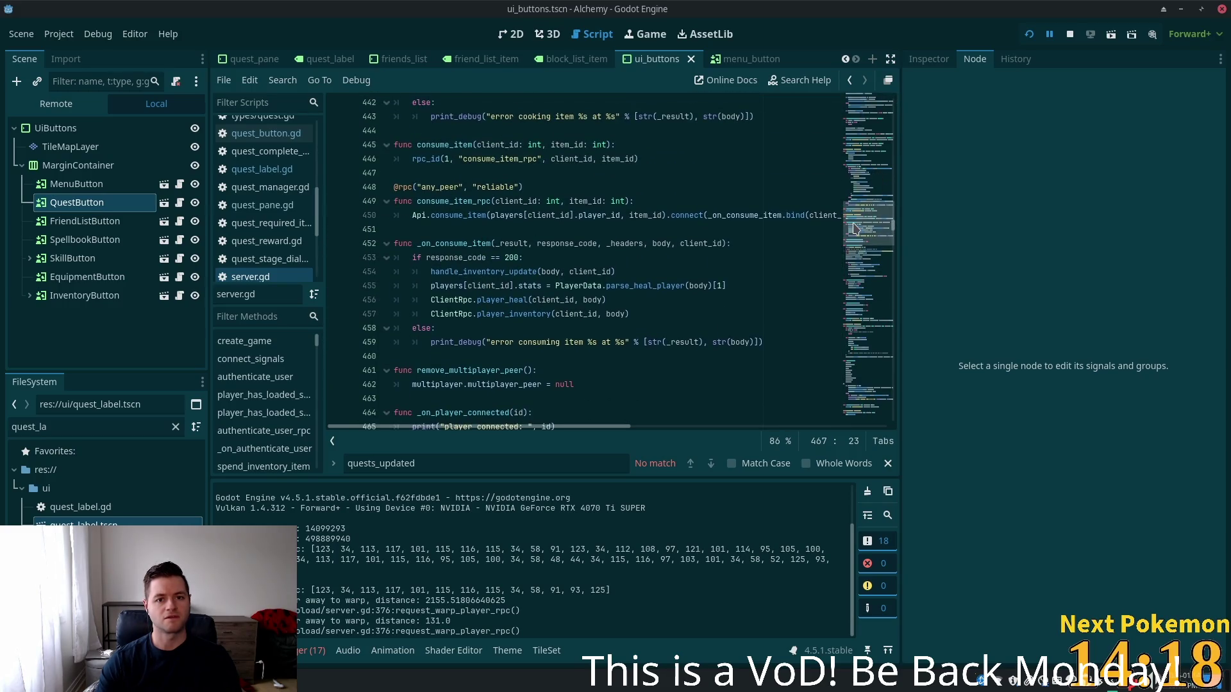
key("alt+Tab")
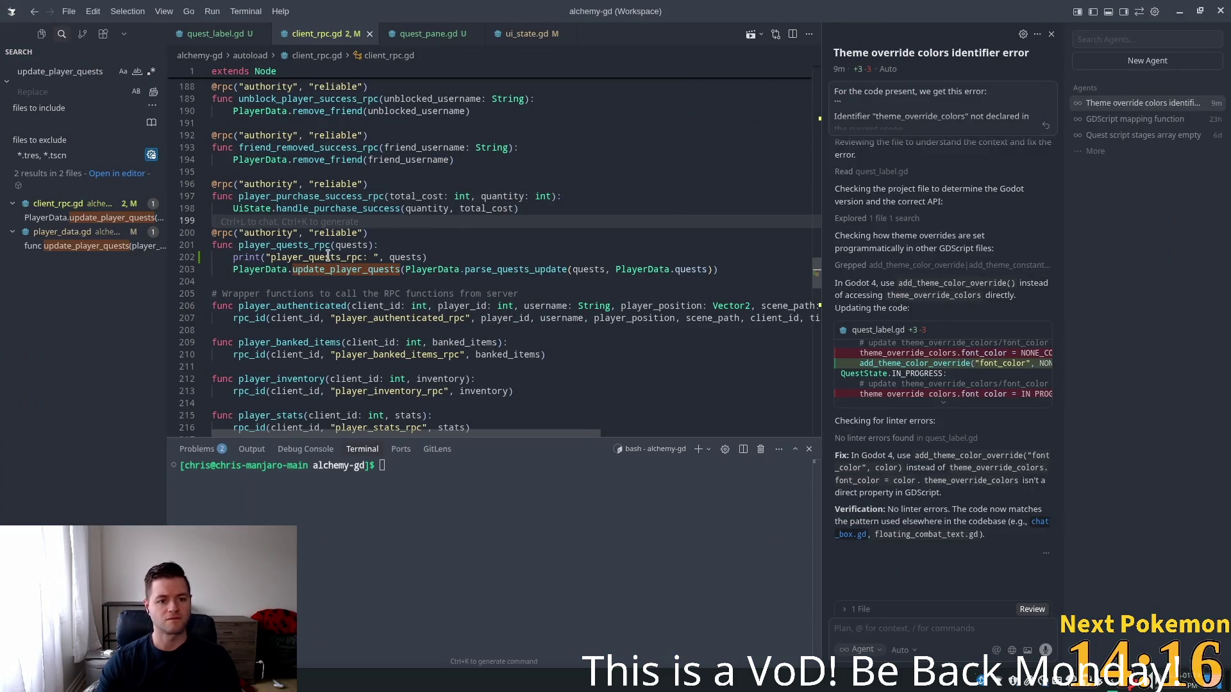
Follow the update_player_quests call in player_quests_rpc to its definition in player_data.gd
left_click(293, 257)
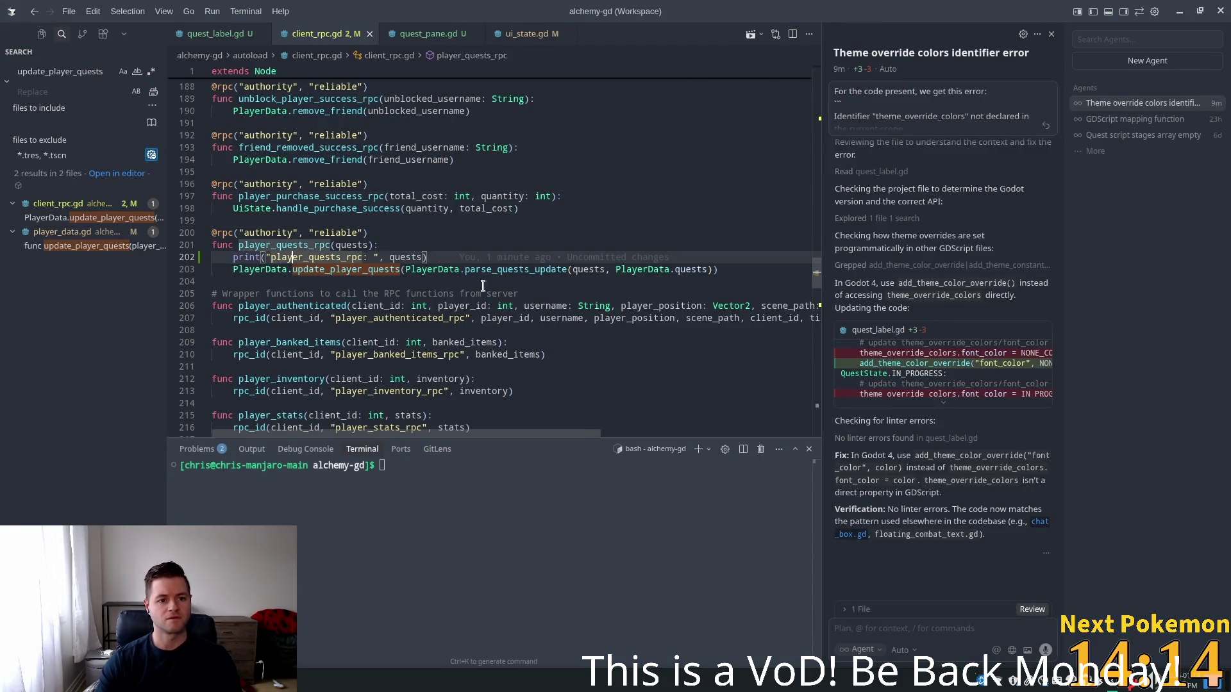
left_click(316, 209, "ctrl")
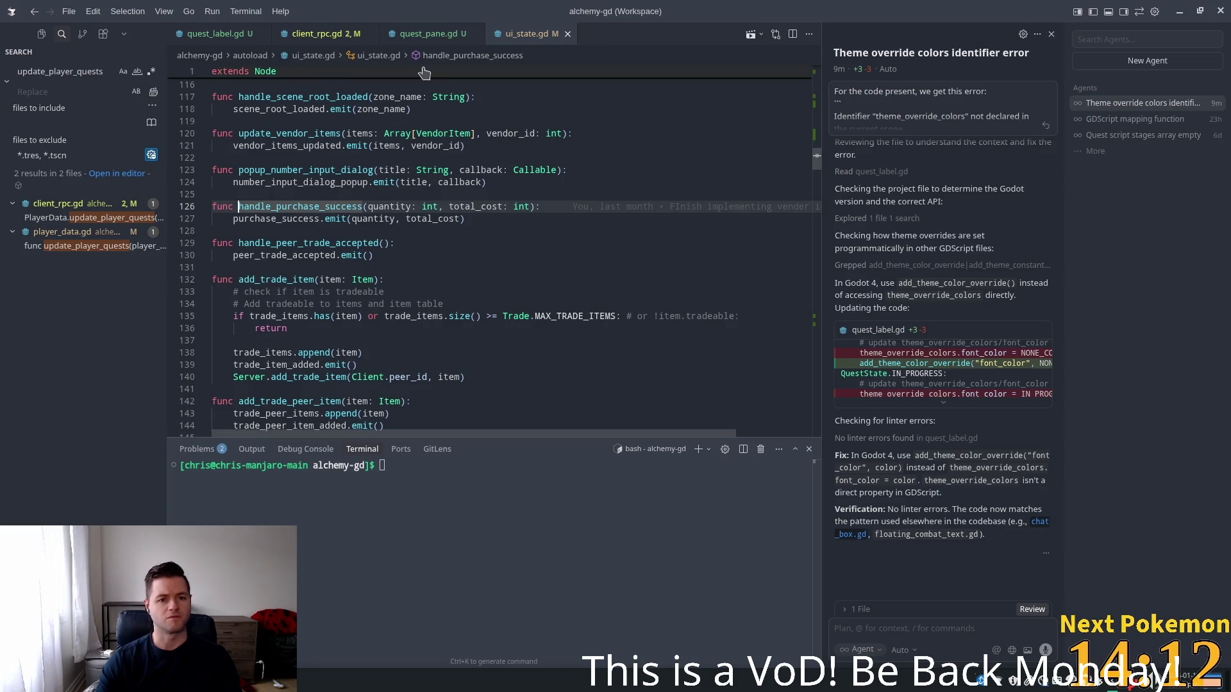
left_click(318, 33)
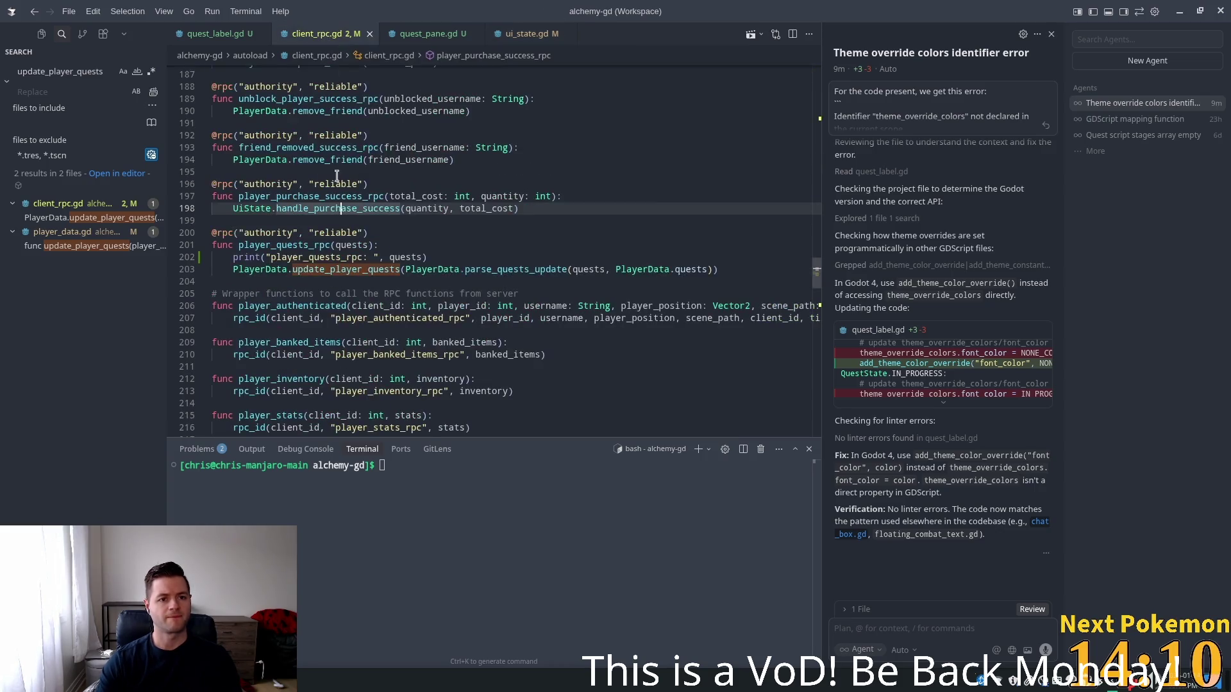
left_click(359, 273, "ctrl")
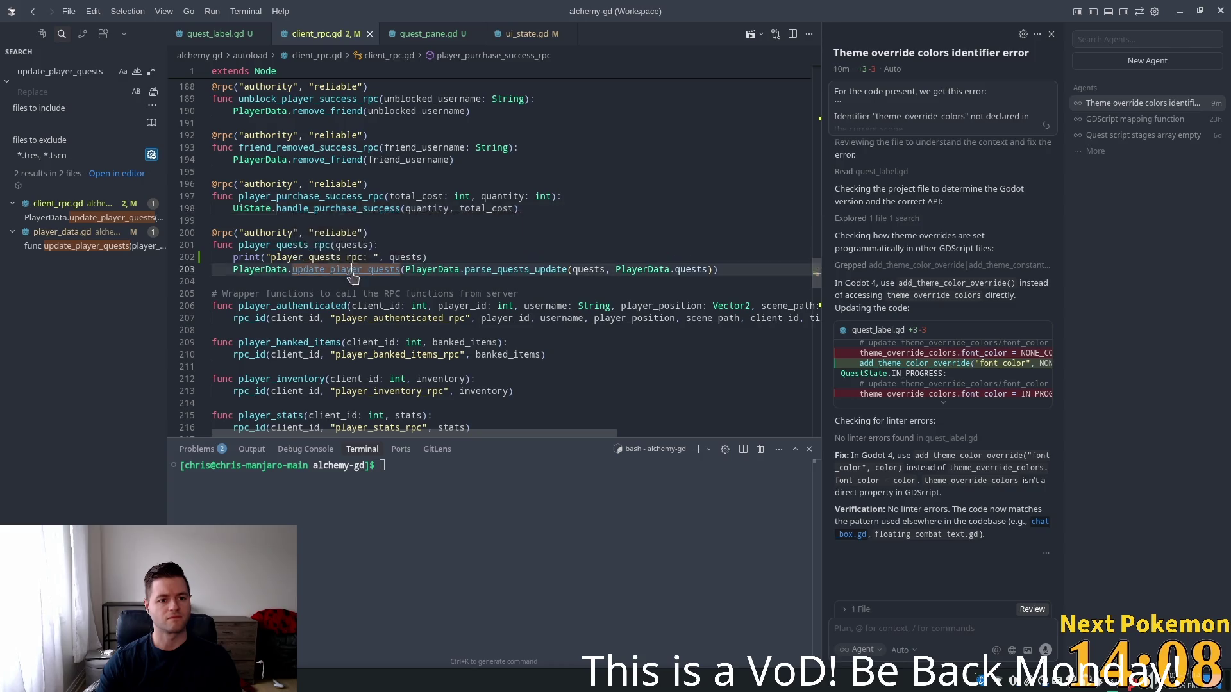
left_click(310, 269)
double_click(313, 304)
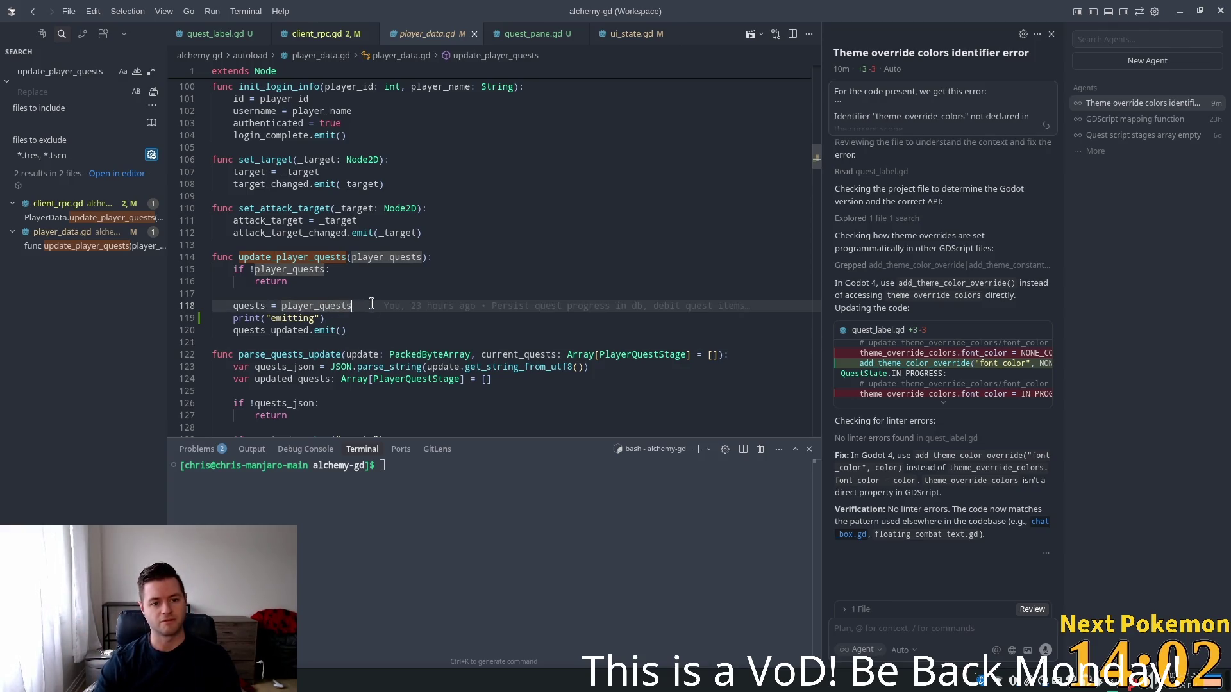
On line 118, make update_player_quests set quests to parse_quests_update(player_quests, quests)
left_click(269, 346)
left_click(270, 355)
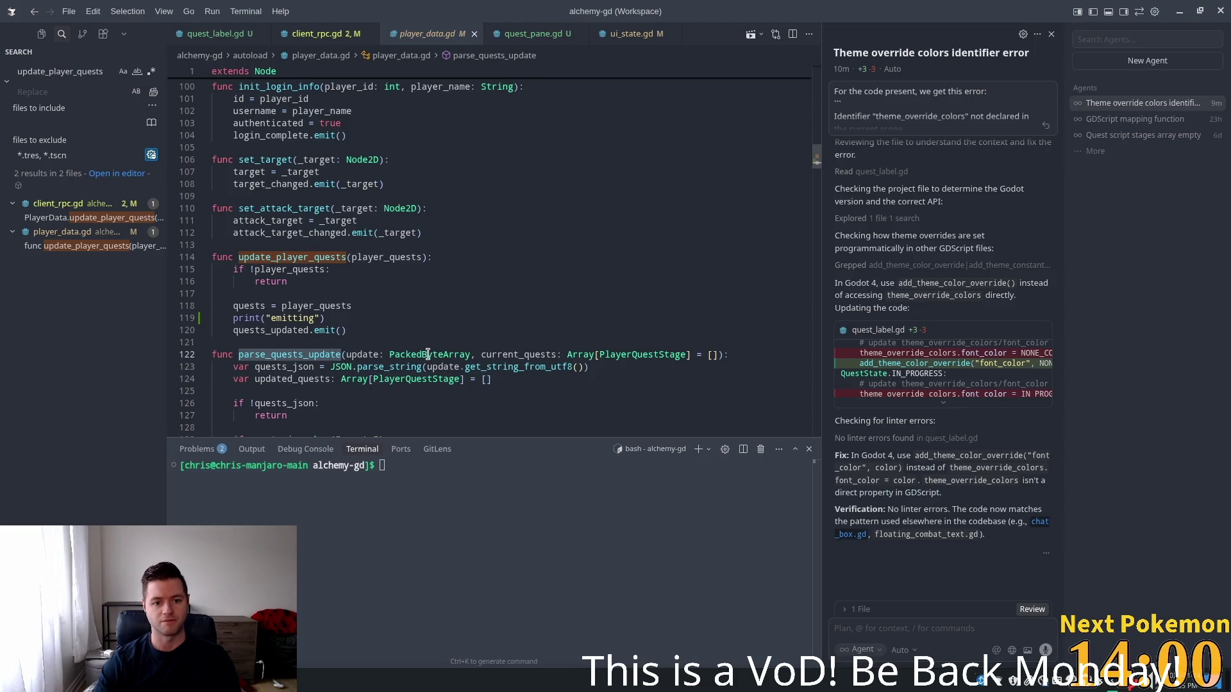
double_click(343, 307)
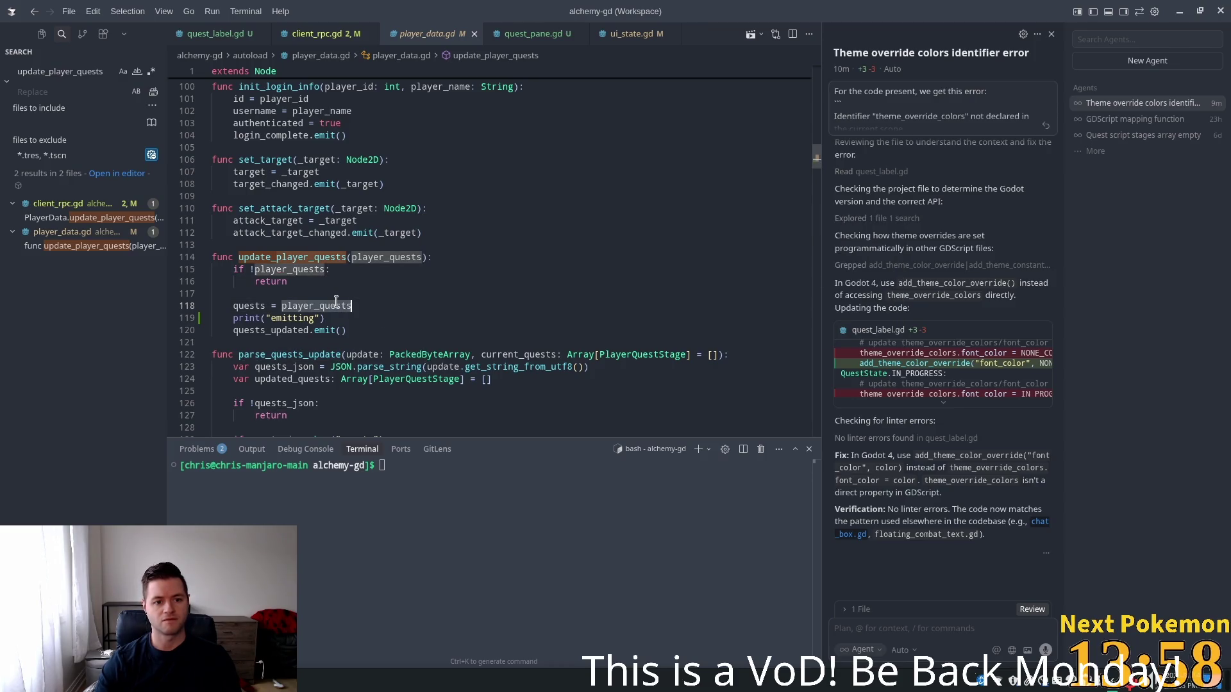
type("parse_quests_update")
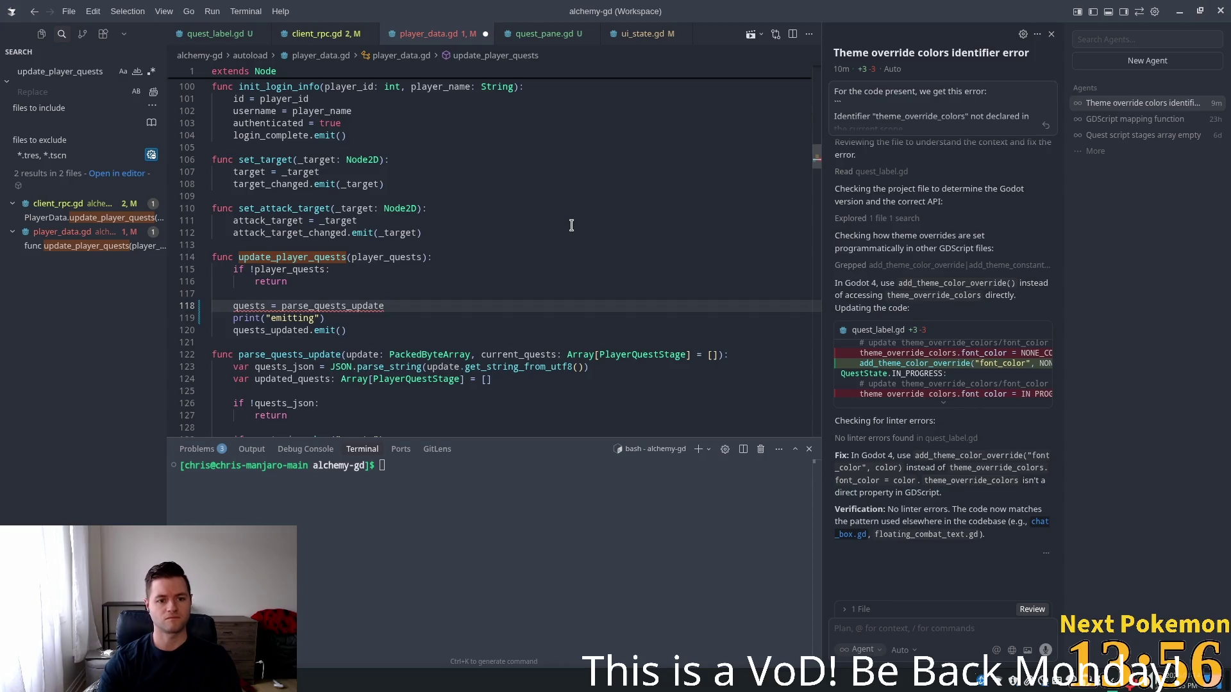
type("(player_quests,")
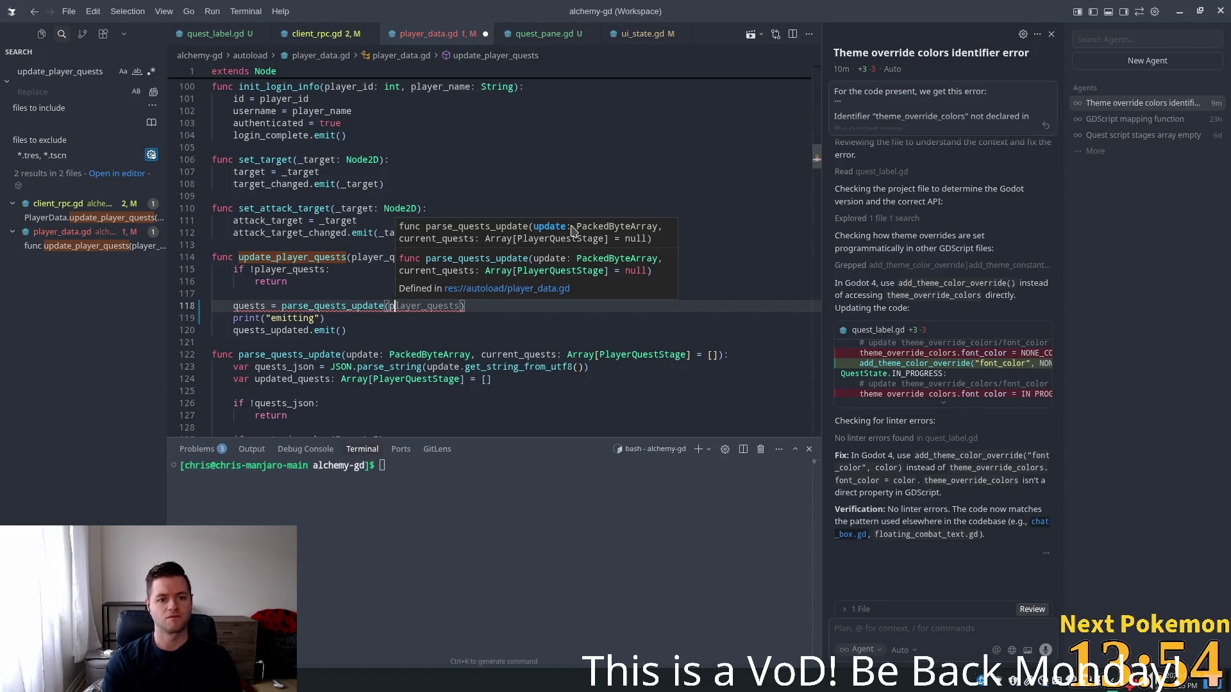
type(" quests")
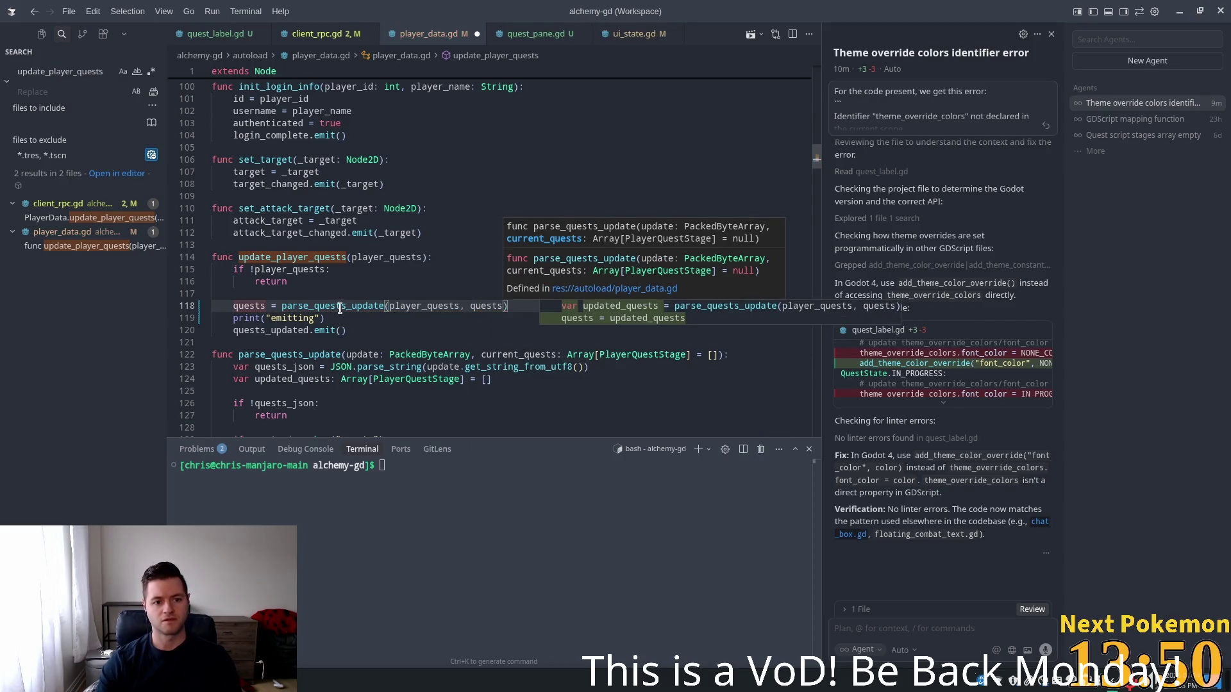
left_click(284, 323)
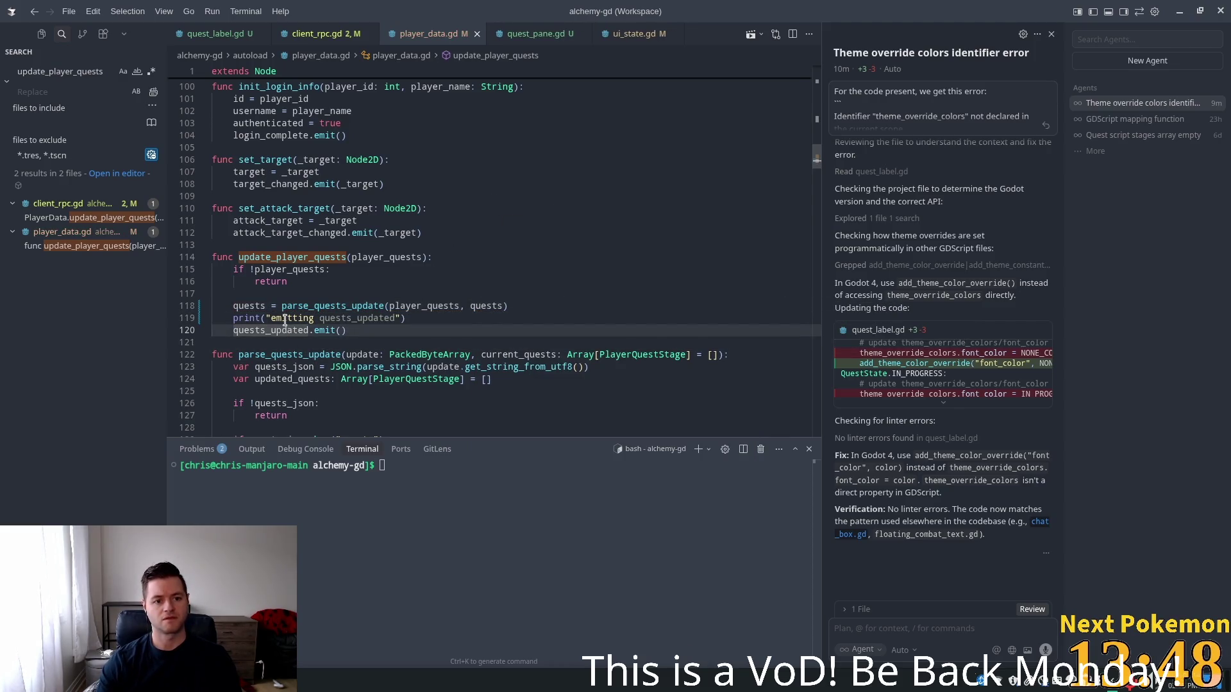
Search the whole project for quests_updated, narrowing the query to quests_updated.con
left_click(249, 272)
double_click(252, 330)
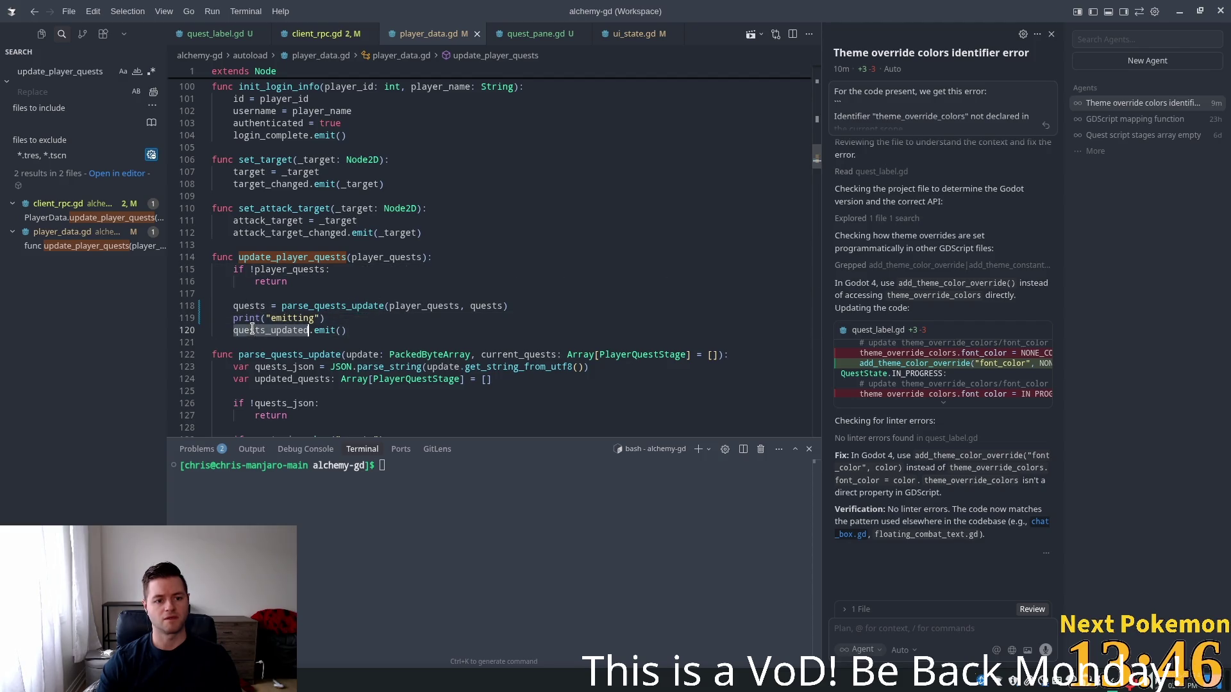
key("ctrl+shift+f")
type(".co")
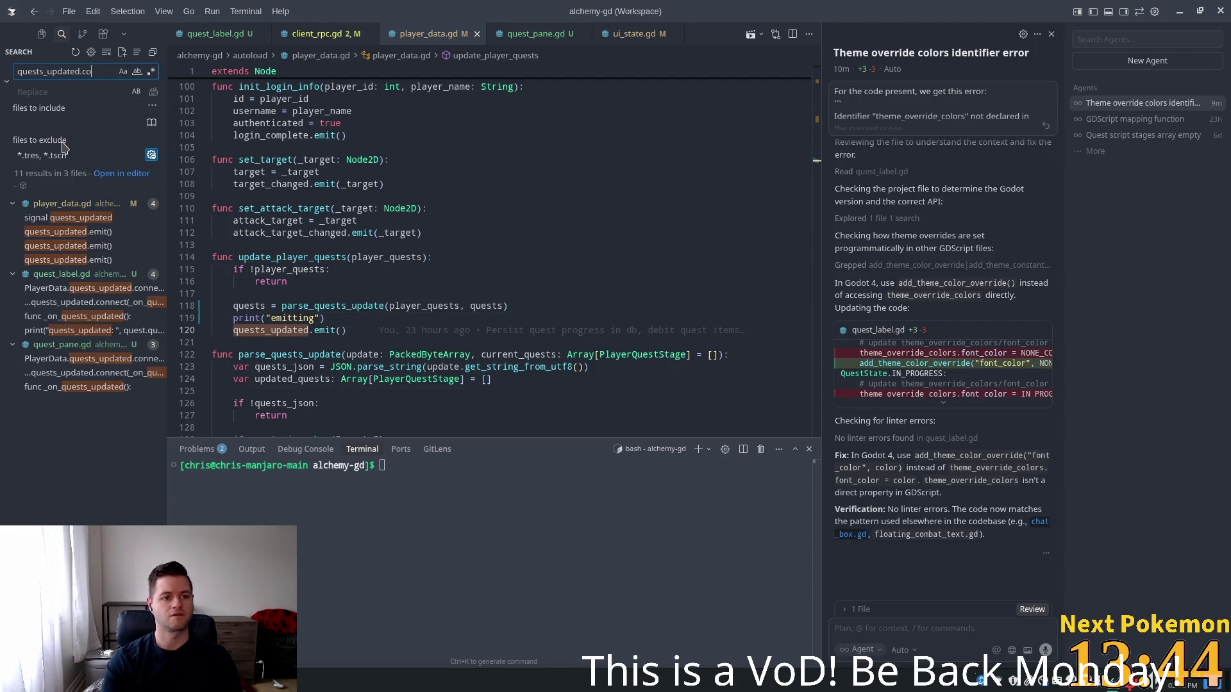
type("n")
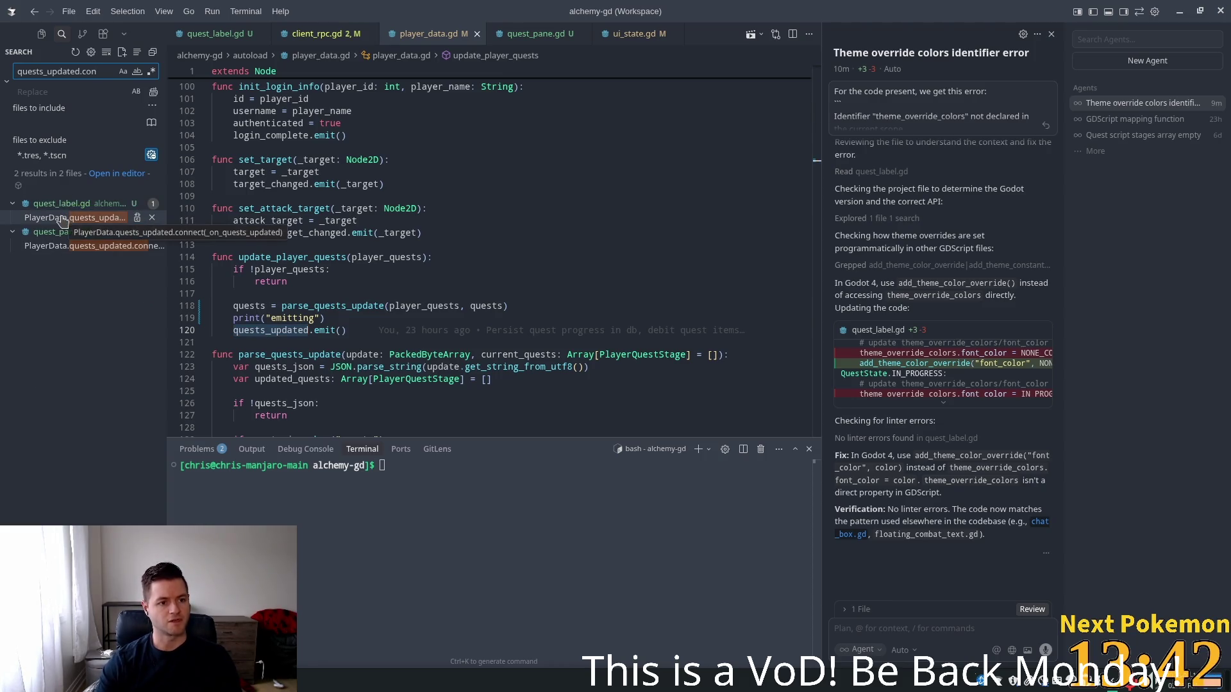
Open quest_pane.gd from the search results and select quests_updated in its _ready connection on line 11
left_click(102, 246)
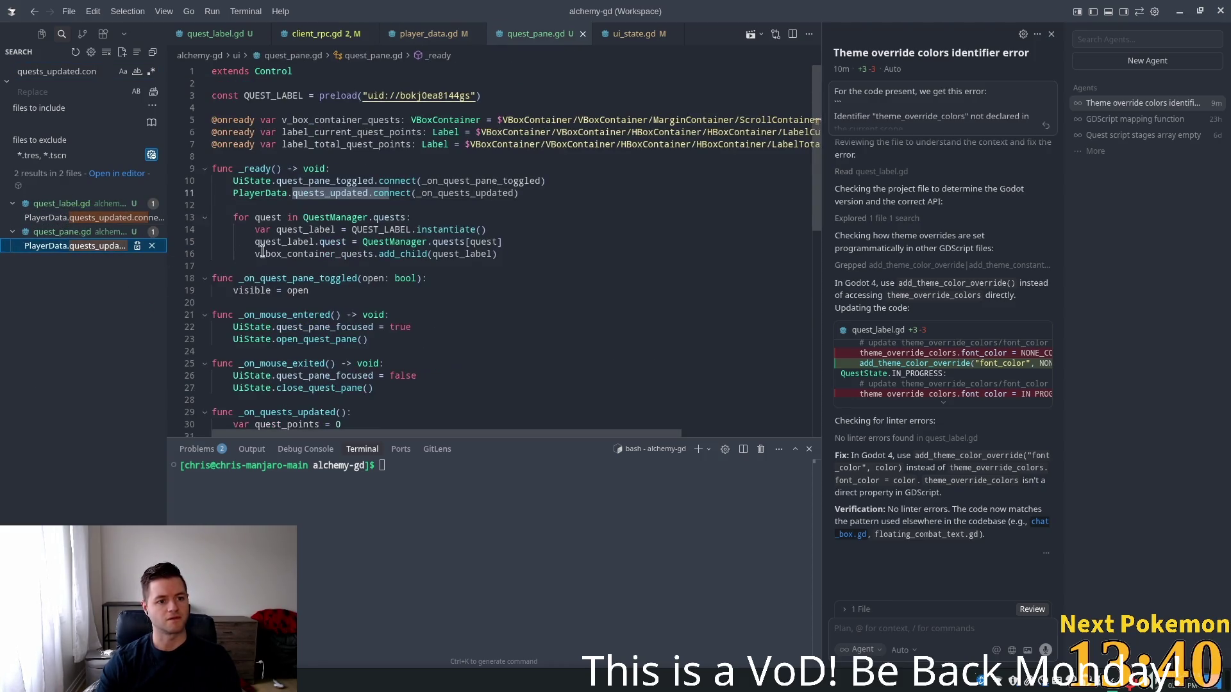
left_click(326, 180)
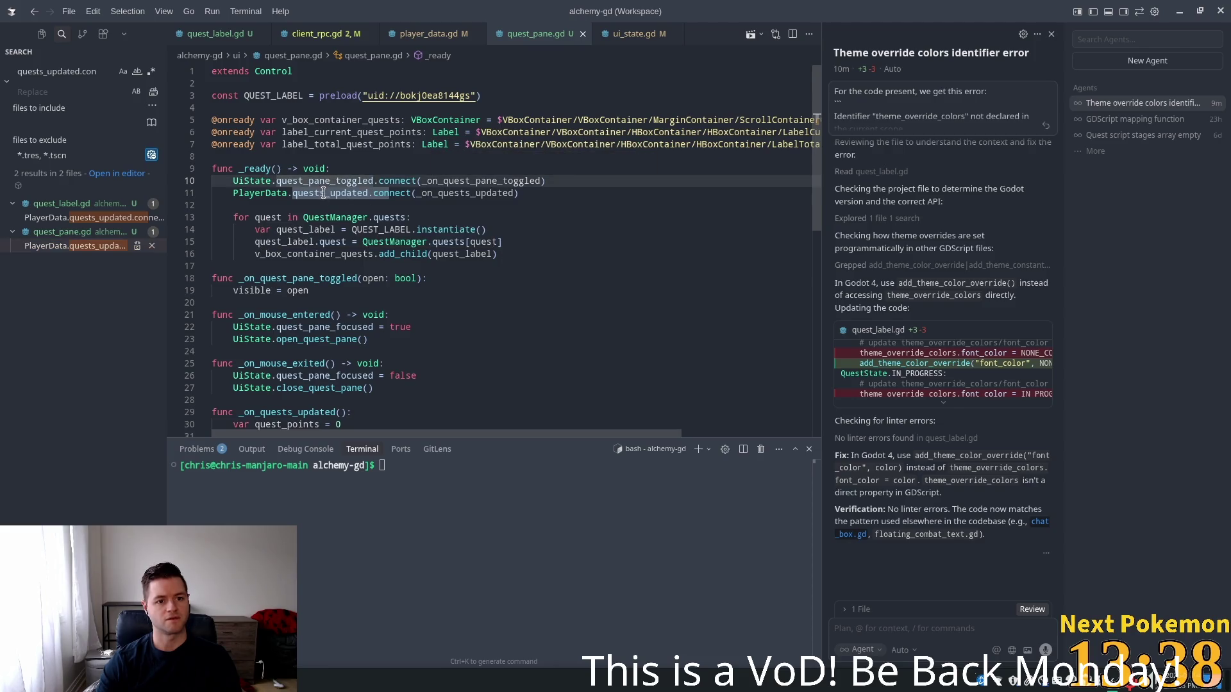
double_click(324, 194)
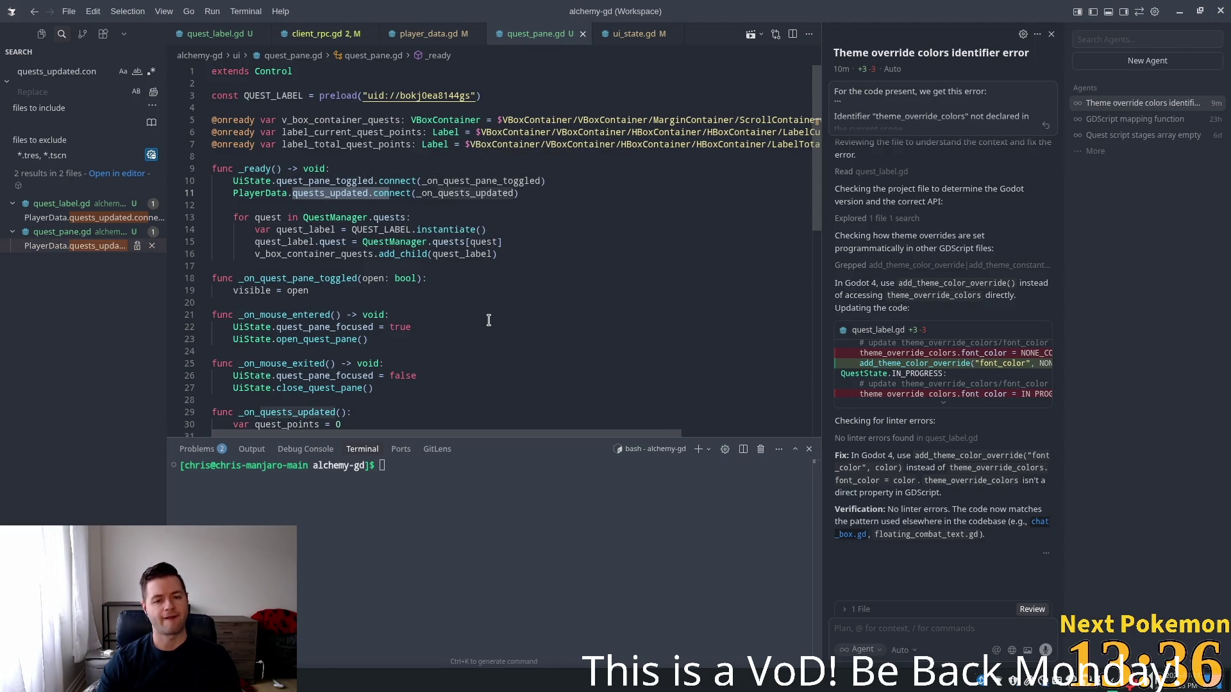
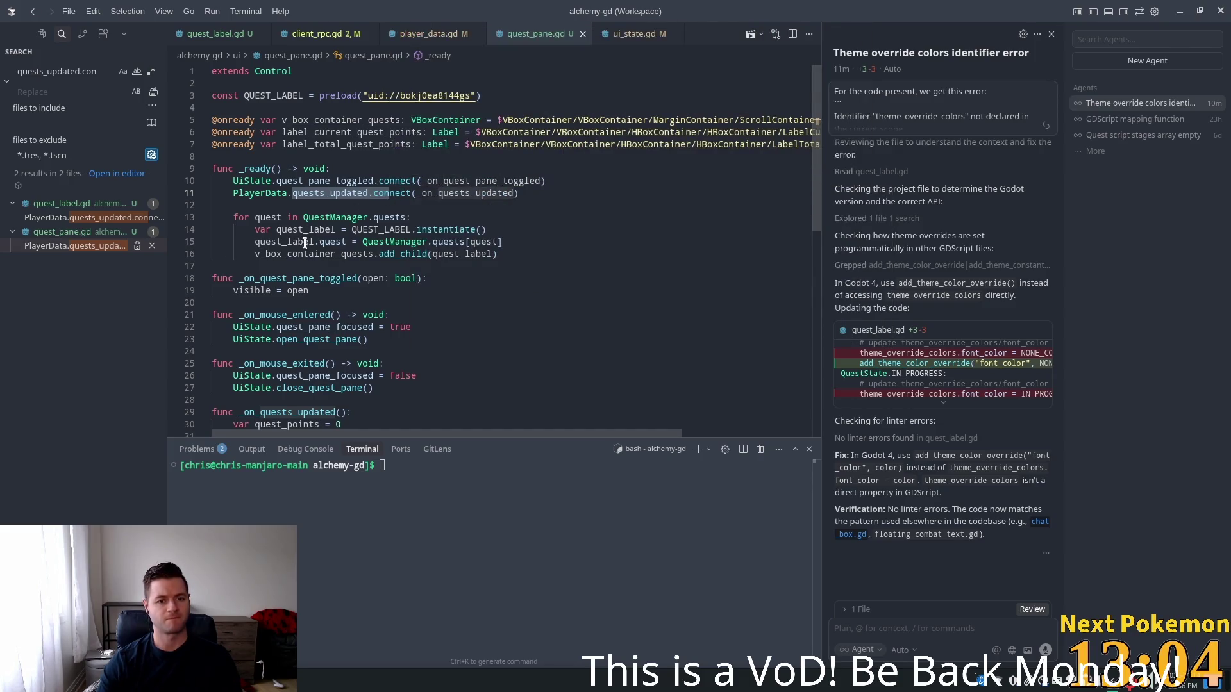
Find quest_label.gd's quests_updated connection and its _on_quests_updated handler
left_click(282, 254)
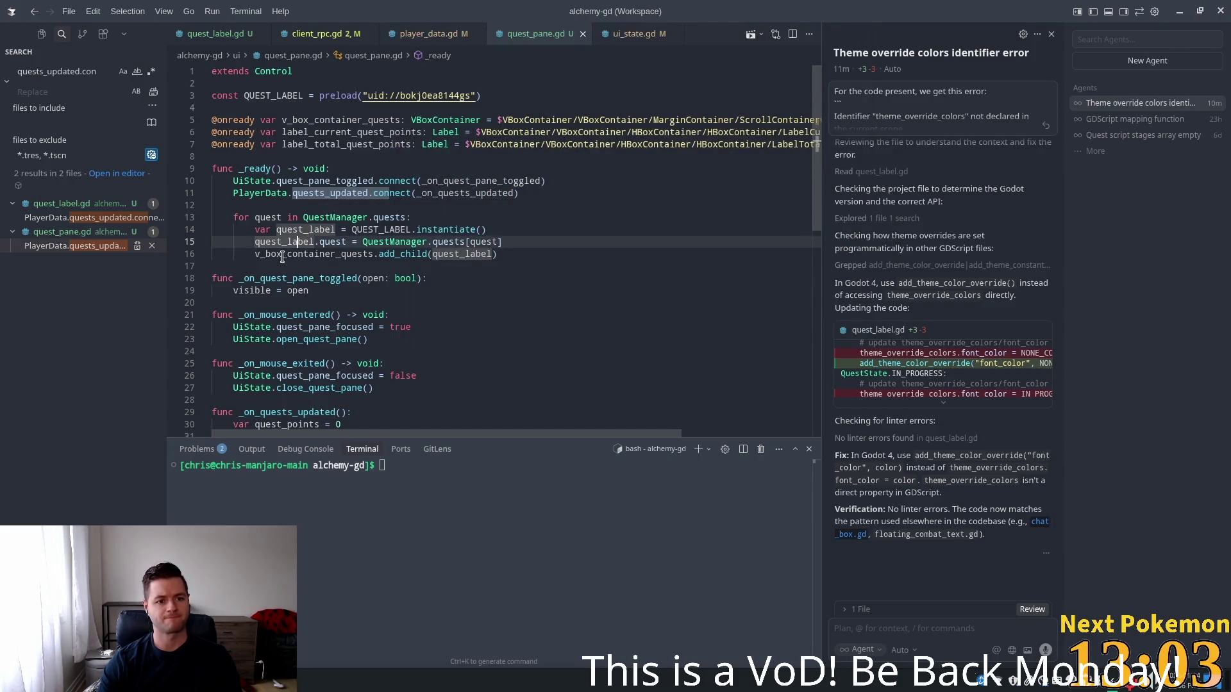
left_click(44, 218)
left_click(402, 220)
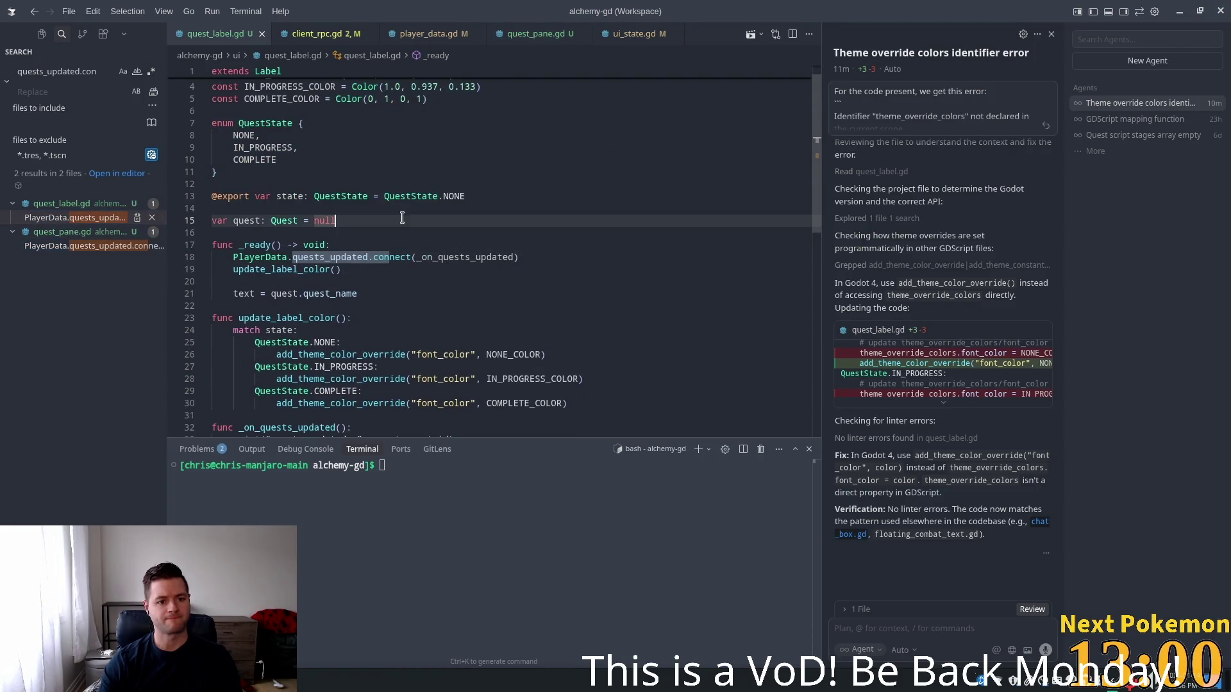
left_click(458, 258)
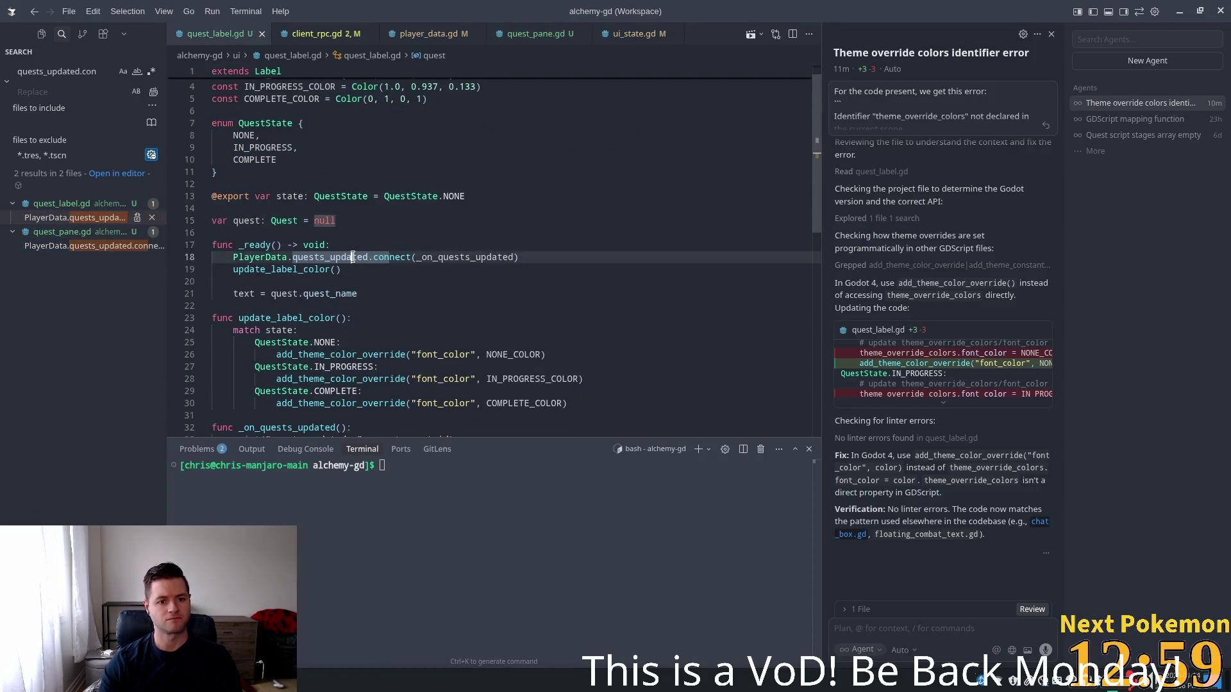
left_click(455, 259, "ctrl")
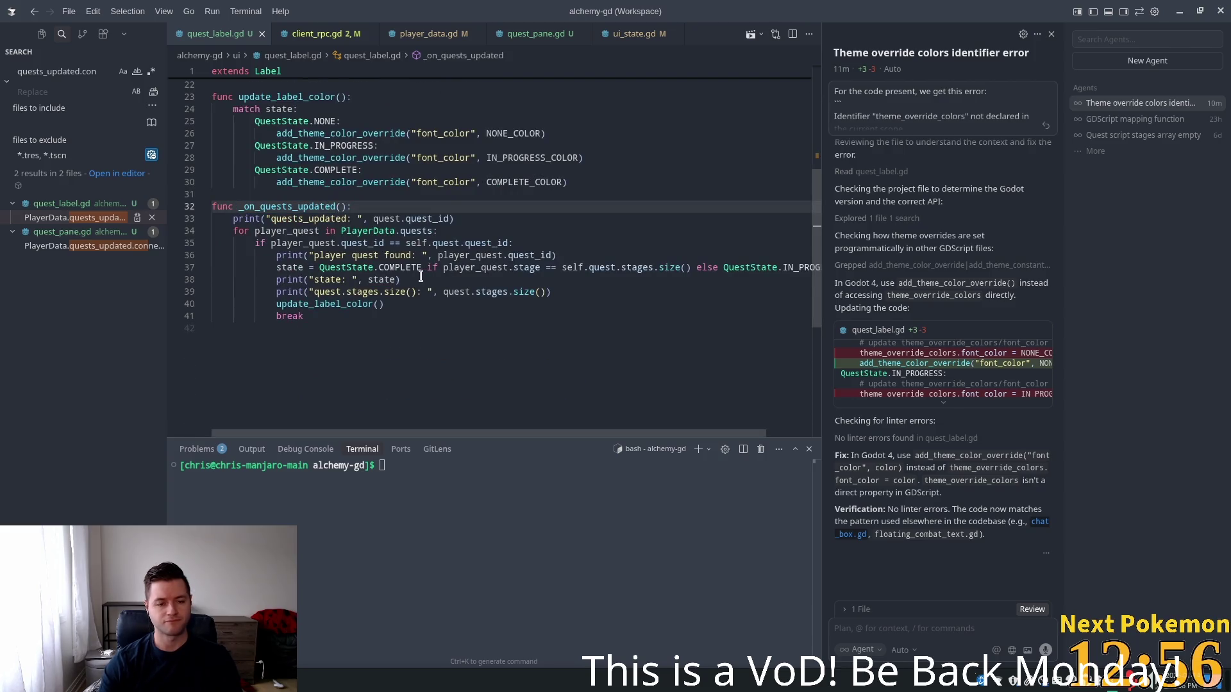
scroll(361, 226, "up", 5)
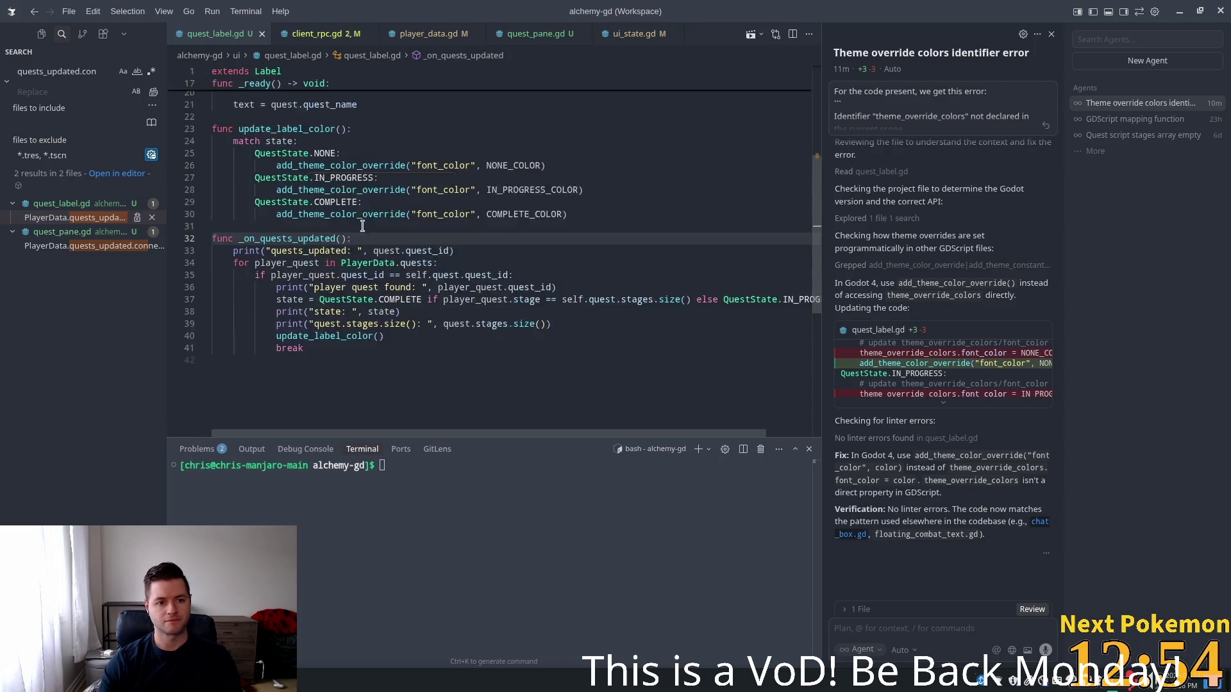
scroll(361, 226, "up", 1)
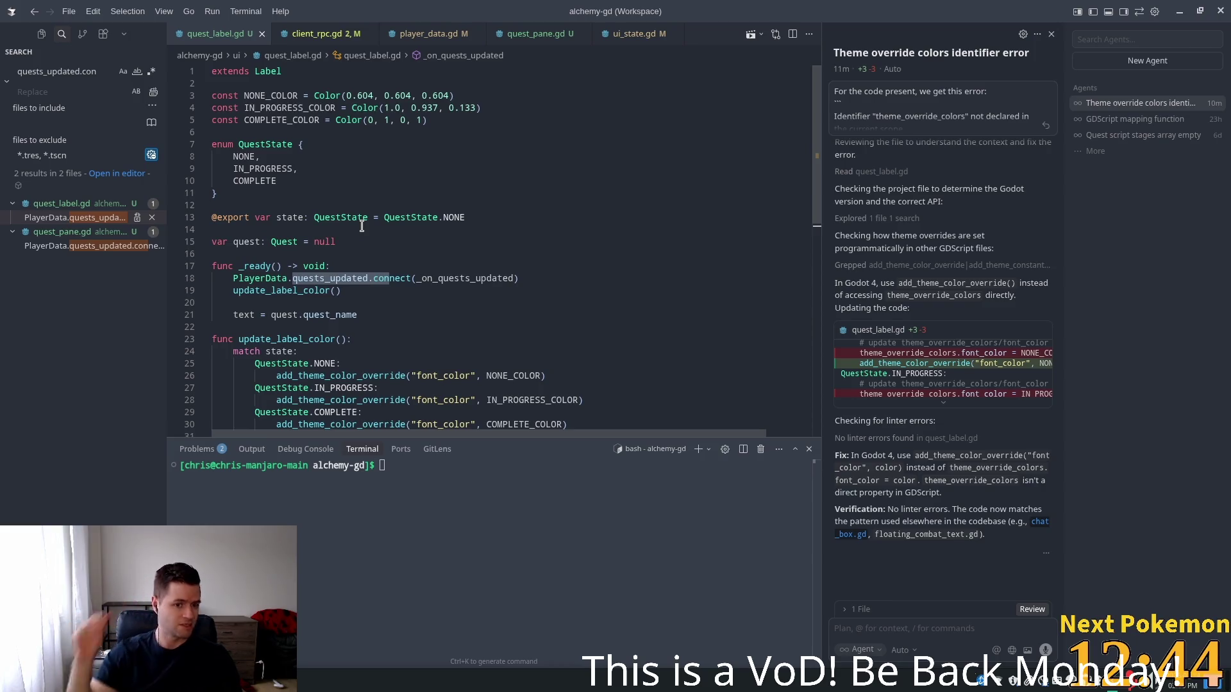
scroll(320, 288, "down", 3)
scroll(314, 266, "down", 2)
double_click(280, 289)
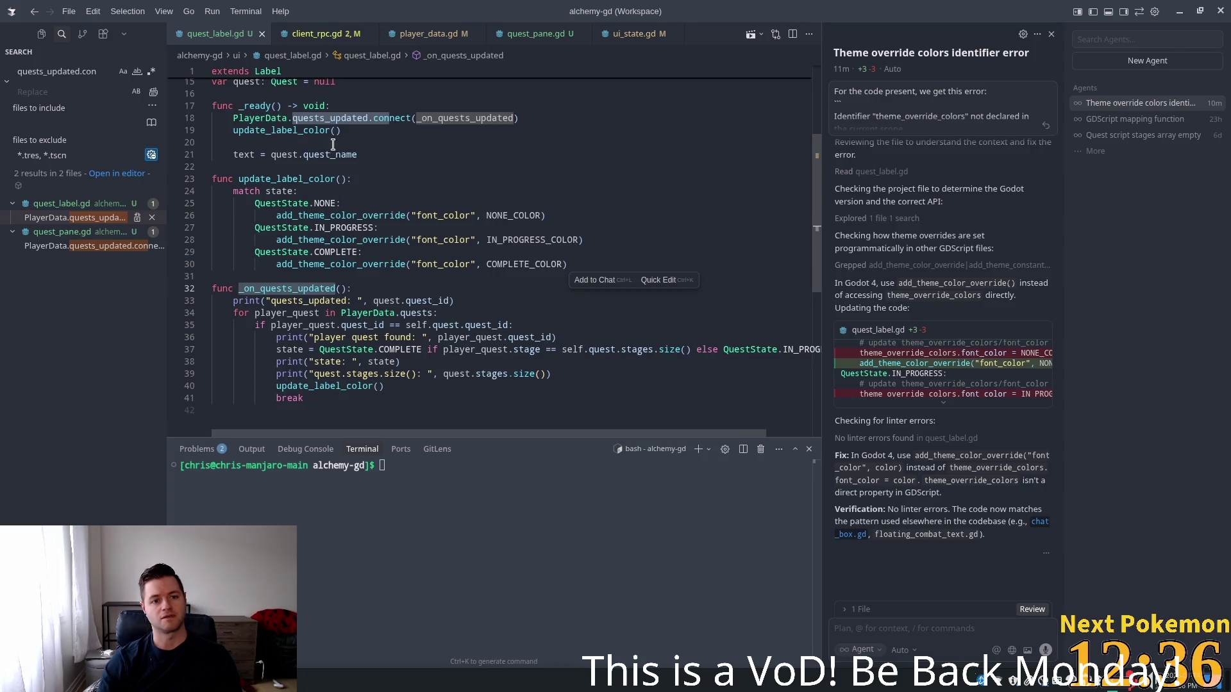
Add an _on_quests_updated() call after text = quest.quest_name in _ready and save
left_click(448, 155)
key("Return")
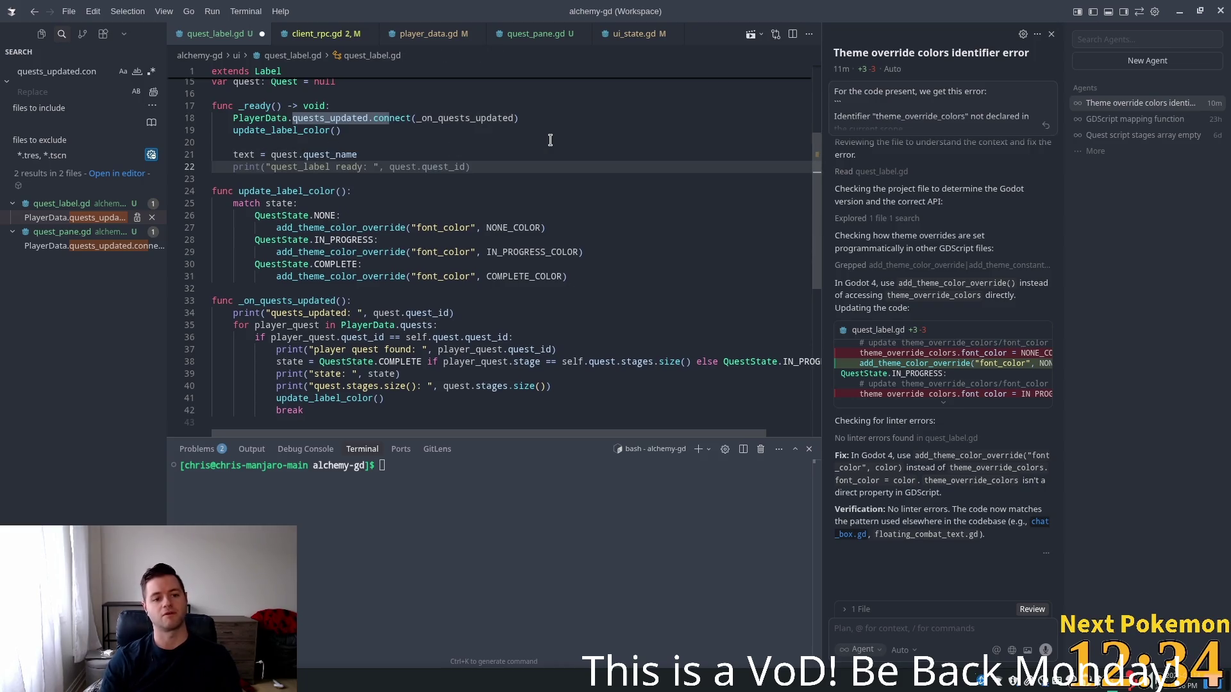
type("_on_quests_updated(")
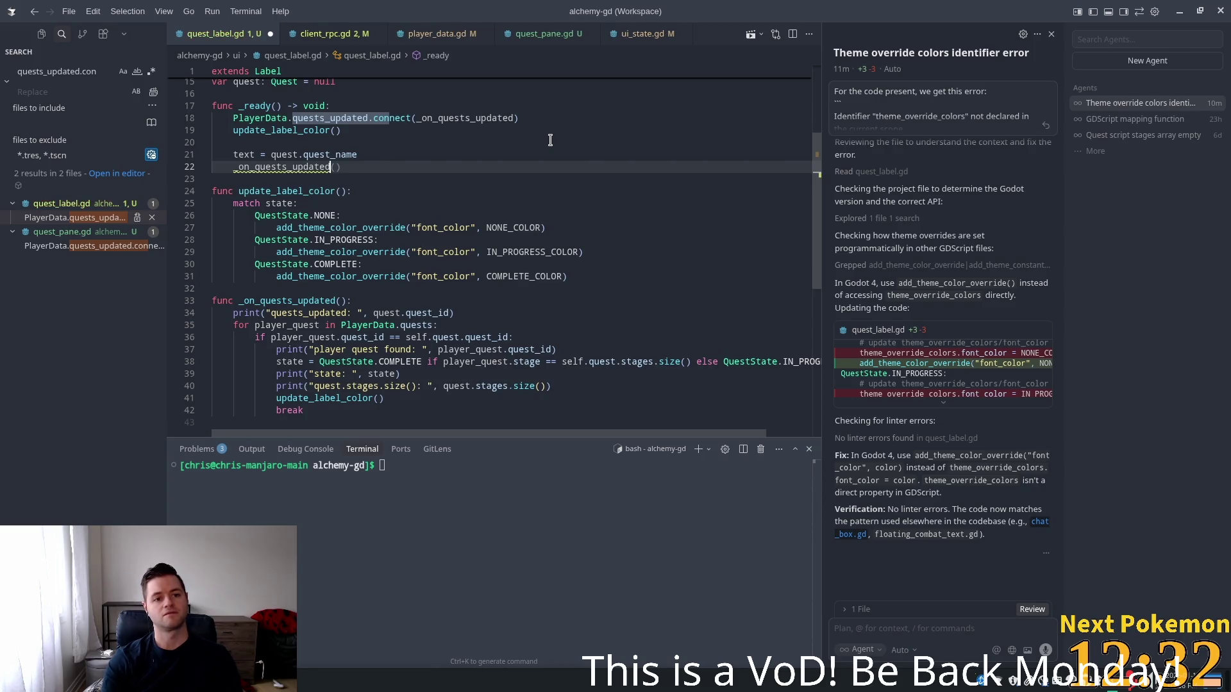
key("ctrl+s")
left_click(472, 147)
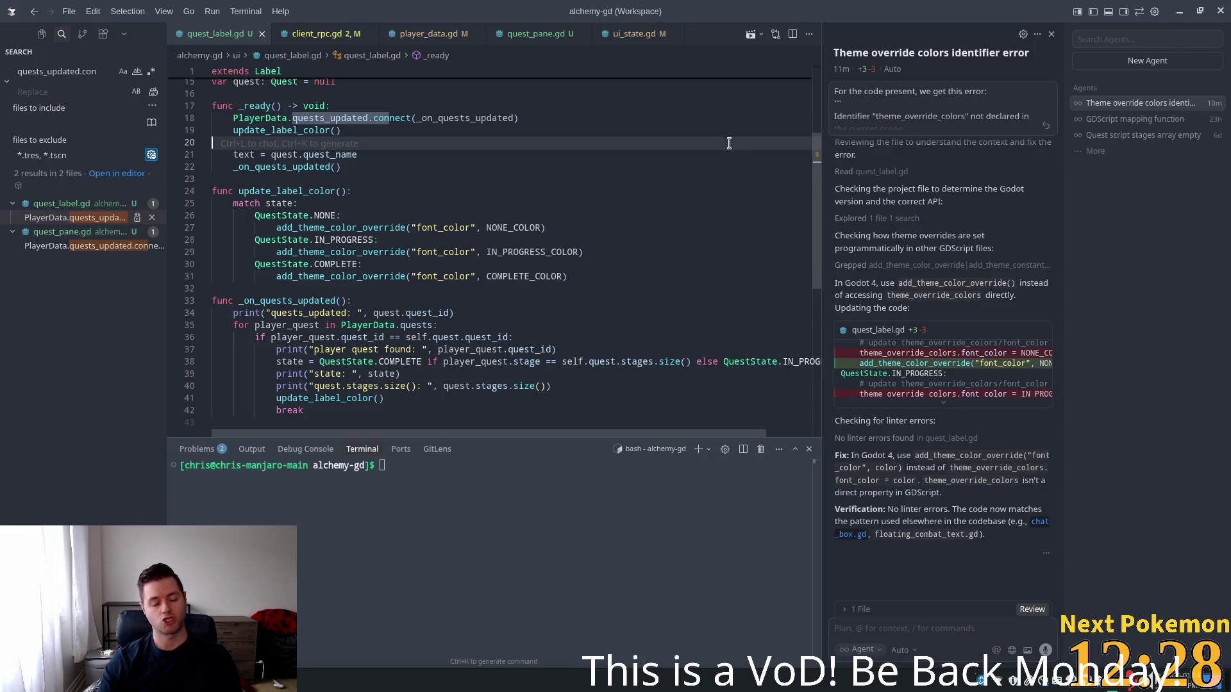
key("alt+Tab")
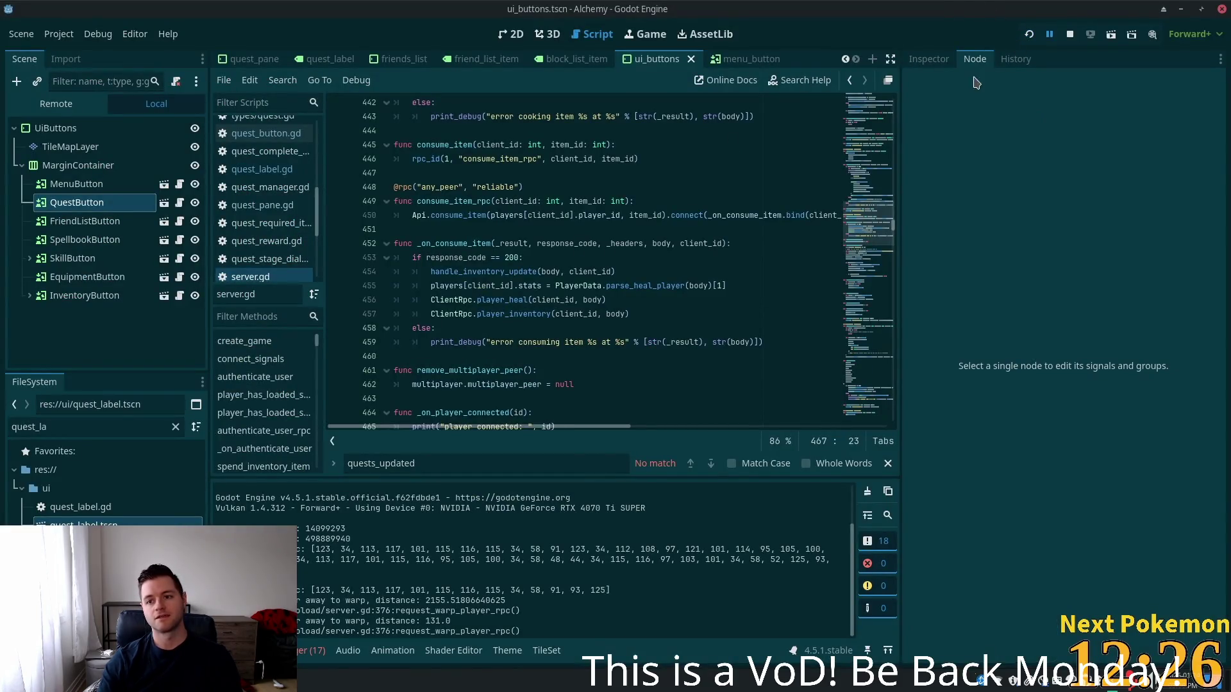
Run the game, hit the Nil error at player_data.gd line 118, and expand player_quests
key("F5")
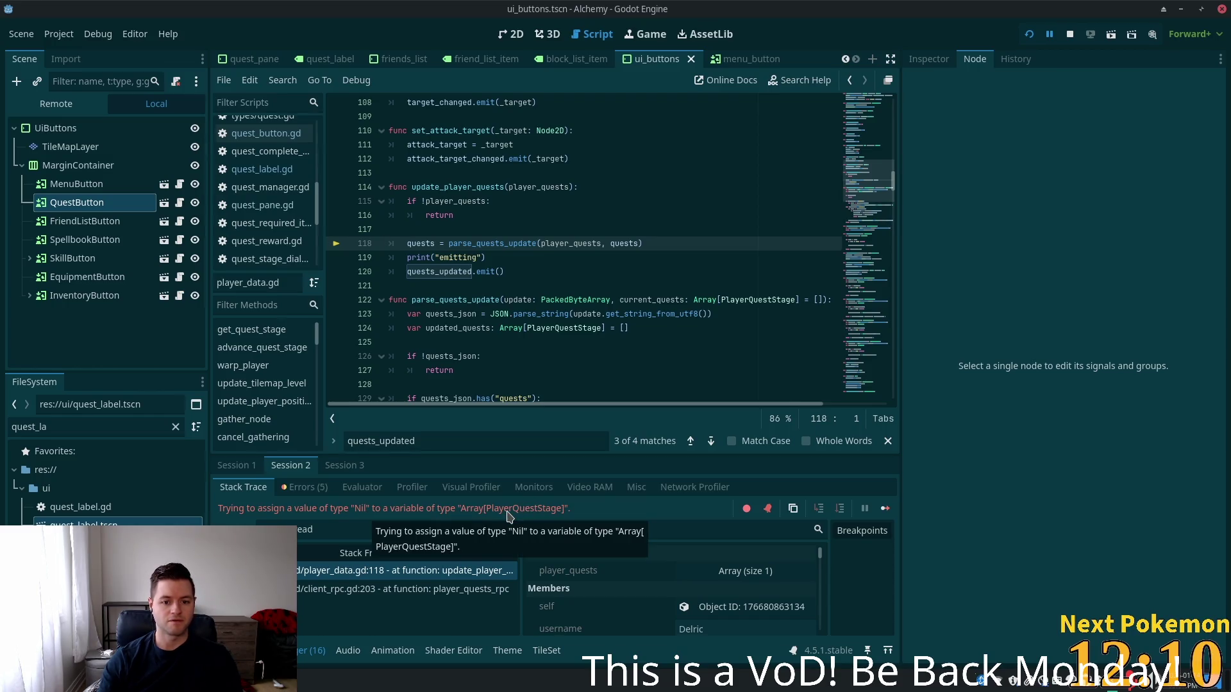
double_click(578, 247)
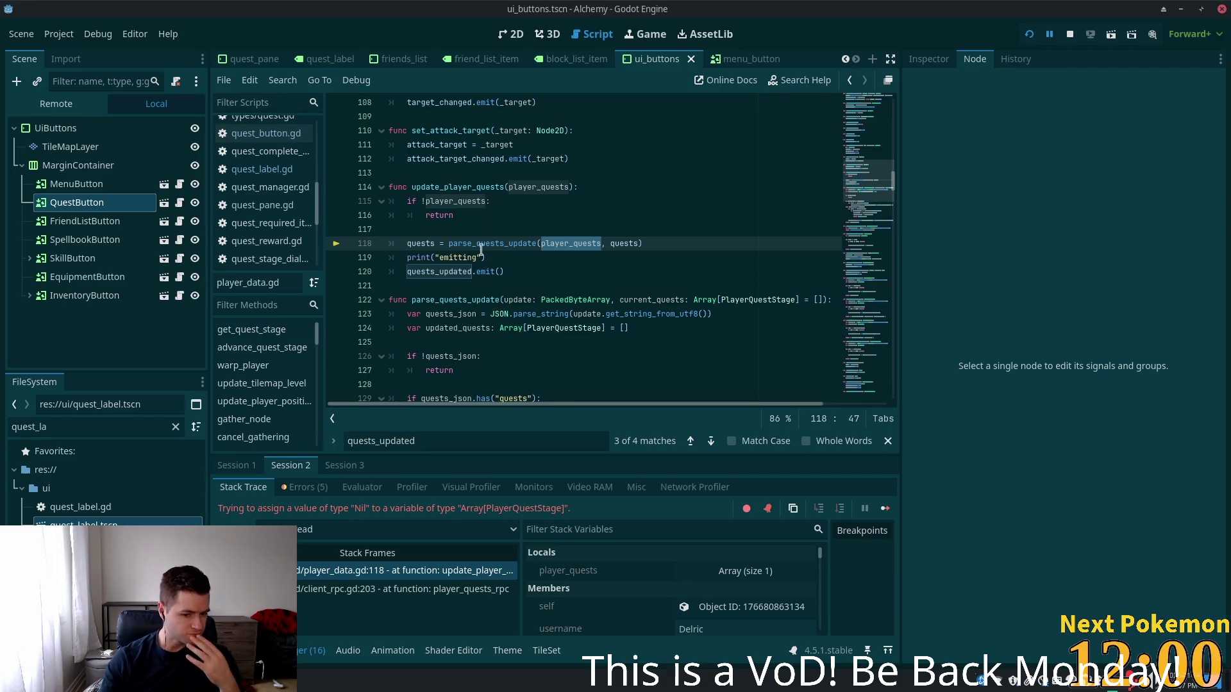
scroll(647, 595, "down", 3)
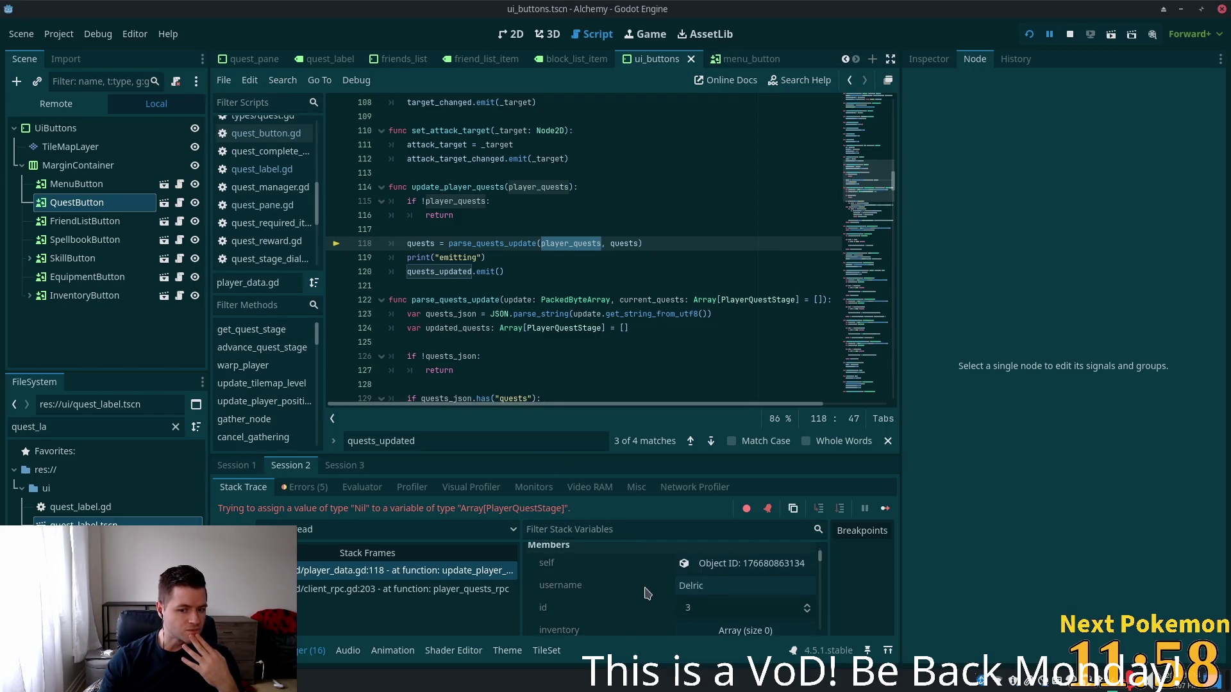
scroll(674, 593, "up", 3)
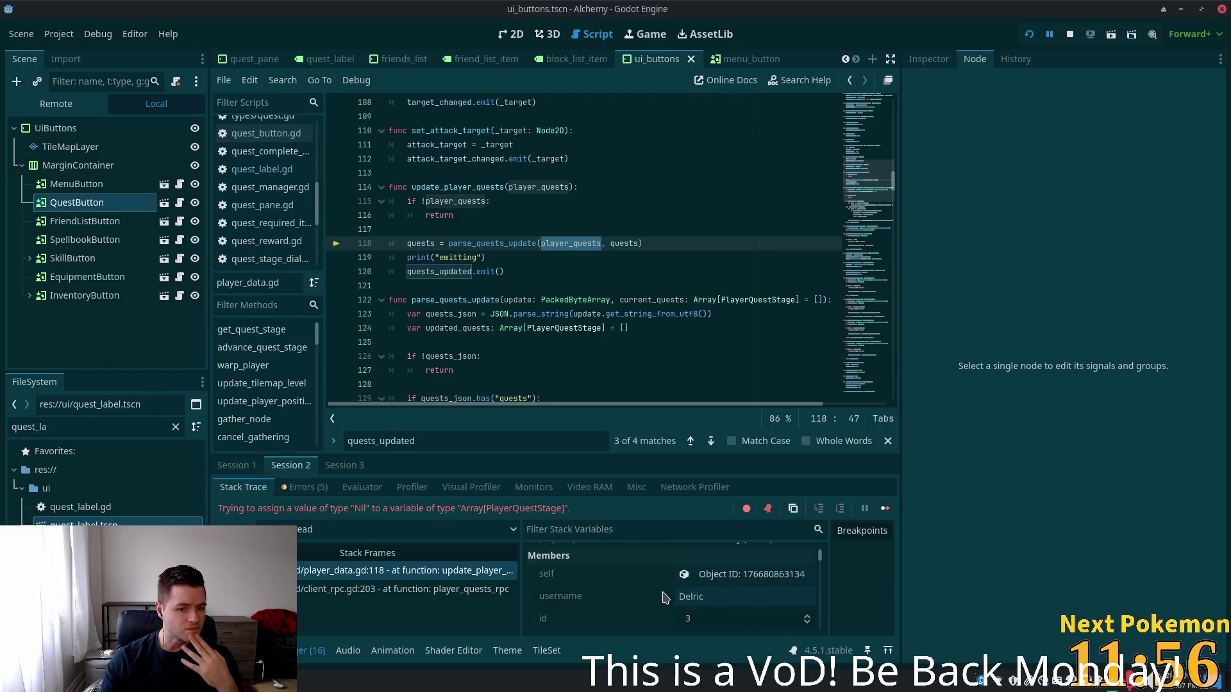
left_click(747, 572)
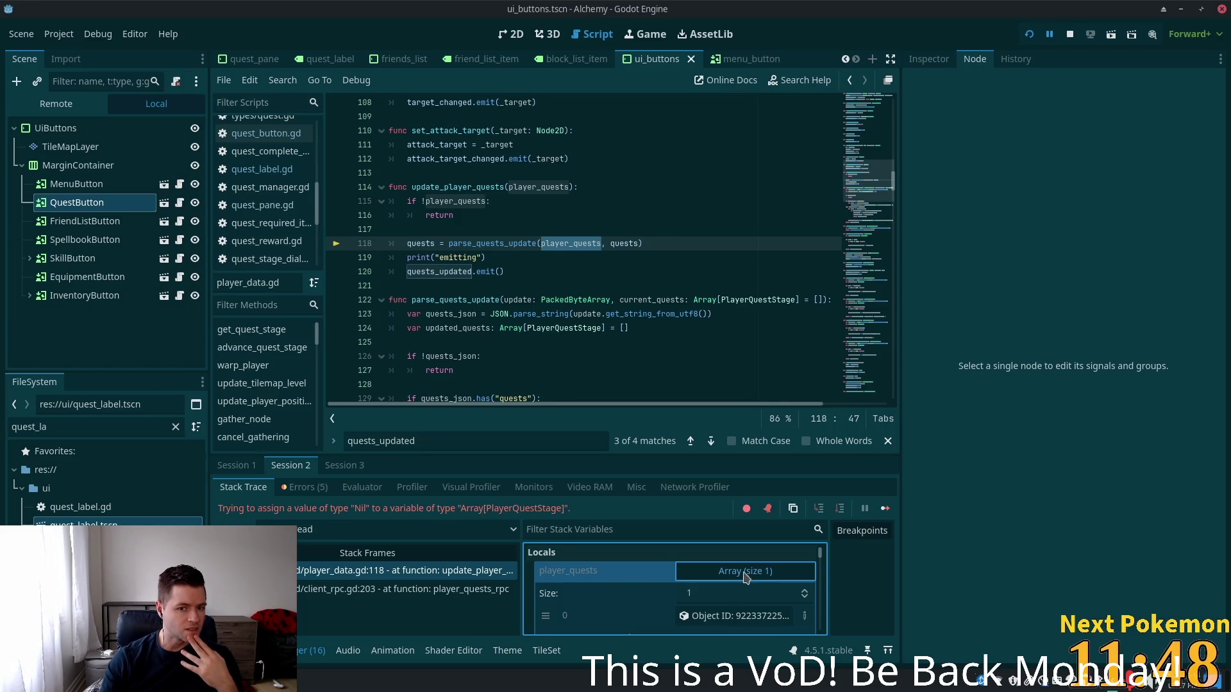
left_click(610, 244)
left_click_drag(852, 204, 861, 136)
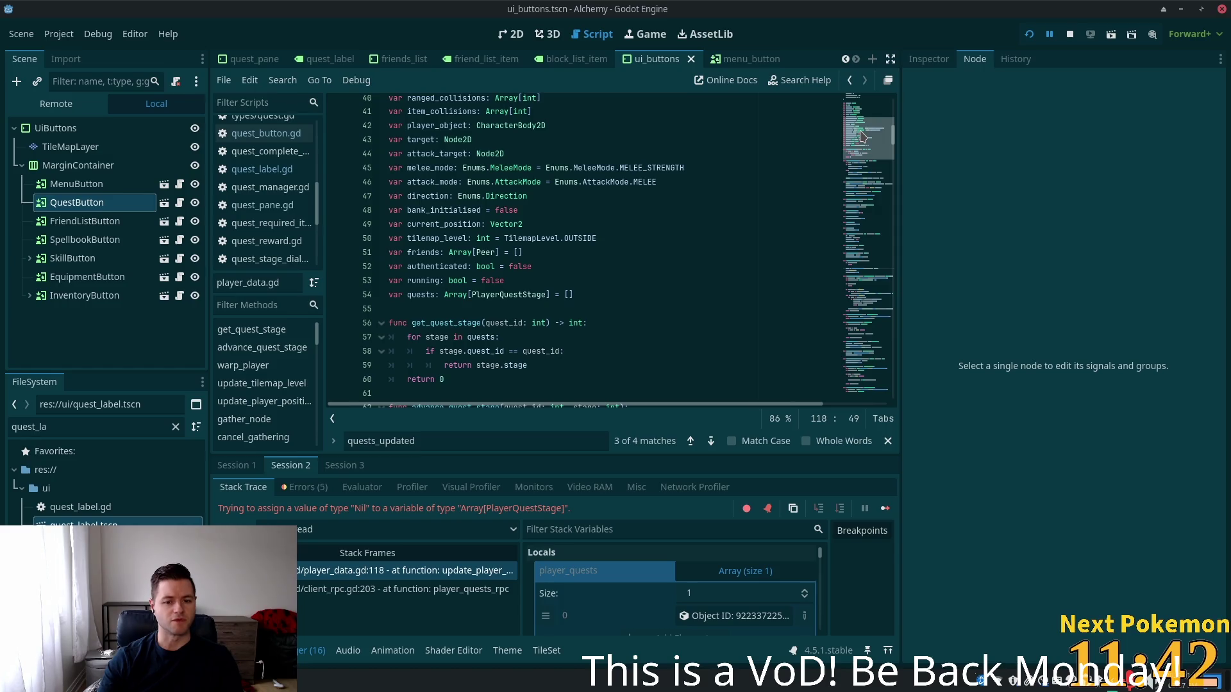
Scroll Stack Variables to PlayerData quests and expand it, revealing an empty array
left_click_drag(860, 134, 856, 181)
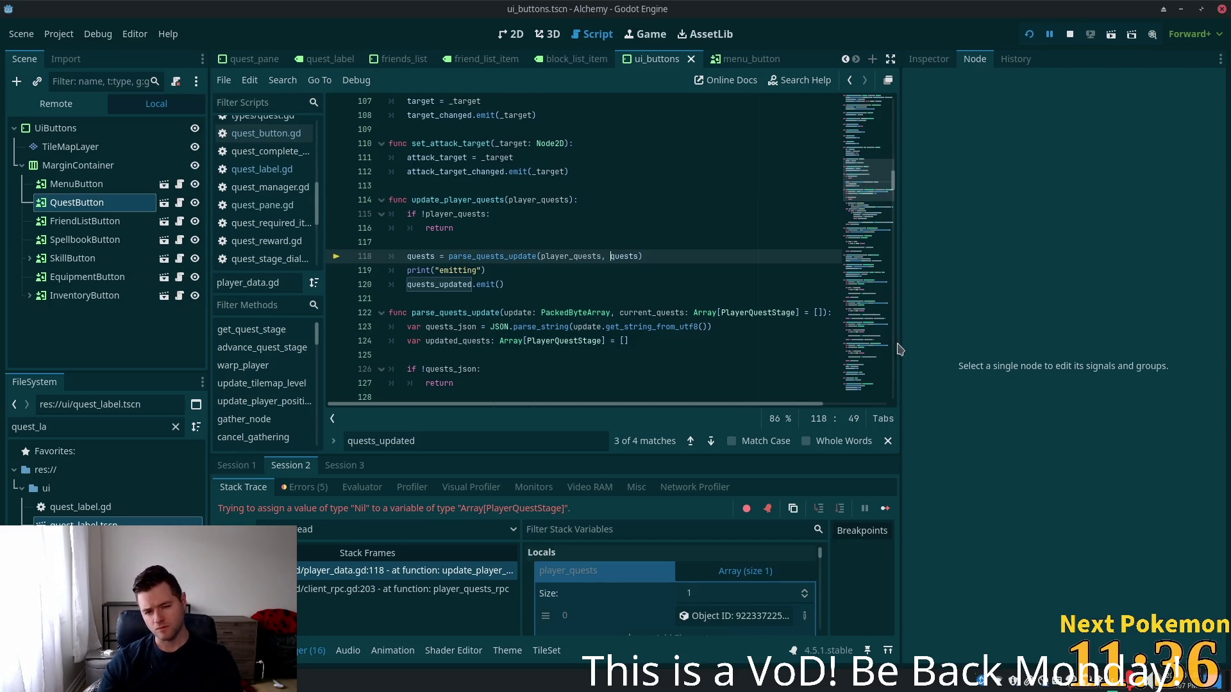
scroll(769, 590, "down", 2)
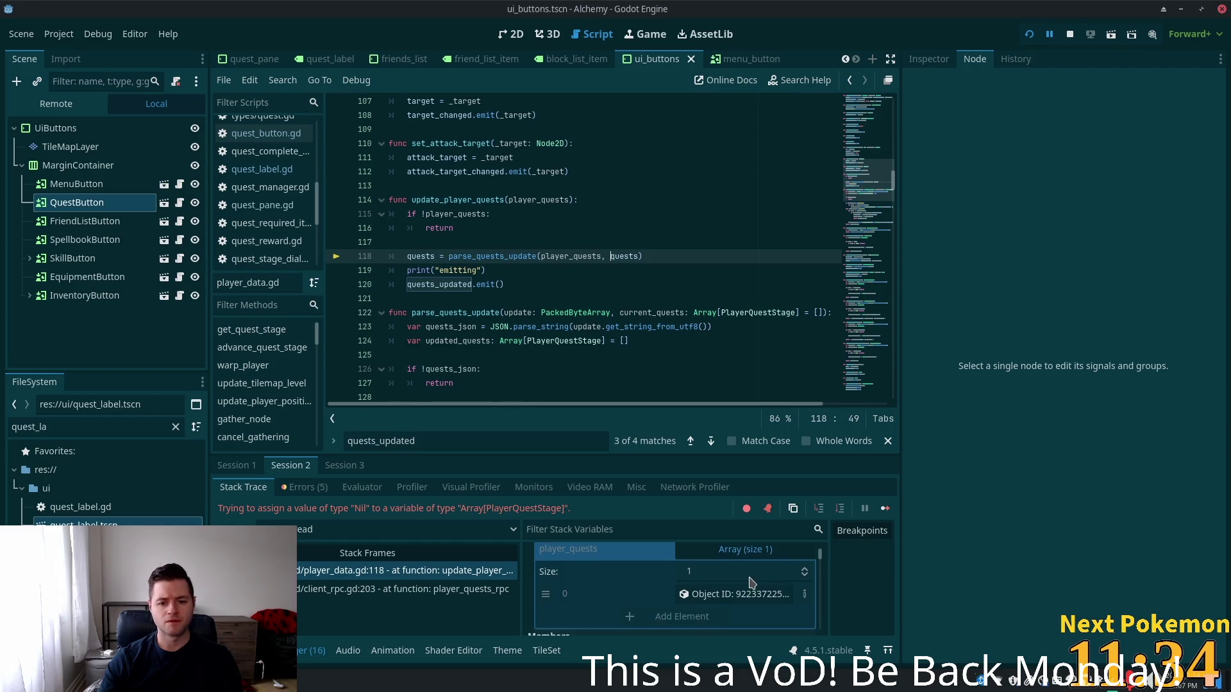
scroll(750, 585, "down", 2)
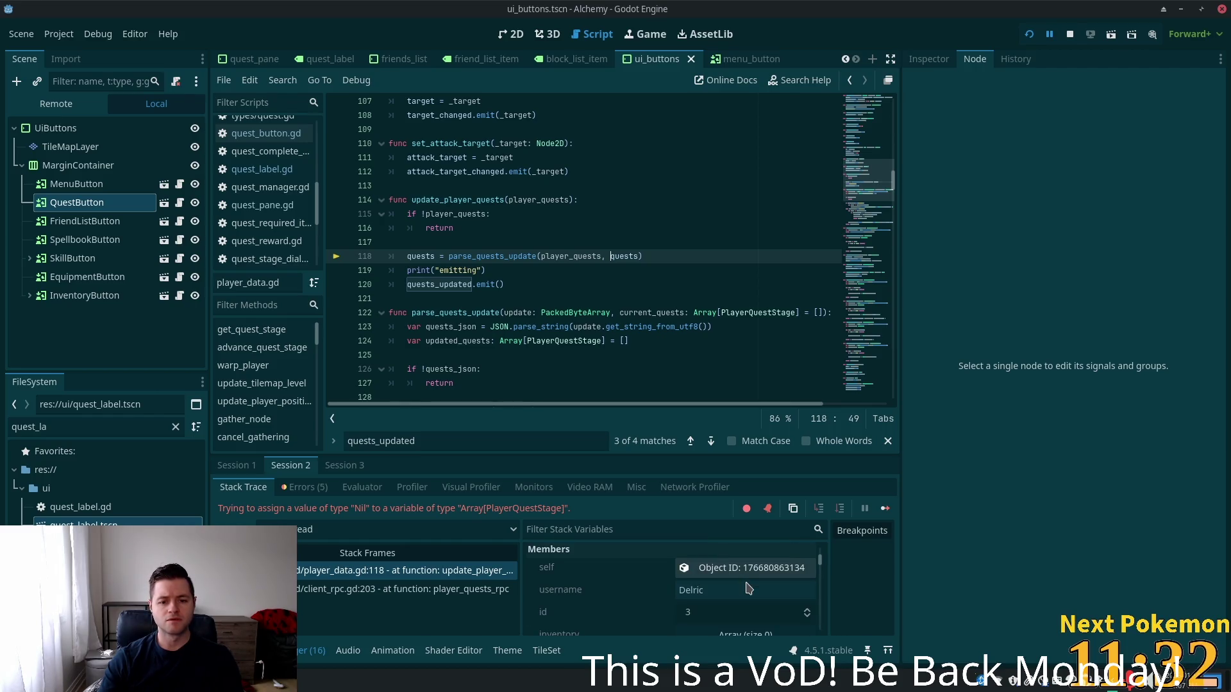
scroll(747, 589, "down", 2)
scroll(655, 593, "down", 3)
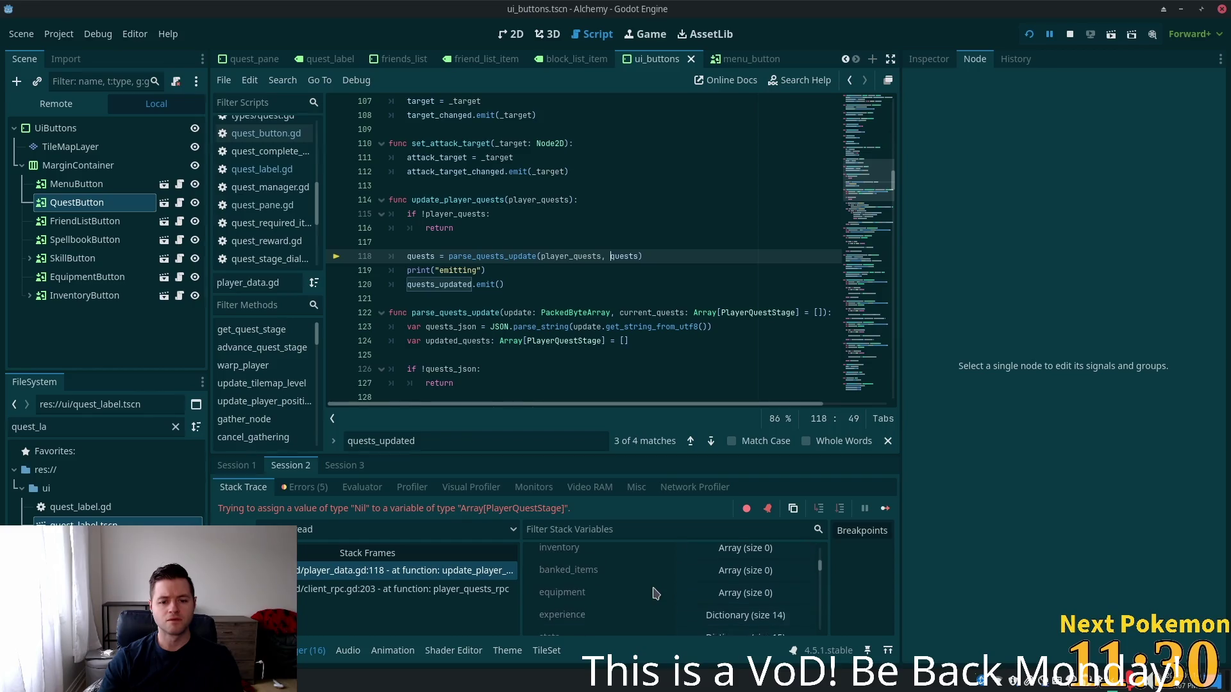
scroll(655, 593, "down", 5)
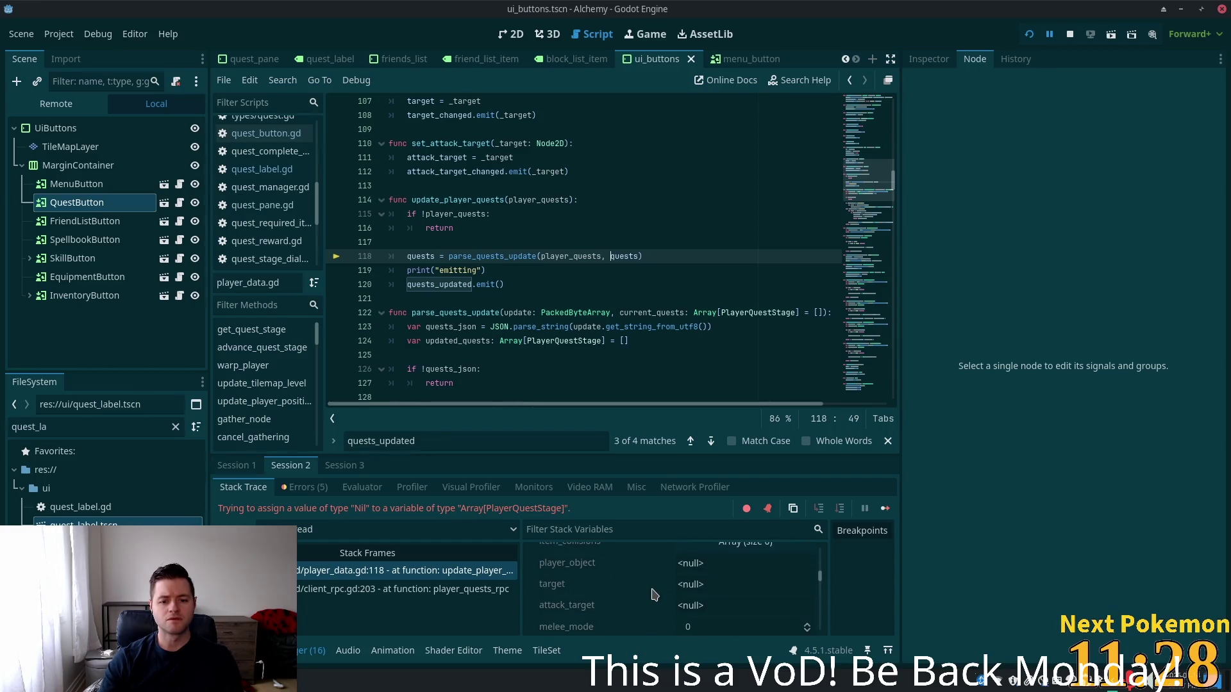
scroll(652, 595, "down", 5)
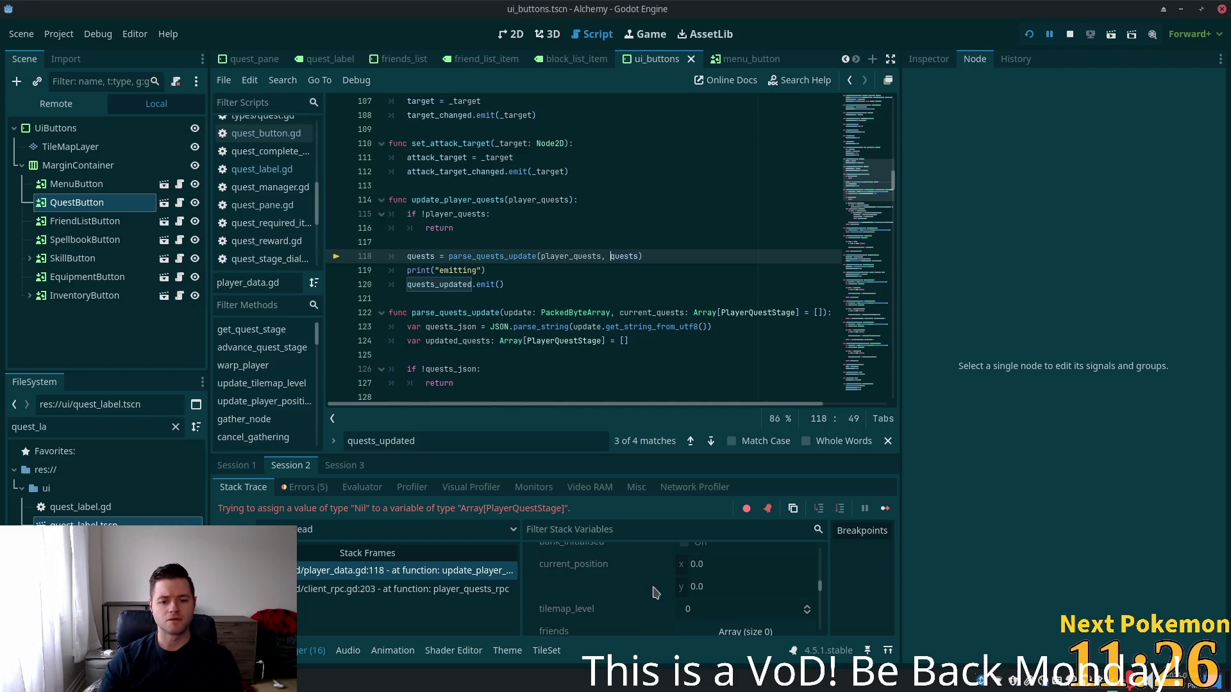
scroll(663, 590, "down", 2)
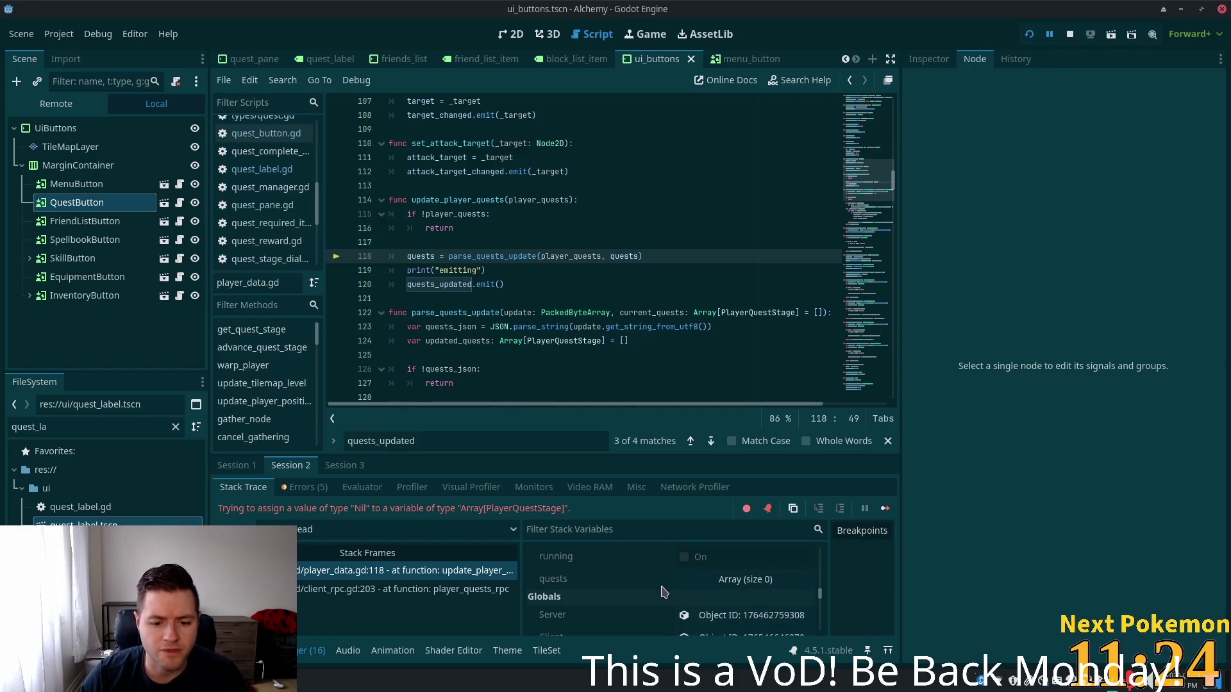
left_click(721, 580)
scroll(686, 584, "down", 1)
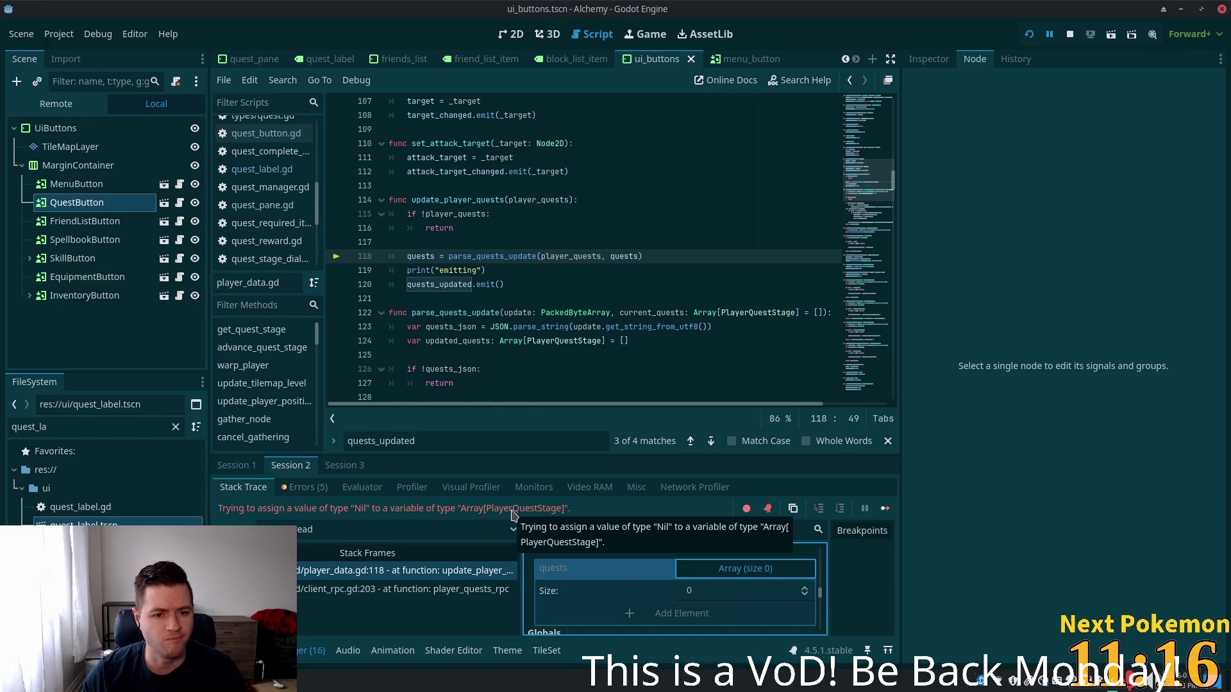
Inspect the parse_quests_update call on line 118 and jump to its definition
double_click(472, 254)
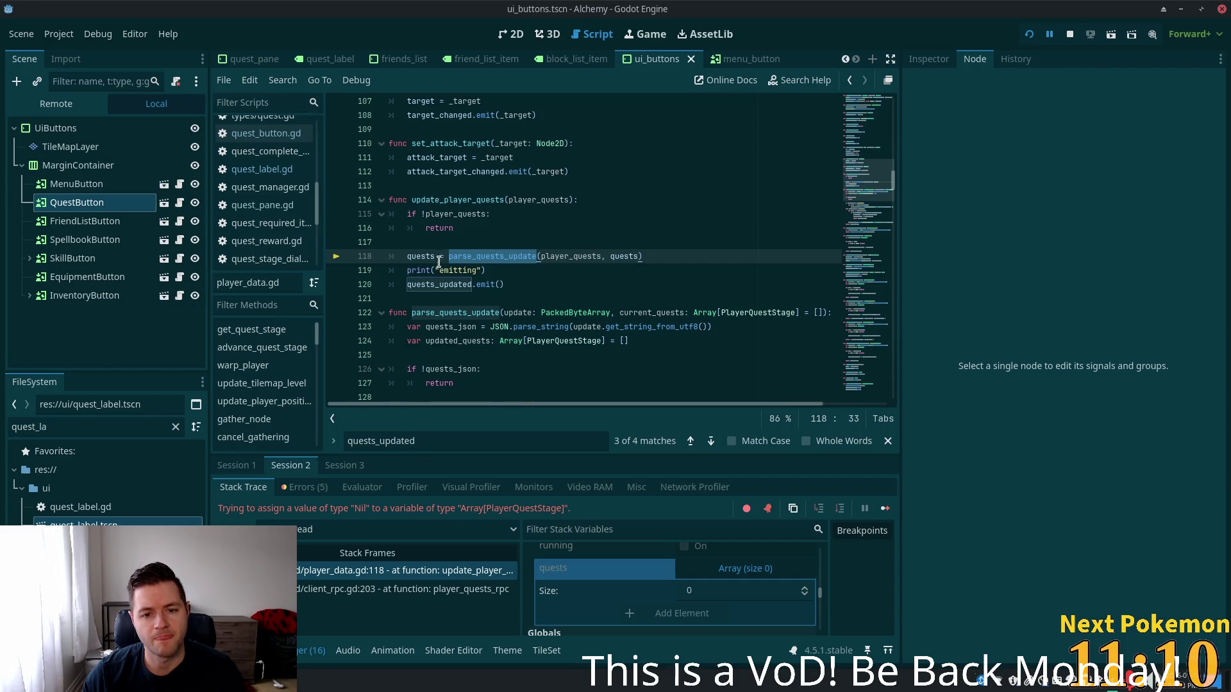
mouse_move(436, 255)
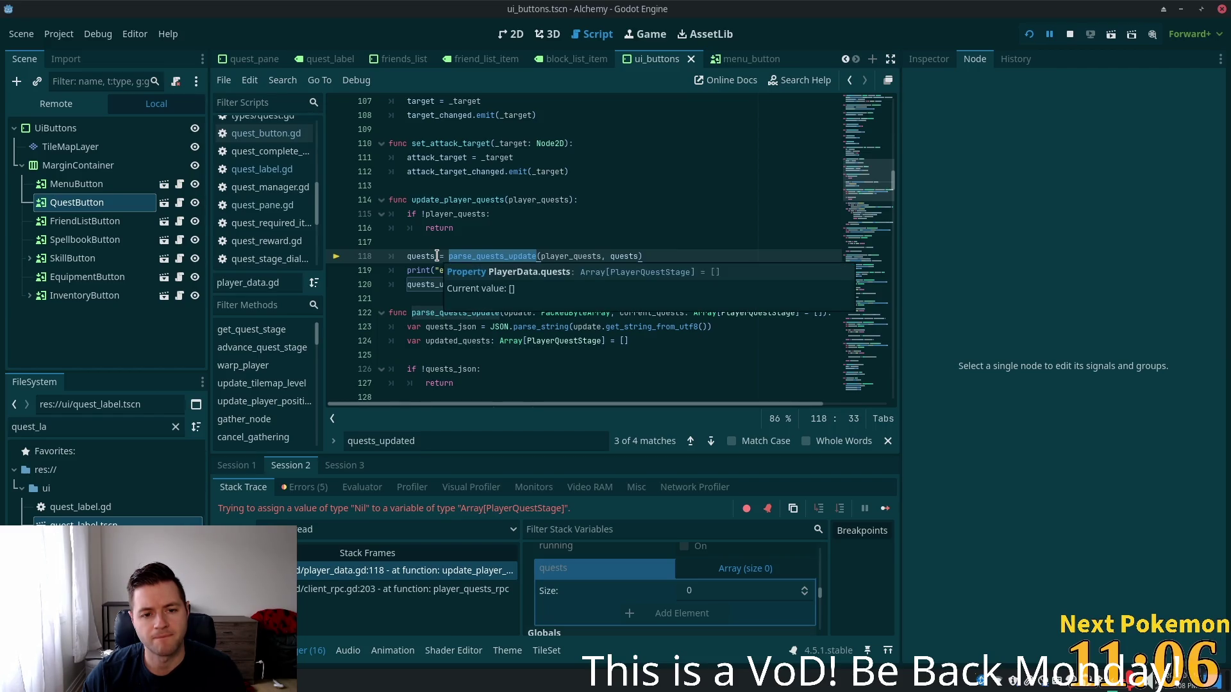
left_click(472, 232)
left_click(462, 245)
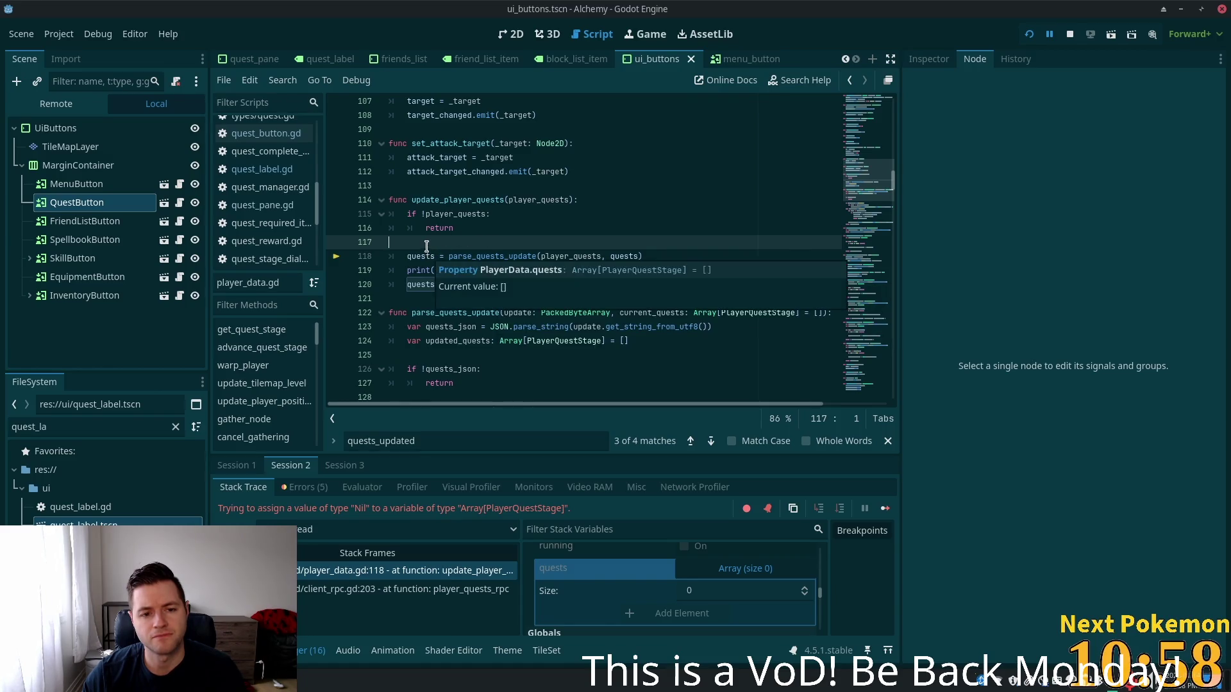
double_click(461, 254)
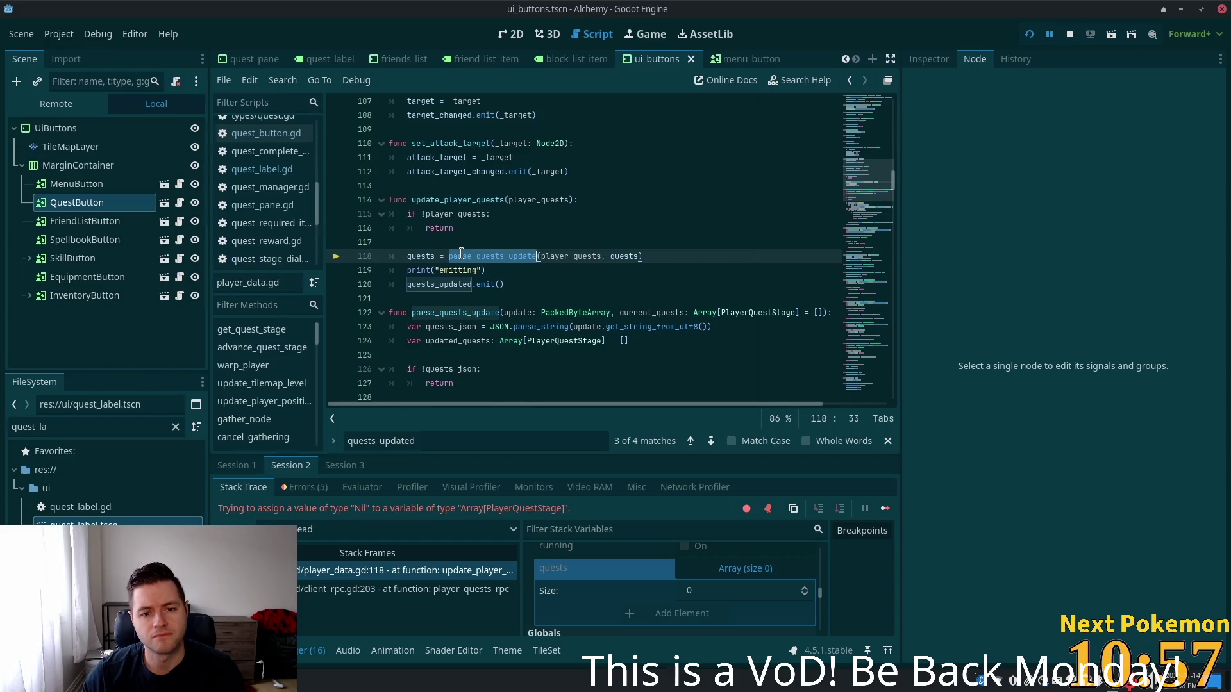
left_click(523, 255, "ctrl")
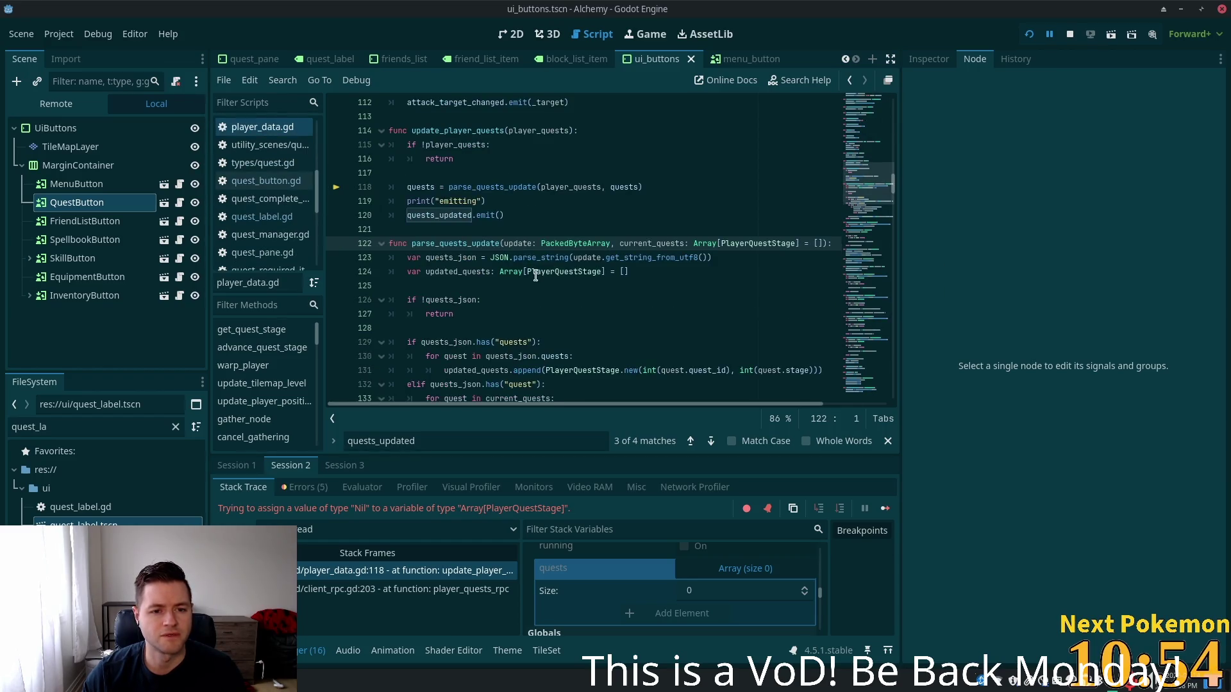
Change the early return on line 127 of parse_quests_update to 'return []'
scroll(454, 258, "down", 1)
scroll(455, 258, "down", 1)
double_click(452, 216)
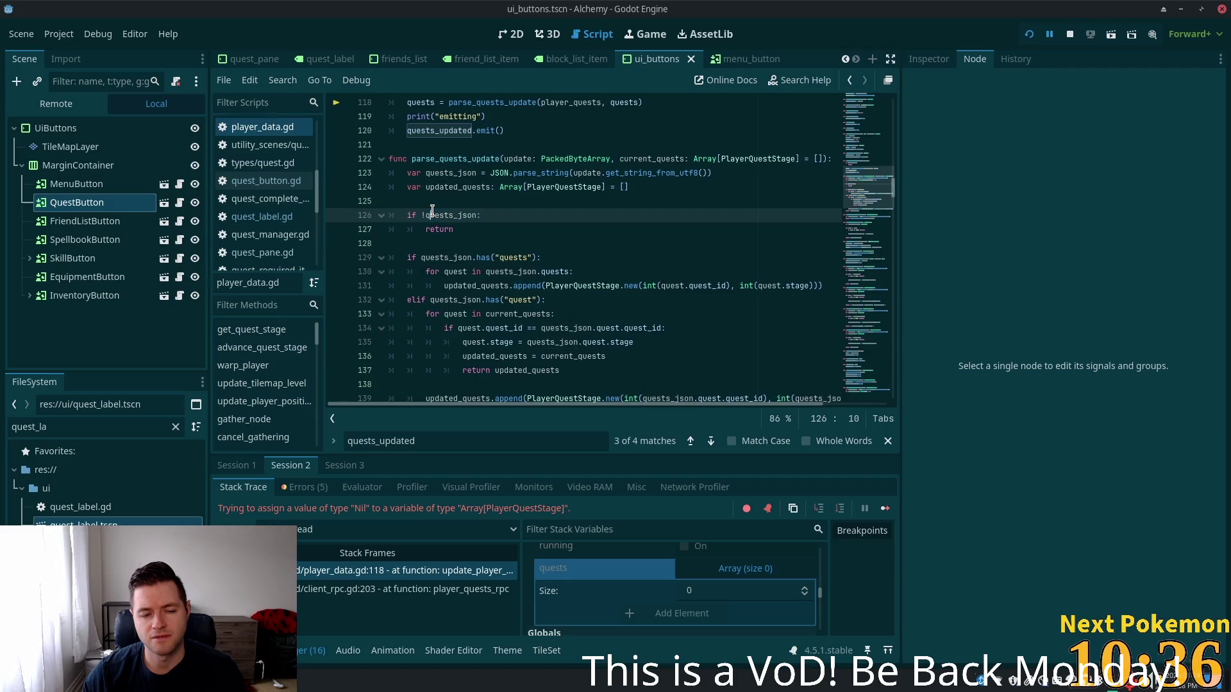
type("!")
left_click(478, 226)
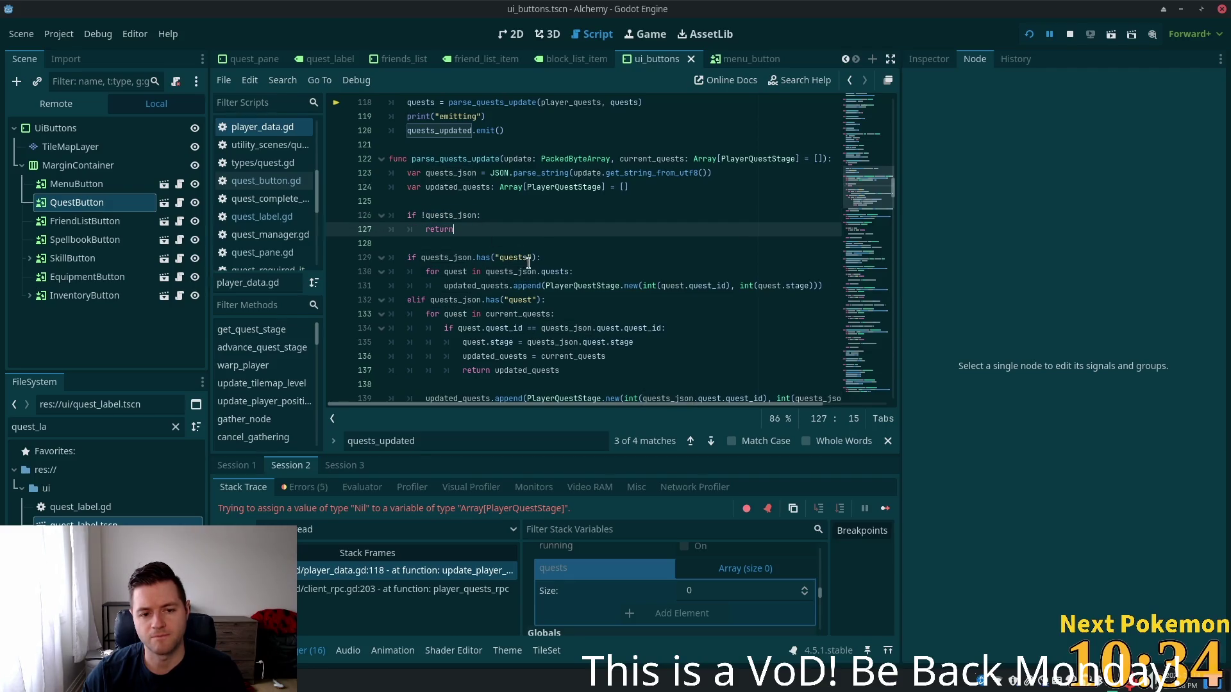
scroll(549, 249, "down", 2)
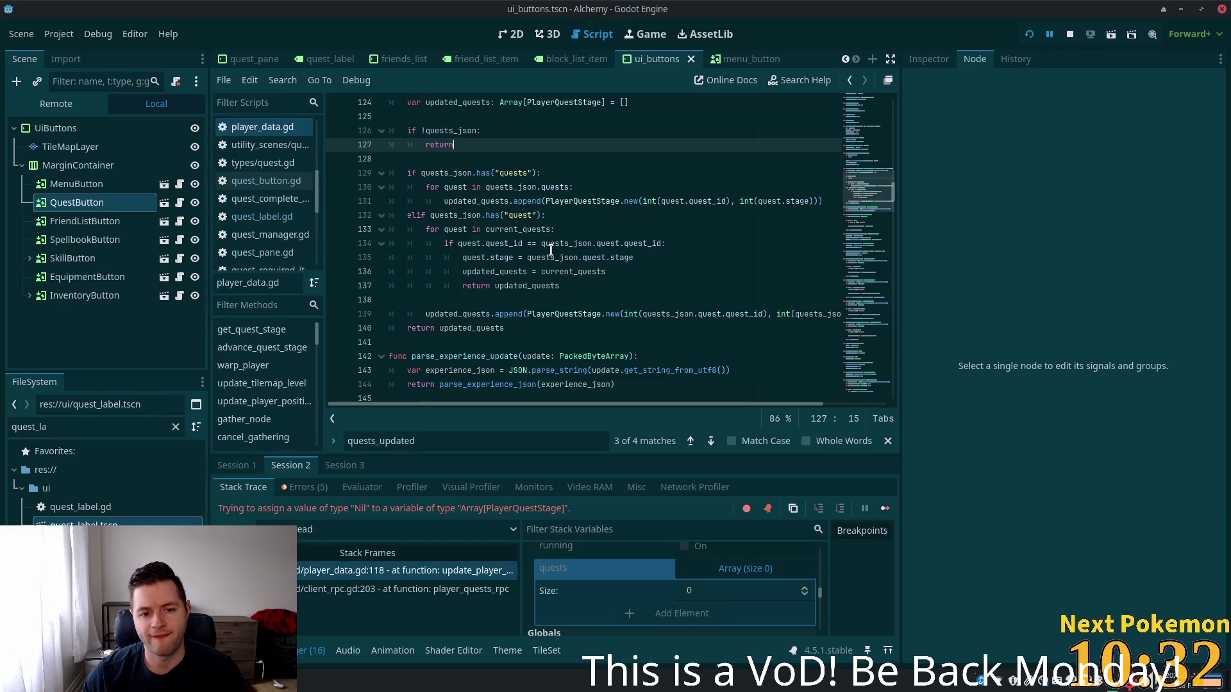
scroll(552, 251, "up", 3)
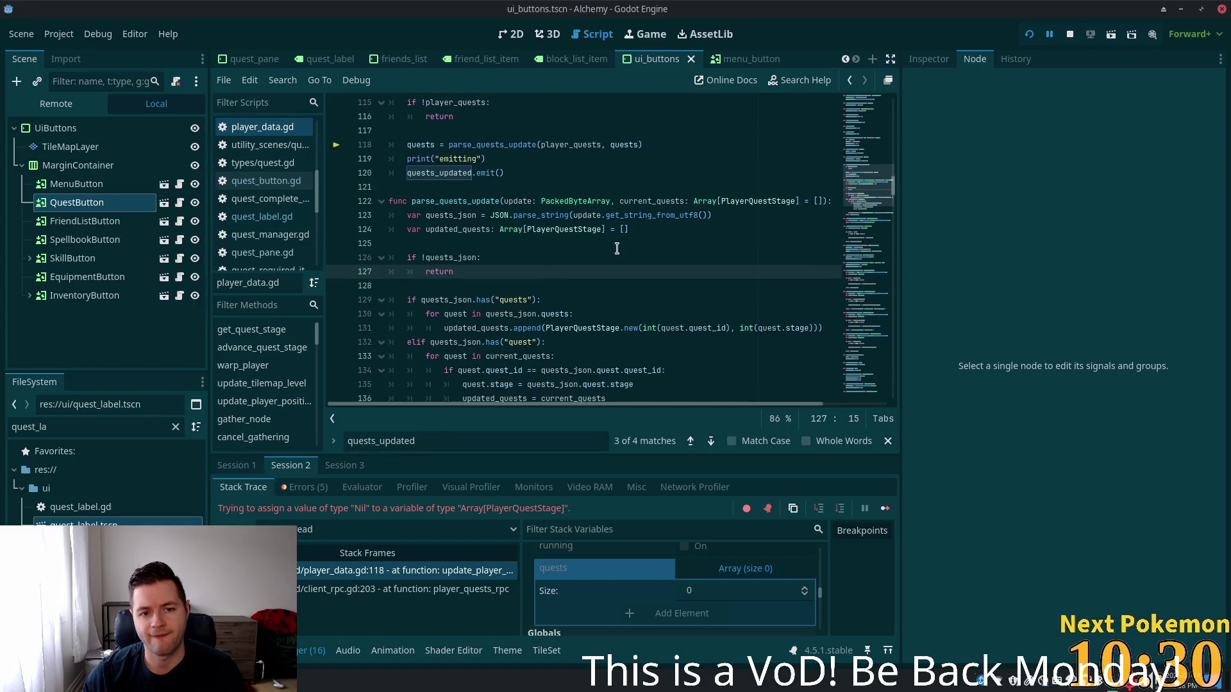
type("[")
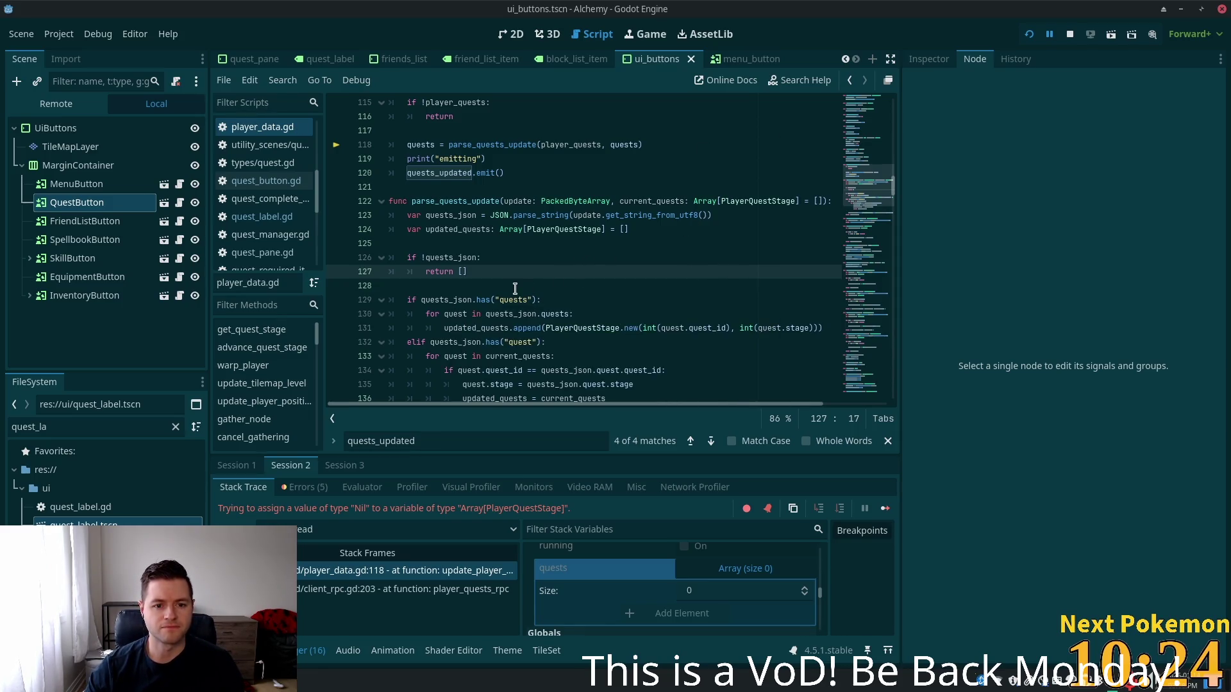
scroll(525, 287, "down", 2)
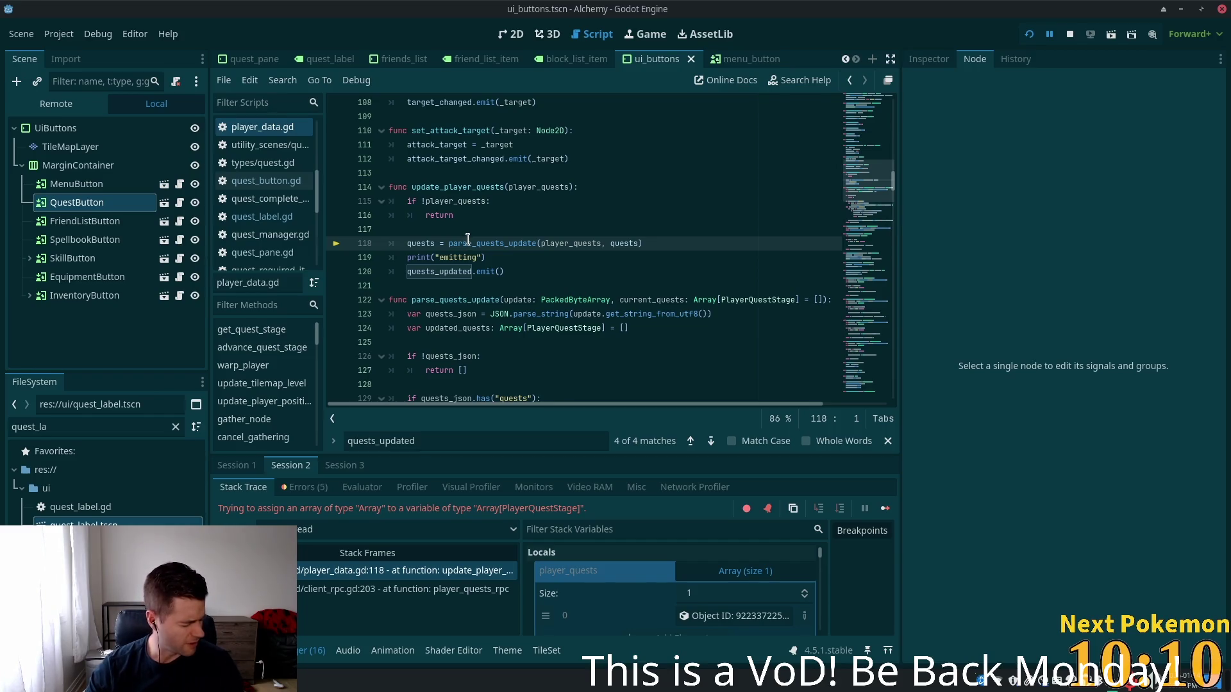
mouse_move(467, 240)
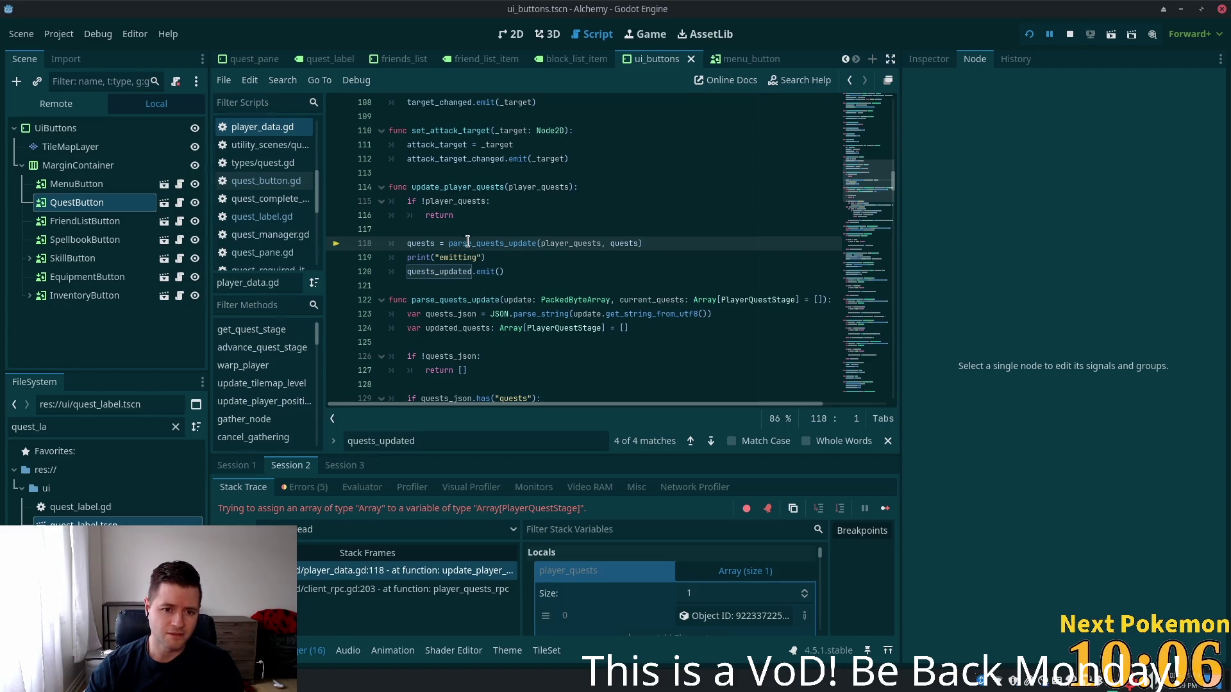
key("F12")
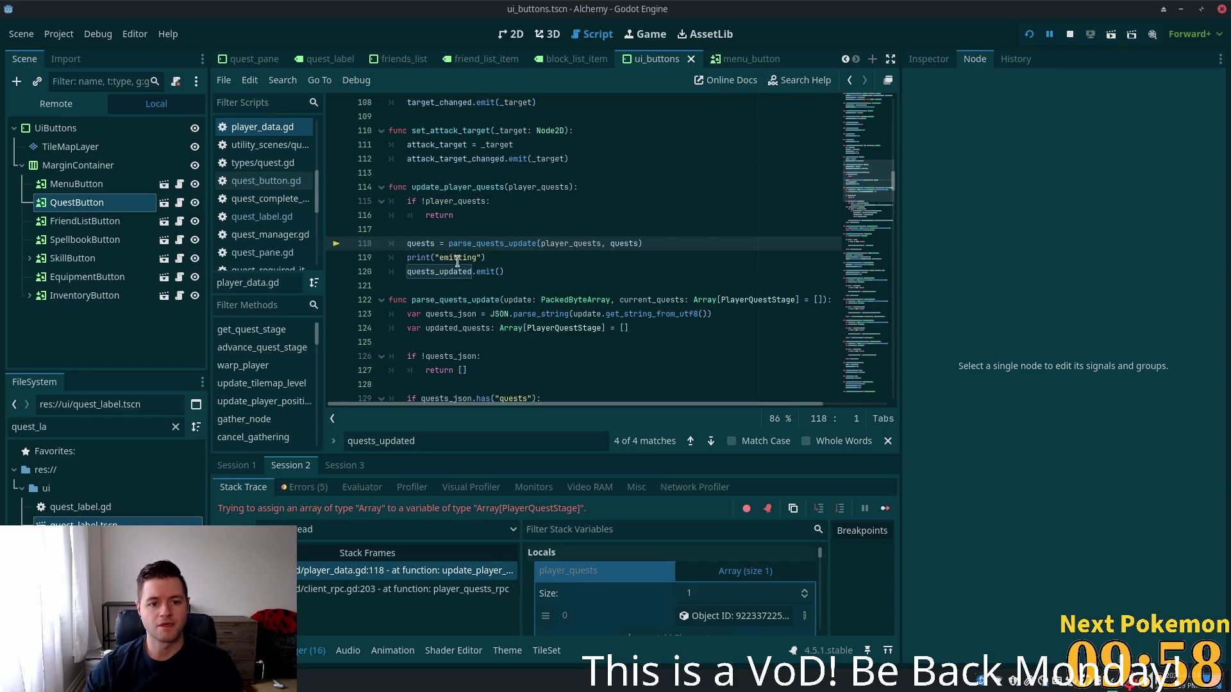
scroll(458, 257, "down", 2)
left_click(458, 173)
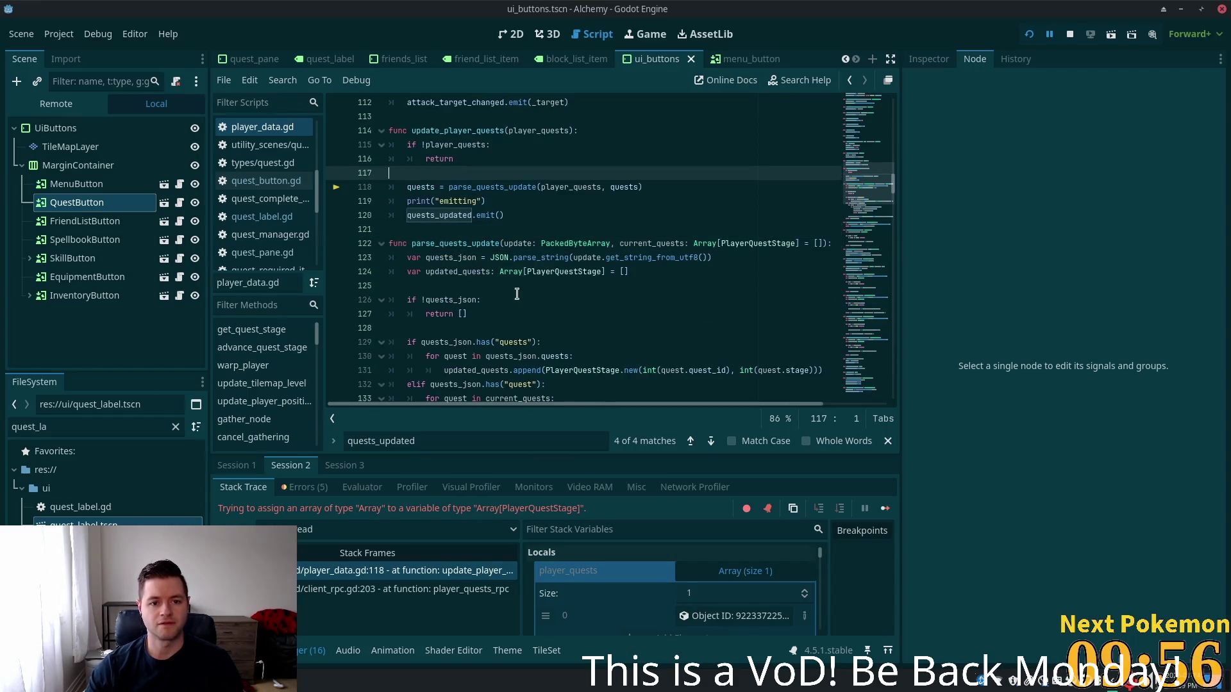
scroll(517, 293, "up", 3)
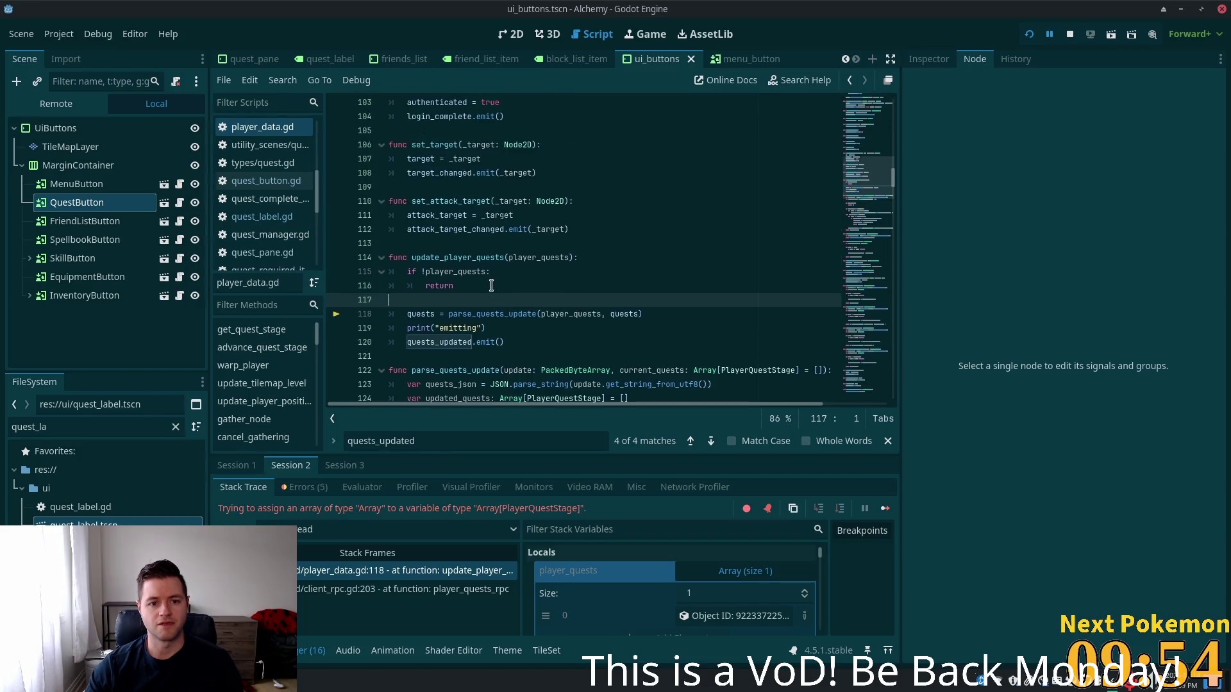
scroll(491, 285, "down", 3)
key("Down")
key("Down")
key("Down")
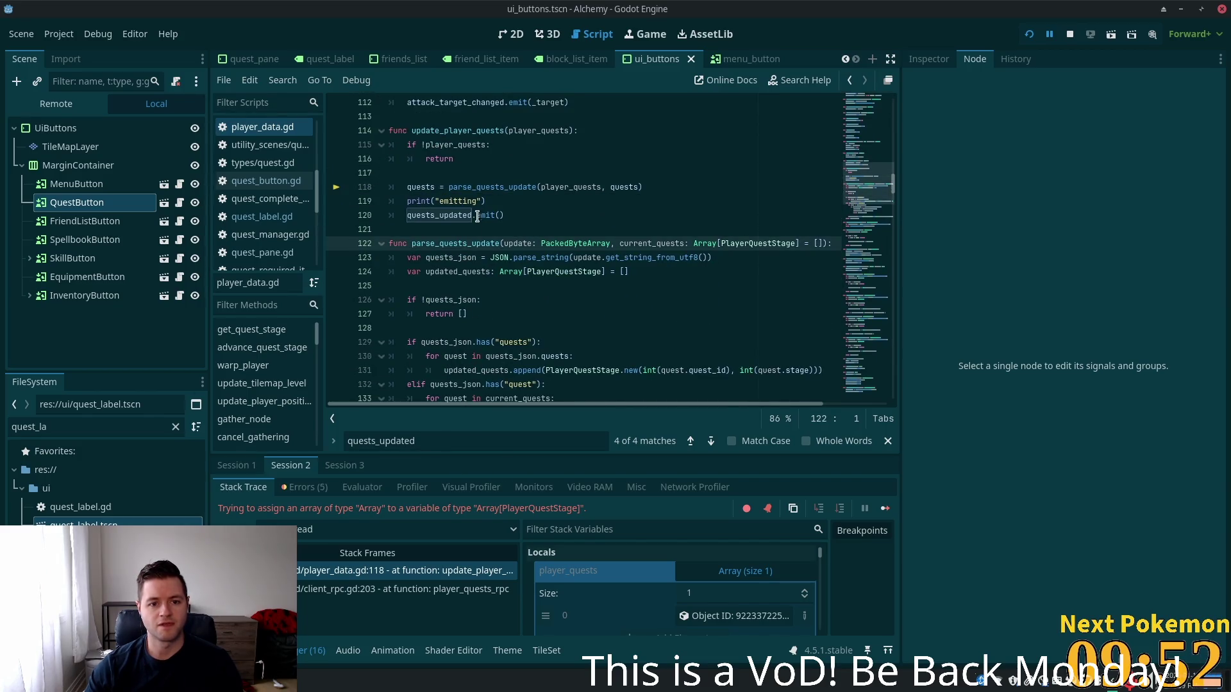
Replace the early return's '[]' with updated_quests, copied from line 124
scroll(472, 246, "down", 1)
left_click(471, 271)
key("BackSpace")
key("BackSpace")
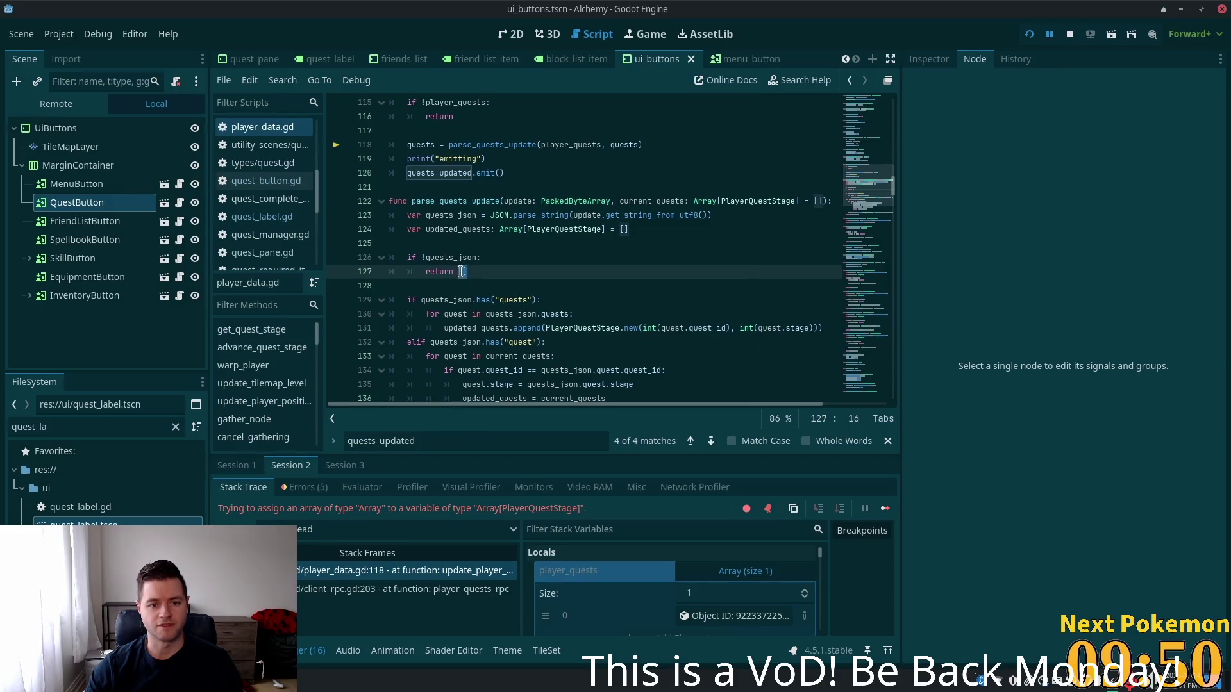
left_click(505, 257)
key("Return")
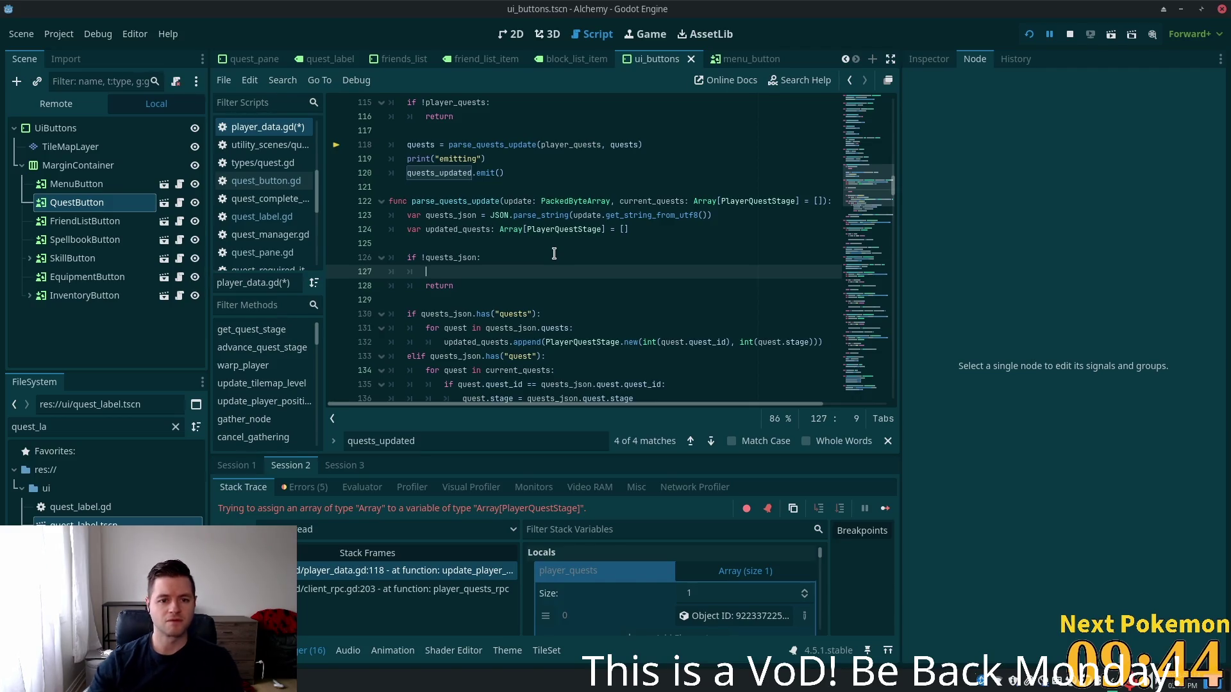
key("ctrl+z")
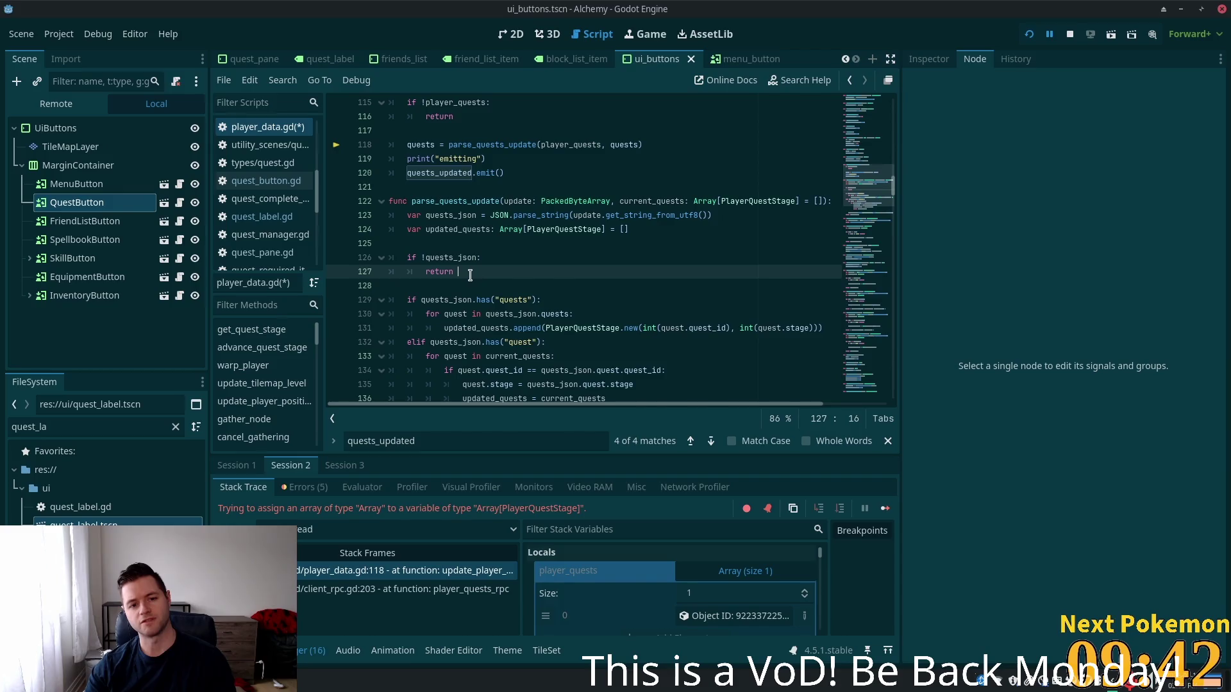
left_click(457, 228, "ctrl")
key("ctrl+c")
key("Down")
key("Down")
key("Down")
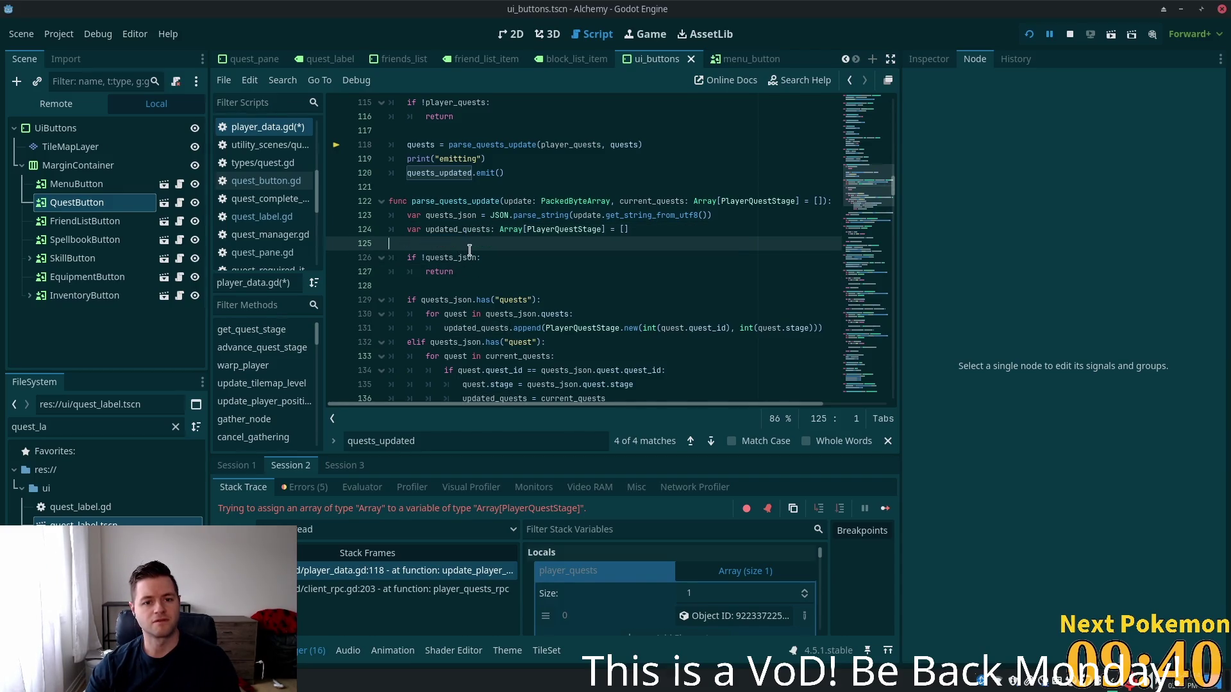
key("End")
key("ctrl+v")
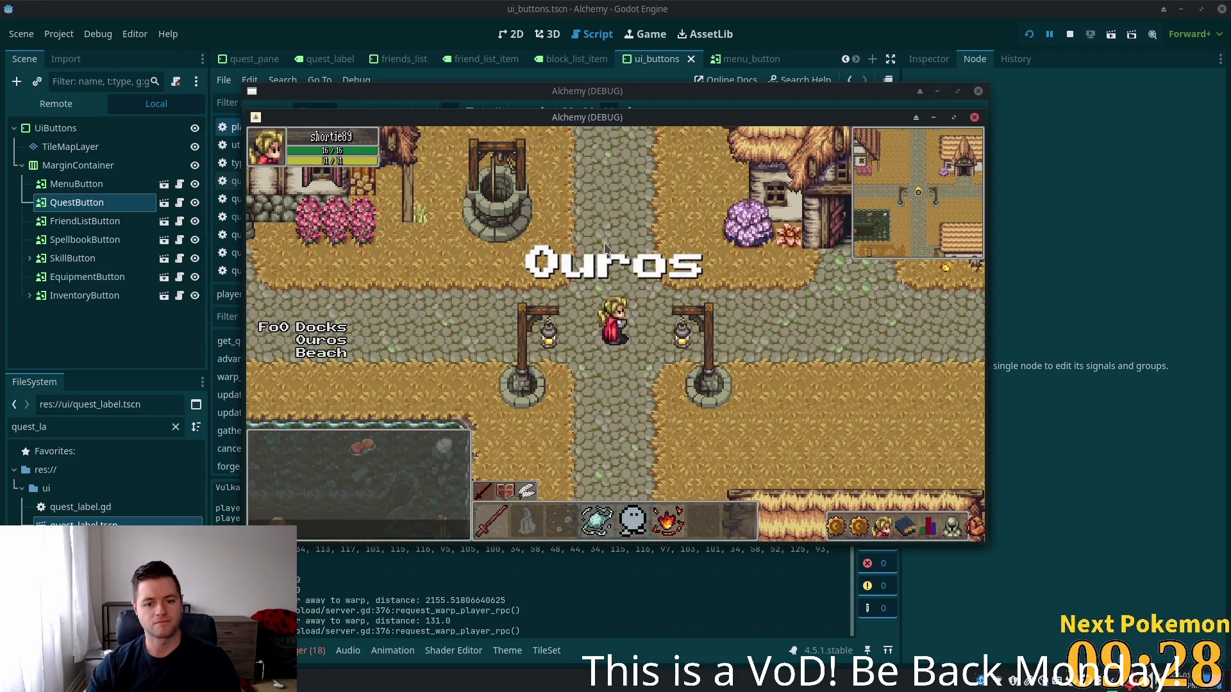
Check the quest pane in both game clients lists The Hungry Camper with 10/69 points
left_click(863, 523)
left_click(864, 521)
left_click(860, 525)
left_click(860, 525)
mouse_move(534, 124)
left_mouse_down()
mouse_move(854, 255)
mouse_move(848, 245)
left_mouse_up()
left_click(837, 543)
left_click(859, 527)
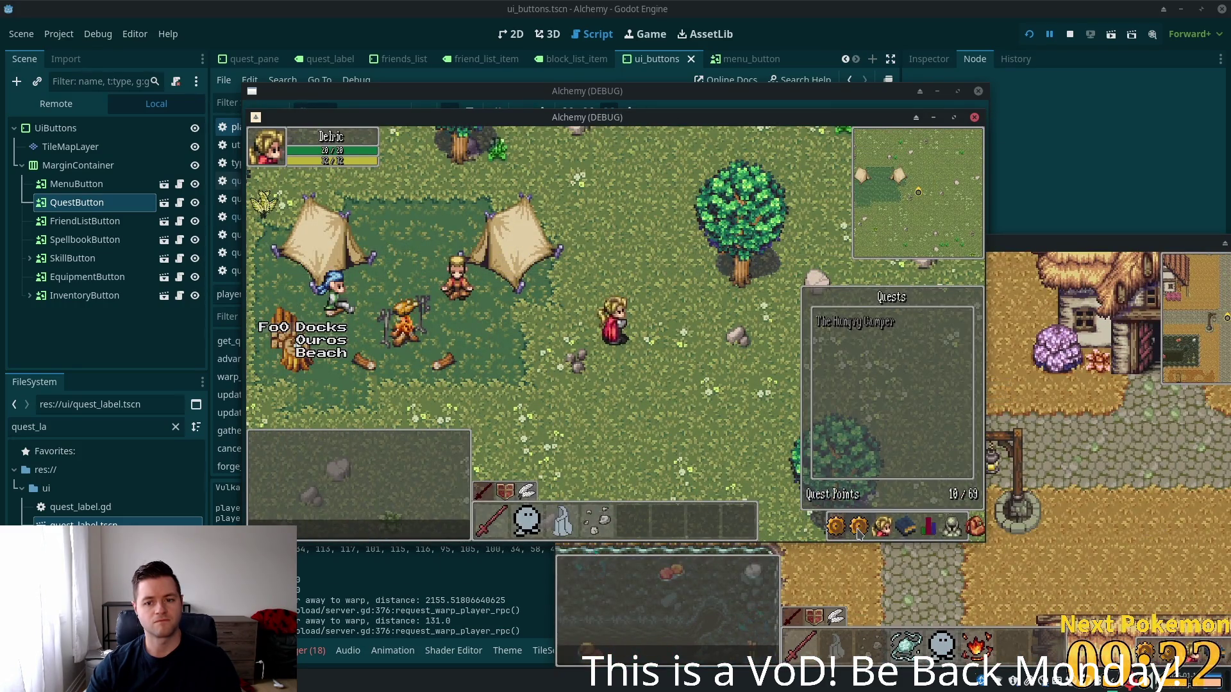
left_click(859, 527)
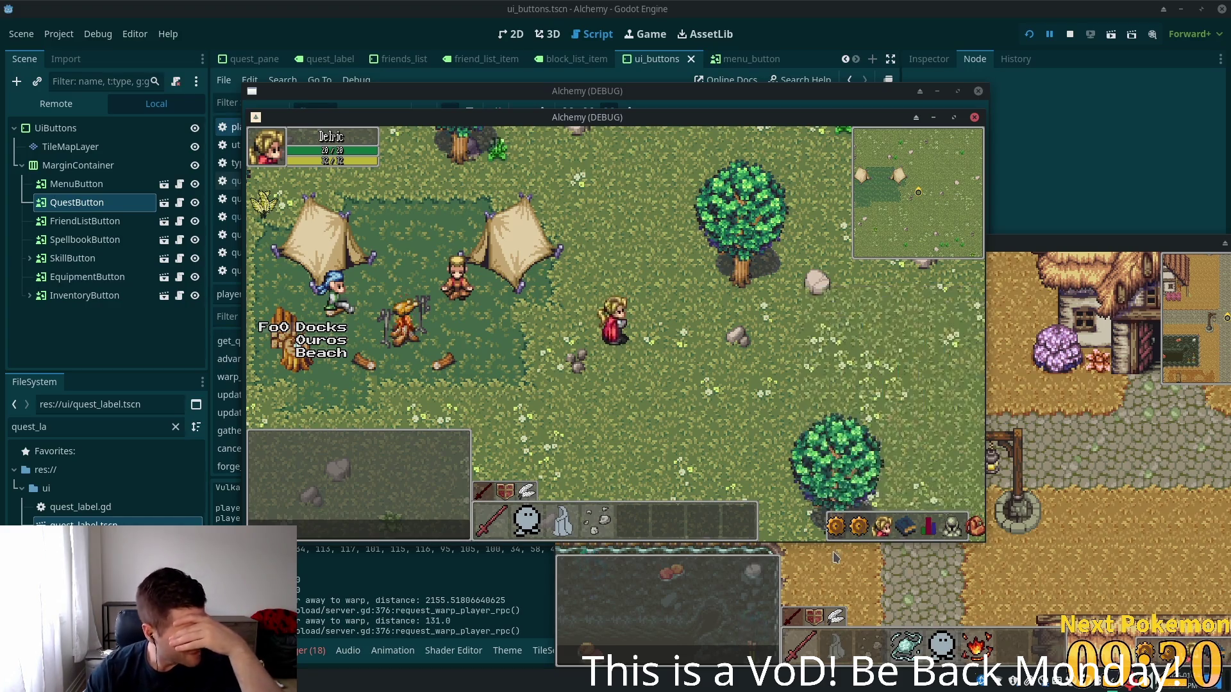
left_click(438, 595)
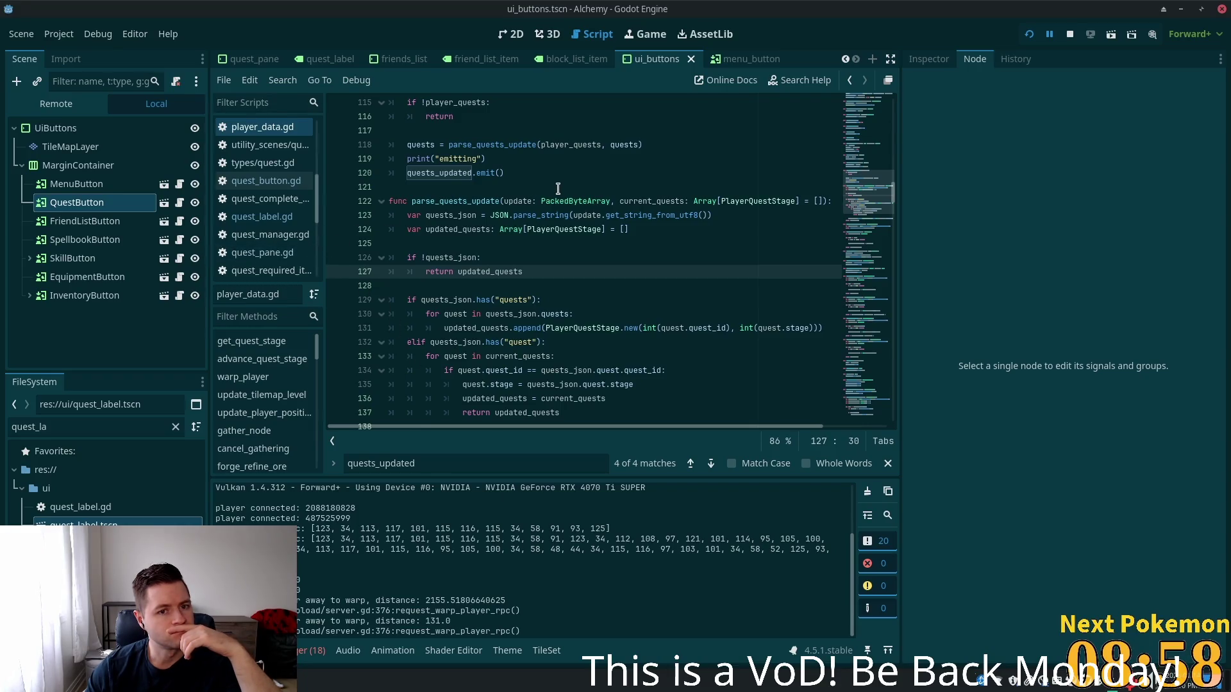
Review the output log, then select the debug print lines in quest_label.gd's _on_quests_updated
scroll(517, 229, "up", 4)
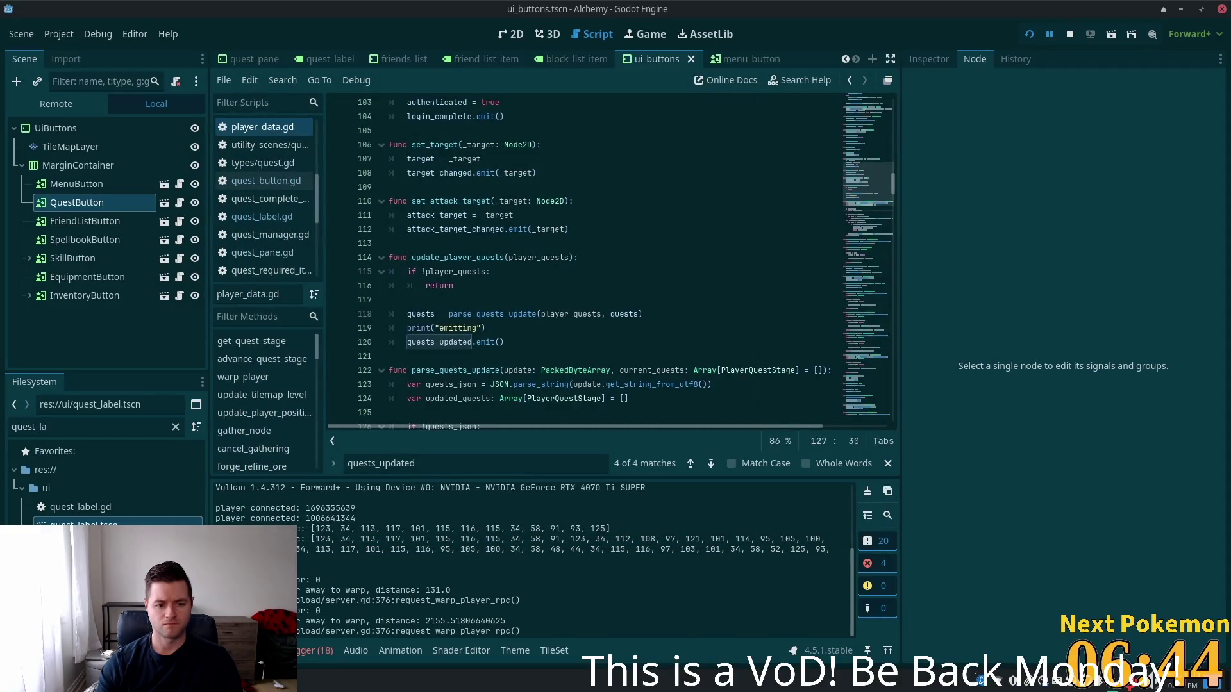
scroll(308, 533, "up", 4)
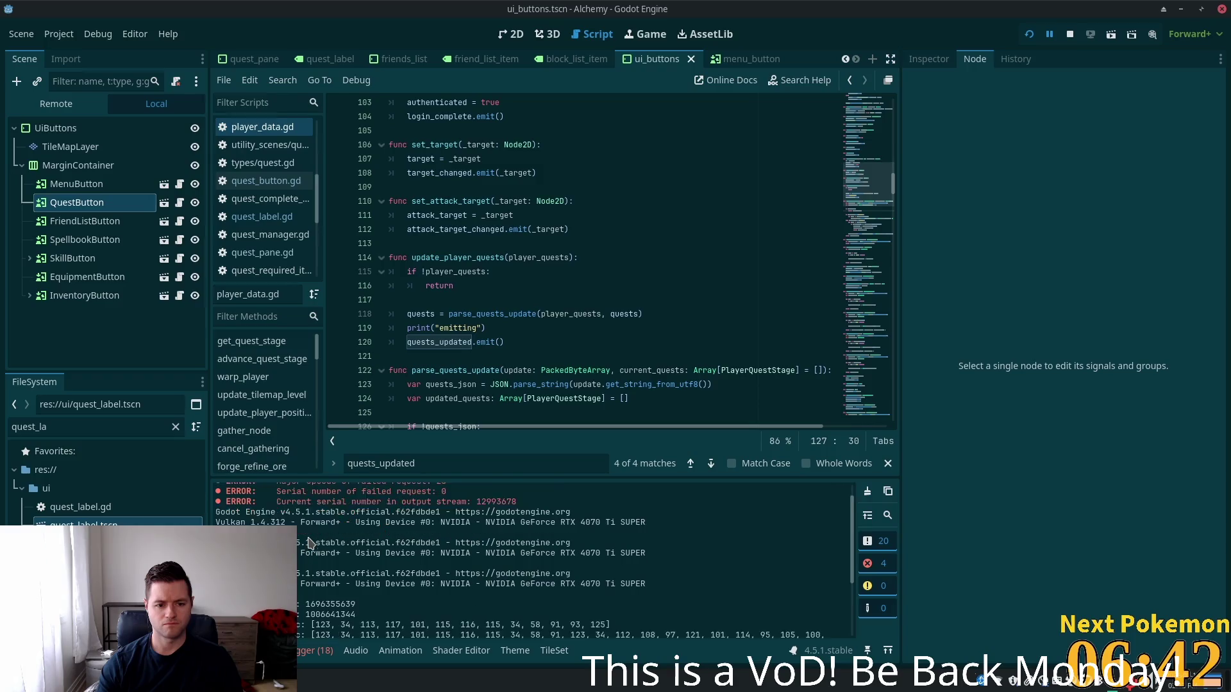
scroll(309, 544, "down", 1)
scroll(309, 545, "up", 1)
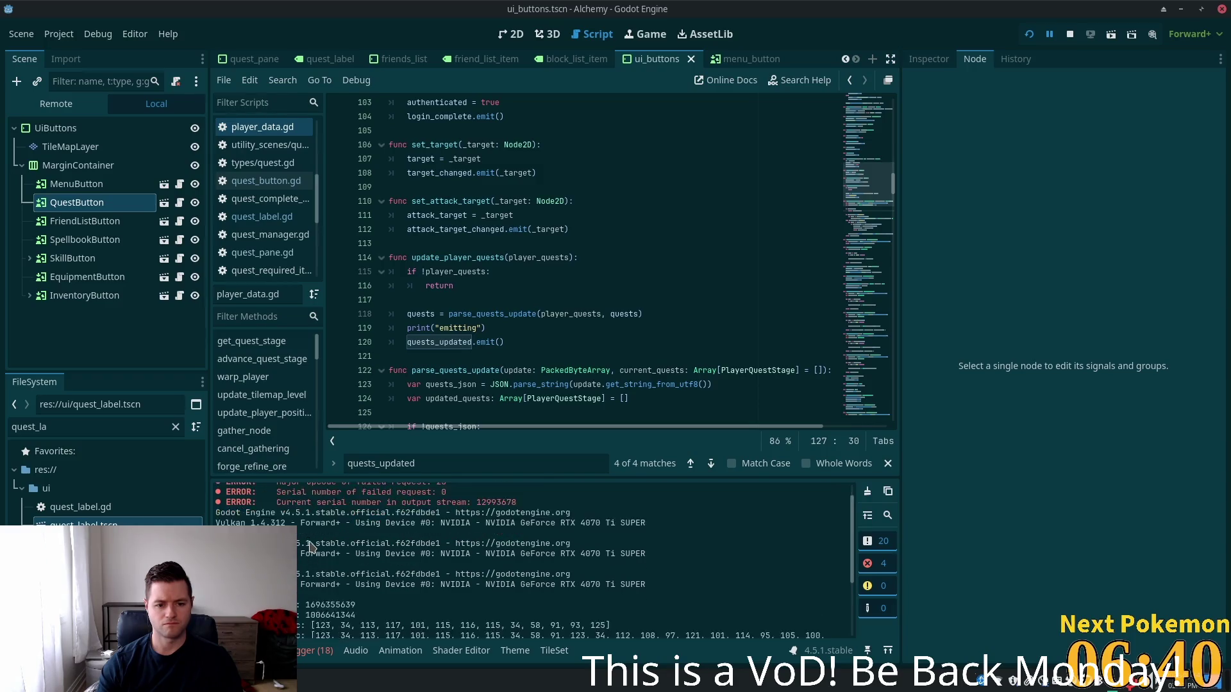
scroll(311, 552, "down", 3)
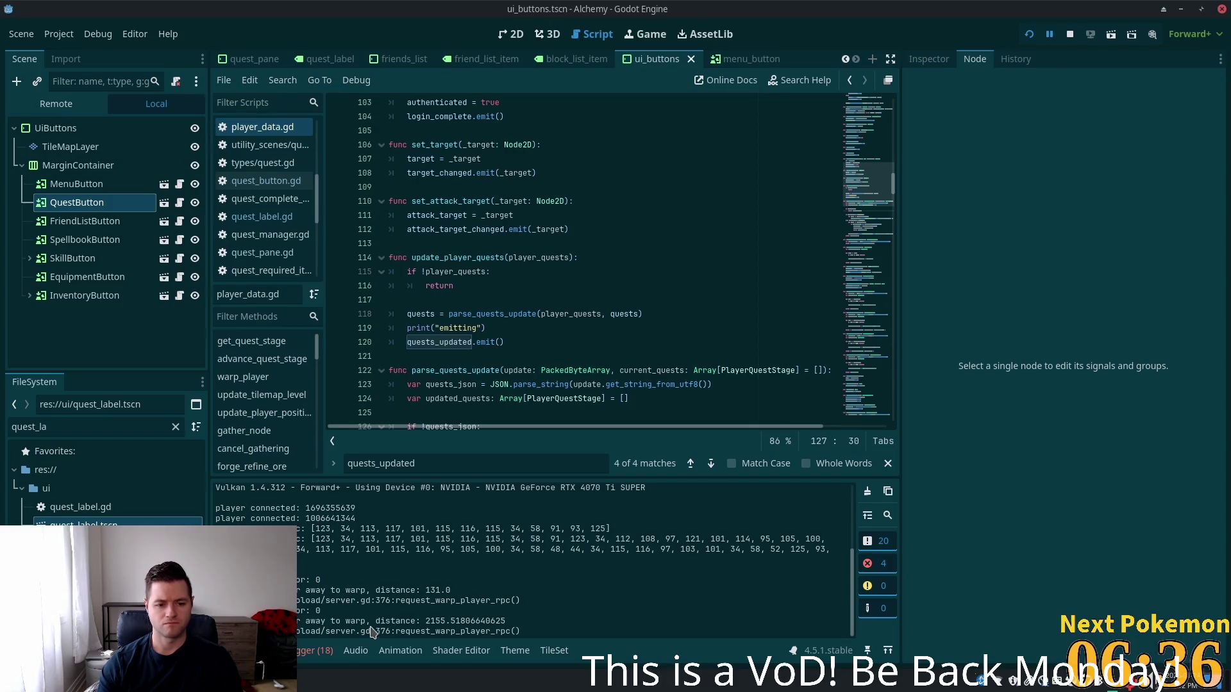
key("alt+Tab")
mouse_move(552, 346)
left_mouse_down()
mouse_move(320, 260)
mouse_move(433, 261)
left_mouse_up()
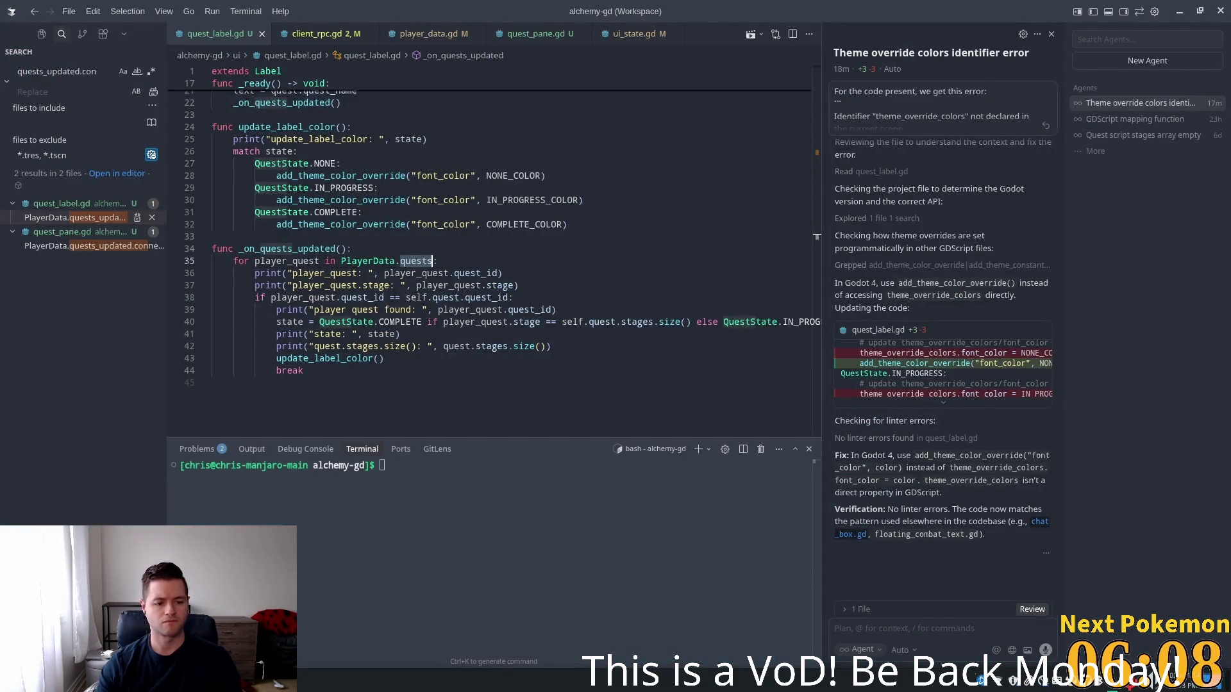
Refresh player_quests in phpMyAdmin (one row, quest 0, stage 4), then talk to the Camper
key("alt+Tab")
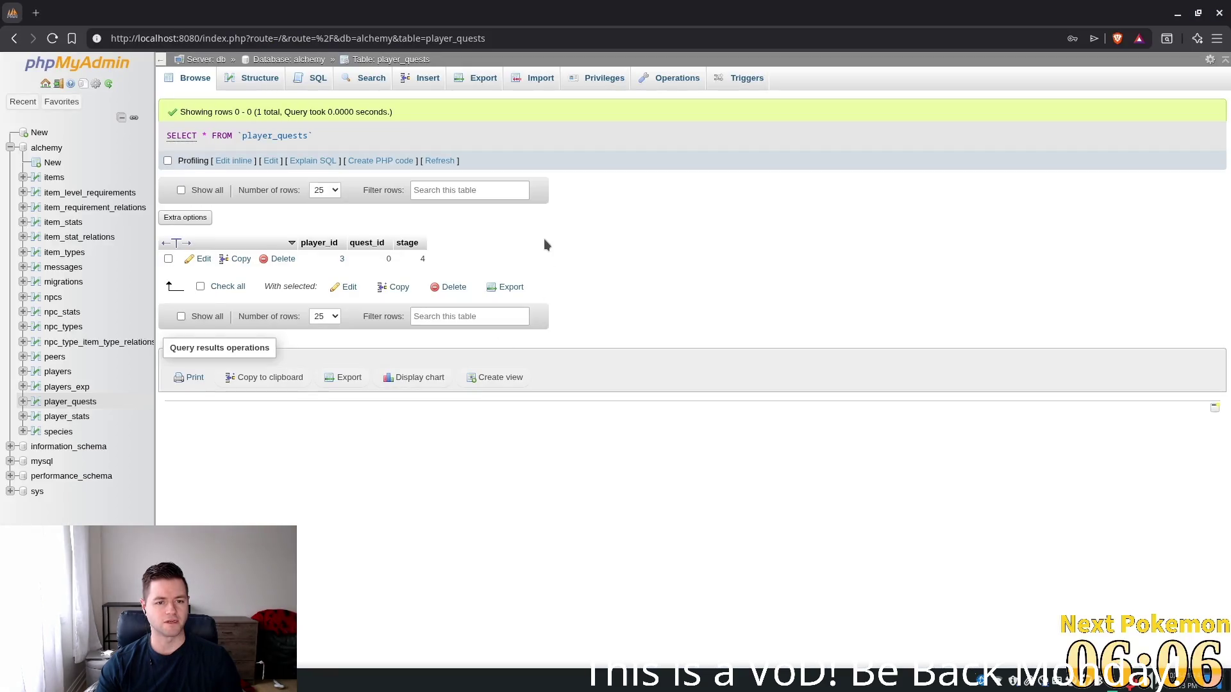
left_click(439, 161)
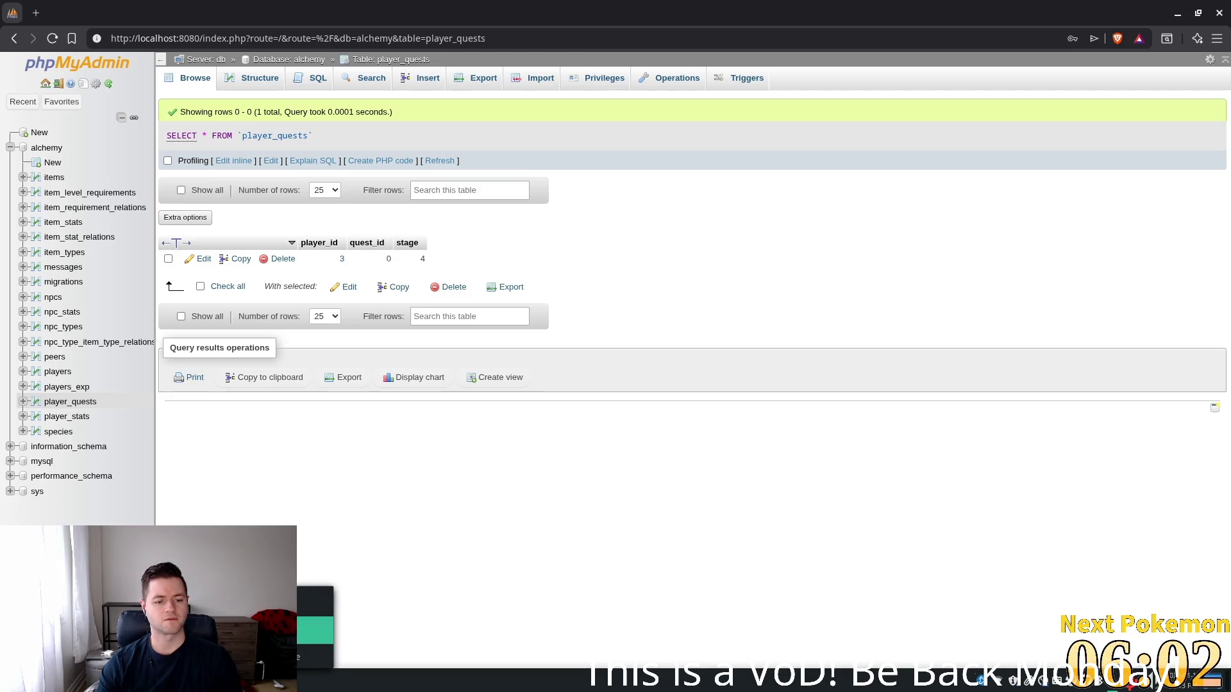
key("alt+Tab")
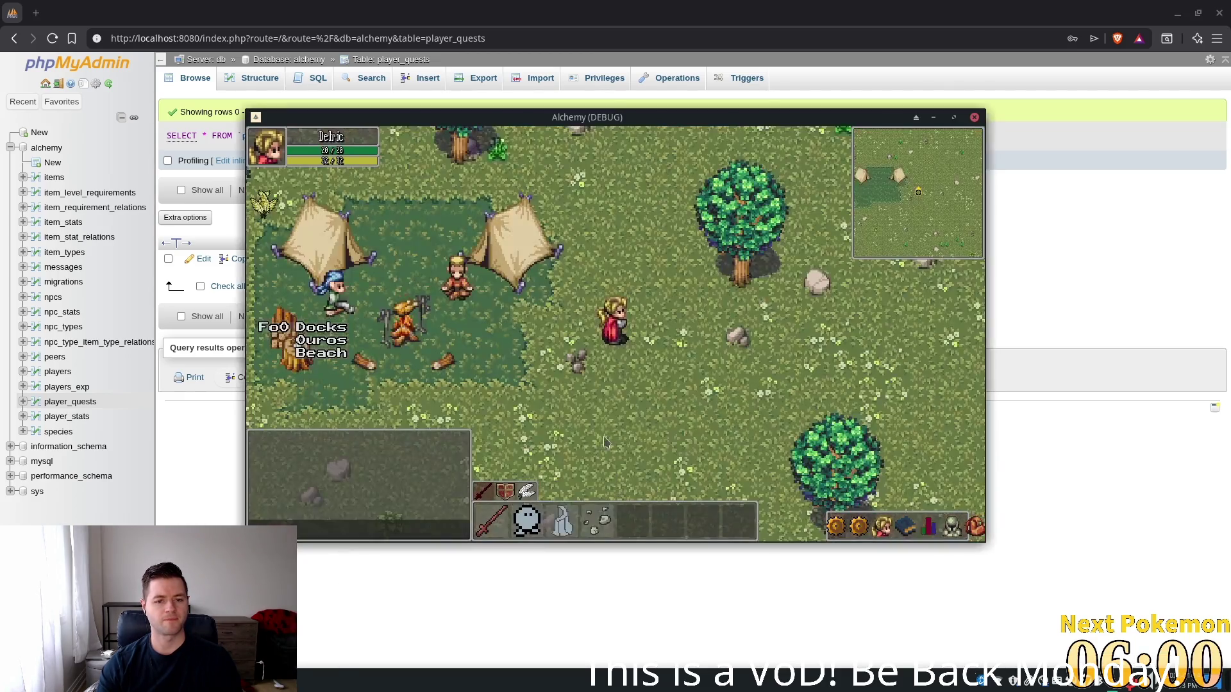
left_click(495, 323)
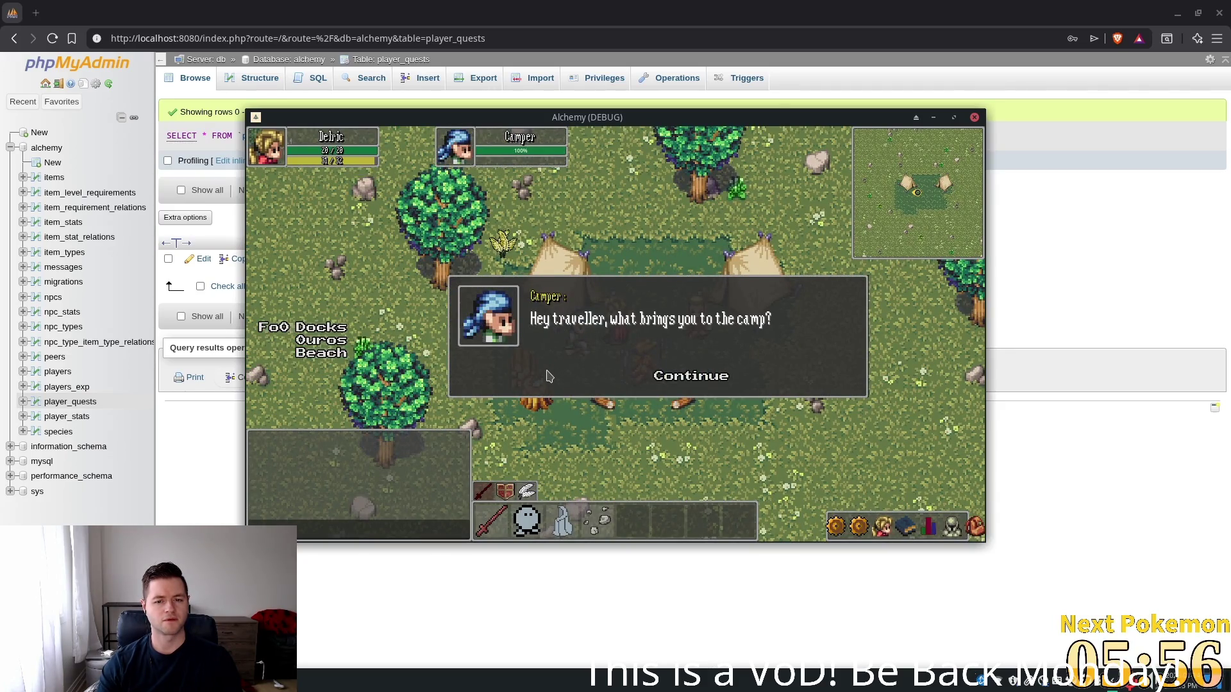
left_click(629, 418)
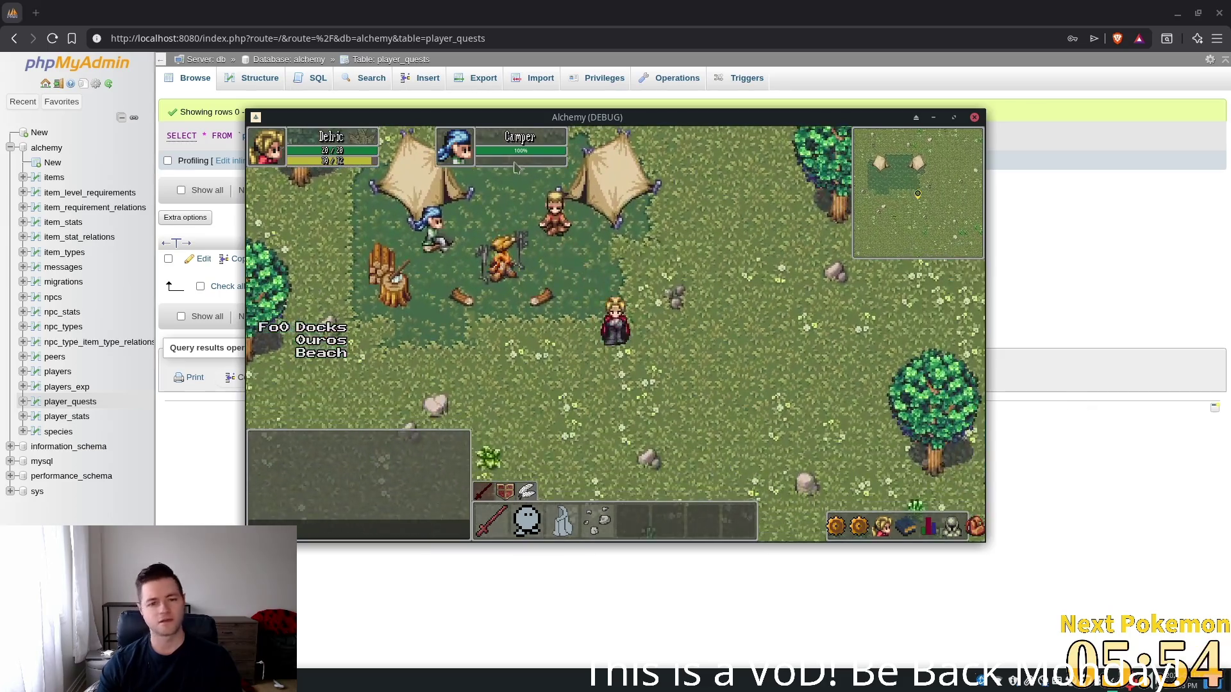
key("alt+Tab")
left_click(504, 258)
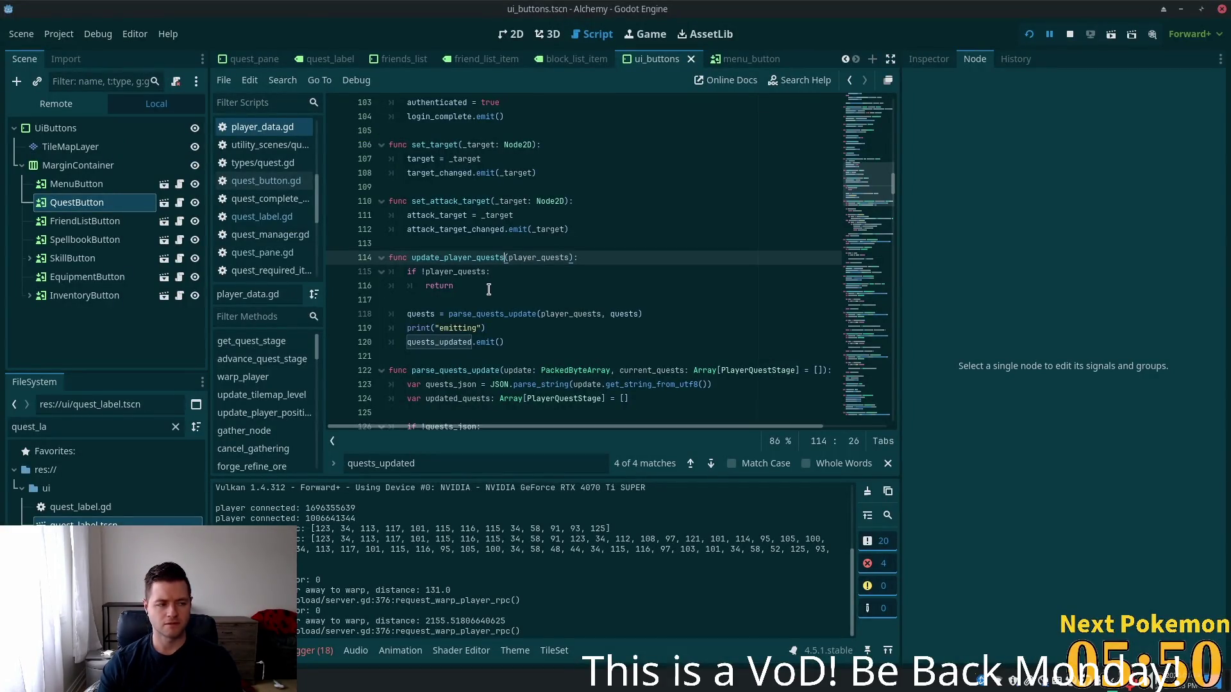
Bring Cursor forward, maximize it, and open the player_data.gd tab
key("alt+Tab")
key("Tab")
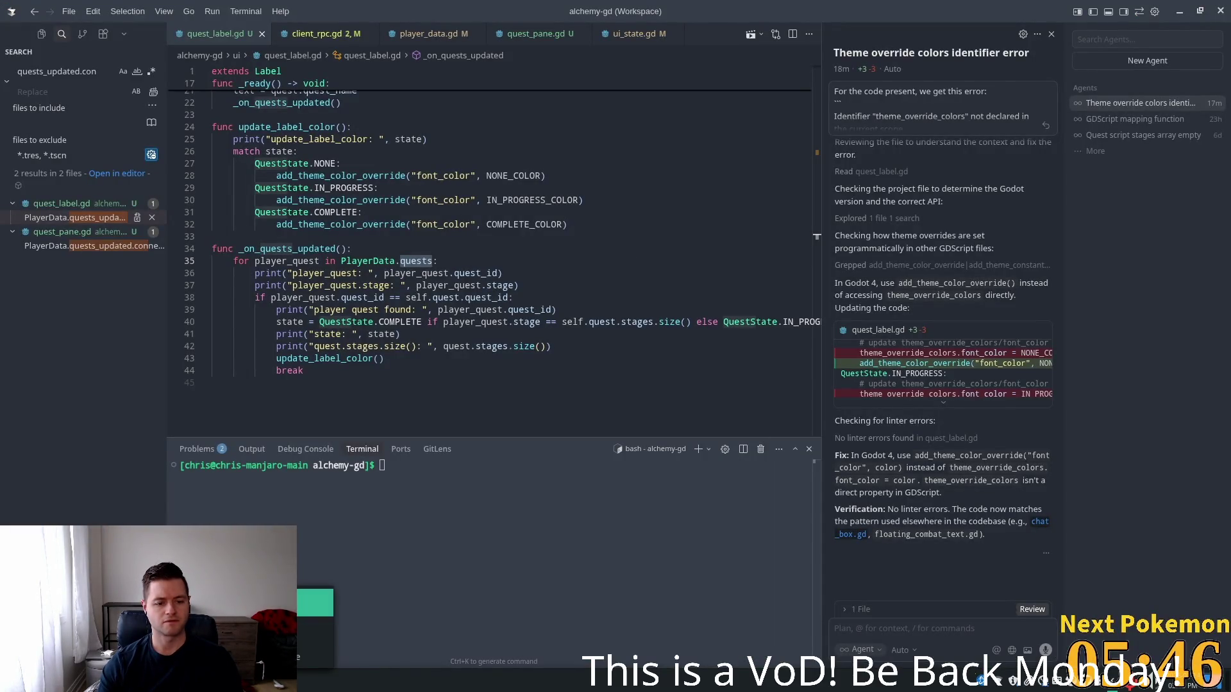
key("alt+Tab")
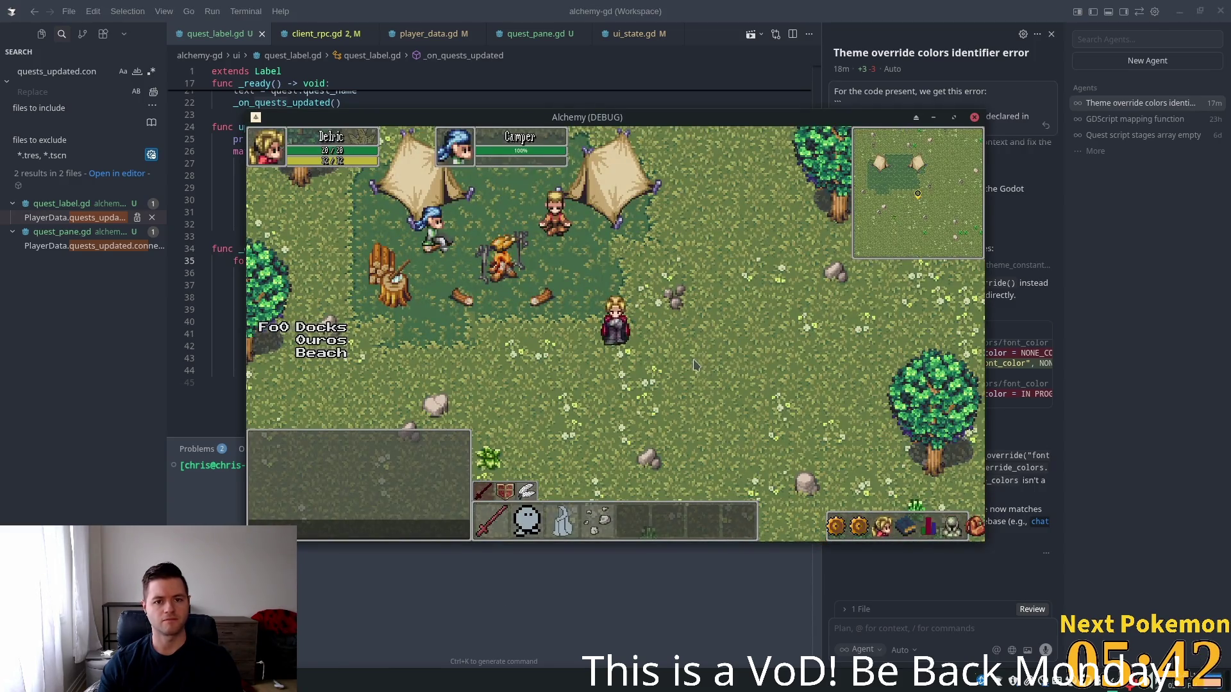
key("alt+Tab")
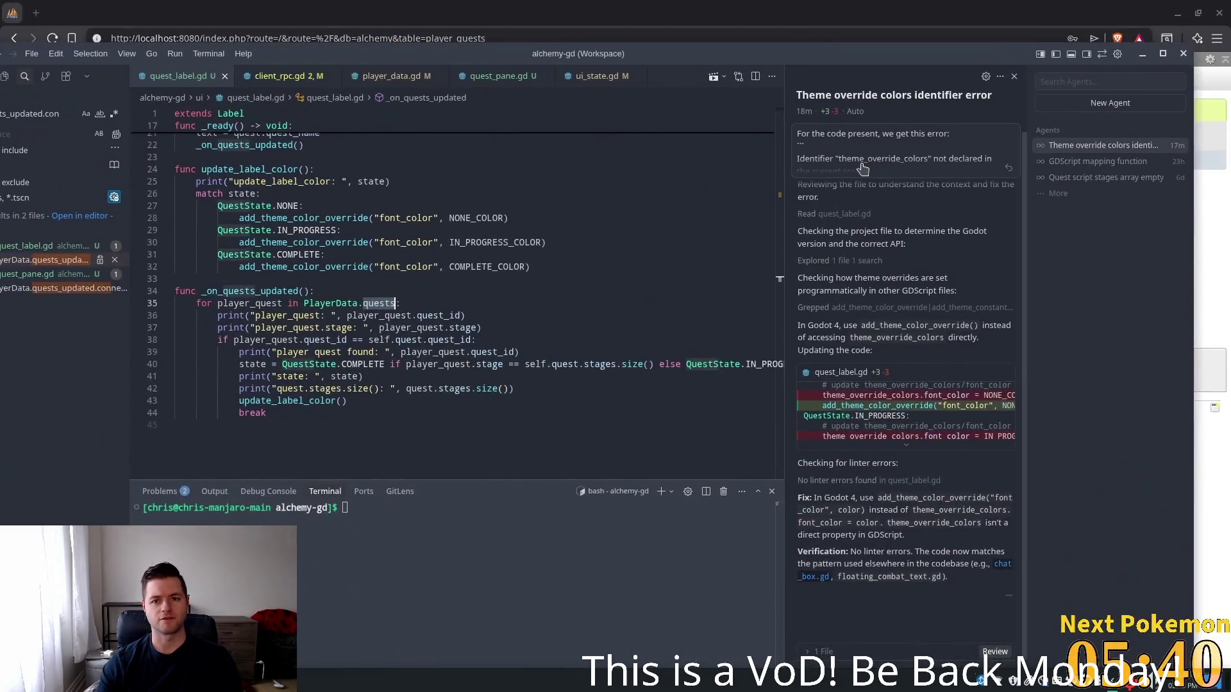
double_click(759, 56)
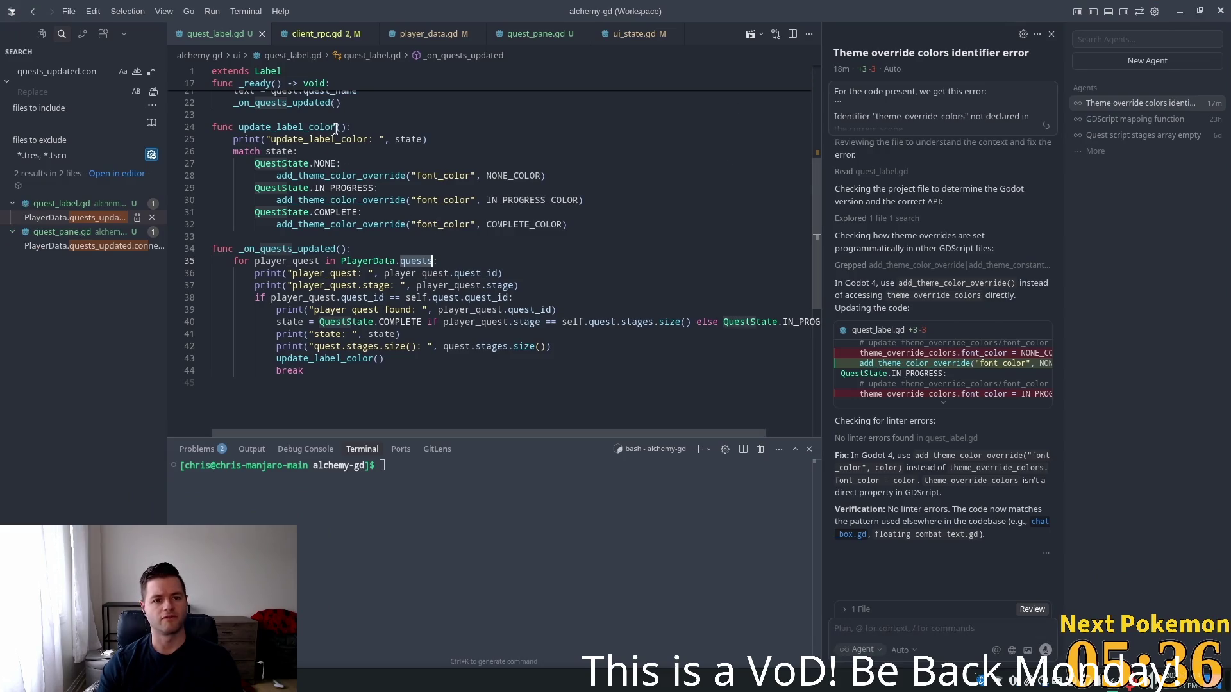
left_click(395, 37)
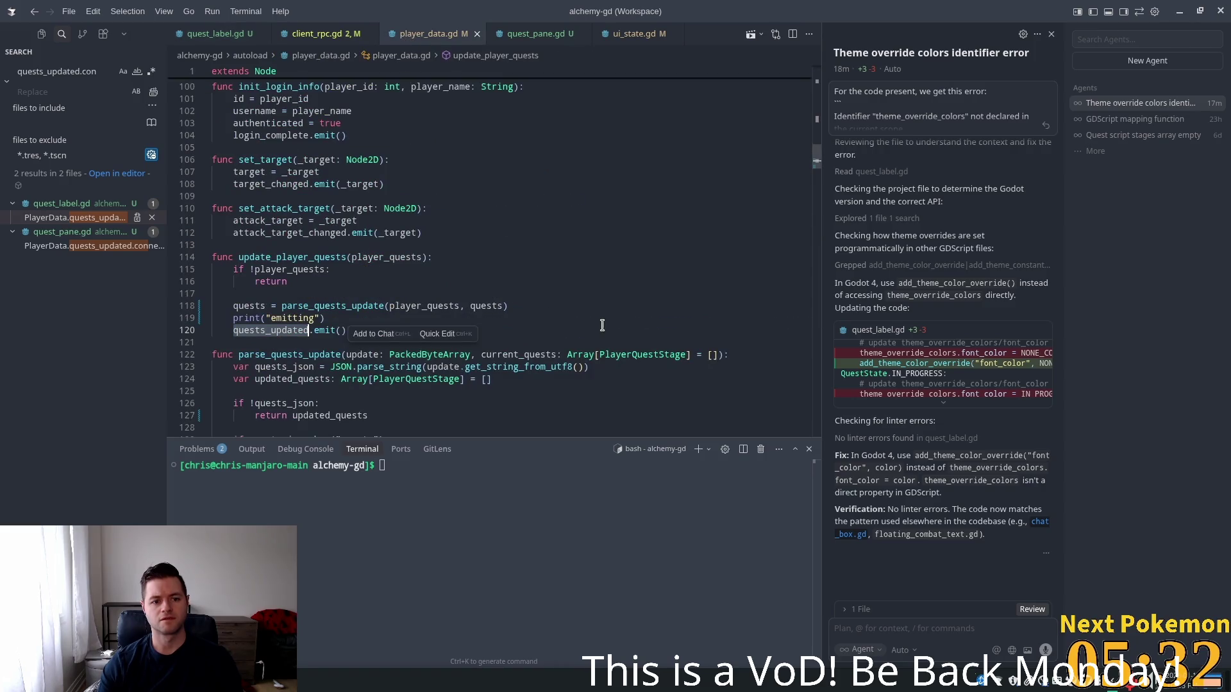
Go to the parse_quests_update definition and set a breakpoint on line 125
double_click(346, 306)
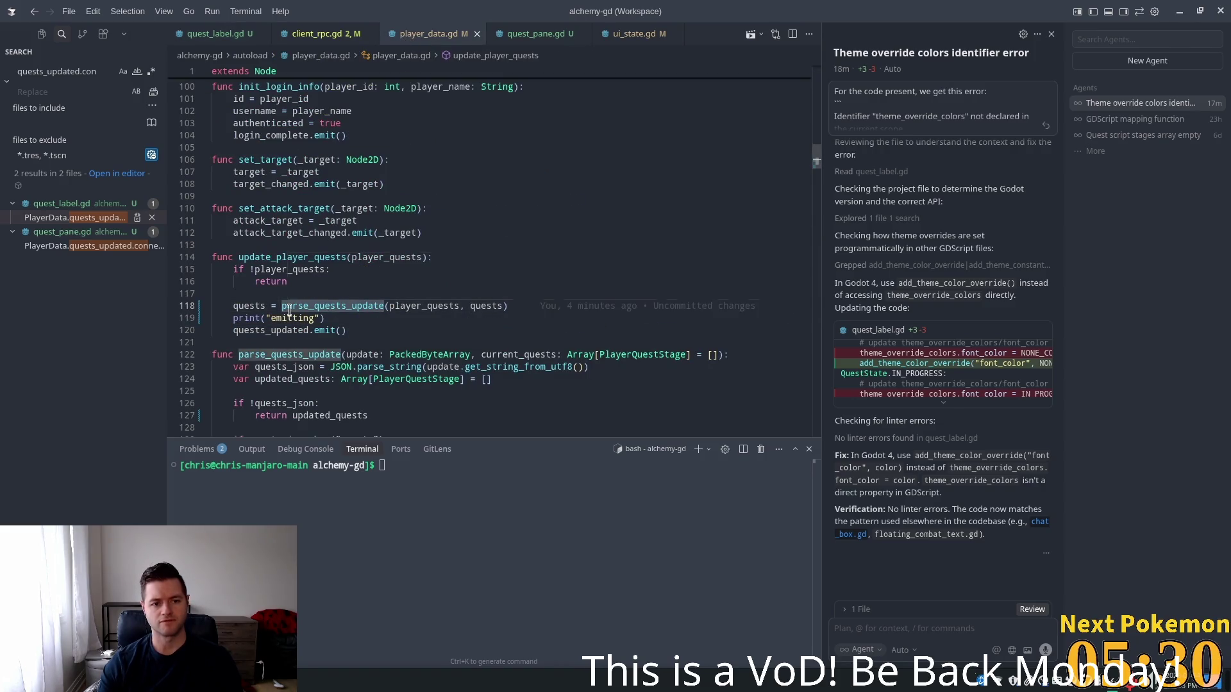
mouse_move(289, 310)
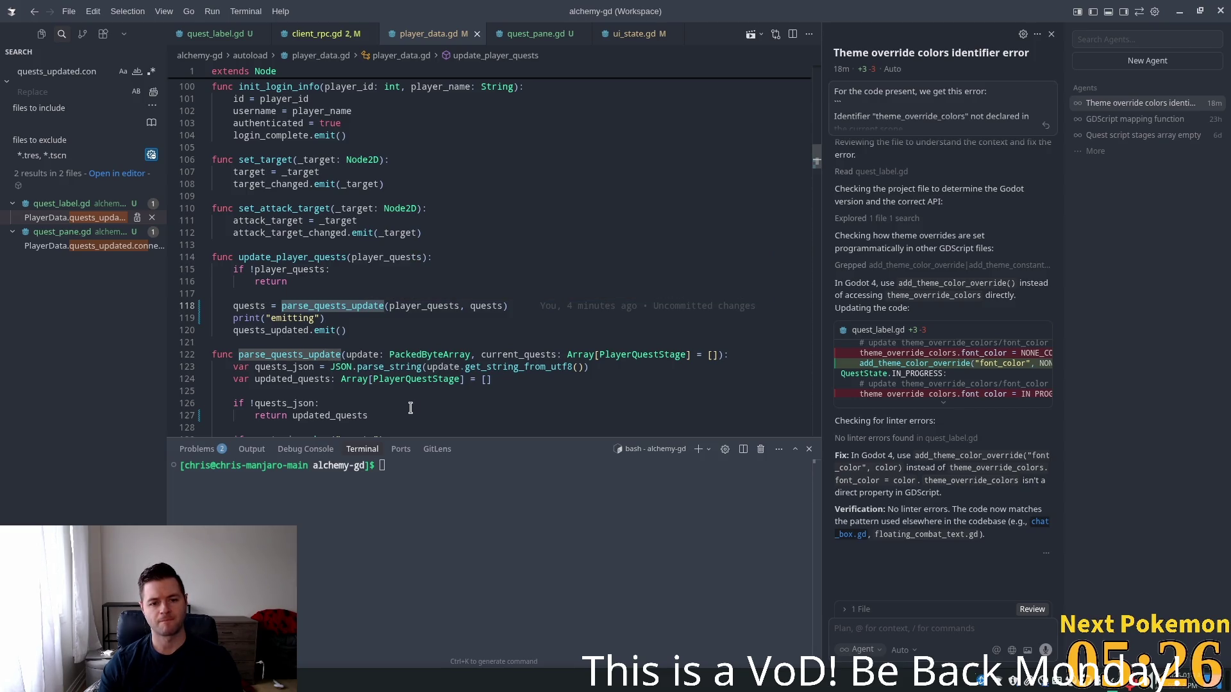
left_click(384, 354)
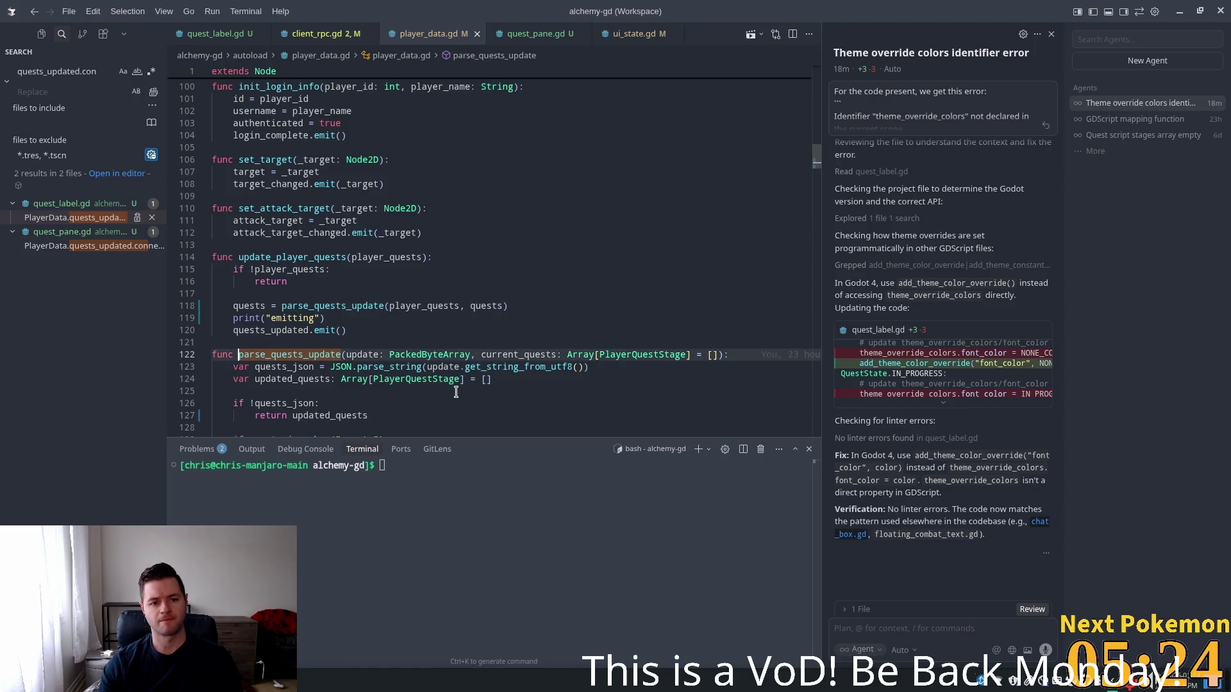
scroll(324, 303, "down", 3)
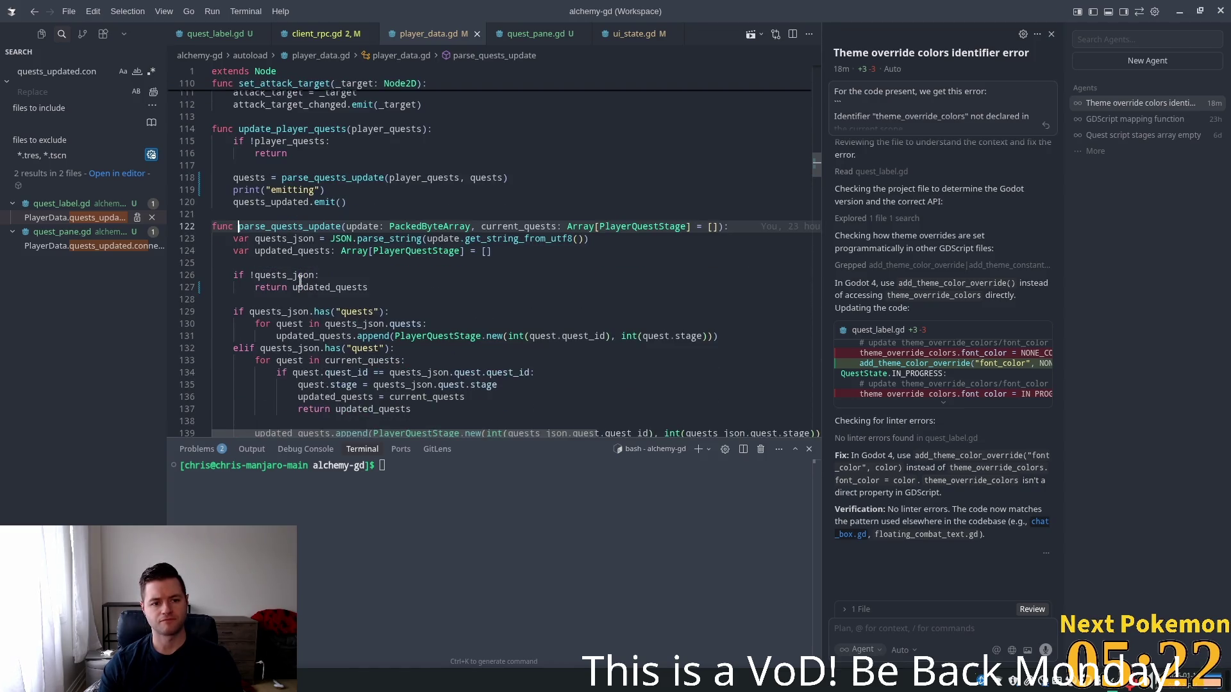
left_click(282, 268)
scroll(309, 275, "down", 1)
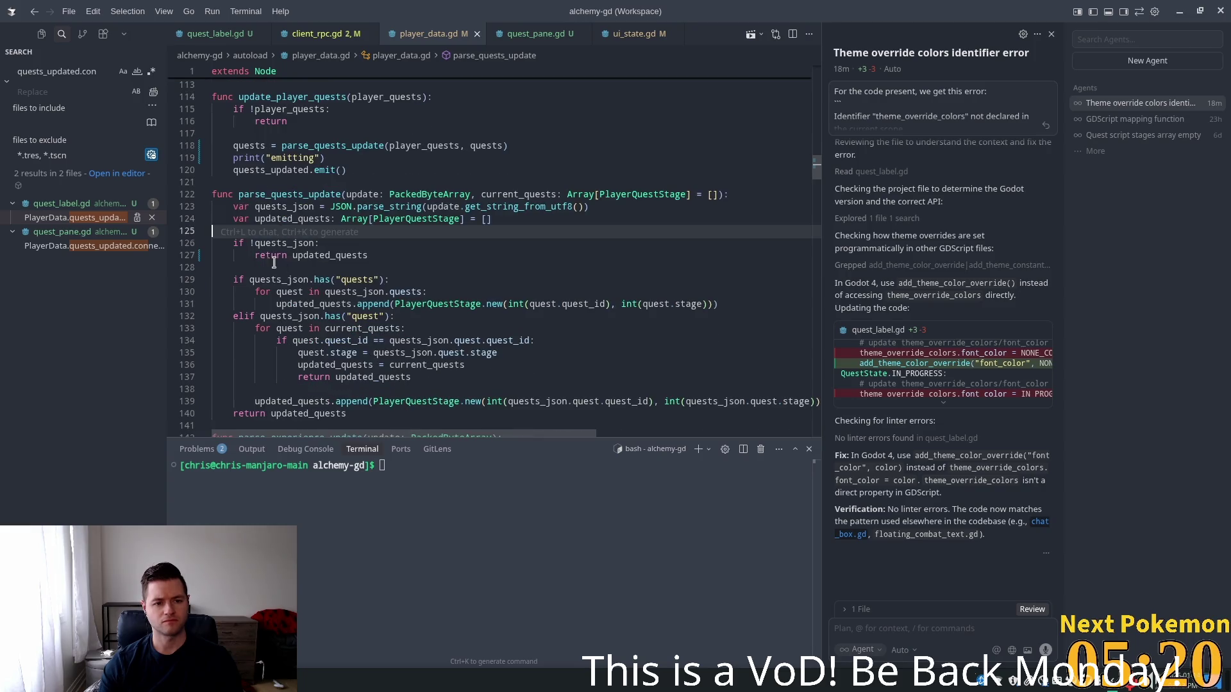
left_click(173, 231)
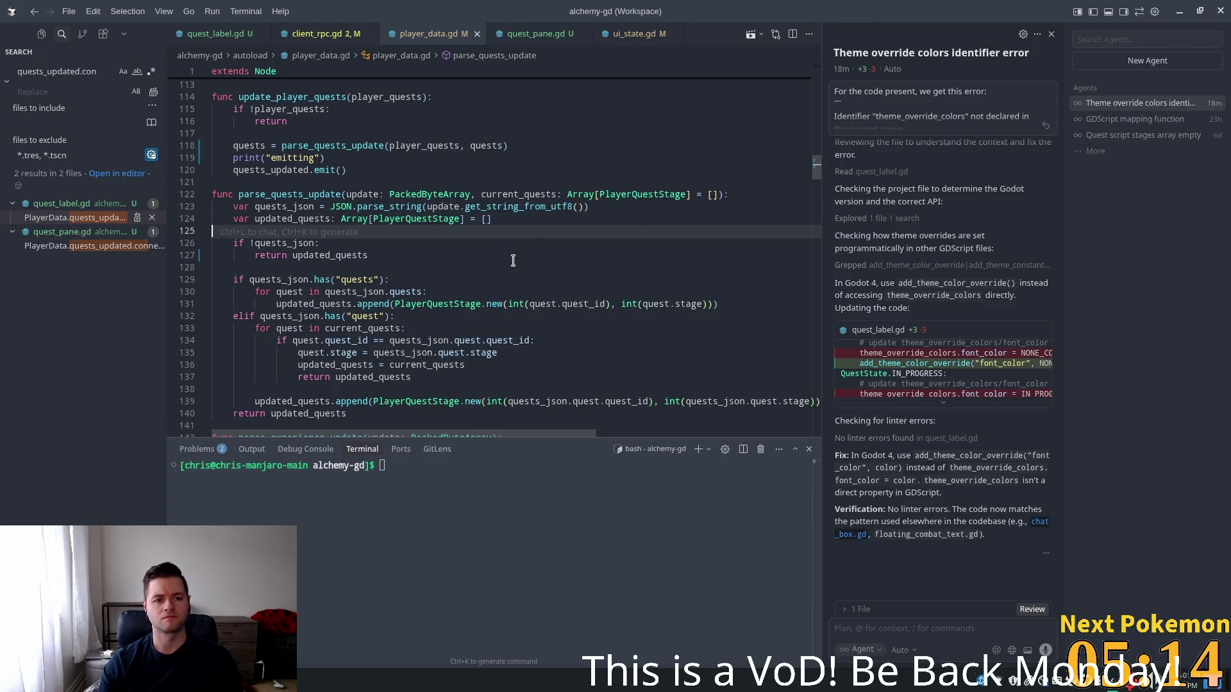
key("alt+Tab")
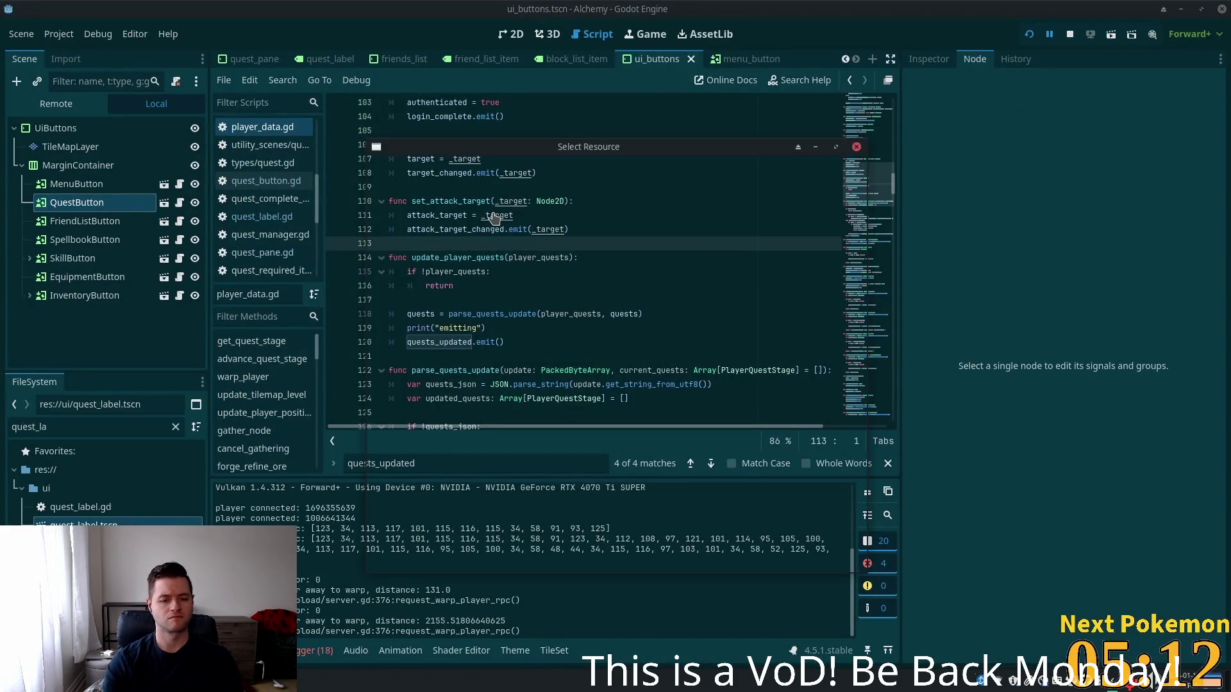
Set a breakpoint on line 125 of player_data.gd in Godot's script editor
key("Escape")
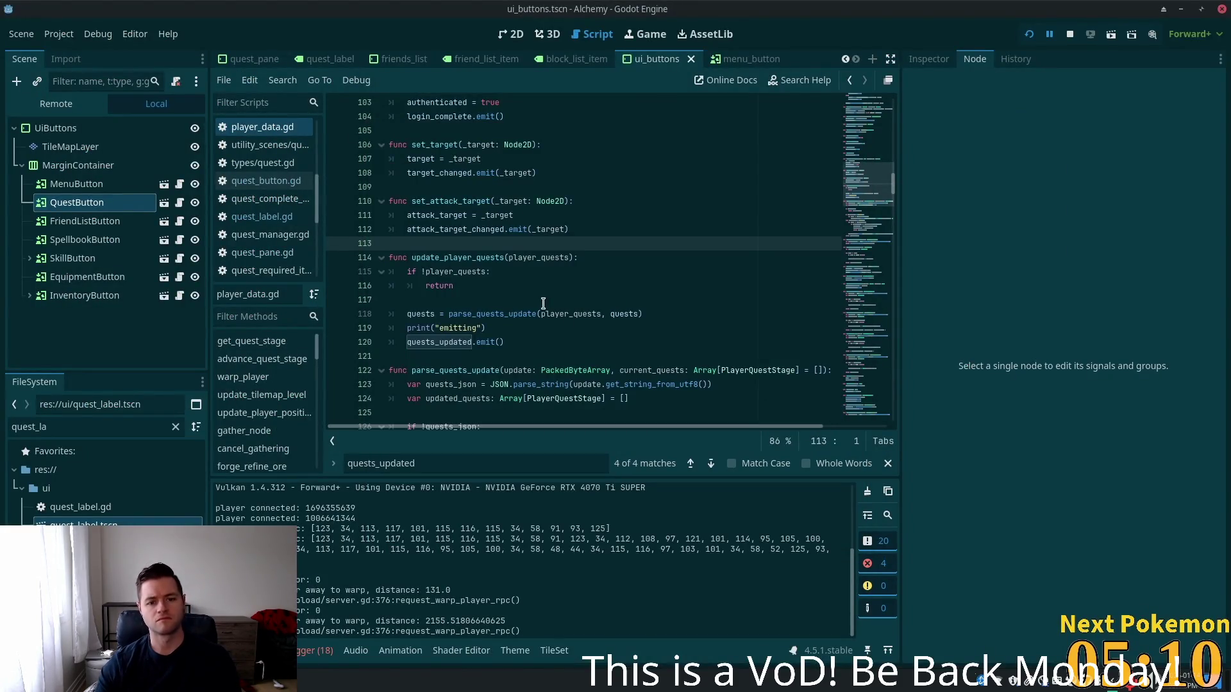
left_click(543, 303)
scroll(538, 302, "down", 4)
left_click(466, 243)
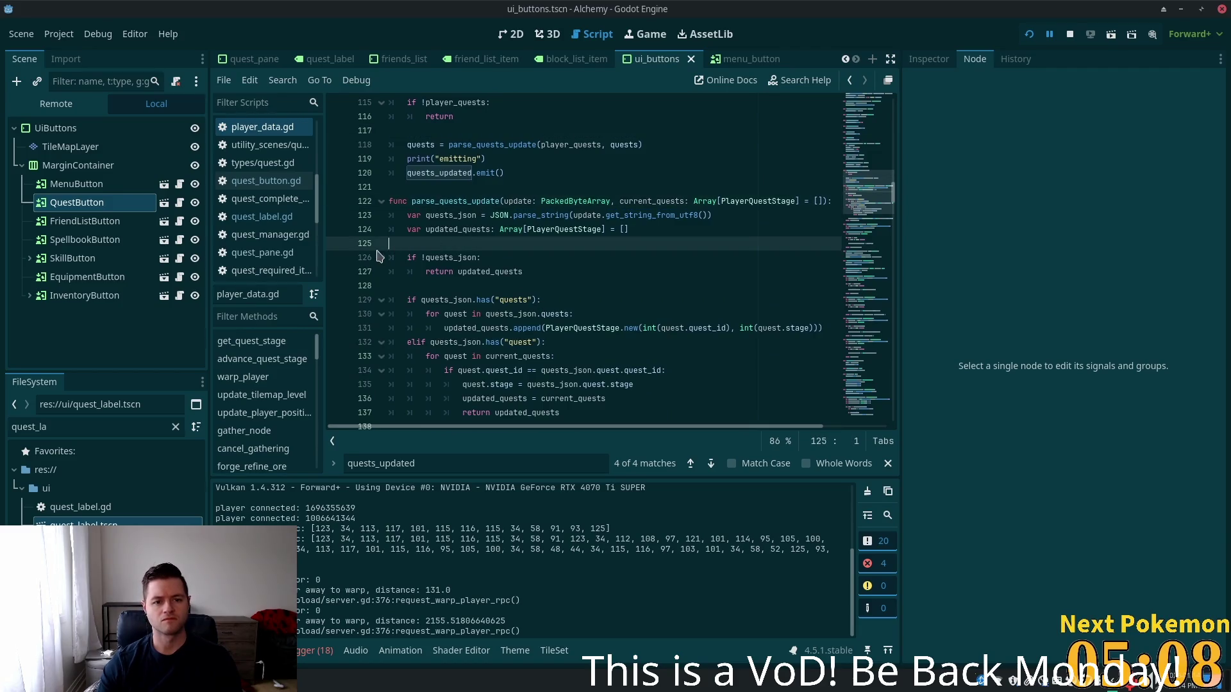
left_click(335, 245)
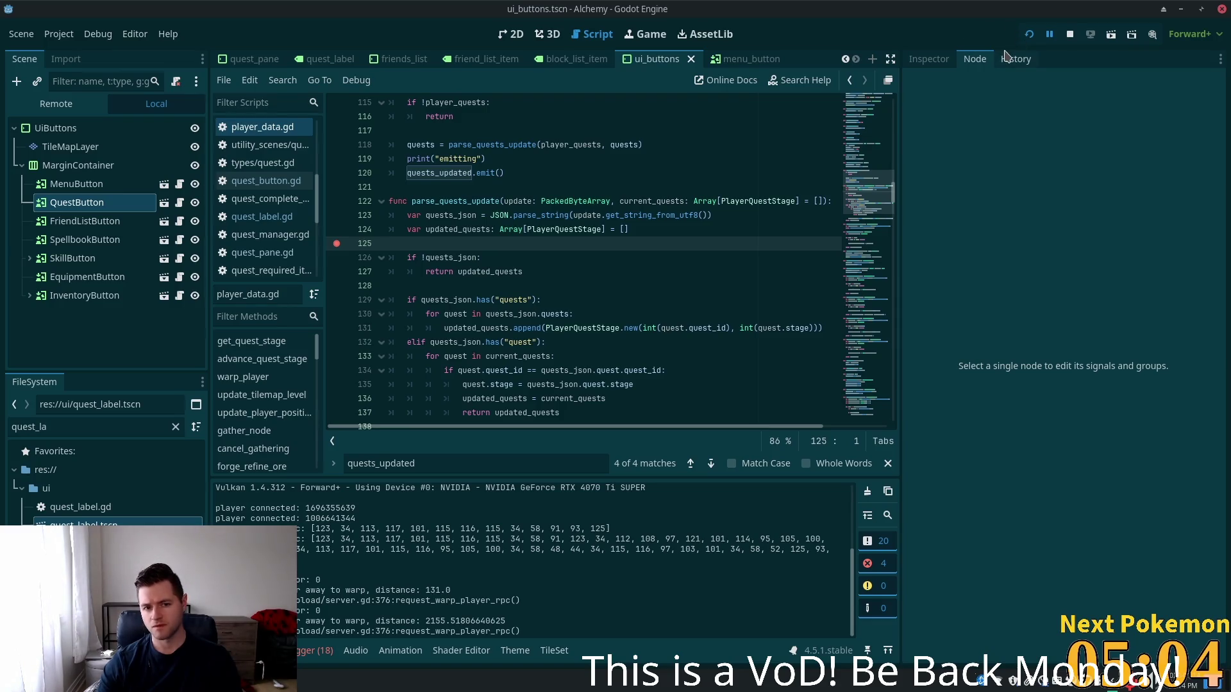
Rerun the game, then move the breakpoint to the quests_json check on line 126
left_click(1029, 34)
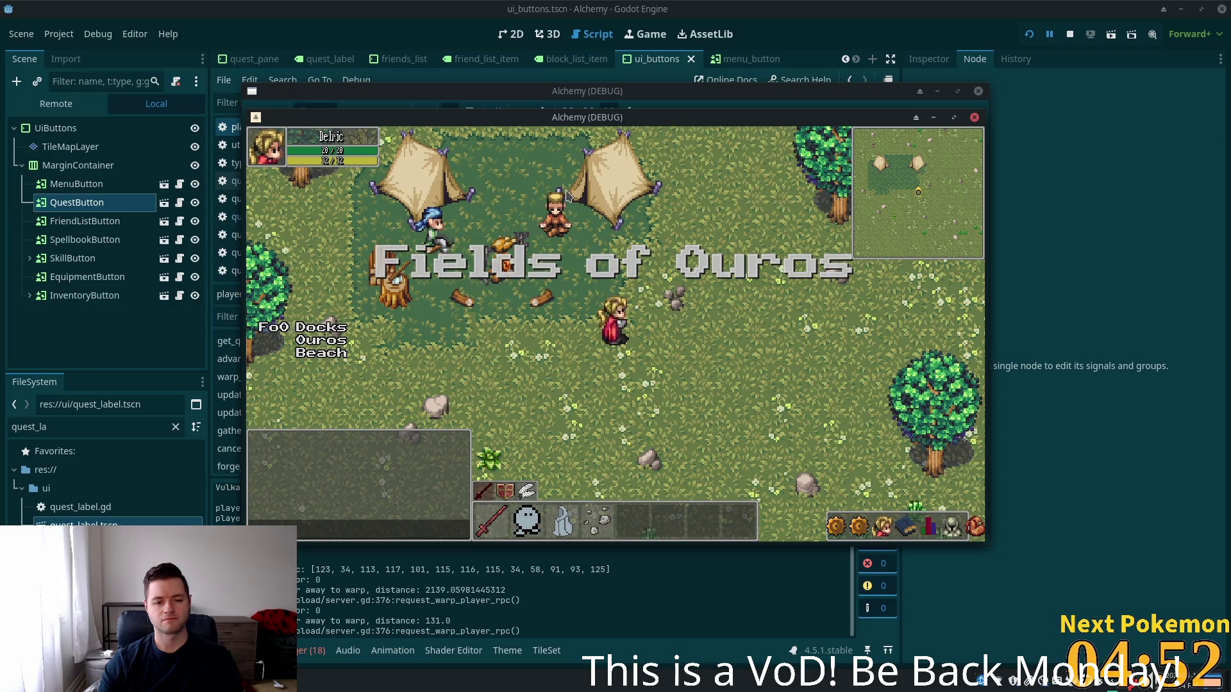
left_click(681, 180)
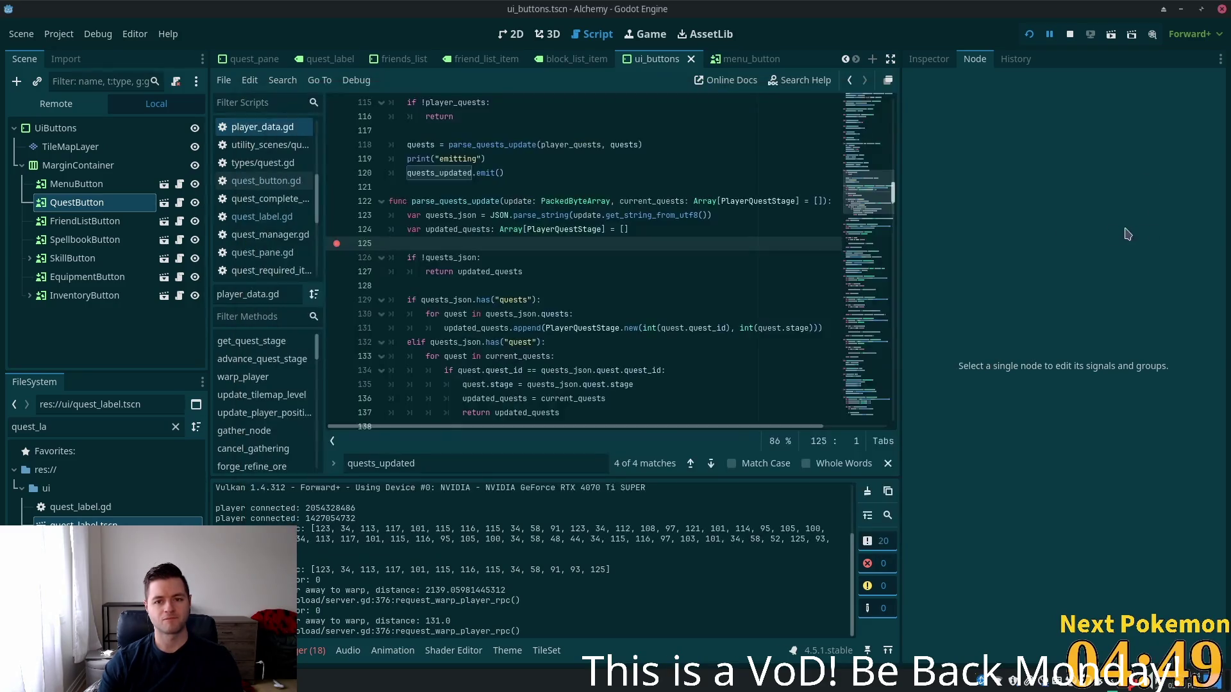
key("alt+Tab")
double_click(454, 198)
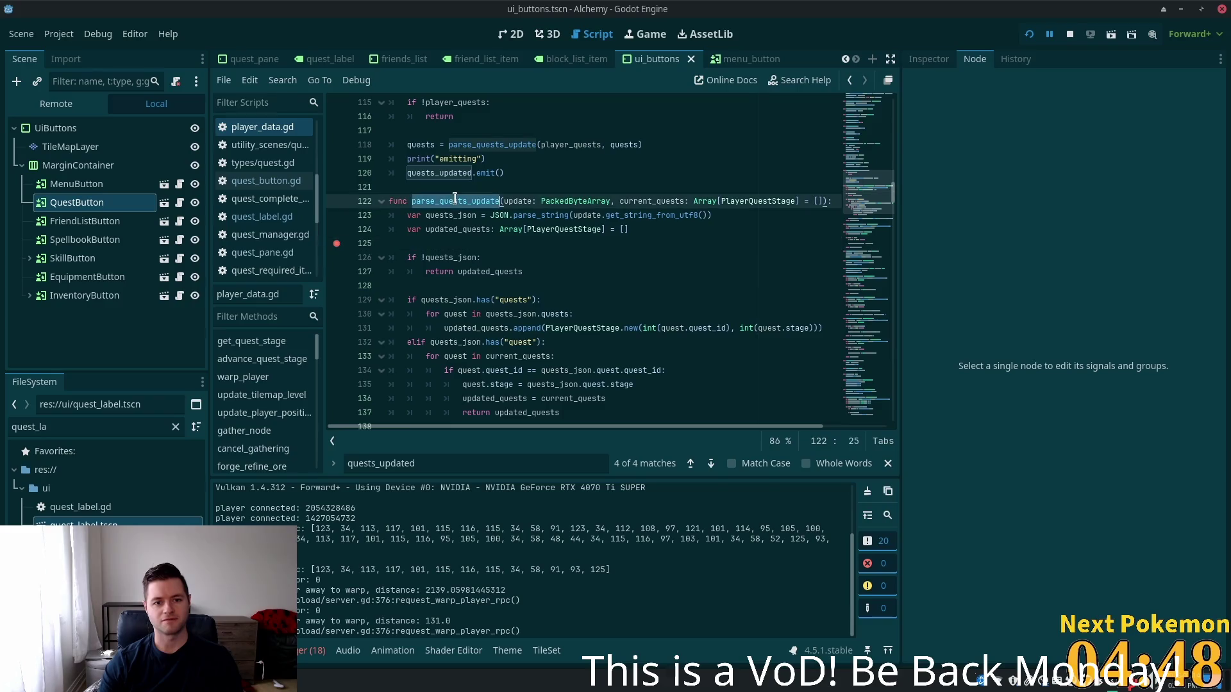
left_click(336, 257)
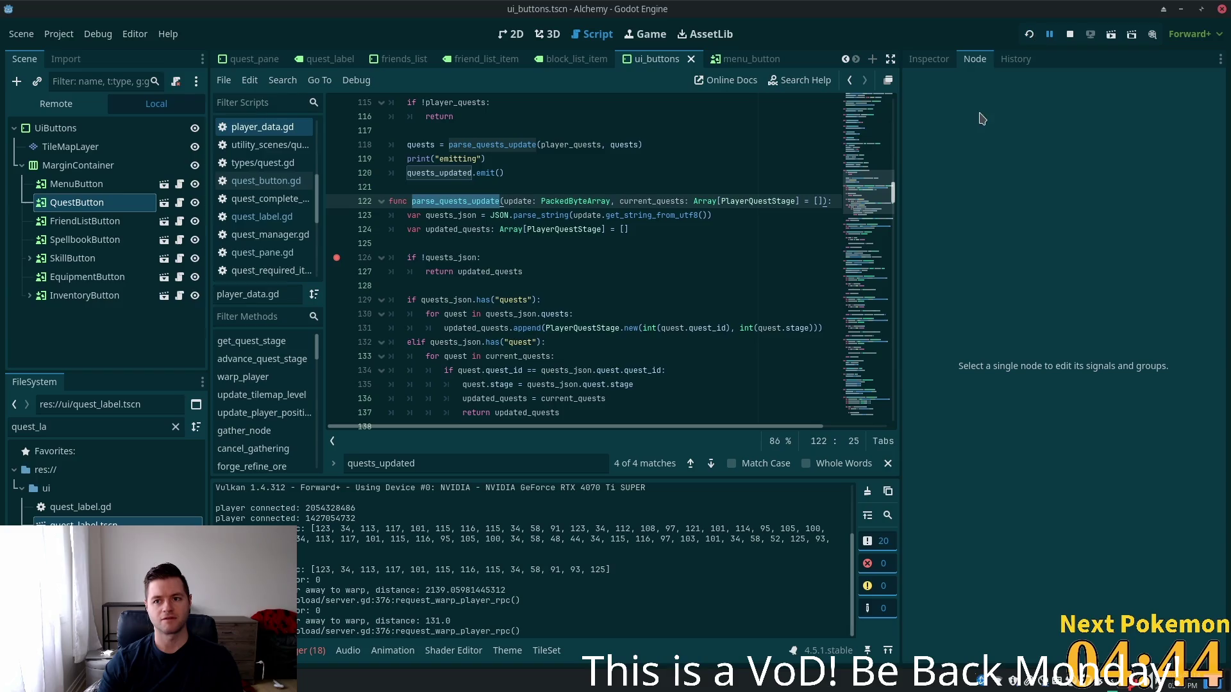
Relaunch the game so it breaks at line 126 of parse_quests_update in player_data.gd
key("F5")
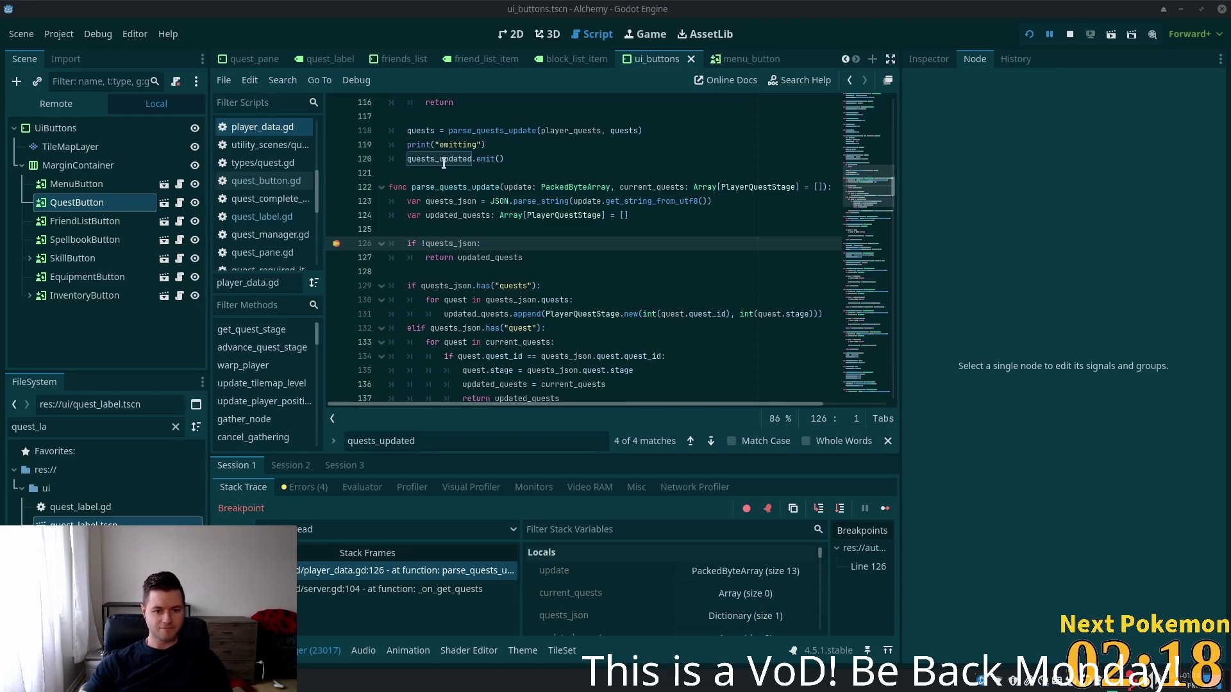
Inspect current_quests and expand quests_json in the locals, revealing a single empty quests array
left_click(541, 274)
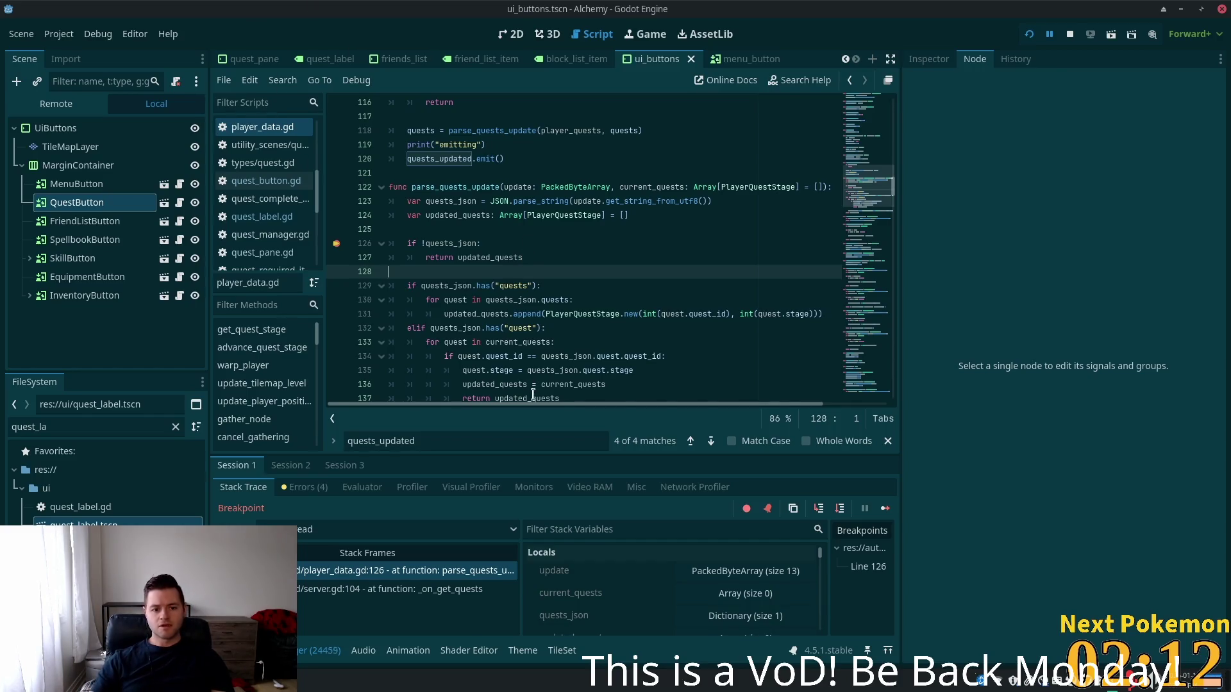
left_click(755, 595)
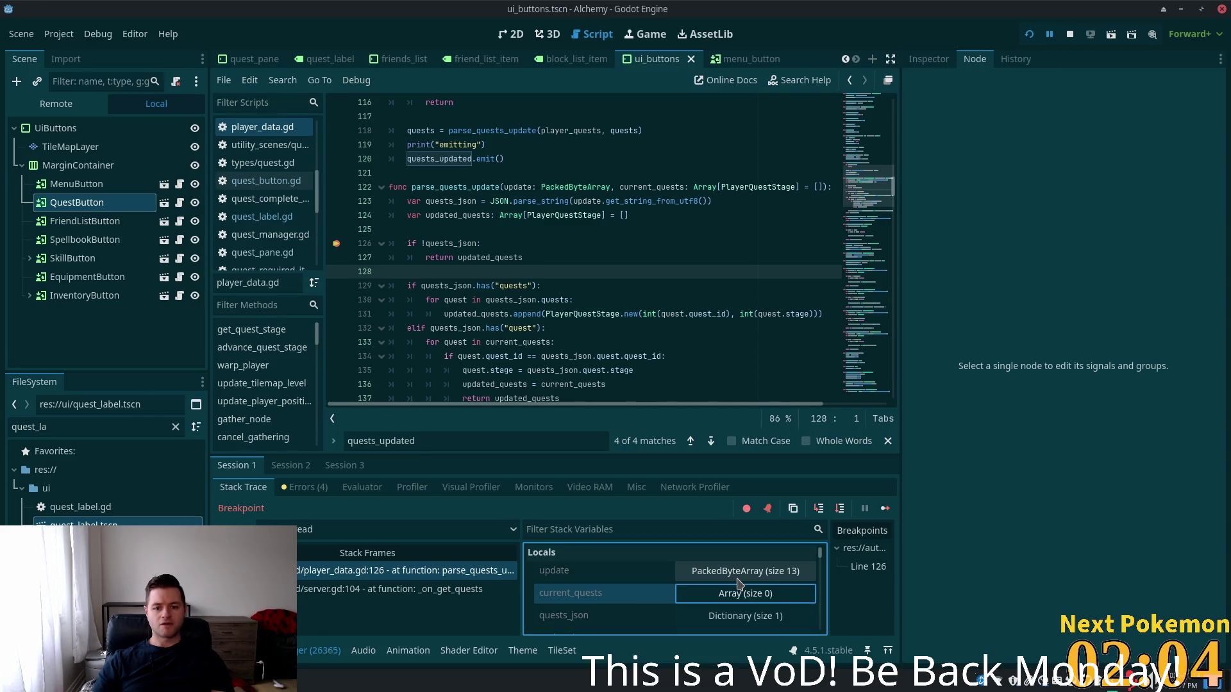
scroll(739, 584, "down", 1)
left_click(737, 594)
scroll(743, 587, "down", 1)
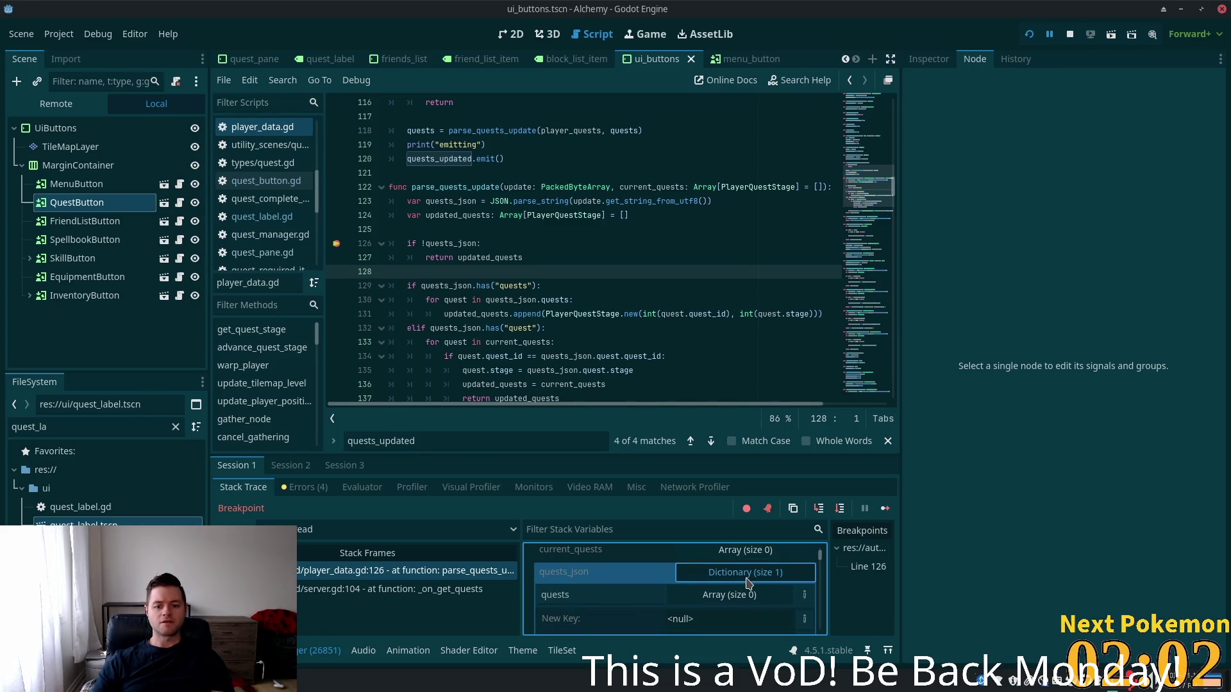
scroll(745, 584, "down", 3)
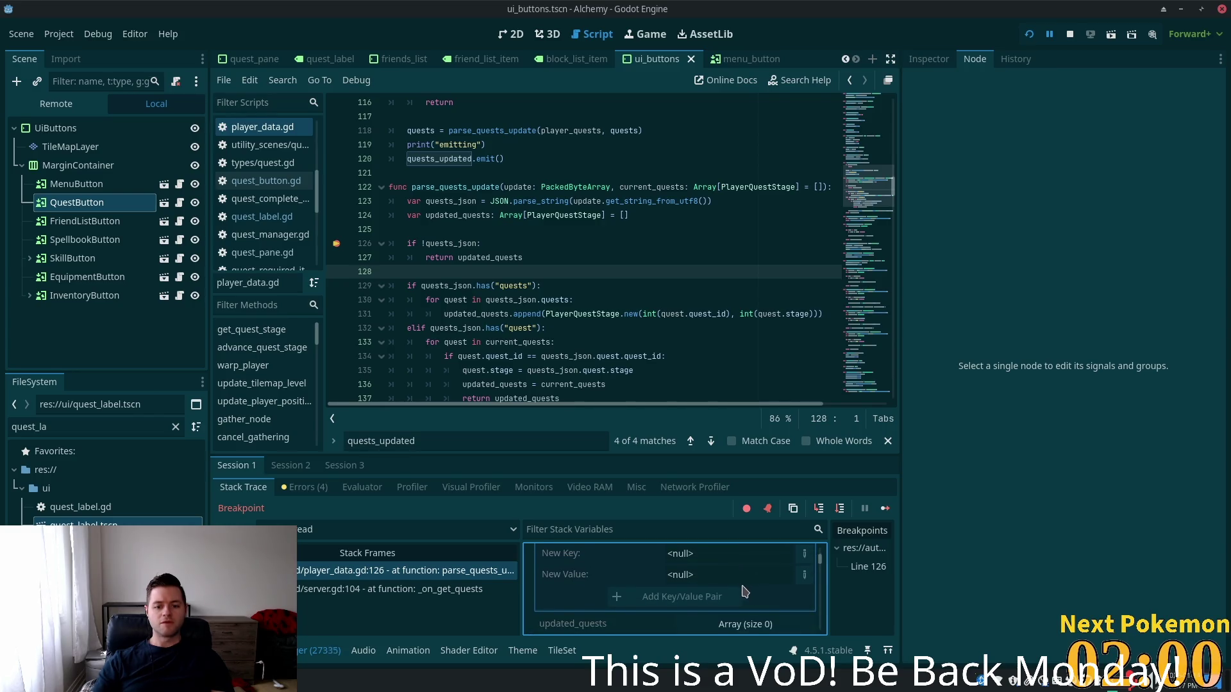
scroll(654, 574, "up", 1)
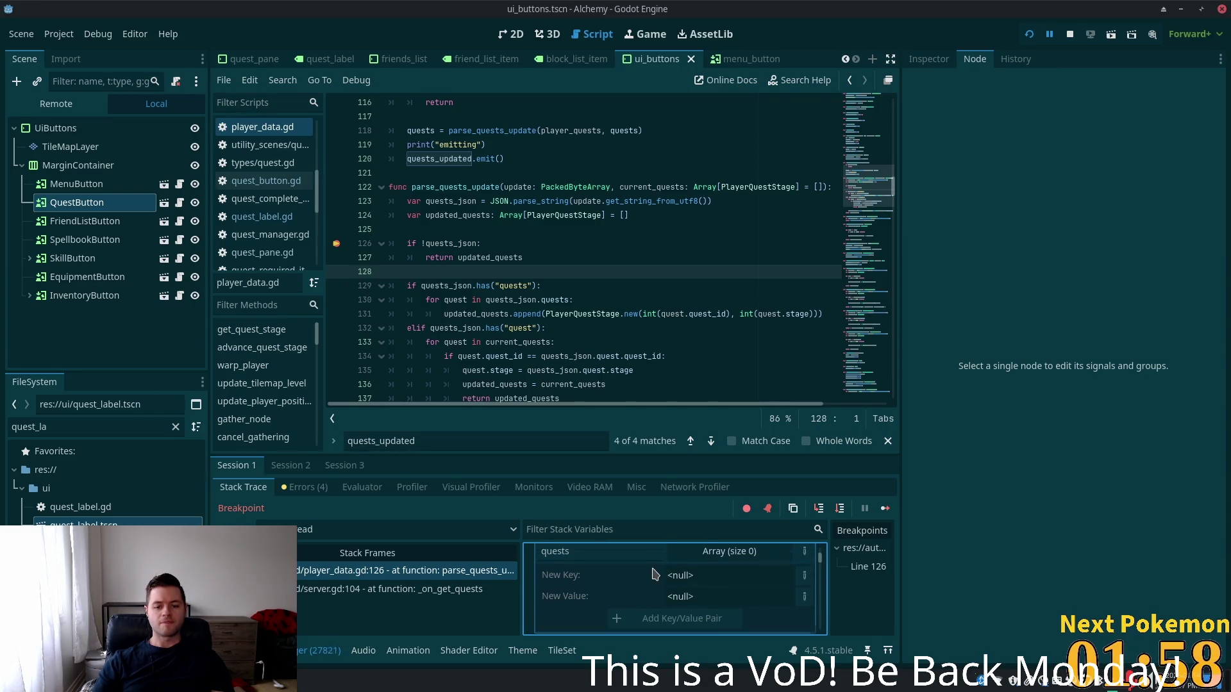
scroll(654, 573, "up", 1)
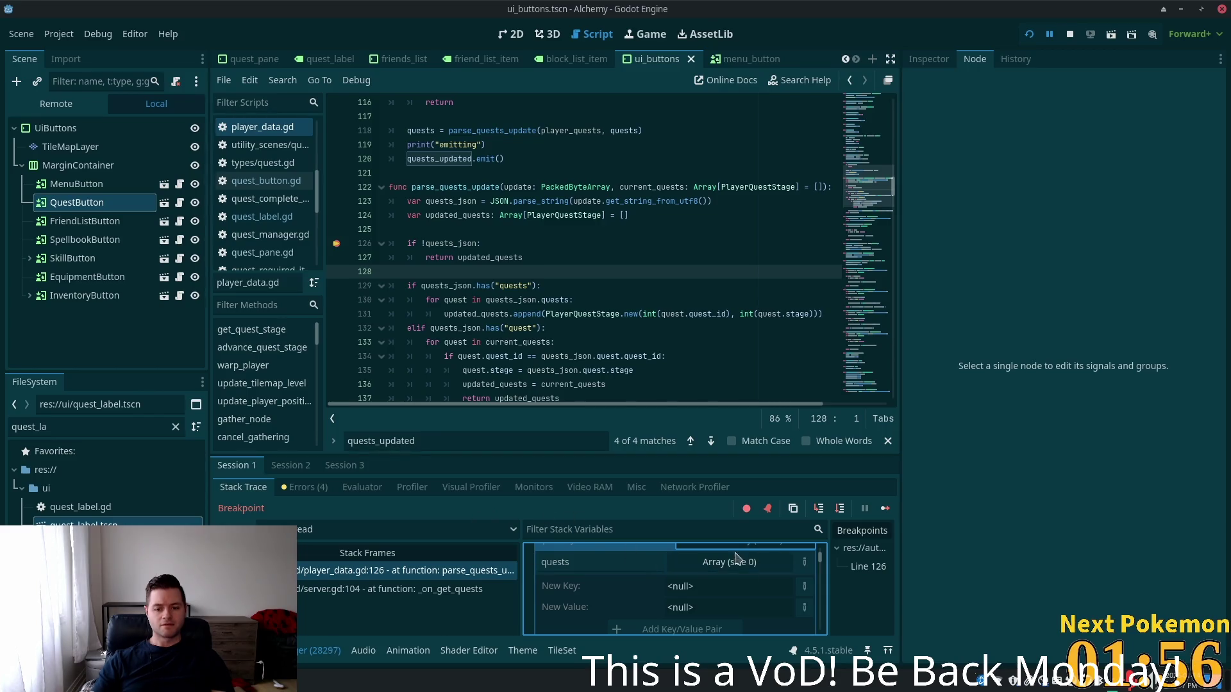
scroll(643, 579, "up", 1)
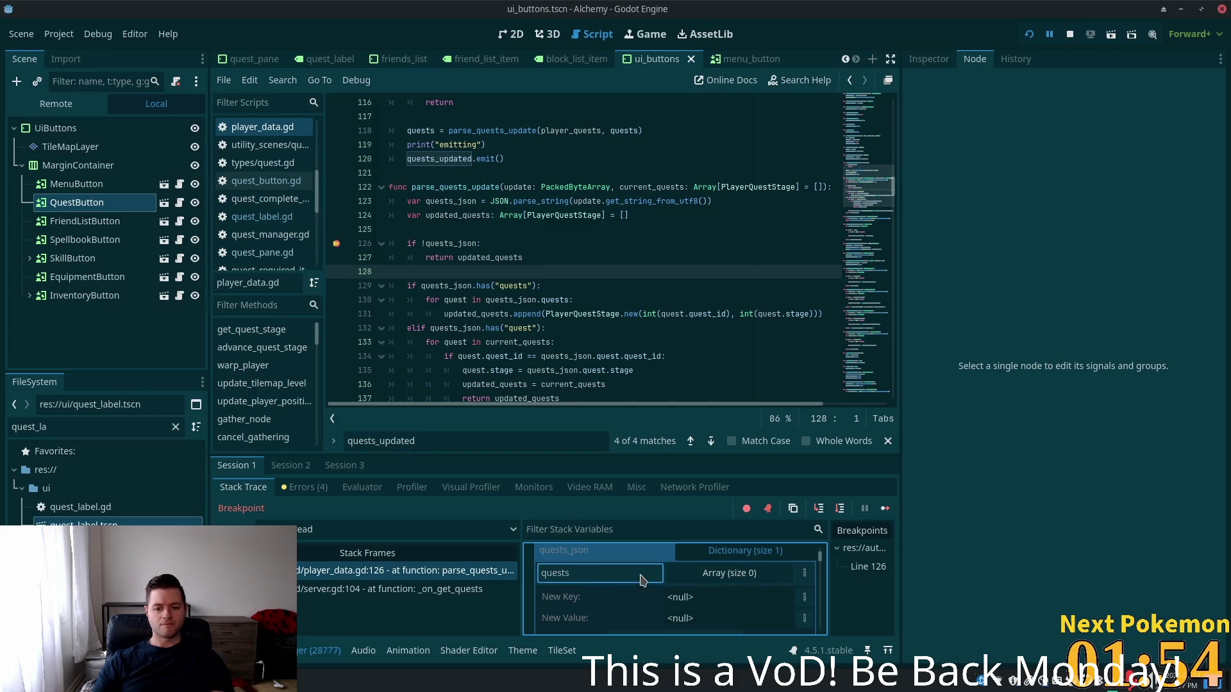
scroll(731, 596, "down", 2)
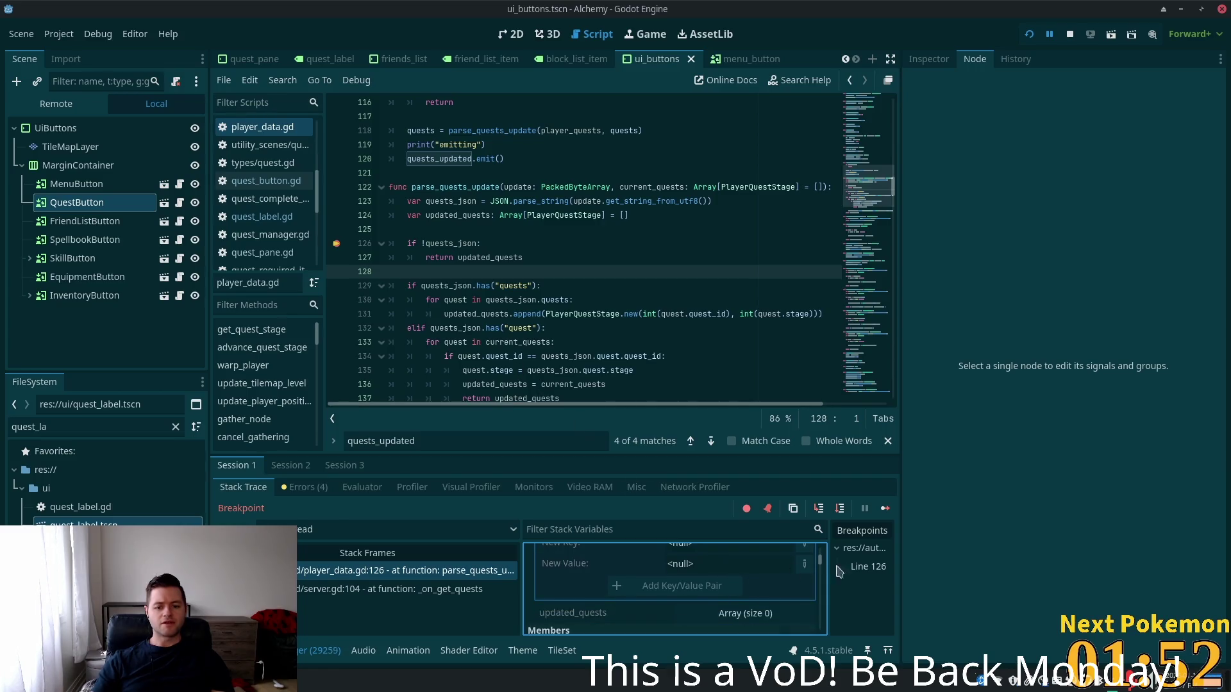
scroll(823, 570, "down", 2)
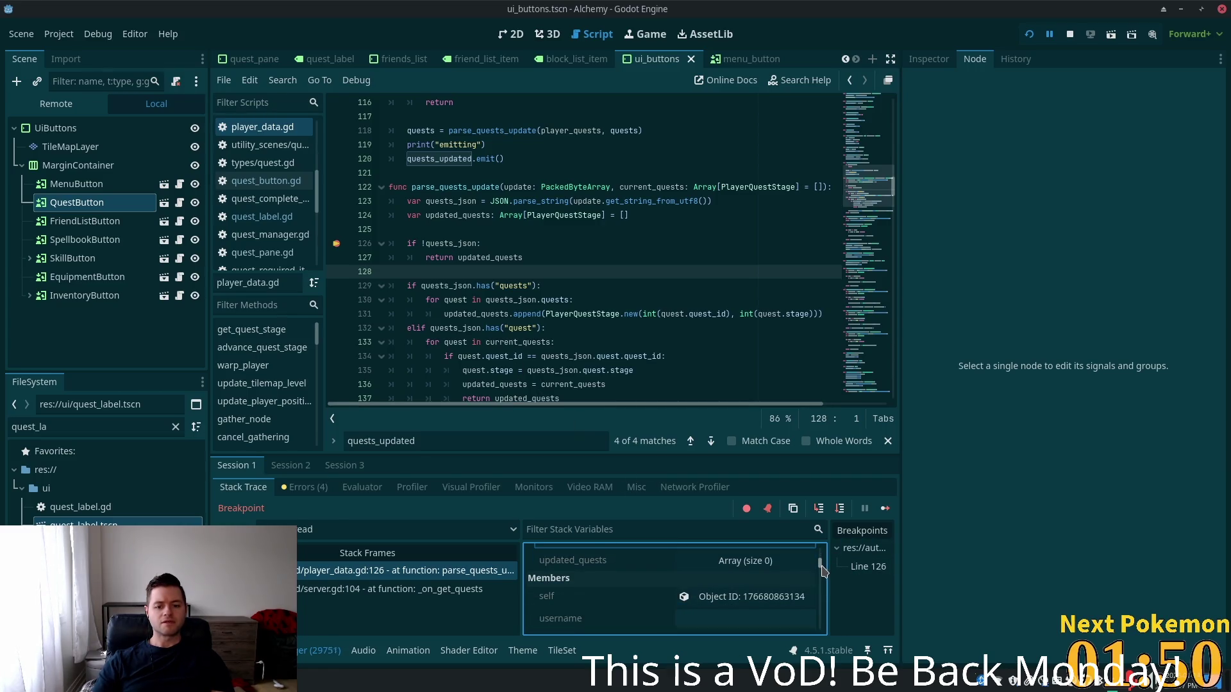
scroll(823, 571, "down", 2)
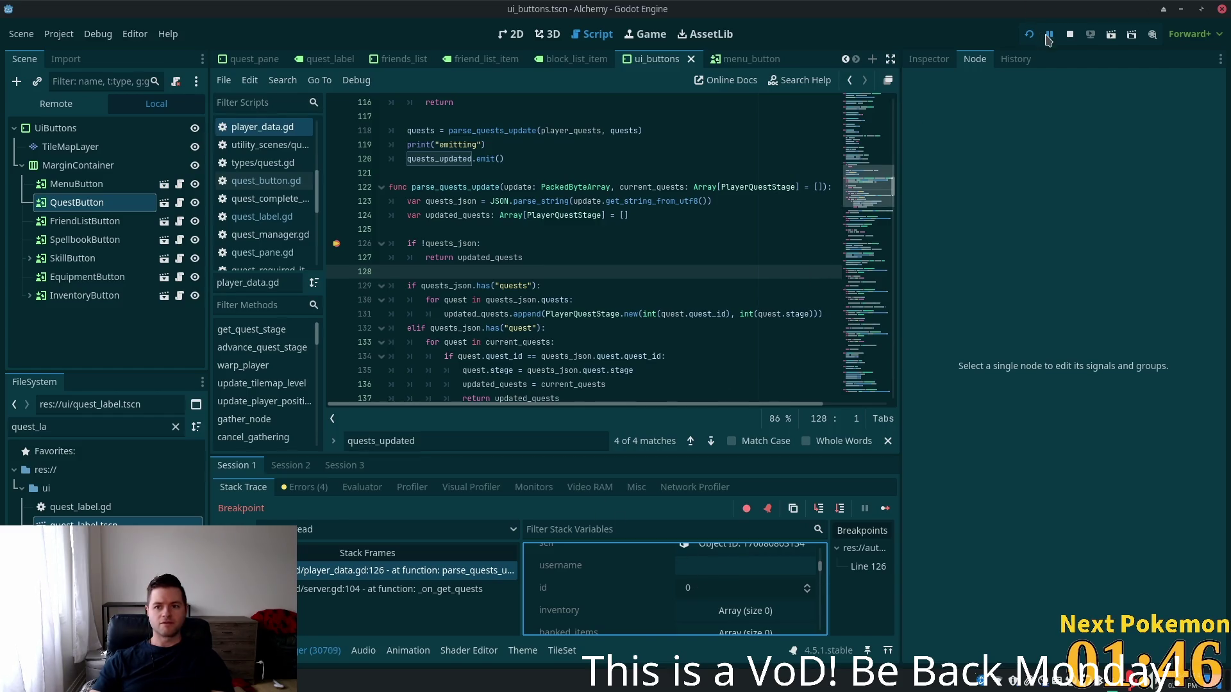
Restart the debug session so it pauses again at the line 126 breakpoint
left_click(1070, 34)
left_click(1029, 34)
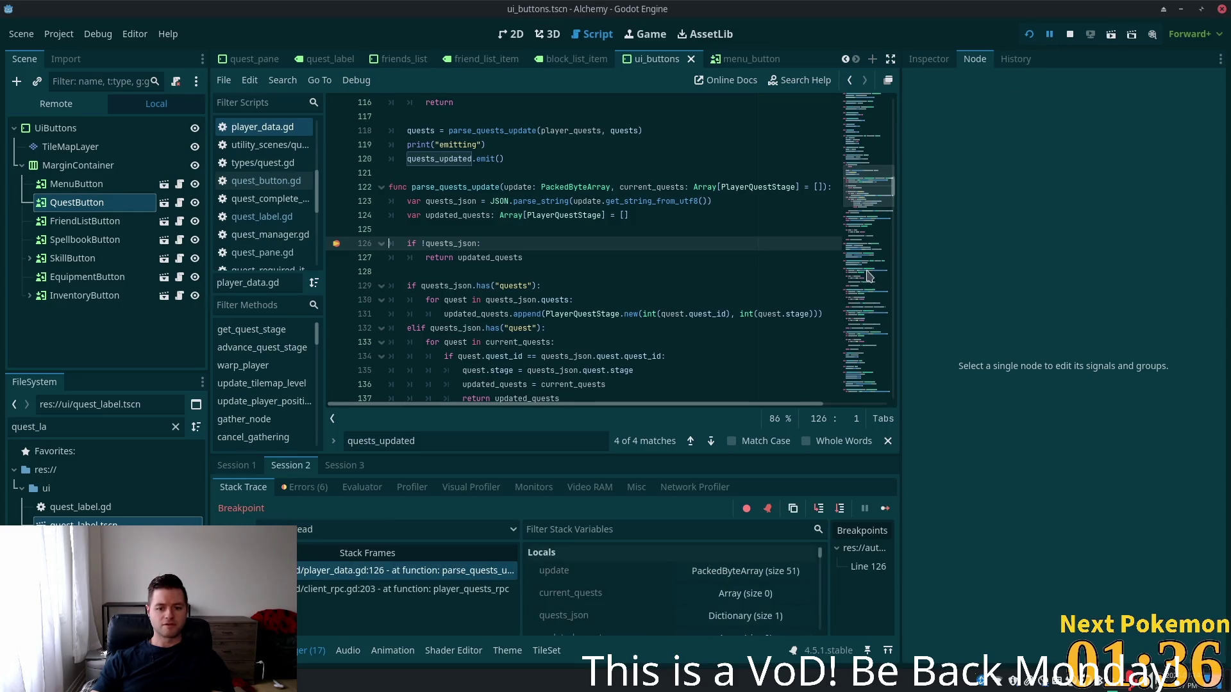
scroll(787, 577, "down", 4)
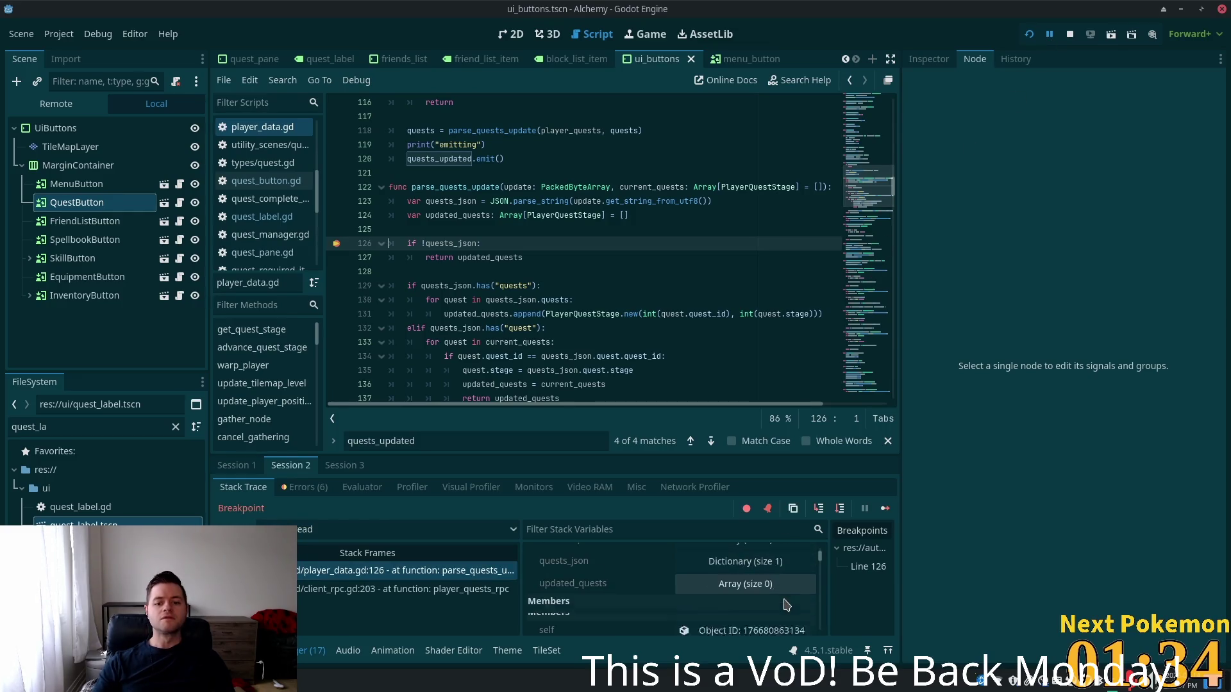
scroll(787, 596, "up", 3)
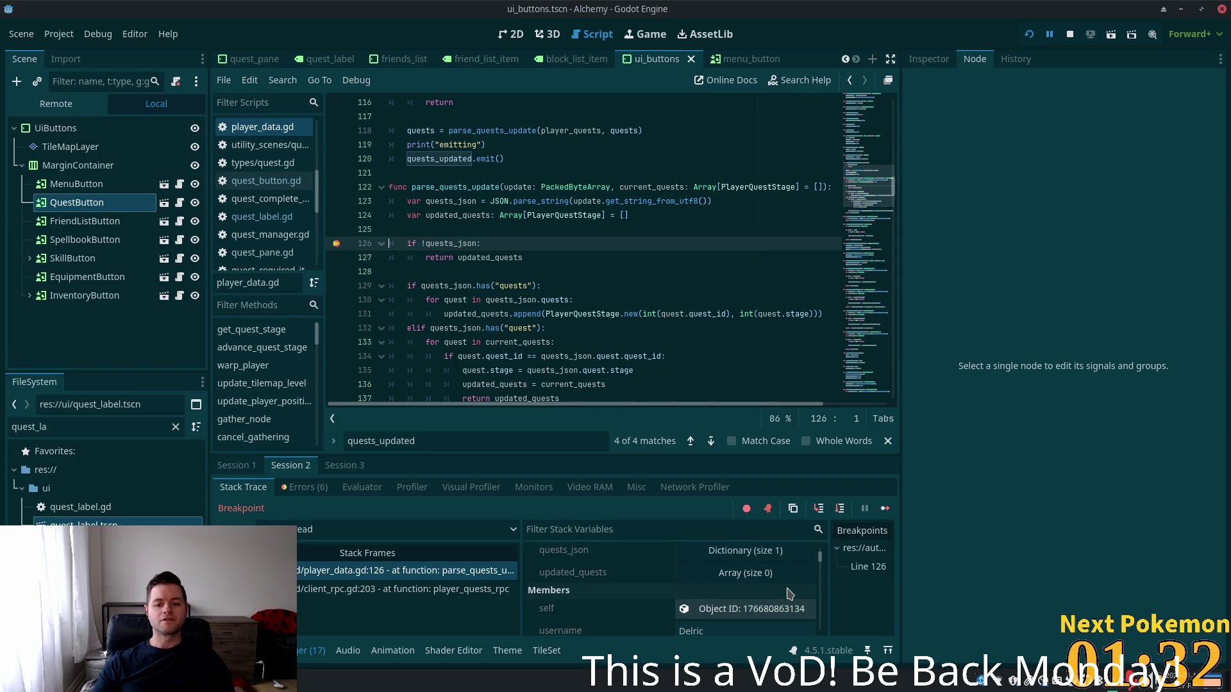
Expand quests_json's first quest entry (player_id 3.0, quest_id 0.0, stage 4.0), then step to line 129
left_click(749, 582)
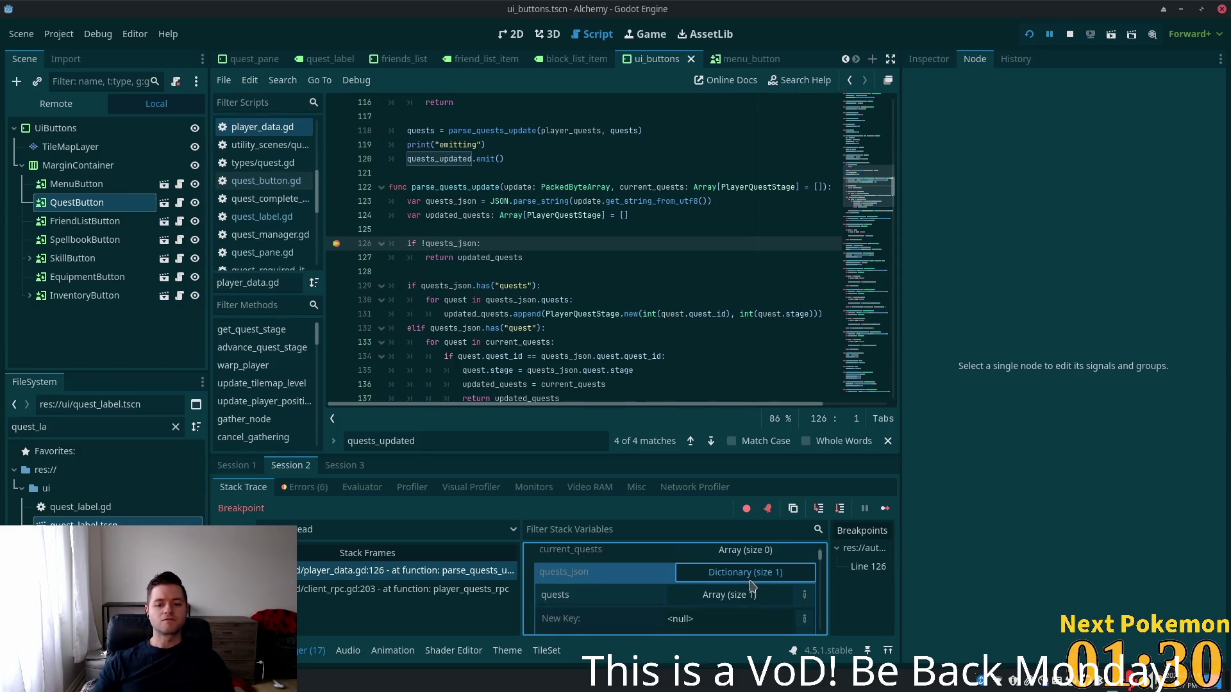
left_click(749, 584)
scroll(751, 600, "down", 1)
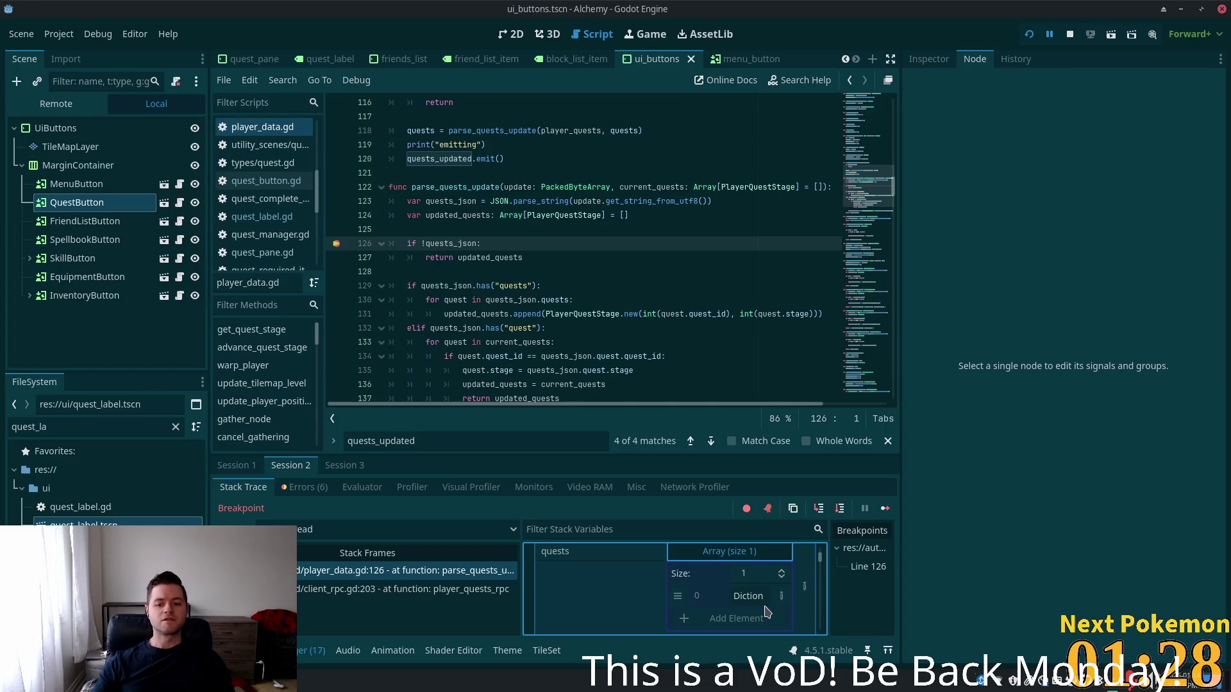
scroll(745, 580, "down", 1)
left_click(746, 580)
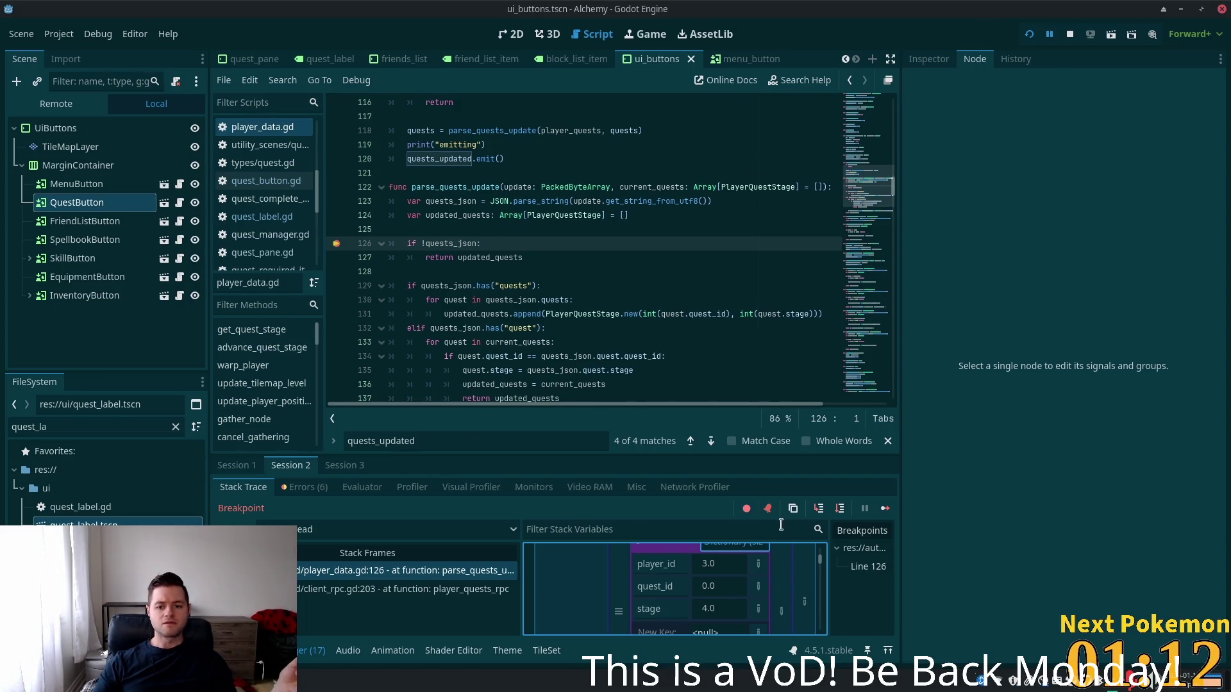
left_click(820, 514)
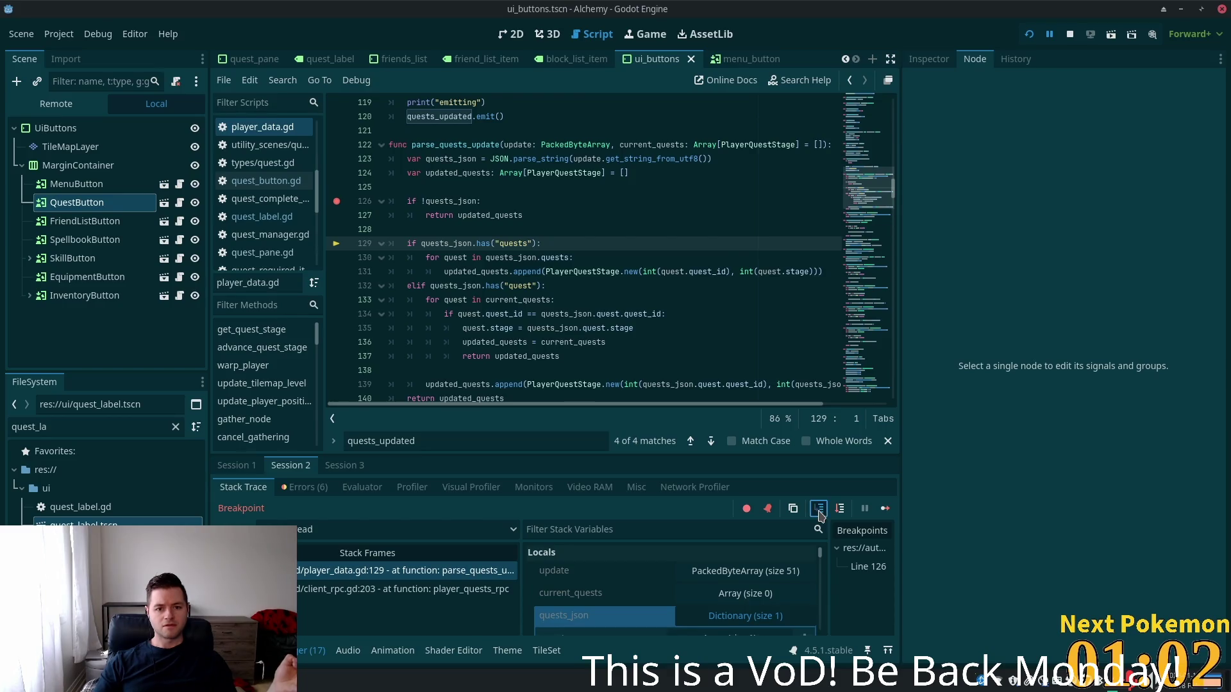
Step through the quests loop and PlayerQuestStage's _init back out to update_player_quests line 115
left_click(820, 513)
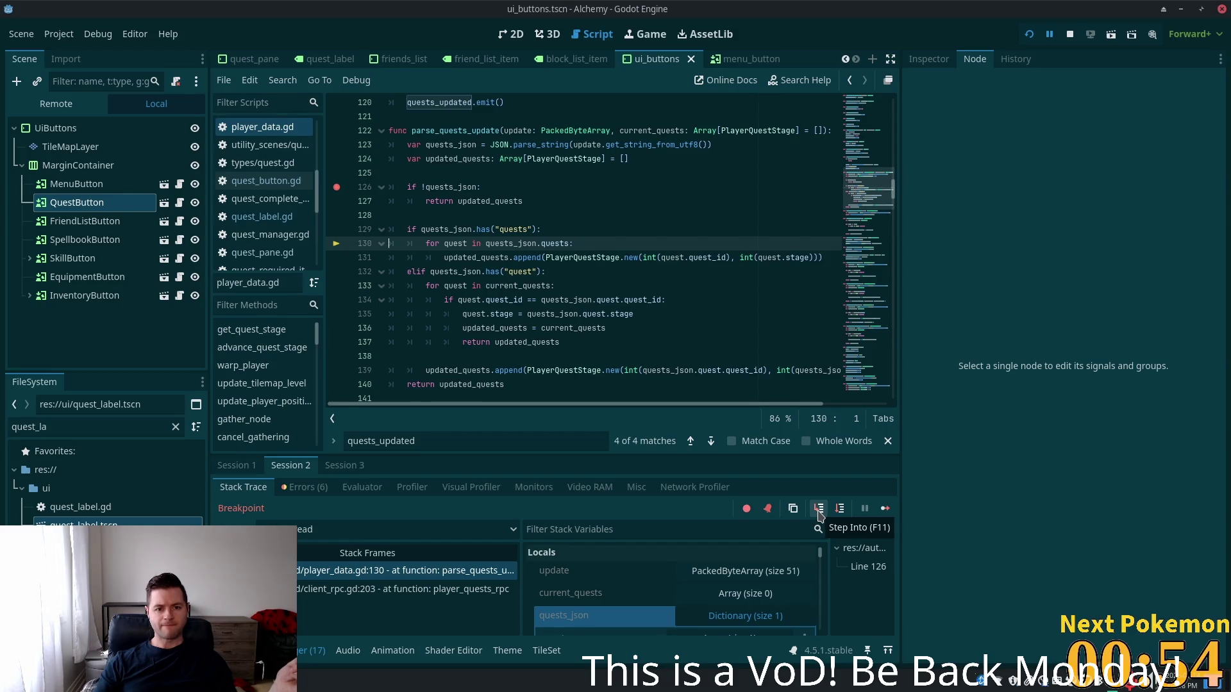
left_click(819, 510)
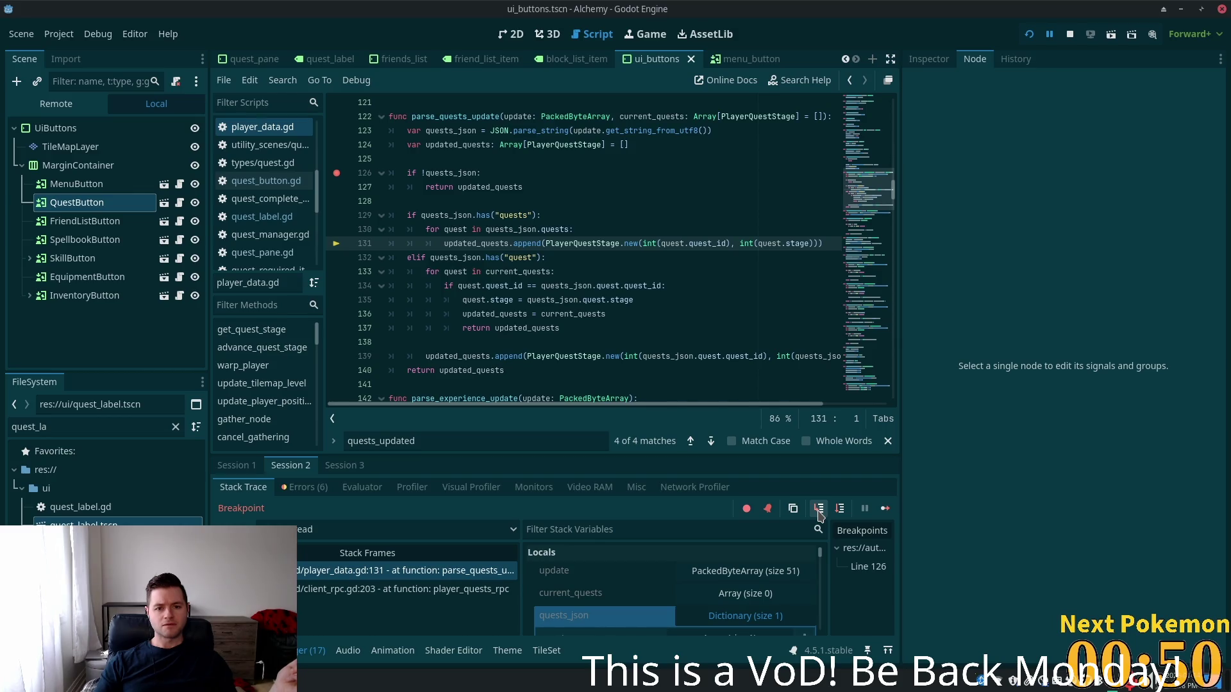
left_click(819, 509)
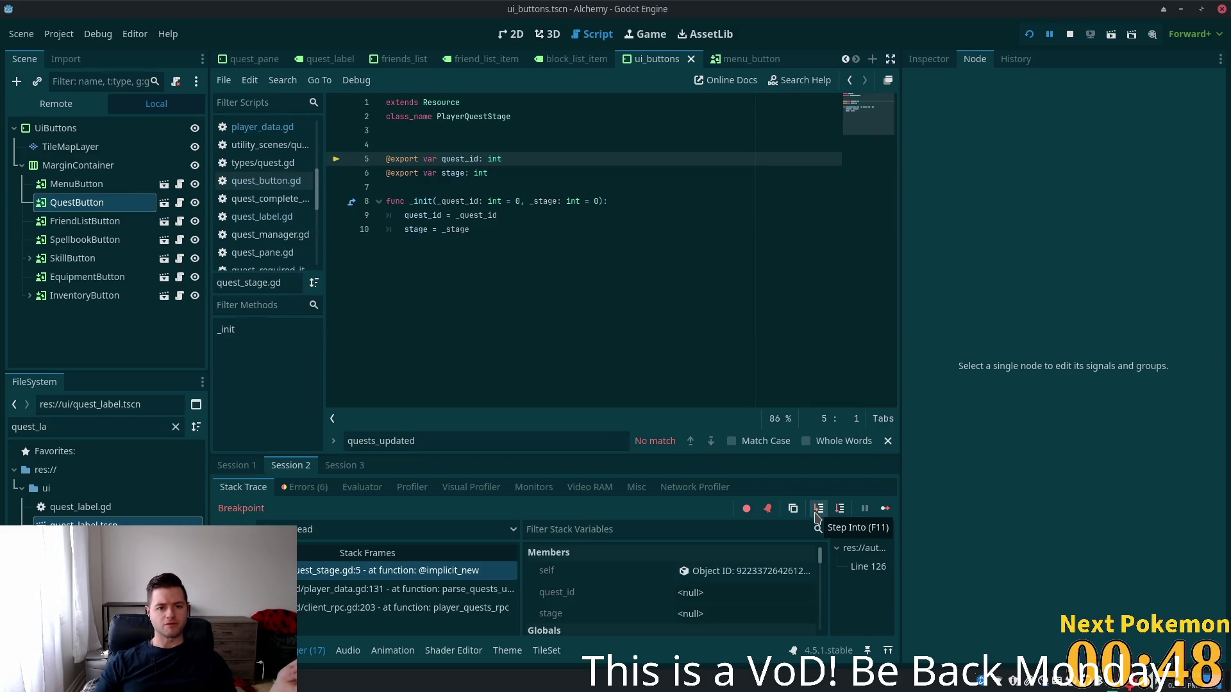
left_click(818, 510)
left_click(818, 510)
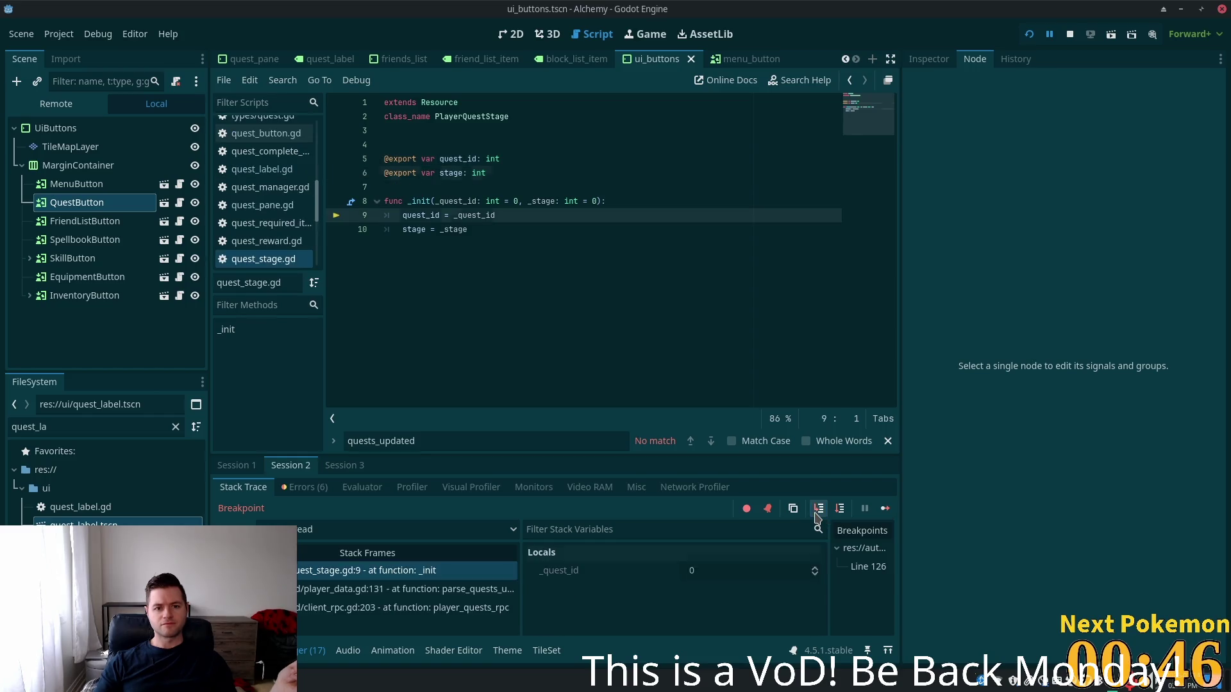
left_click(819, 509)
left_click(816, 513)
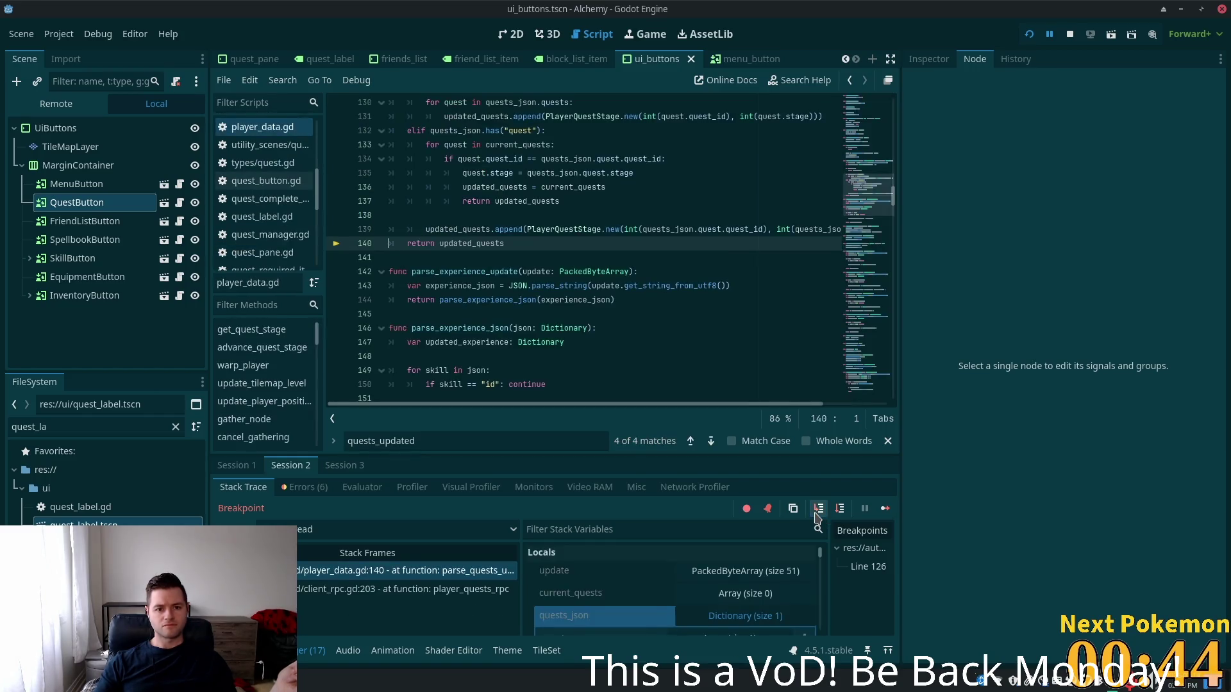
left_click(815, 511)
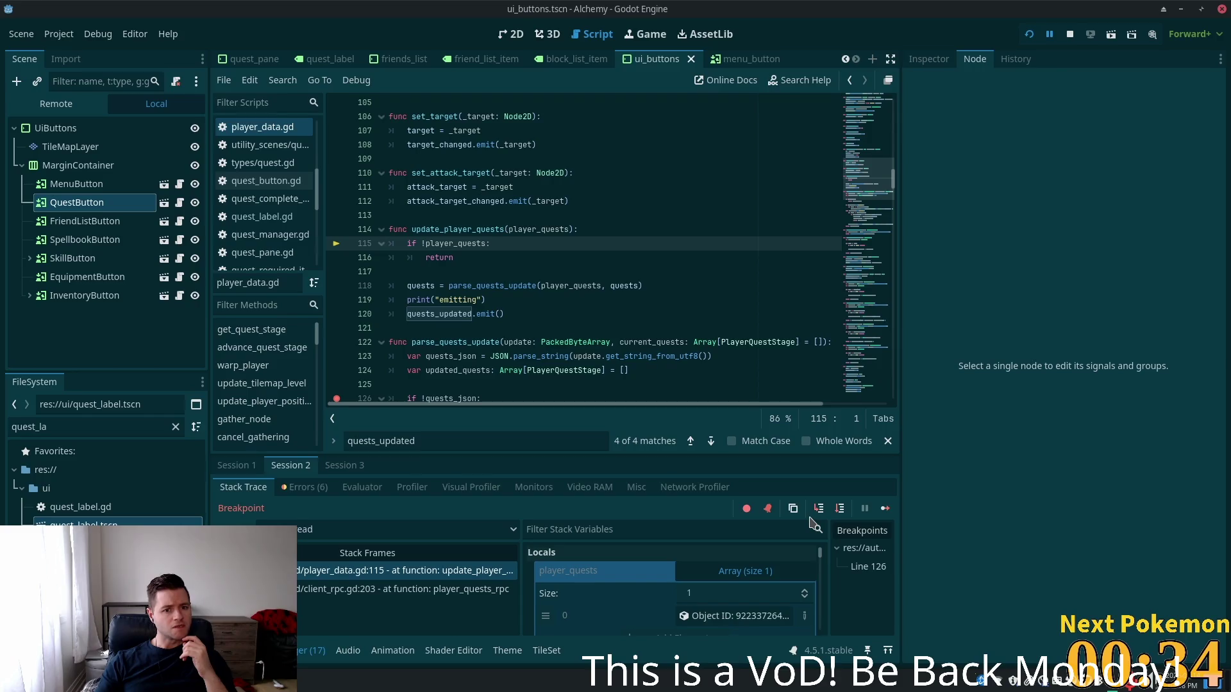
Step into the second parse_quests_update call to its line 127 early return, then view the line 118 caller frame
left_click(817, 510)
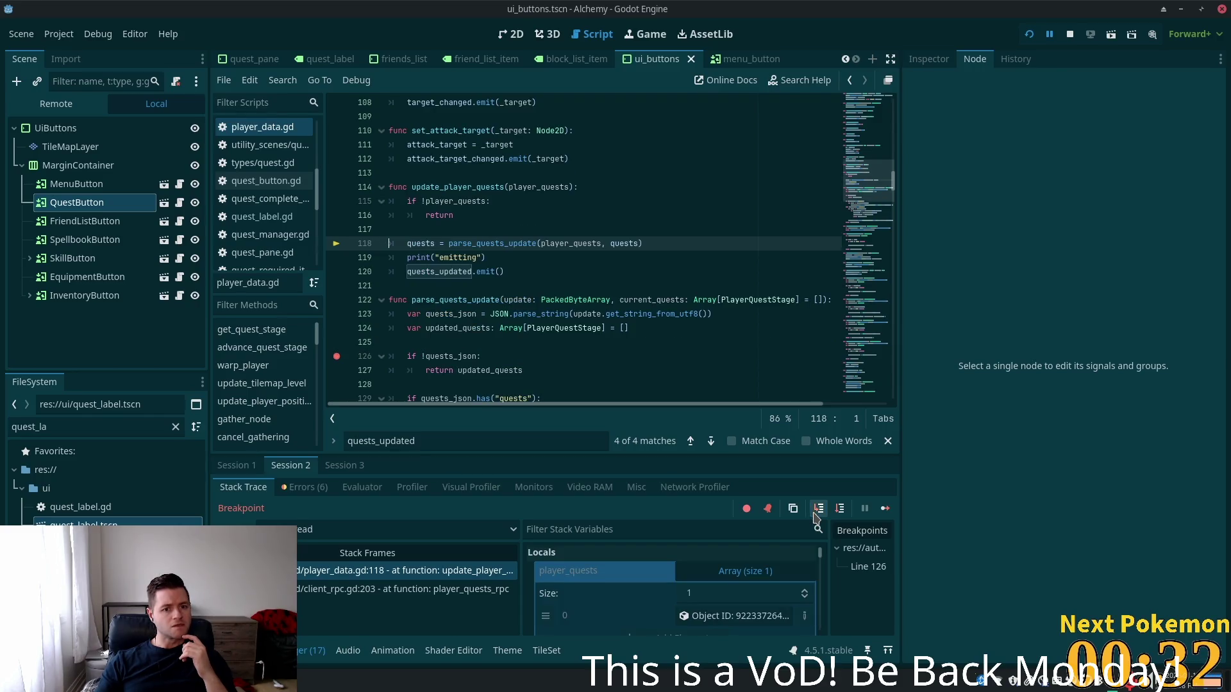
left_click(818, 508)
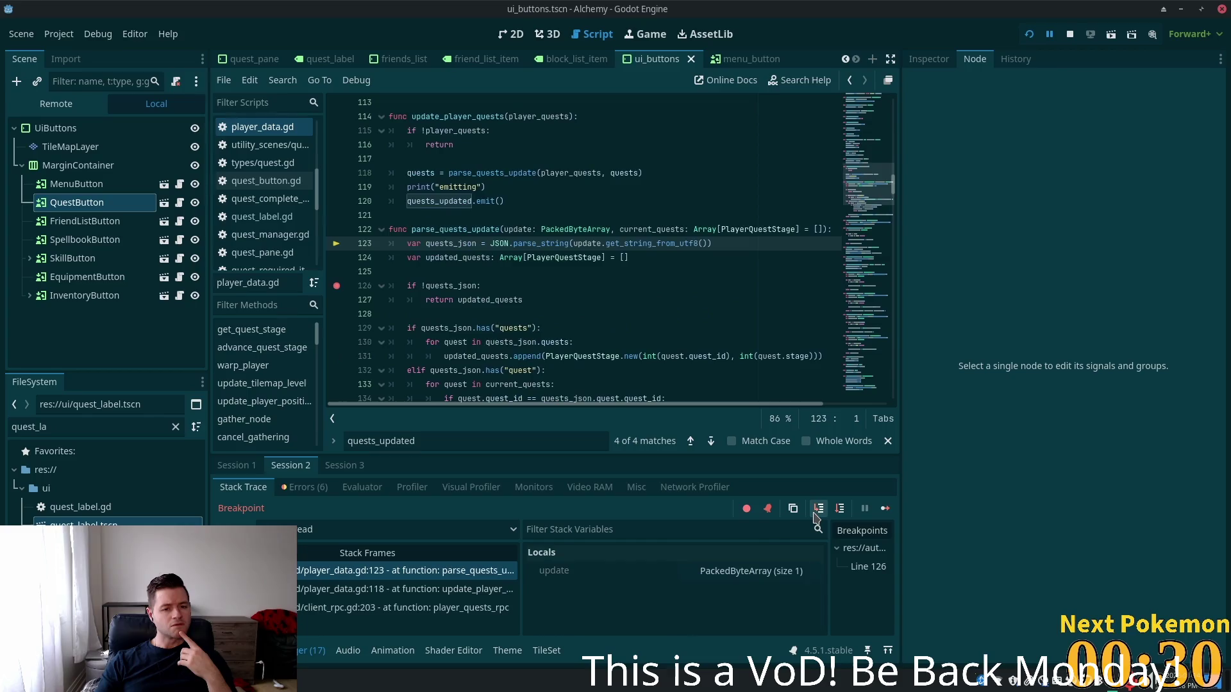
left_click(818, 508)
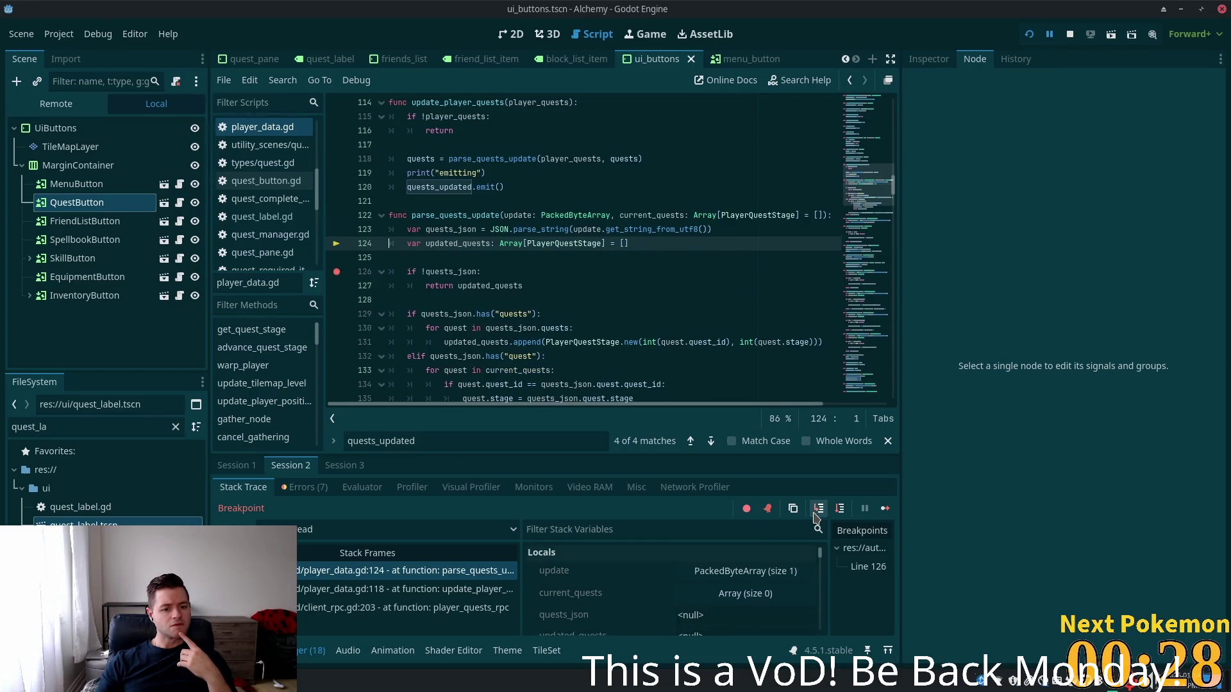
left_click(815, 515)
left_click(815, 515)
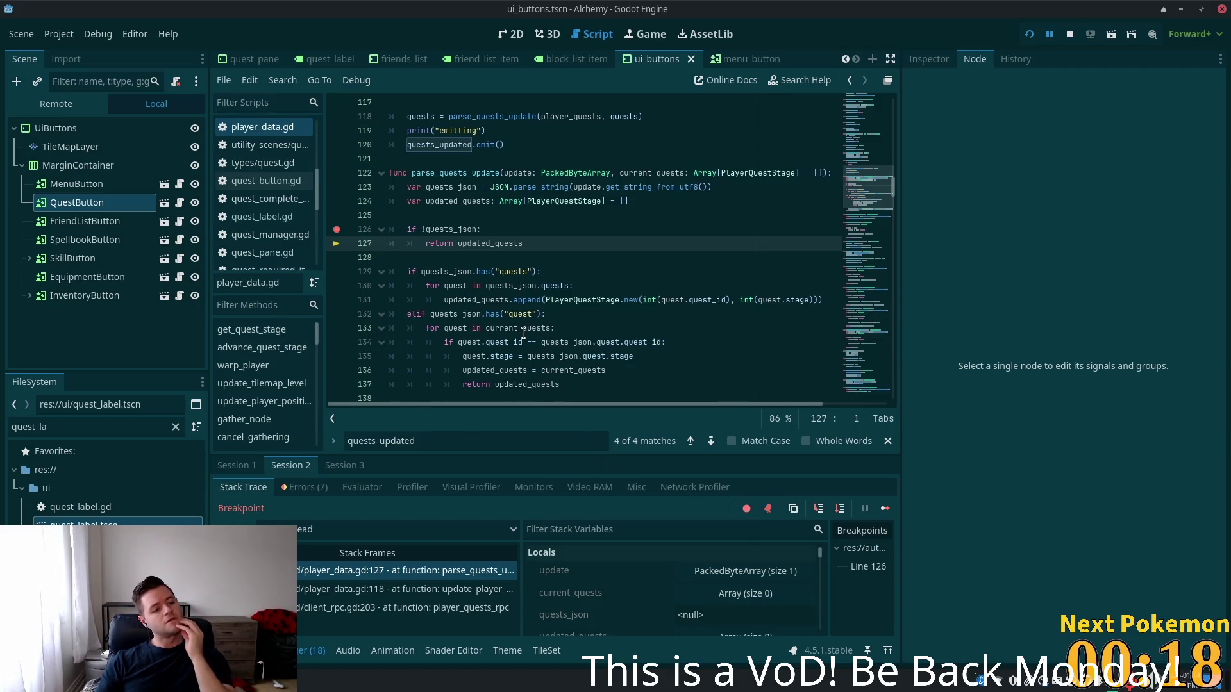
mouse_move(522, 334)
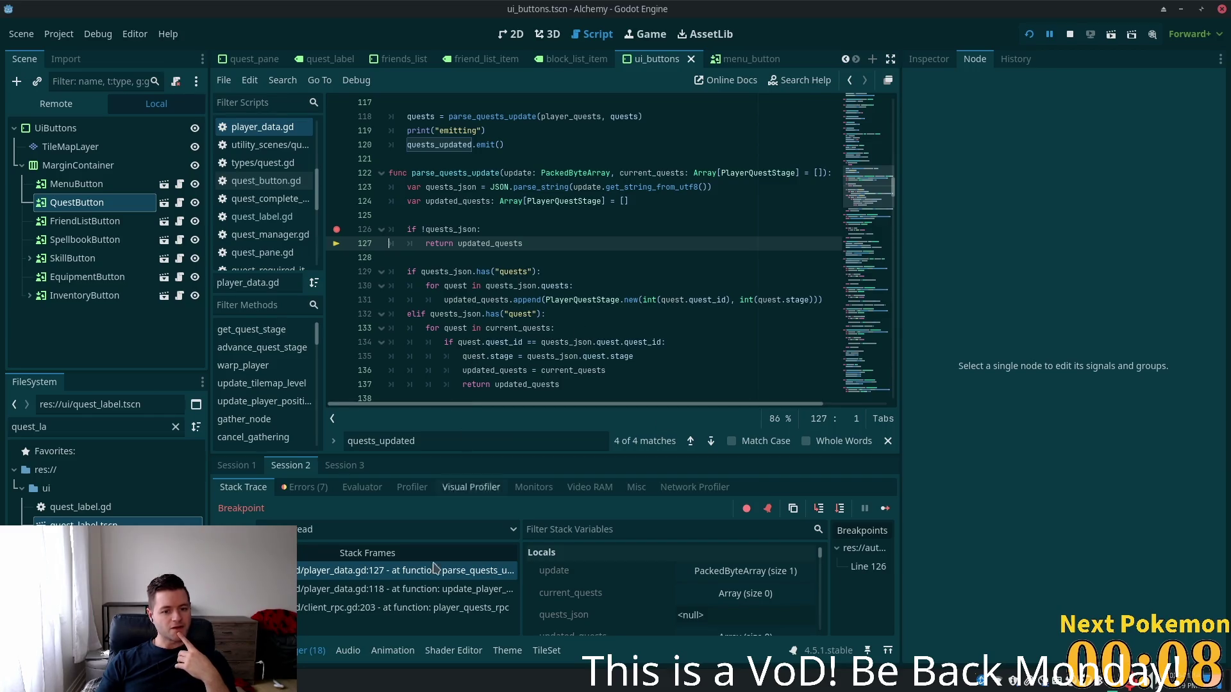
left_click(401, 589)
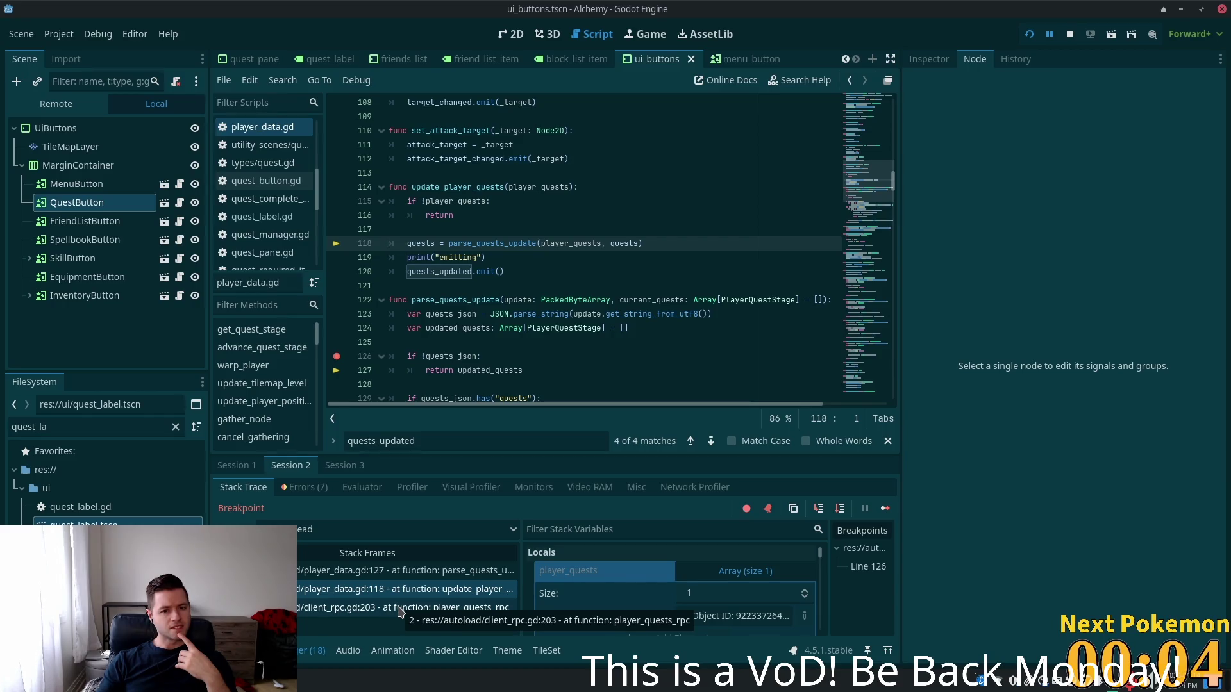
Check player_quests in Locals, then jump to the client_rpc.gd line 203 frame where quests are parsed
scroll(675, 574, "down", 2)
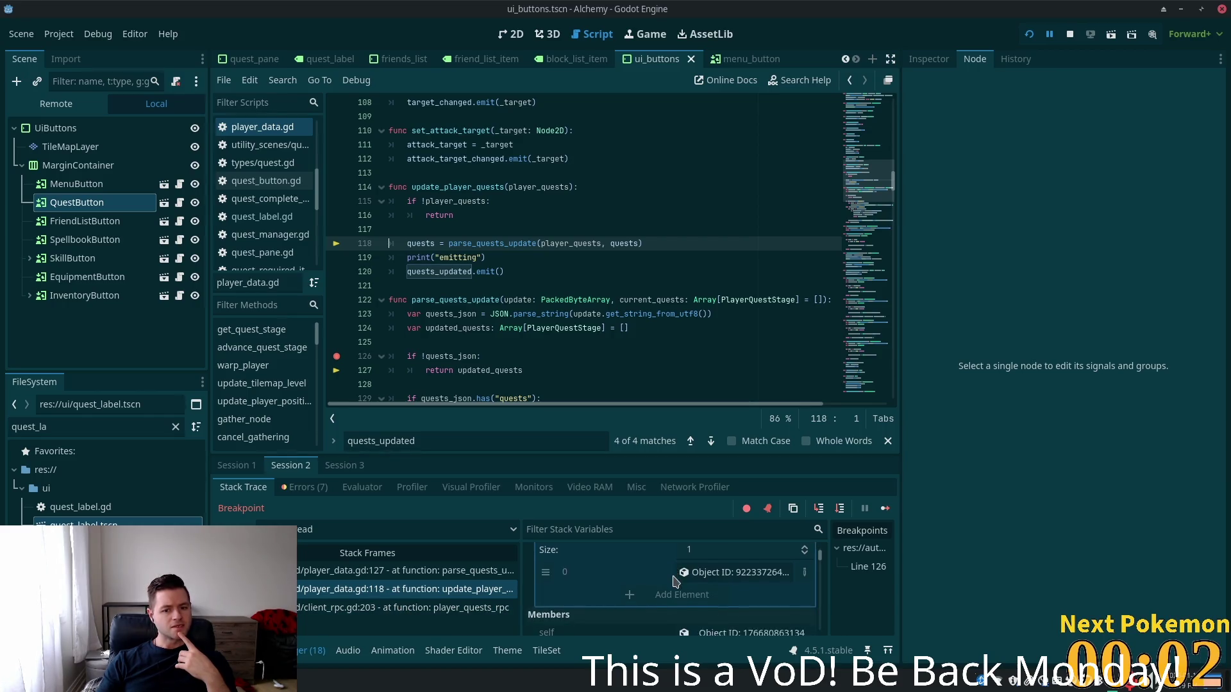
scroll(675, 580, "down", 1)
scroll(675, 580, "up", 2)
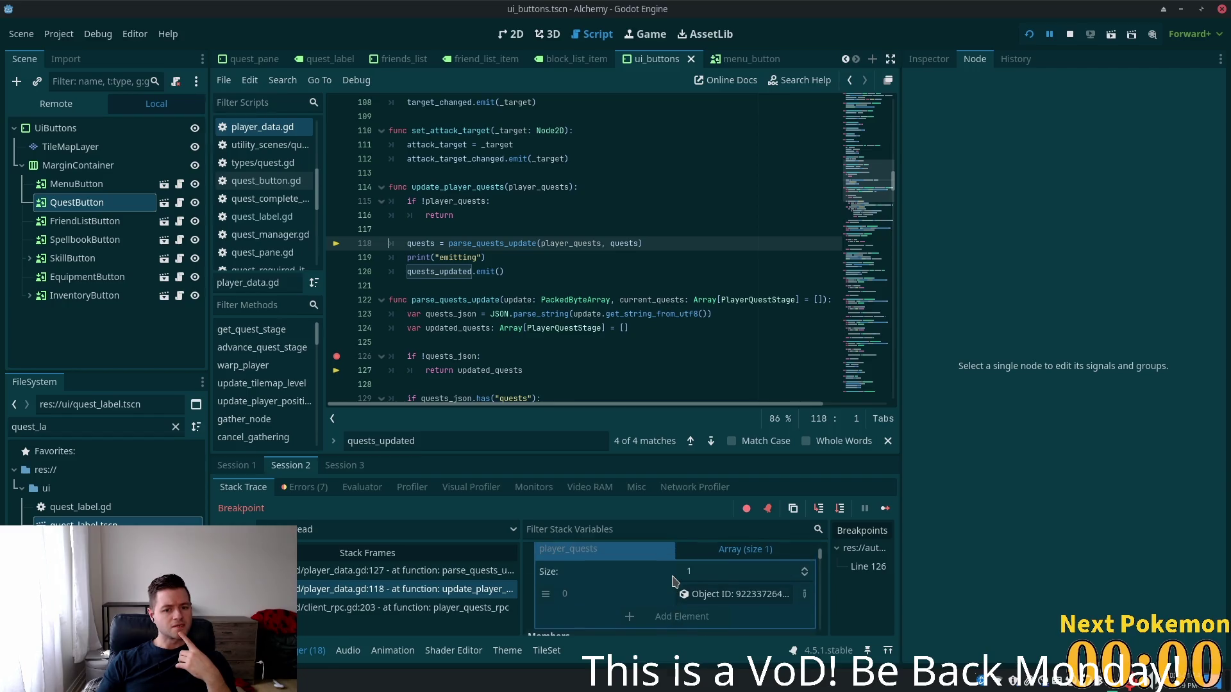
scroll(675, 580, "up", 1)
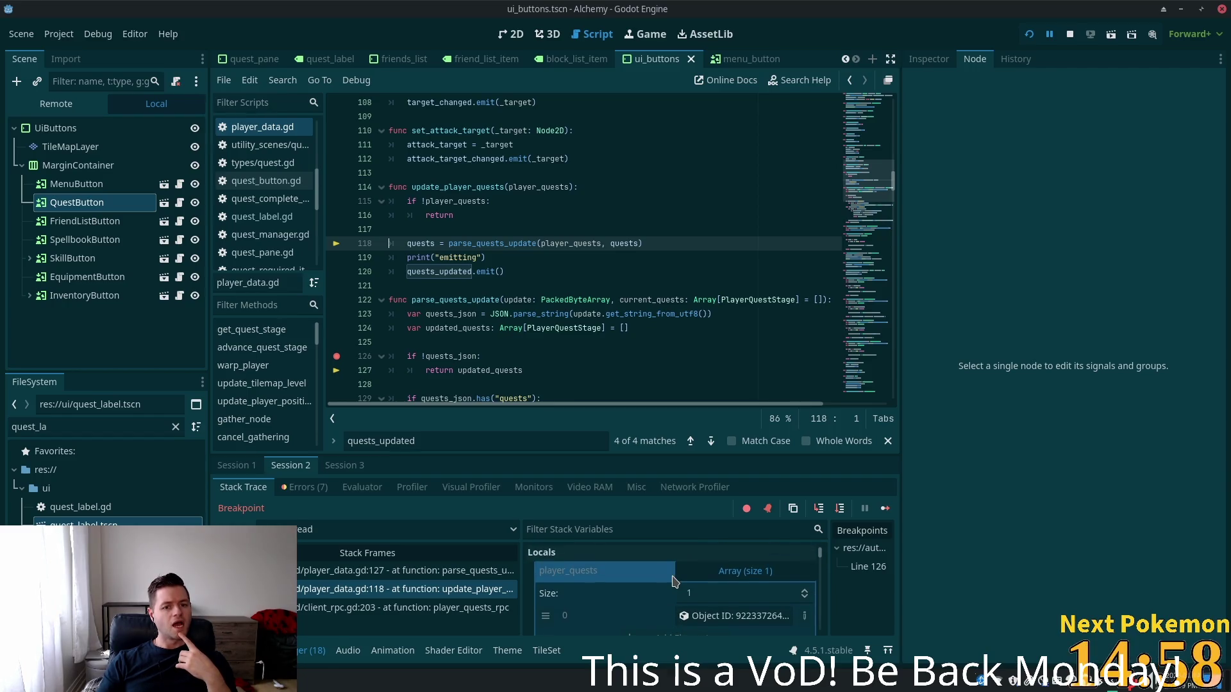
left_click(742, 623)
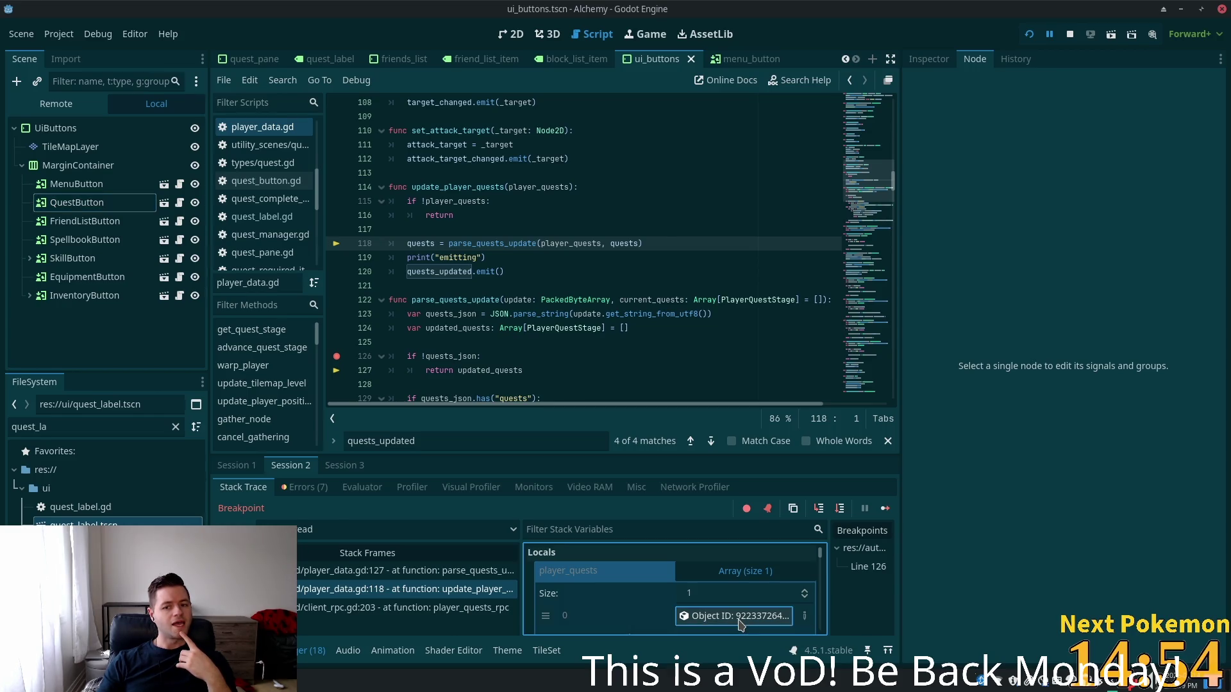
scroll(742, 624, "down", 3)
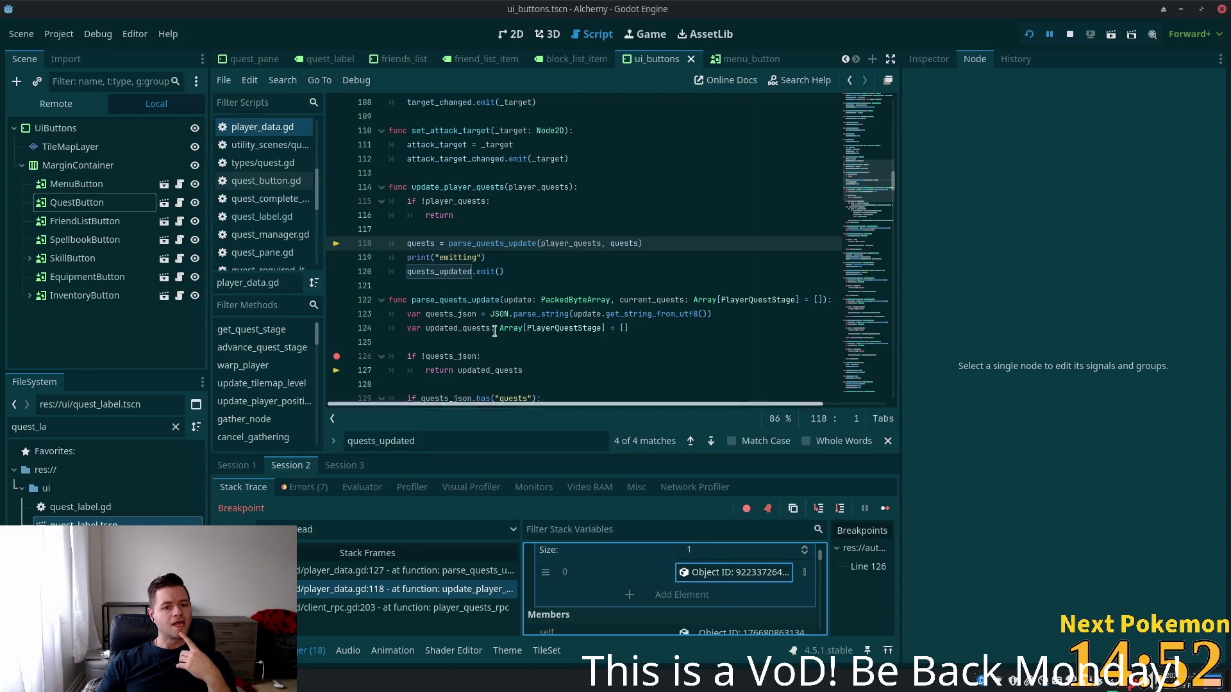
left_click(496, 229)
mouse_move(470, 239)
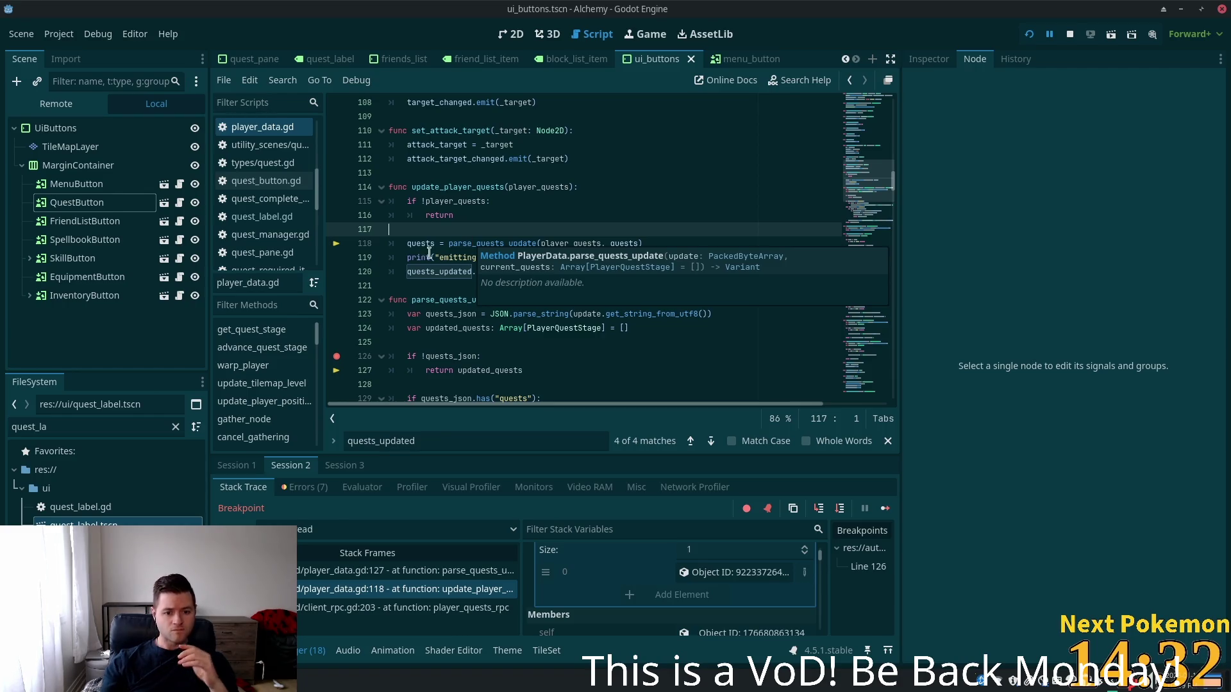
left_click(389, 607)
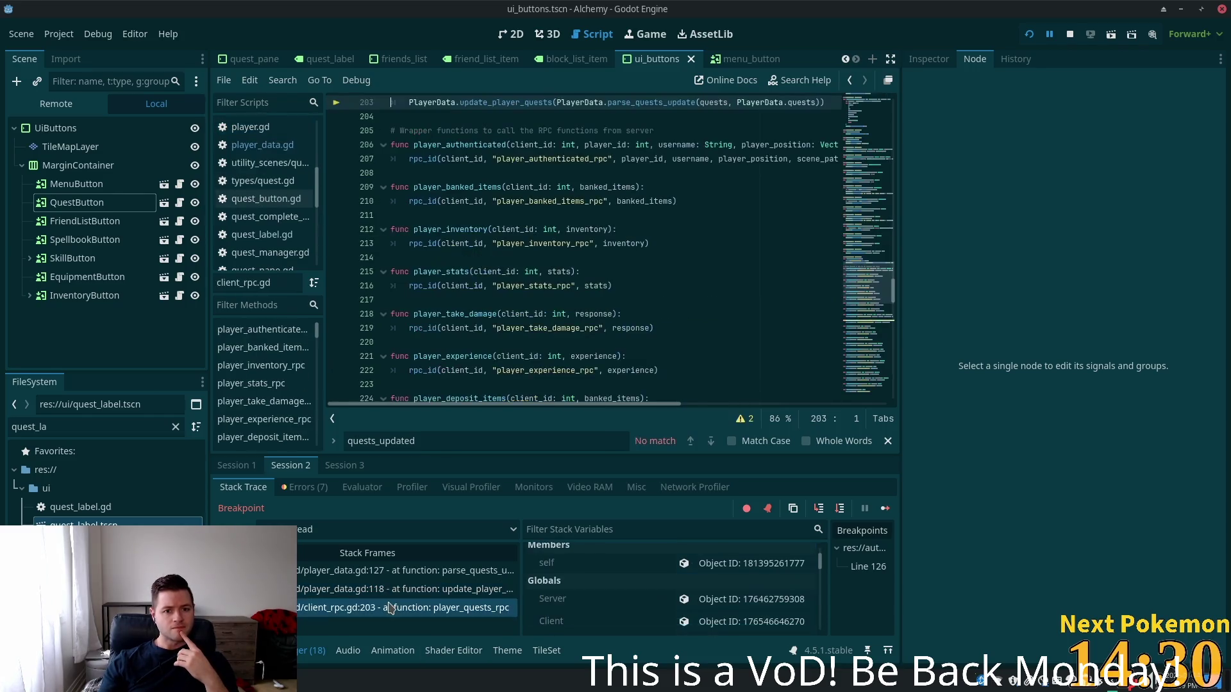
Examine the parse_quests_update call on client_rpc.gd line 203 and stop the debug session
scroll(559, 238, "up", 4)
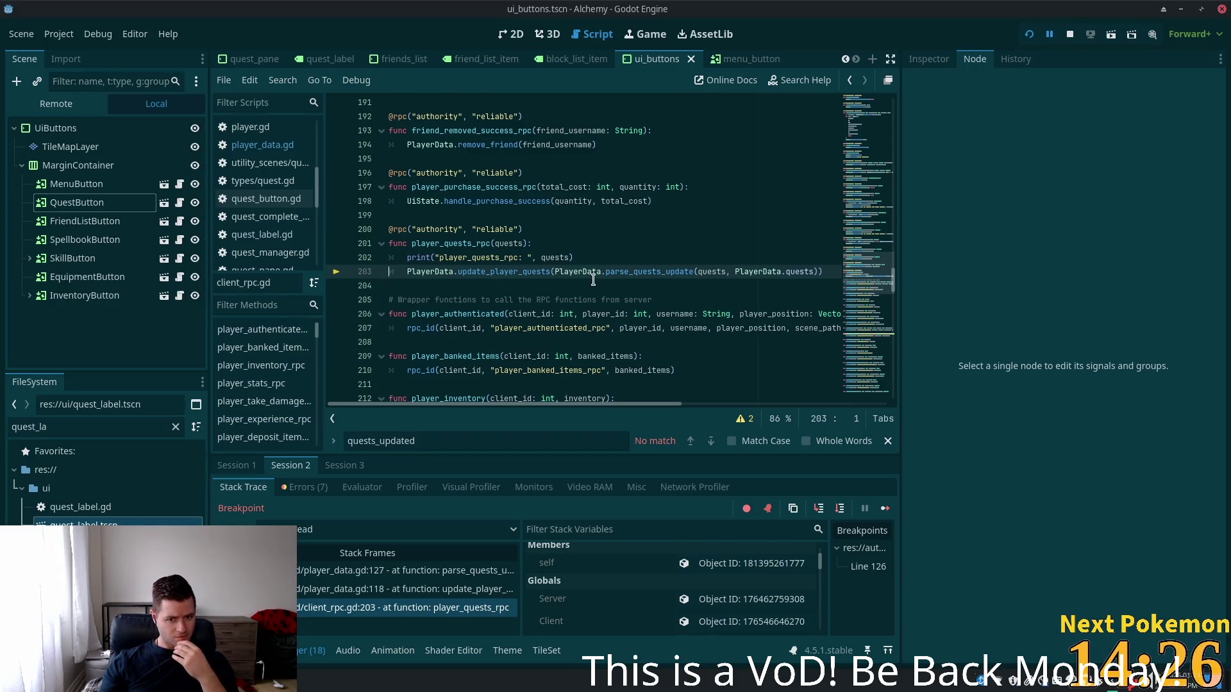
left_click(678, 273)
left_click(612, 271)
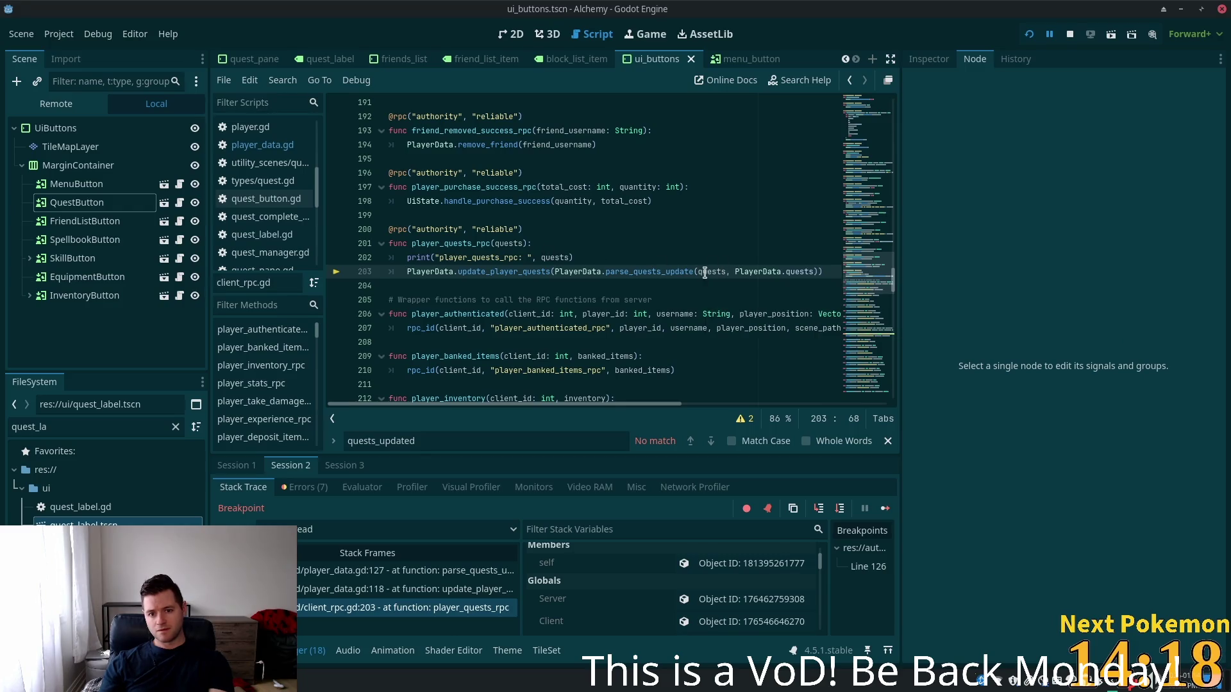
mouse_move(508, 243)
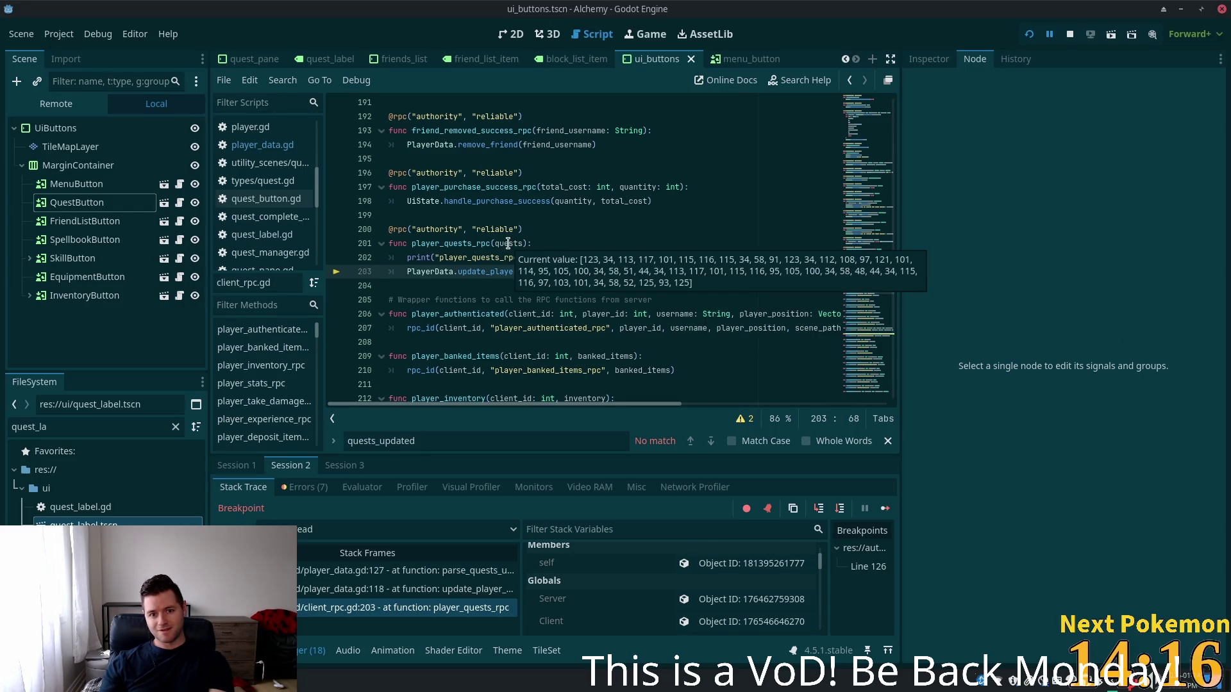
key("Up")
key("Up")
key("Up")
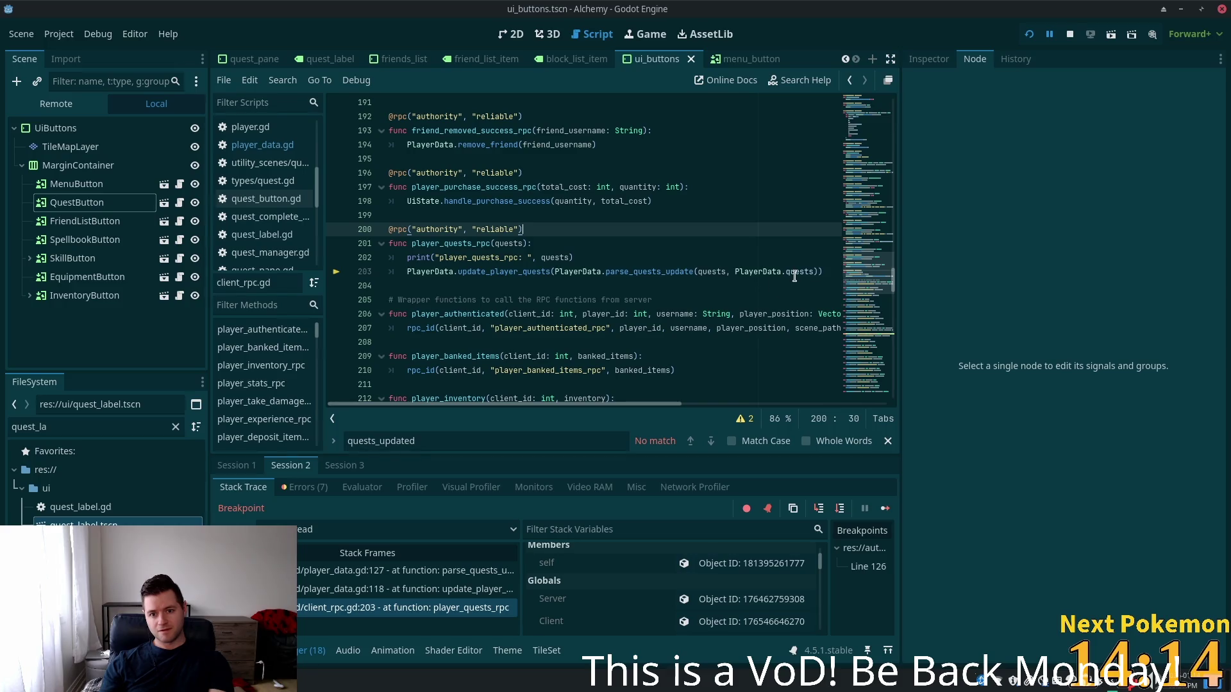
left_click(730, 271)
left_click(694, 272)
left_click(1070, 34)
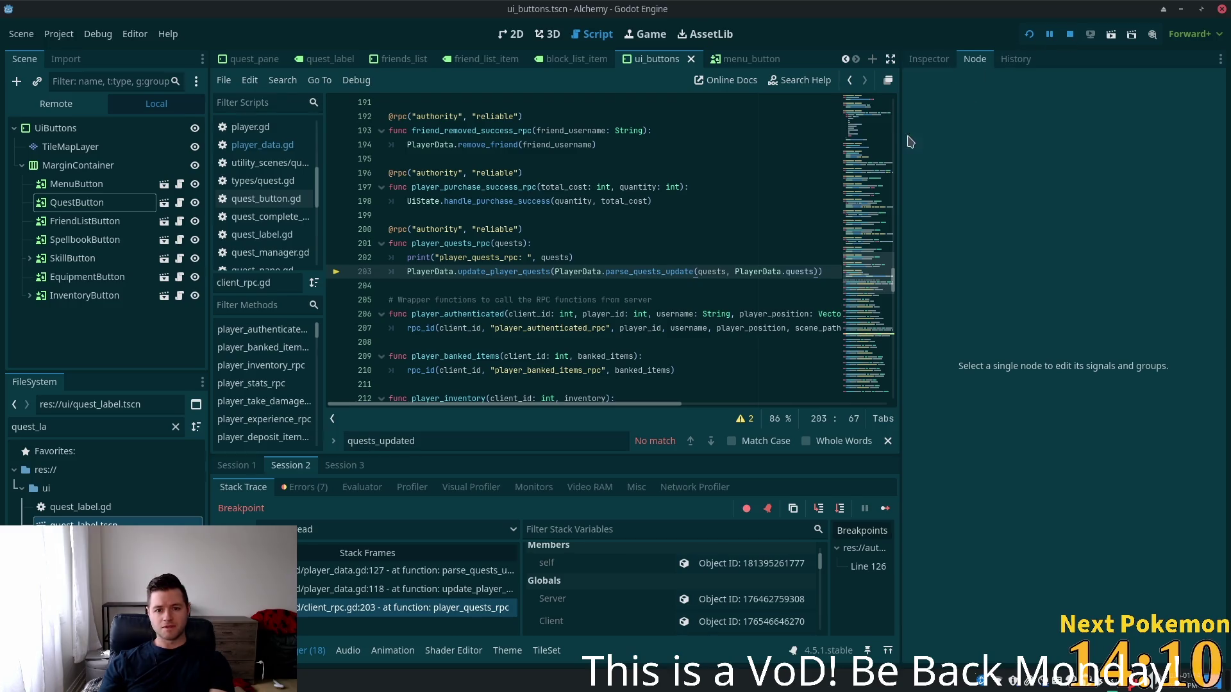
Remove the nested parse_quests_update call and extra PlayerData.quests argument on line 203, save, and relaunch
left_click(552, 272, "shift")
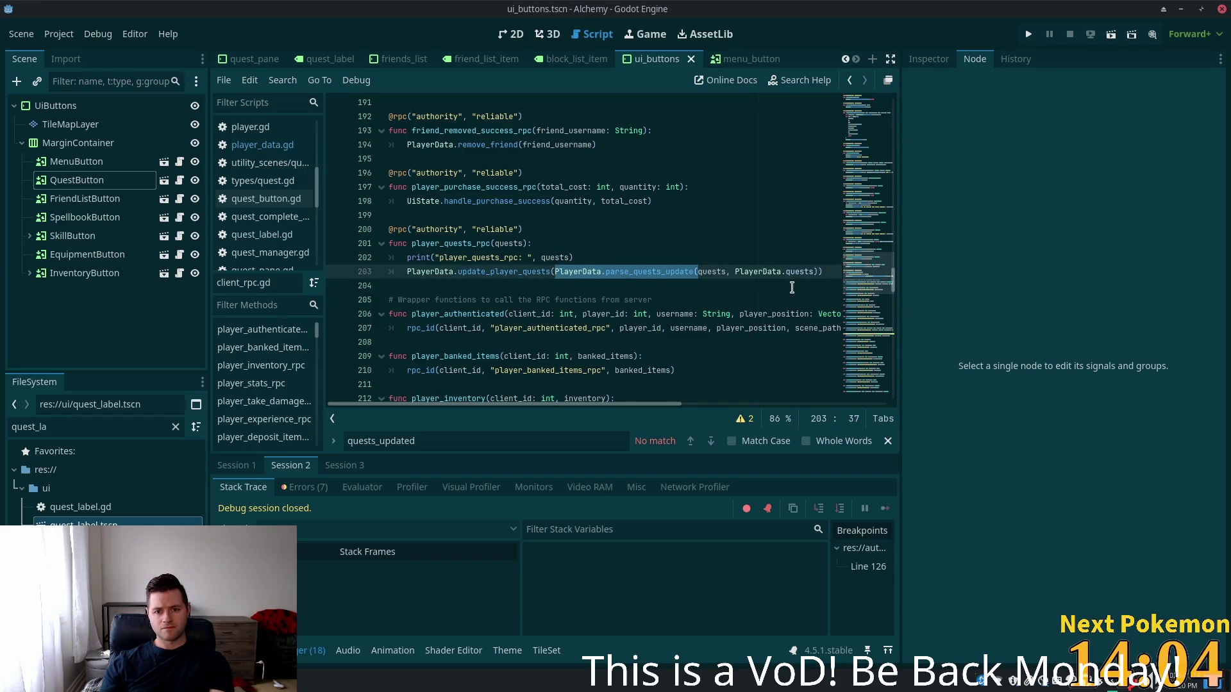
key("Delete")
left_click(738, 271)
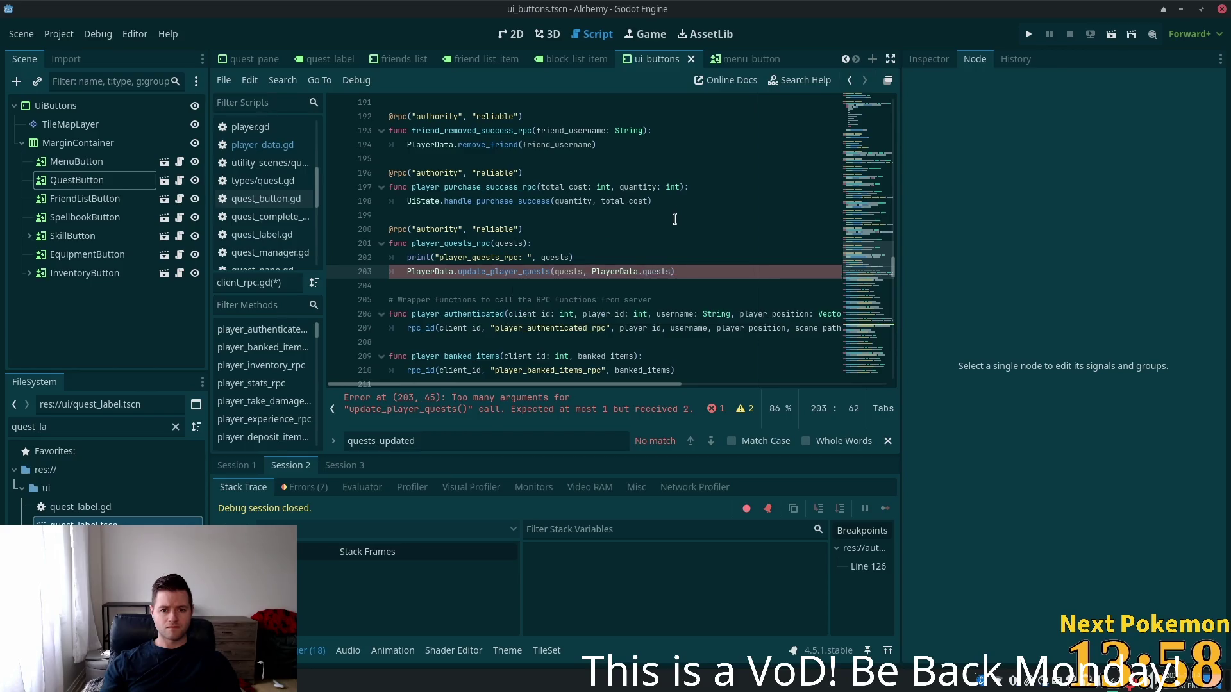
key("ctrl+shift+Left")
key("ctrl+shift+Left")
key("ctrl+shift+Left")
key("BackSpace")
key("BackSpace")
key("BackSpace")
key("ctrl+s")
left_click(580, 243)
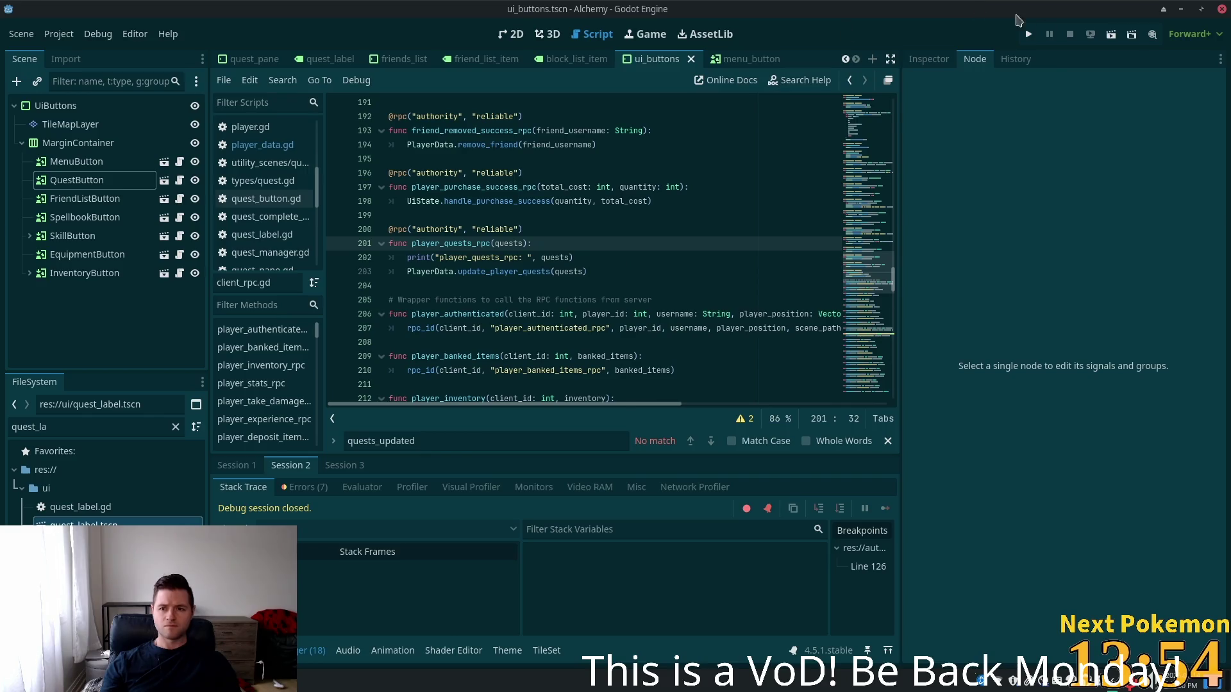
left_click(1030, 35)
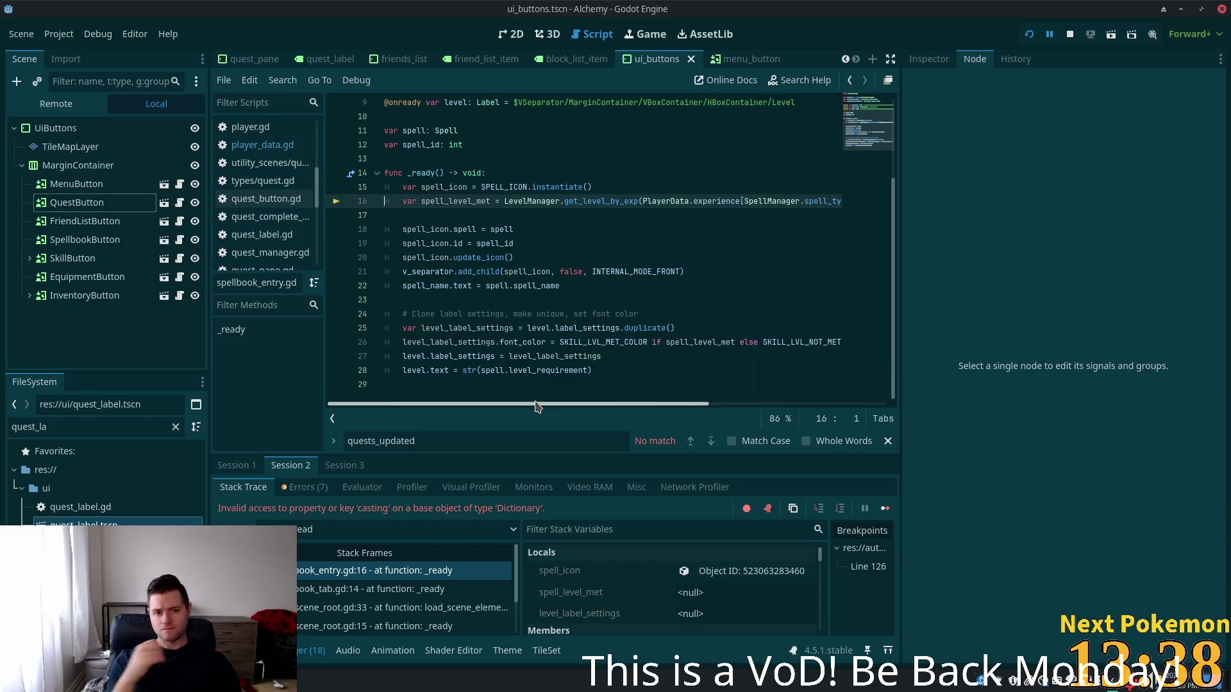
Remove the line 126 breakpoint and restart the game so it loads into Fields of Ouros
left_click(1028, 34)
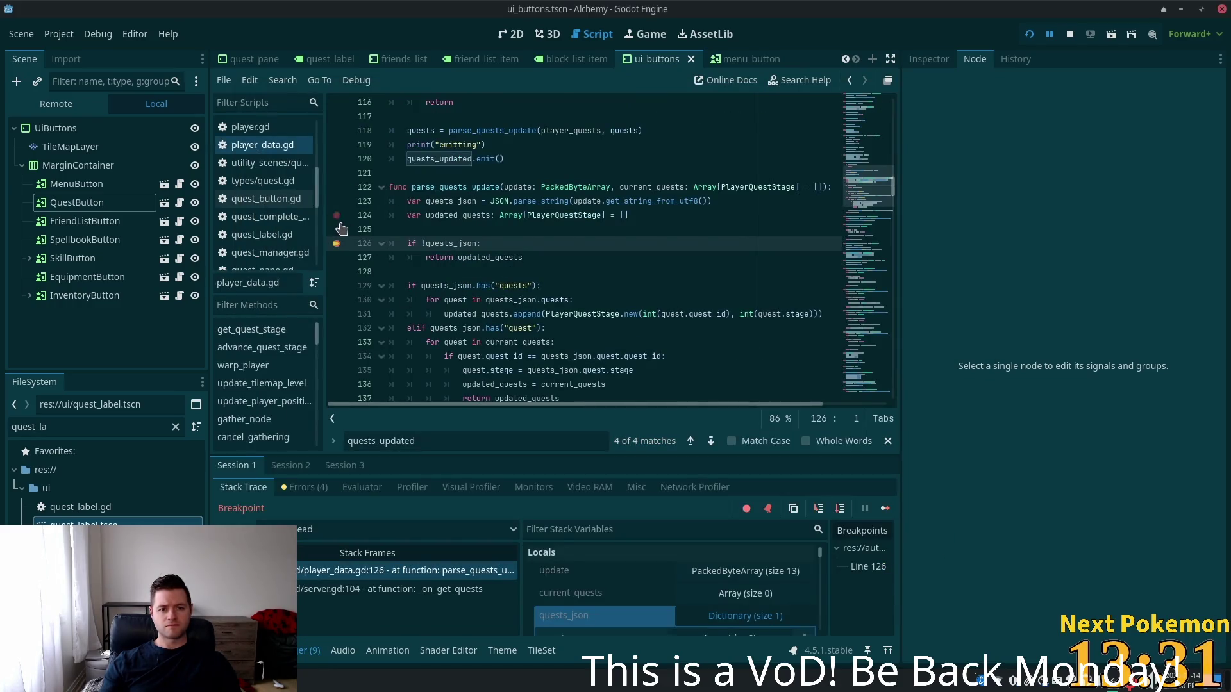
left_click(336, 243)
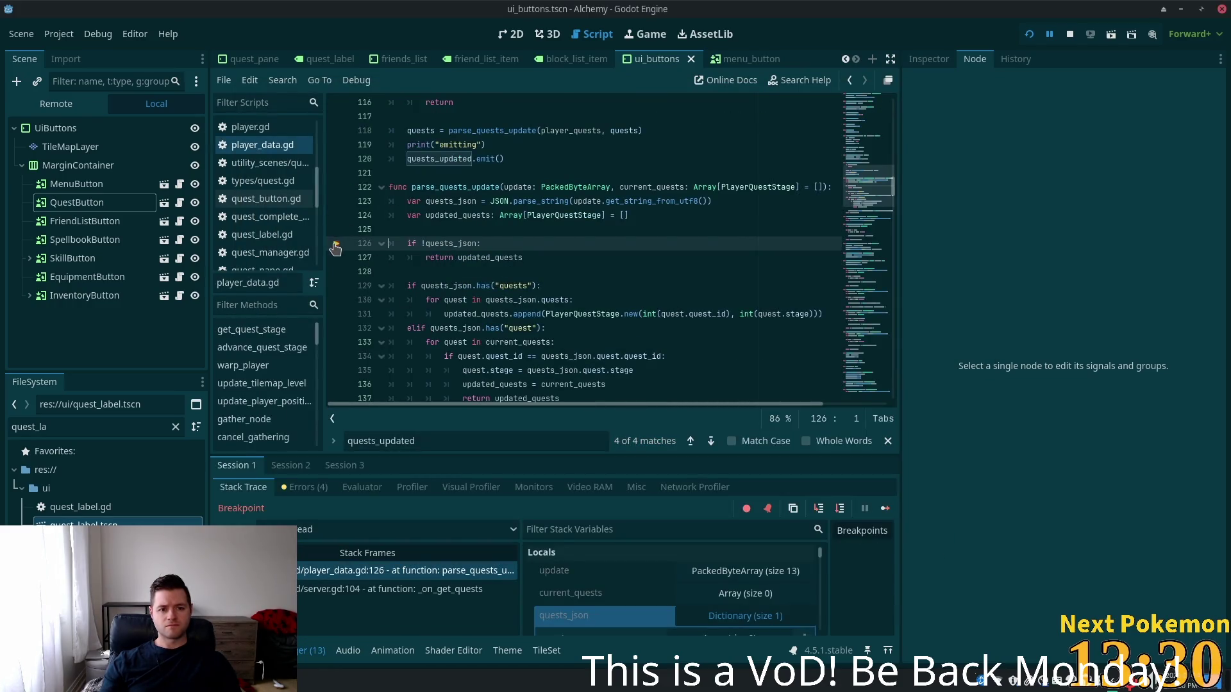
key("F5")
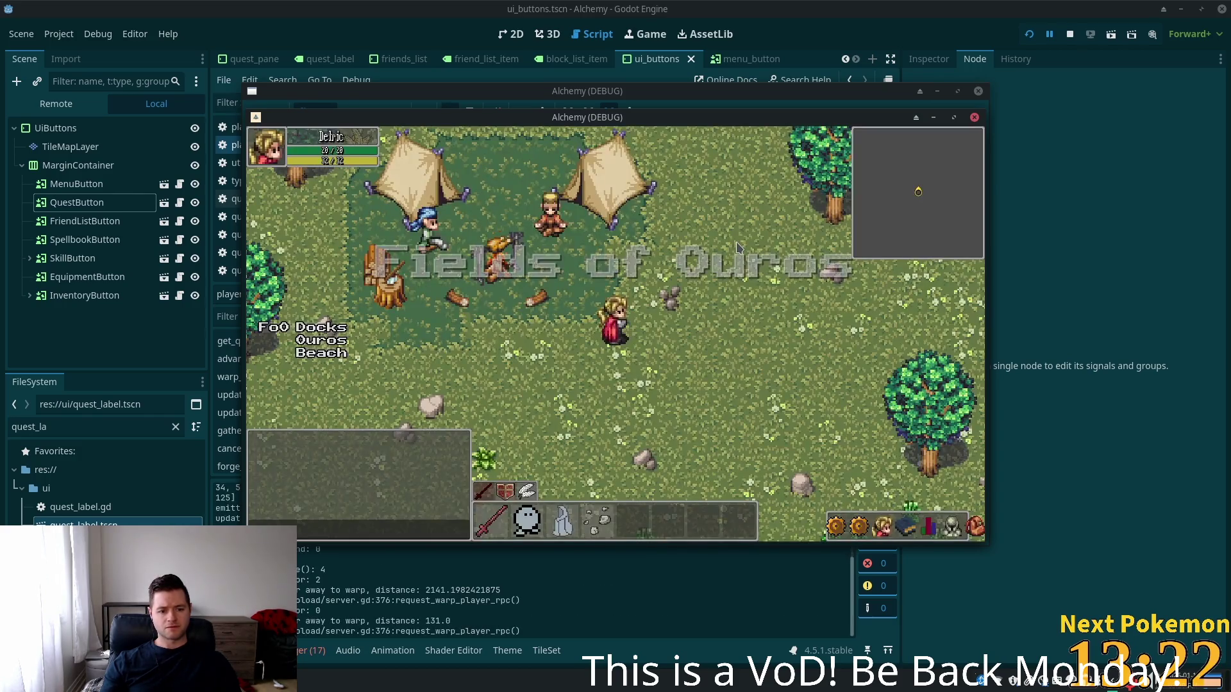
Confirm the Quests panel shows Quest Points 10 / 69, then bring the second game window forward
left_click(859, 527)
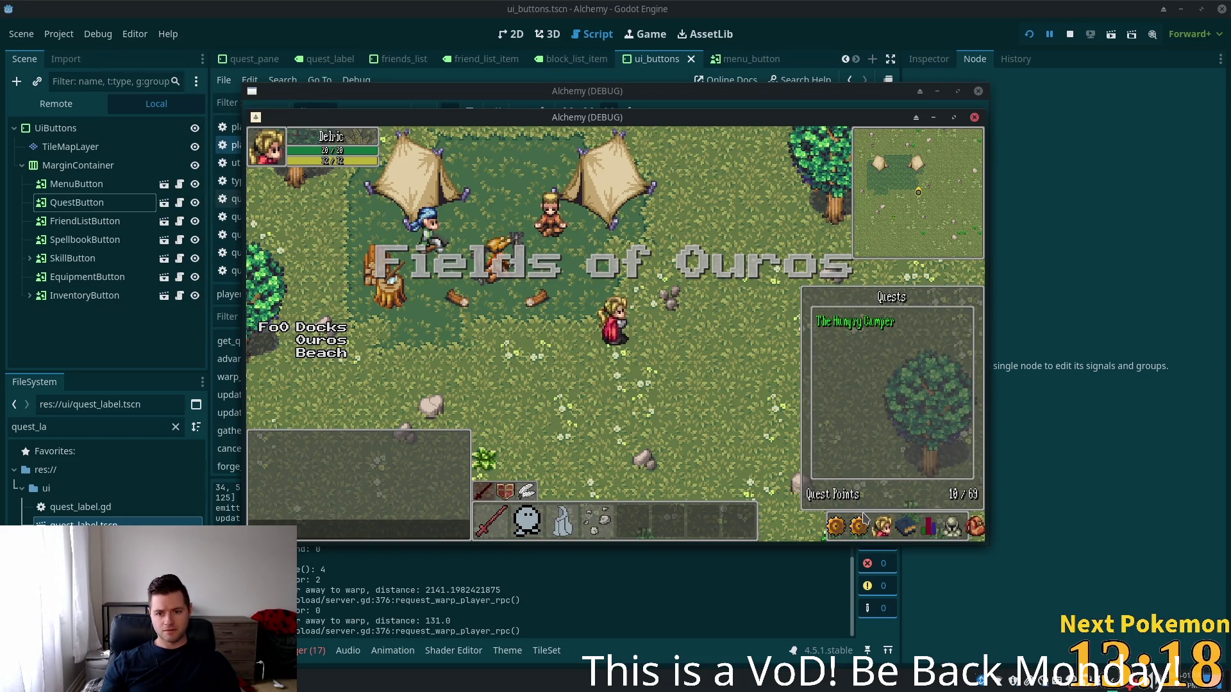
left_click(860, 526)
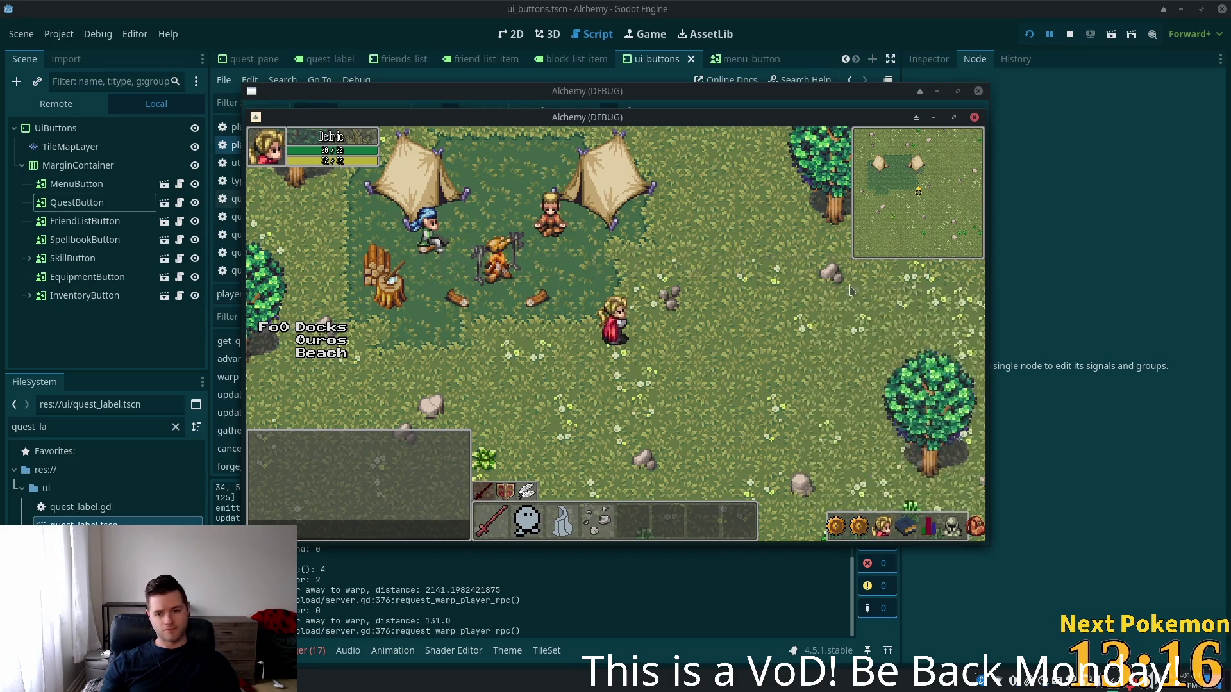
mouse_move(702, 148)
left_mouse_down()
mouse_move(826, 222)
mouse_move(832, 251)
left_mouse_up()
left_click(830, 204)
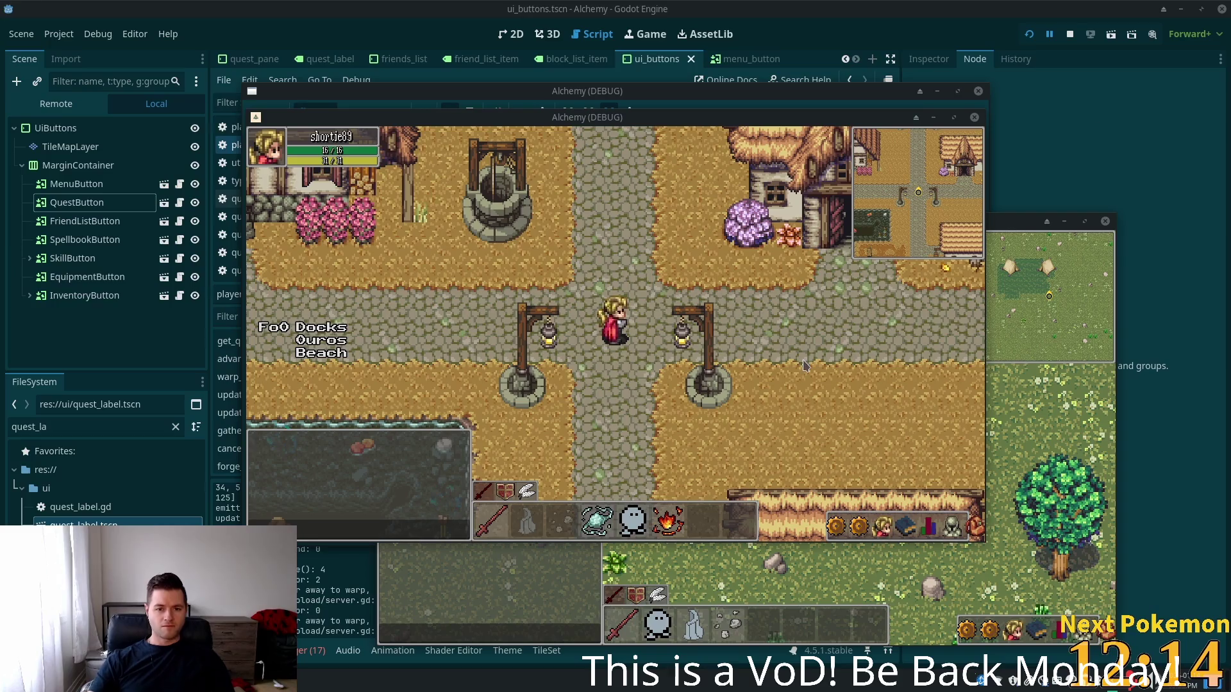
Toggle the Quests panel open and closed in the second game window
left_click(998, 630)
left_click(1000, 631)
left_click(999, 631)
left_click(987, 634)
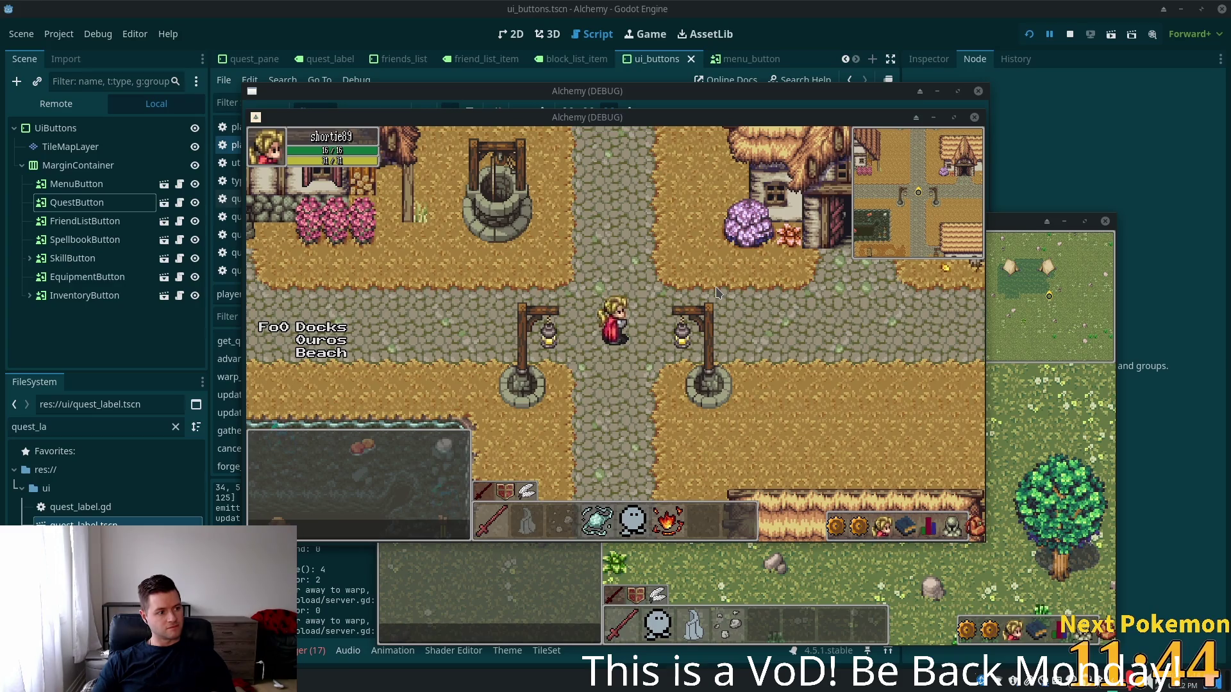
Walk the player east, west and north, then stop the game with F8
left_click(651, 288)
key("Right")
key("Left")
key("Left")
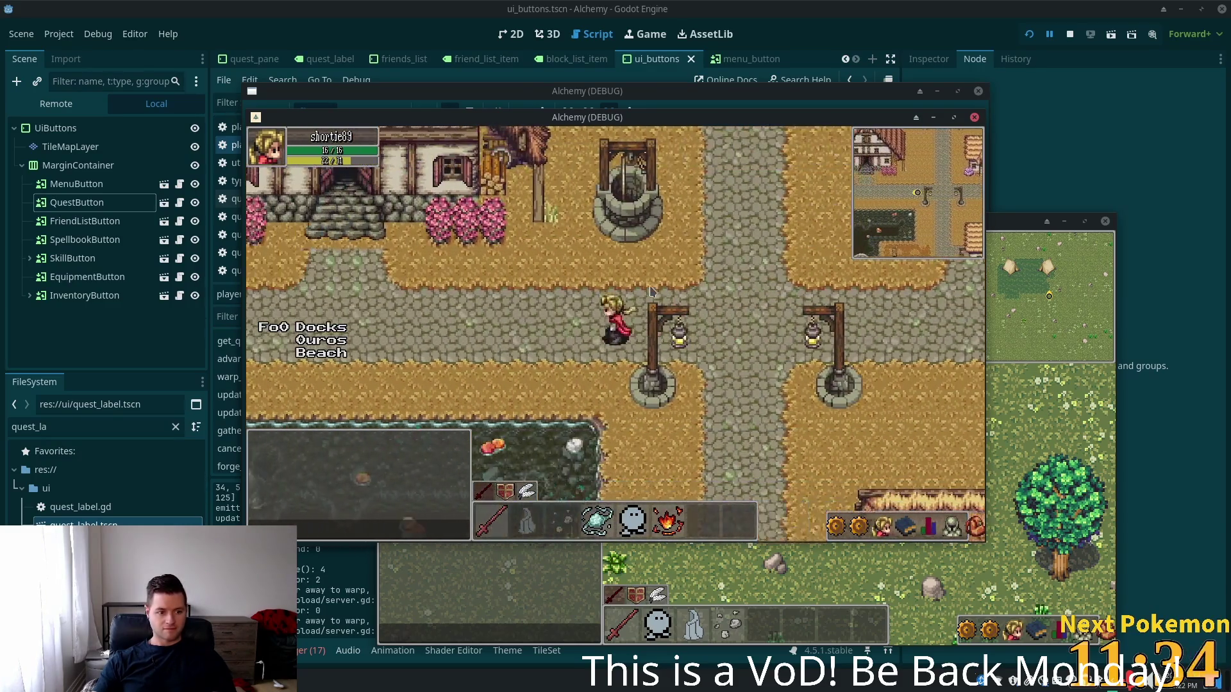
key("Left")
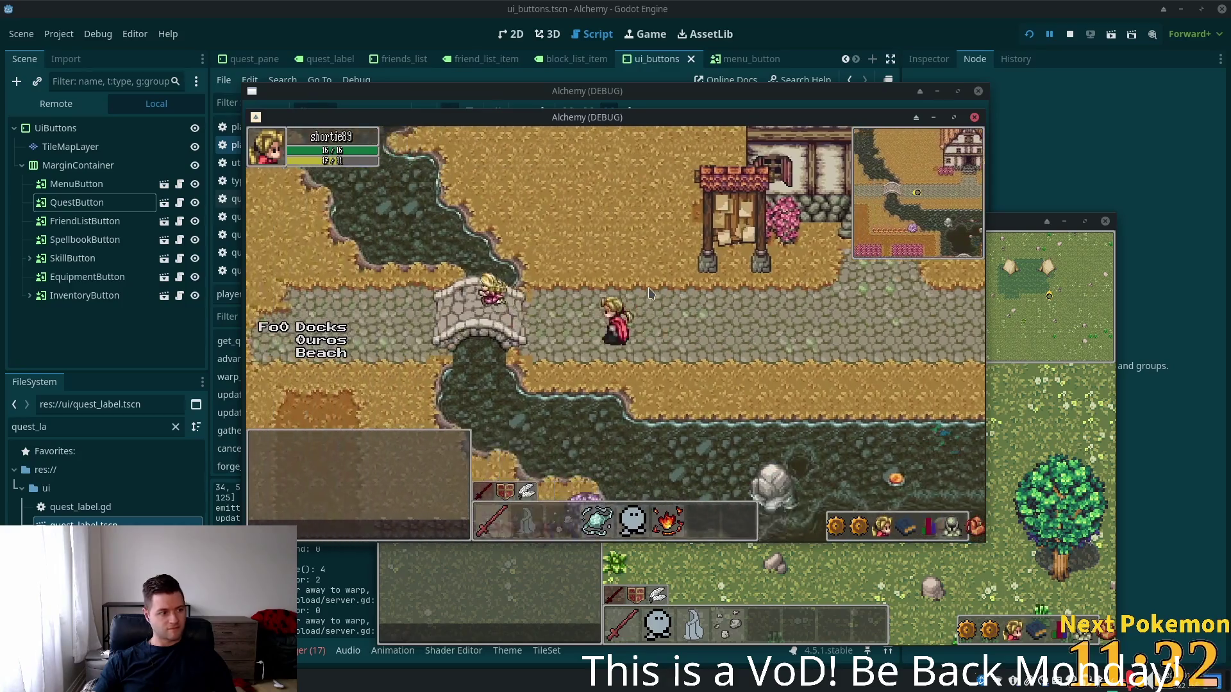
key("Up")
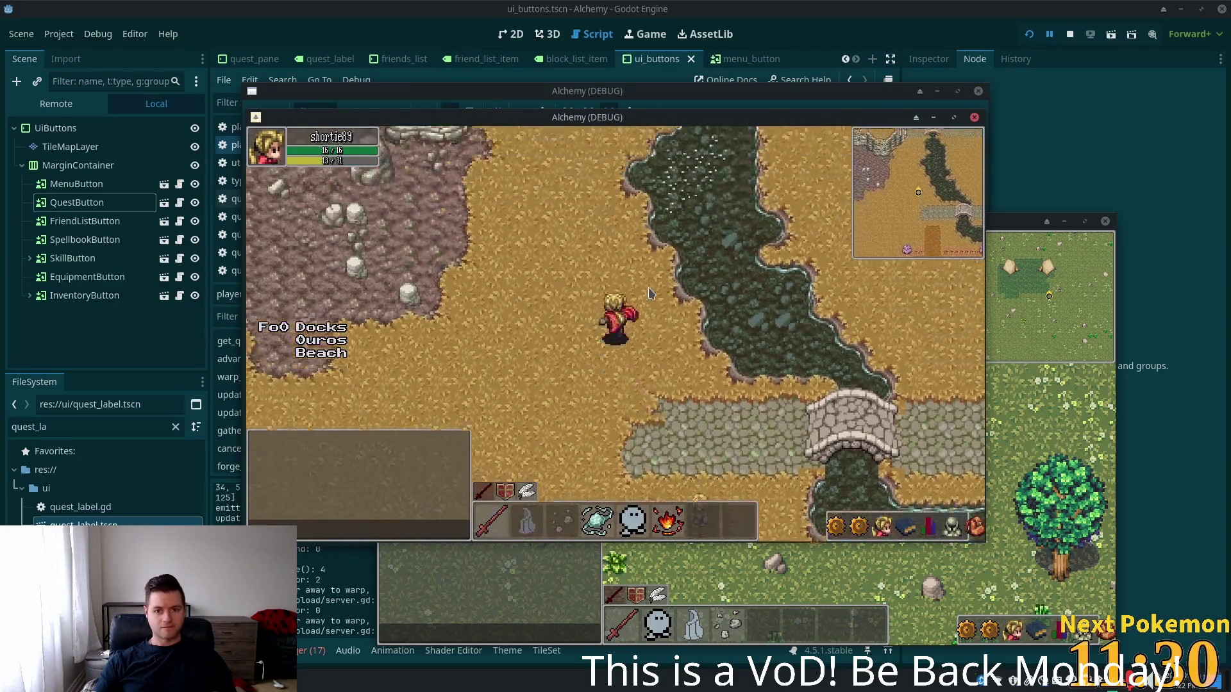
key("F8")
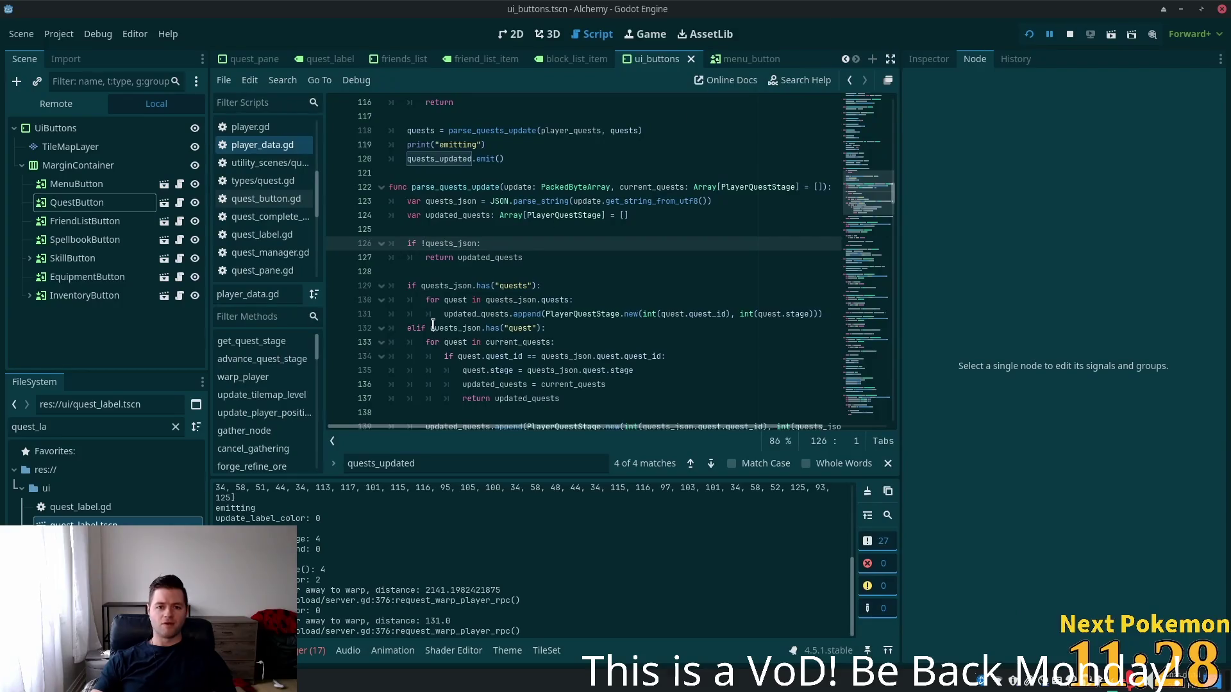
Show the ui_buttons scene in 2D, browse its nodes, and stop the running game
left_click(513, 34)
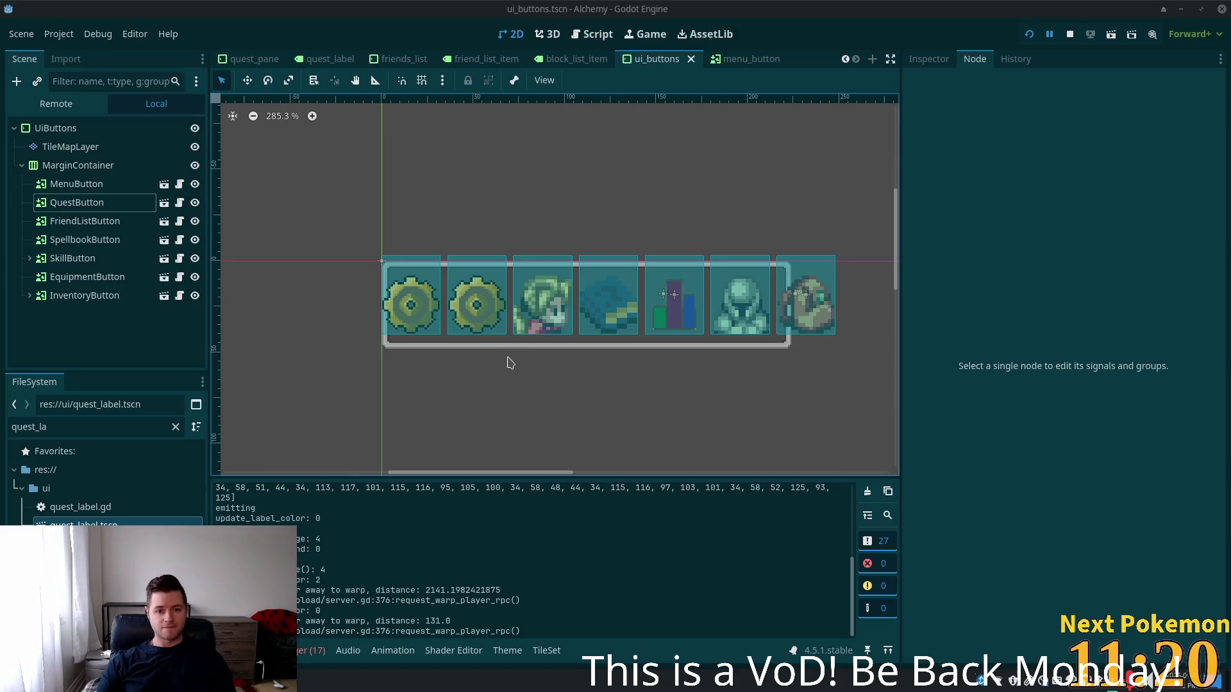
left_click(90, 184)
left_click(80, 167)
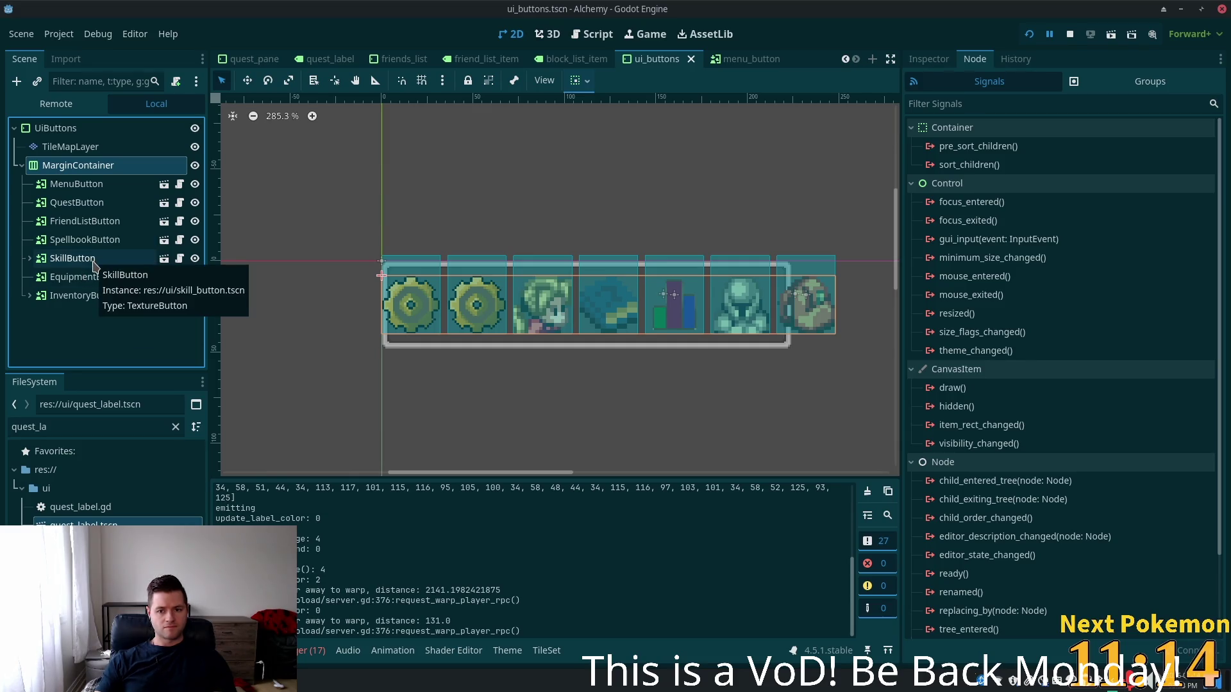
left_click(57, 128)
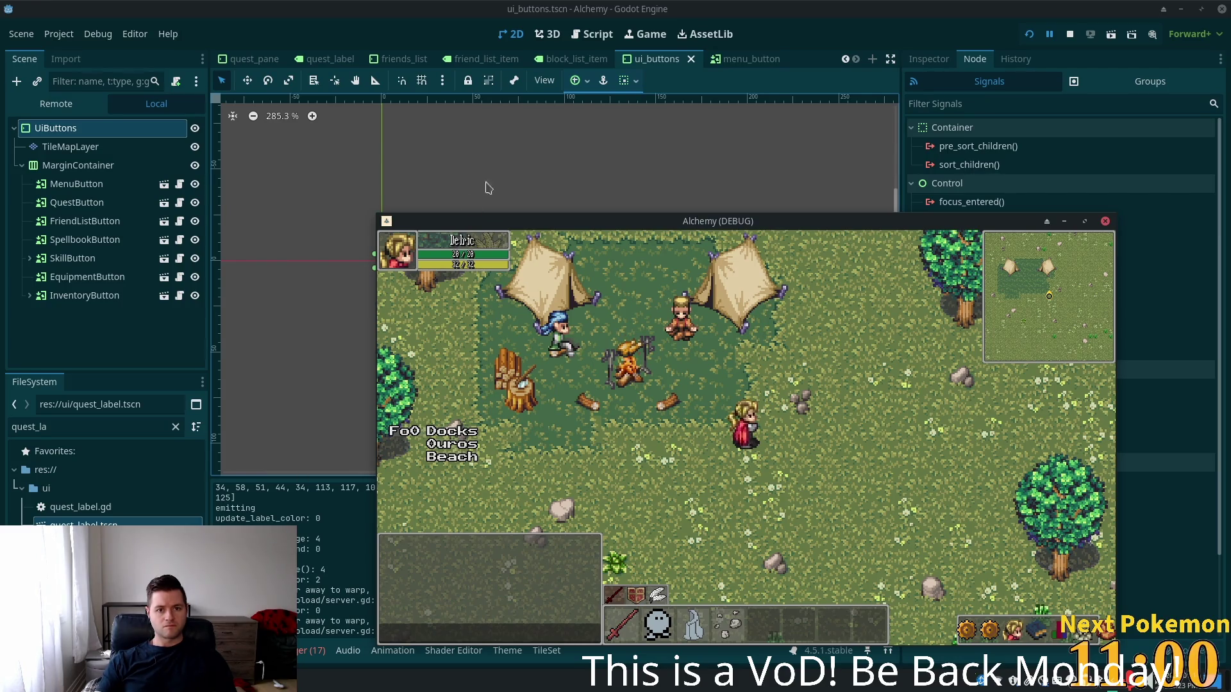
key("F8")
Copy the UiButtons root's 248 × 48 px Size value from the Inspector
left_click(86, 168)
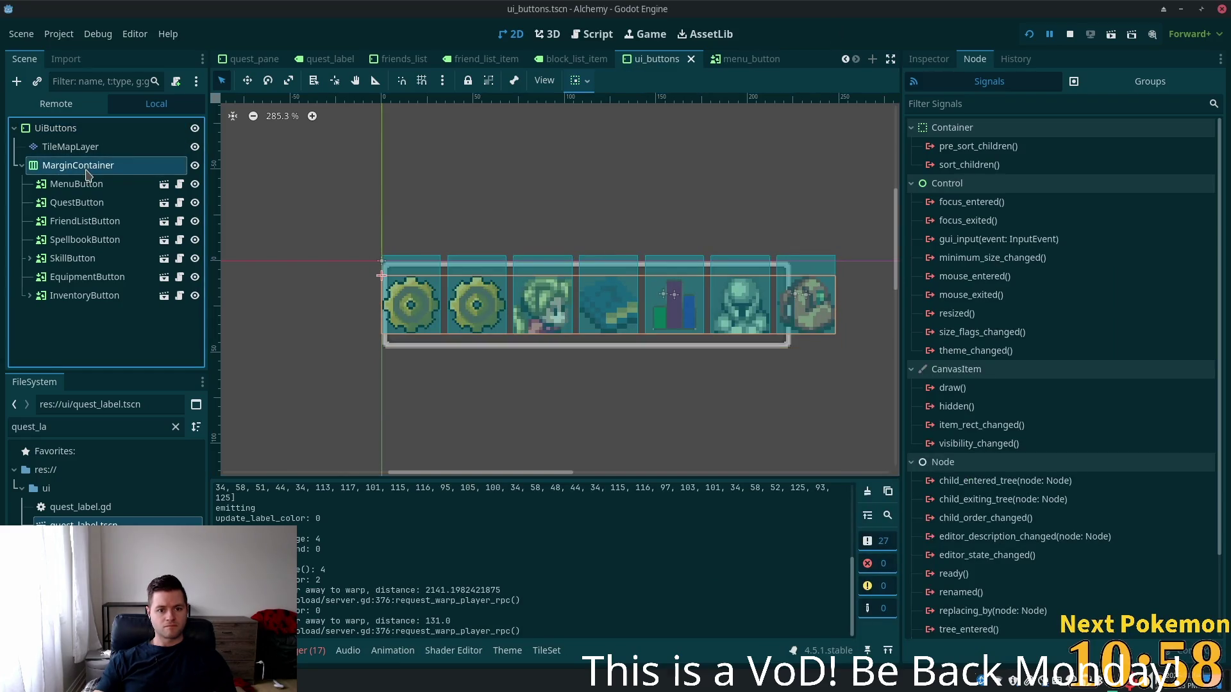
left_click(74, 135)
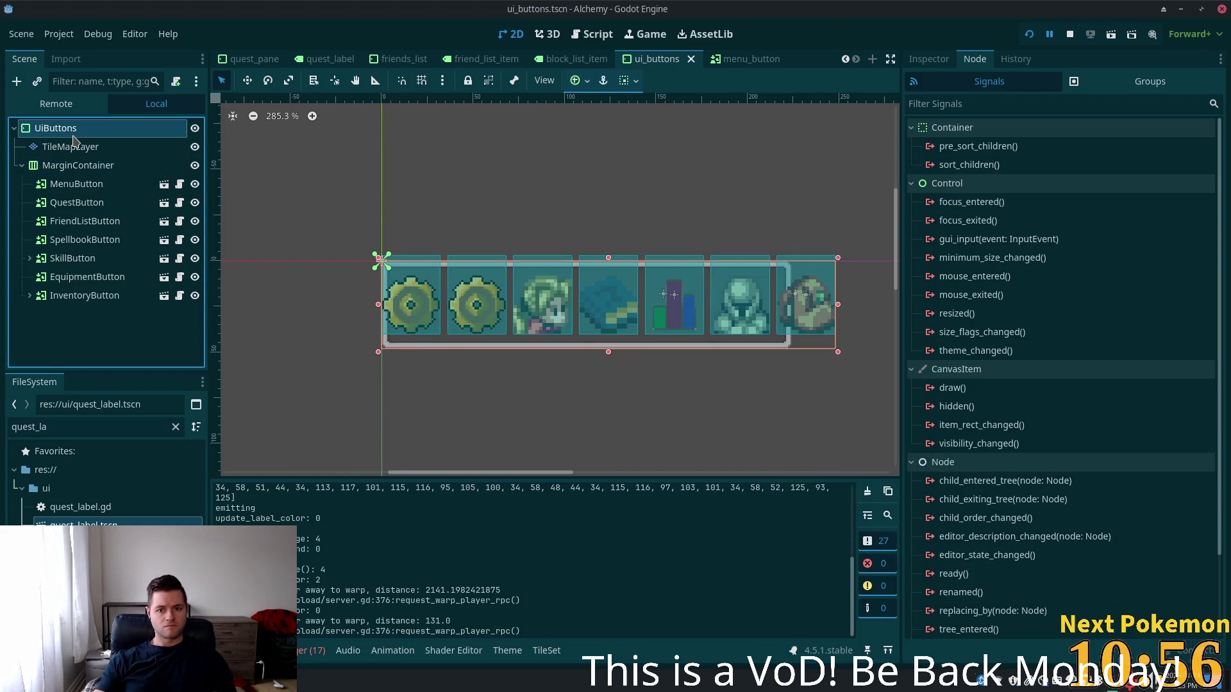
left_click(926, 62)
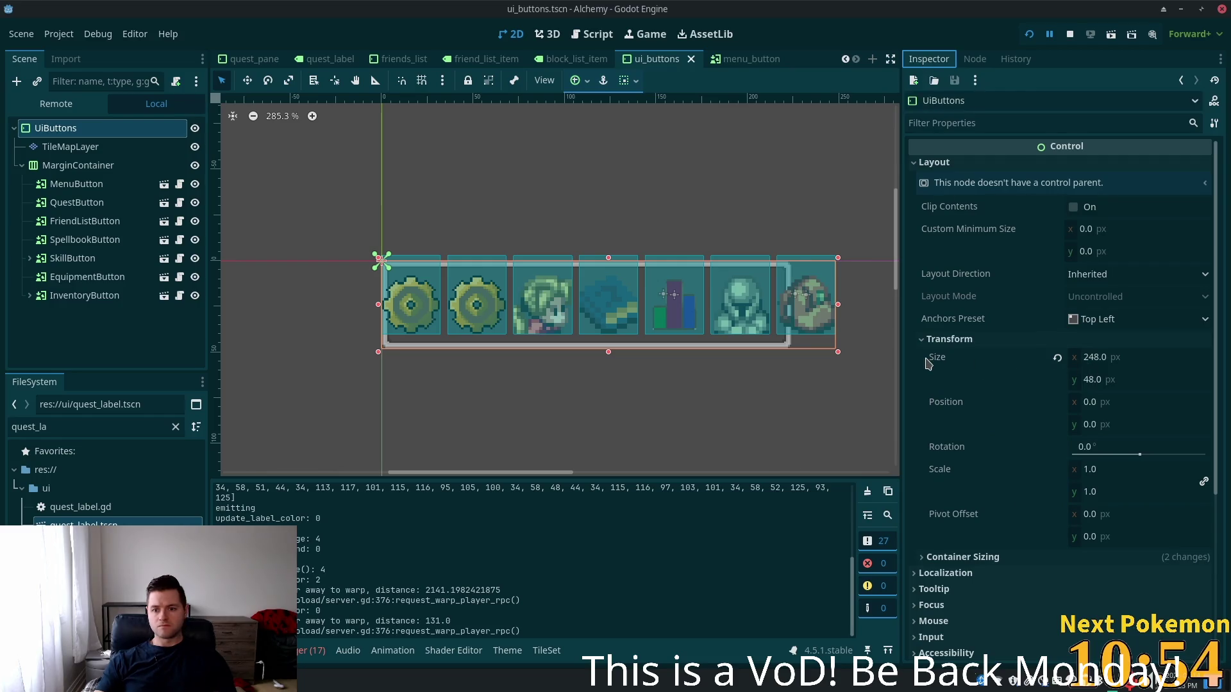
right_click(946, 361)
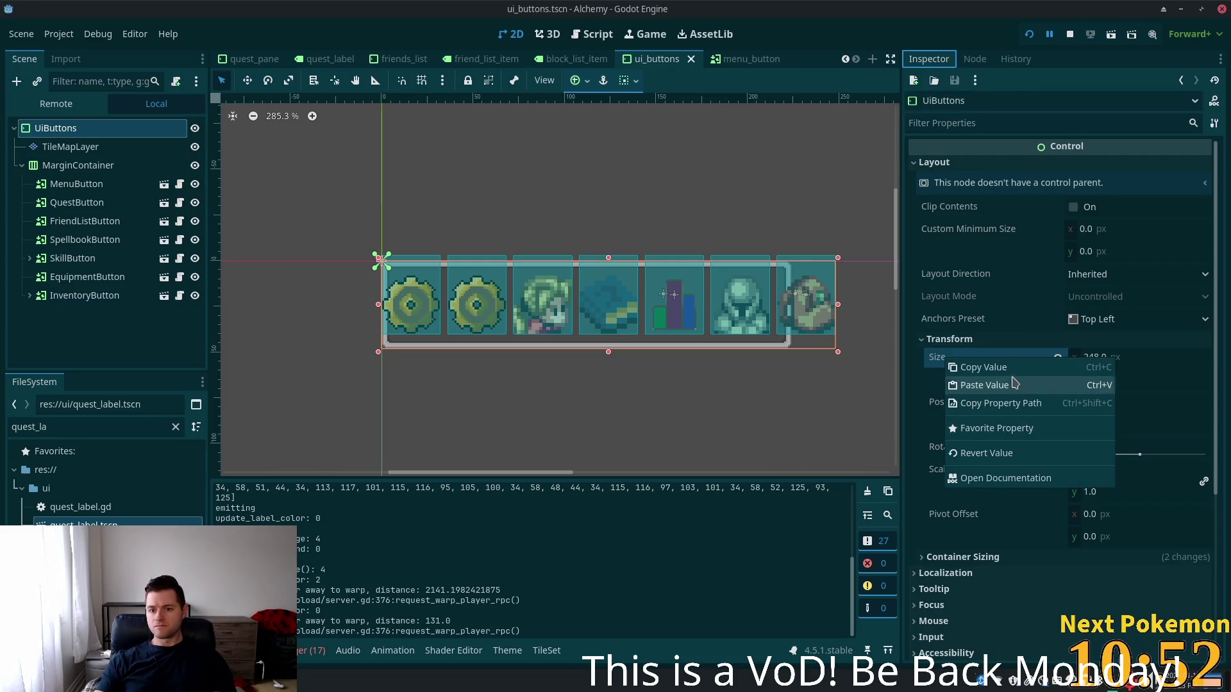
left_click(981, 367)
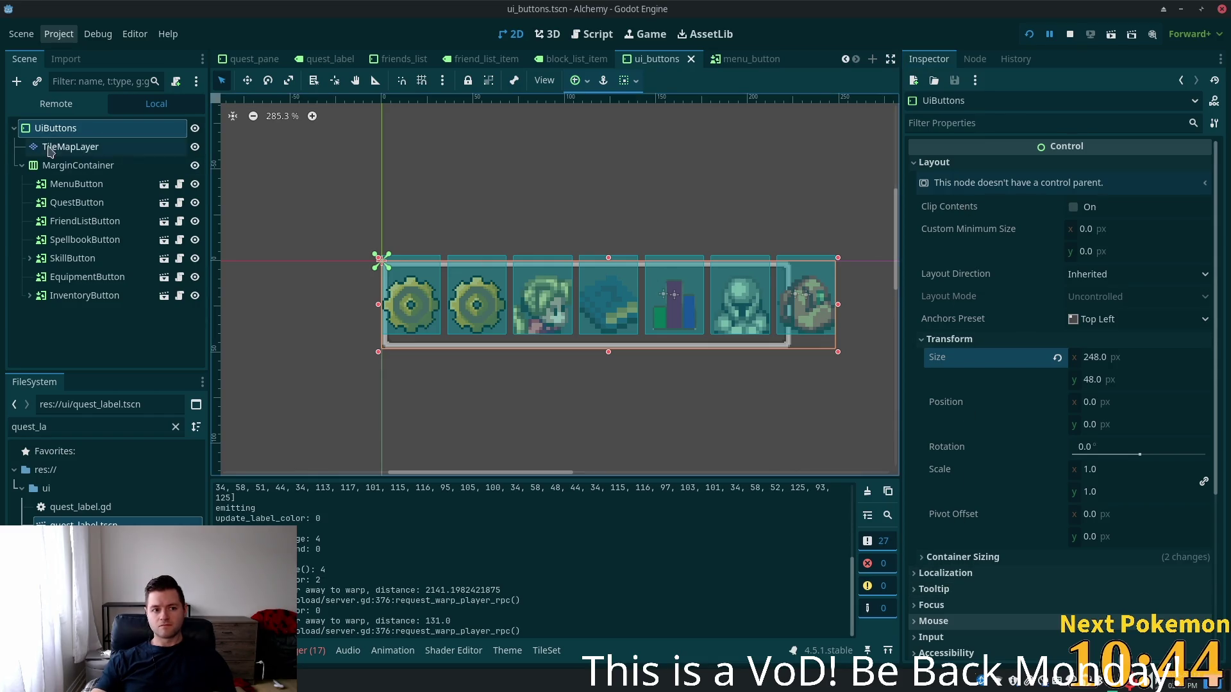
left_click(67, 165)
left_click(68, 147)
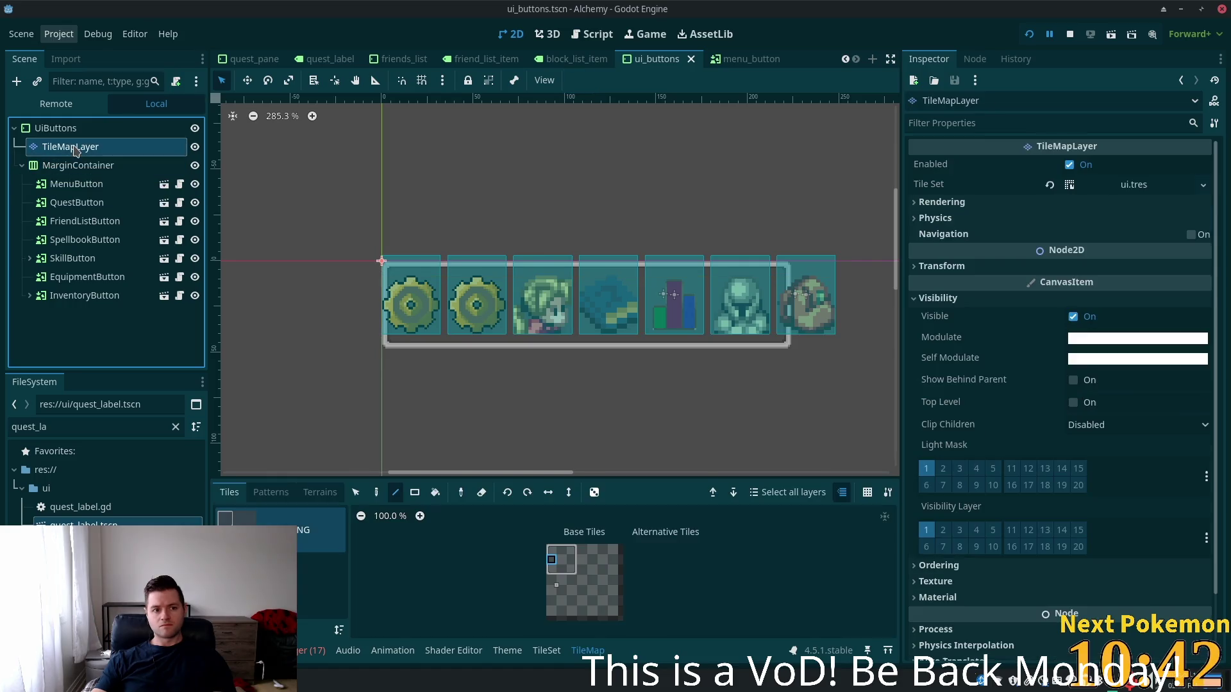
Inspect the UiButtons, MenuButton, QuestButton and MarginContainer nodes in the Scene dock
left_click(66, 132)
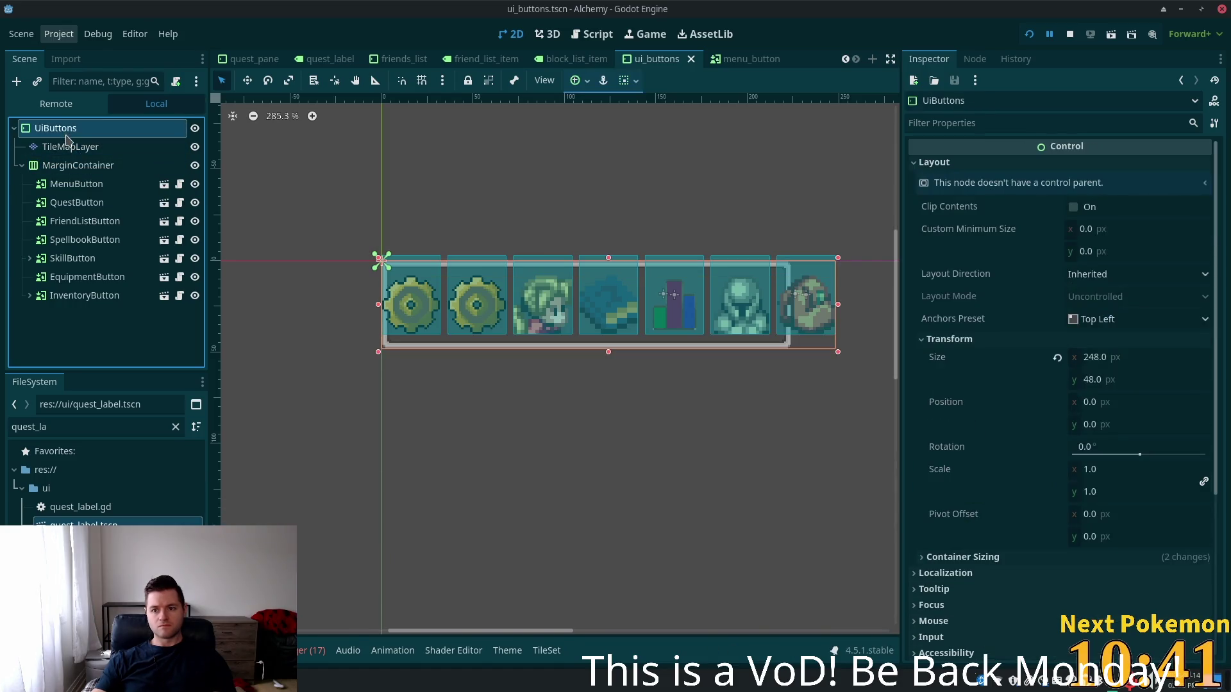
left_click(59, 184)
left_click(64, 202)
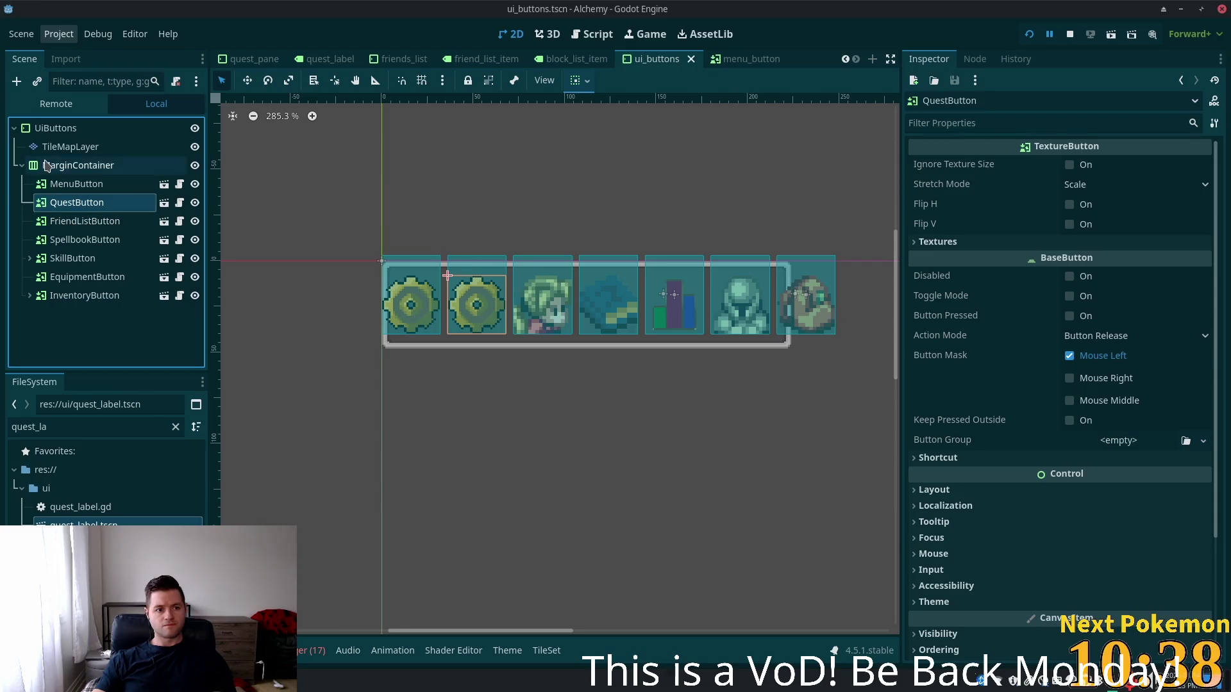
left_click(74, 165)
Paint frame tiles at the bar's right end, save, and view MarginContainer's layout settings
left_click(717, 339)
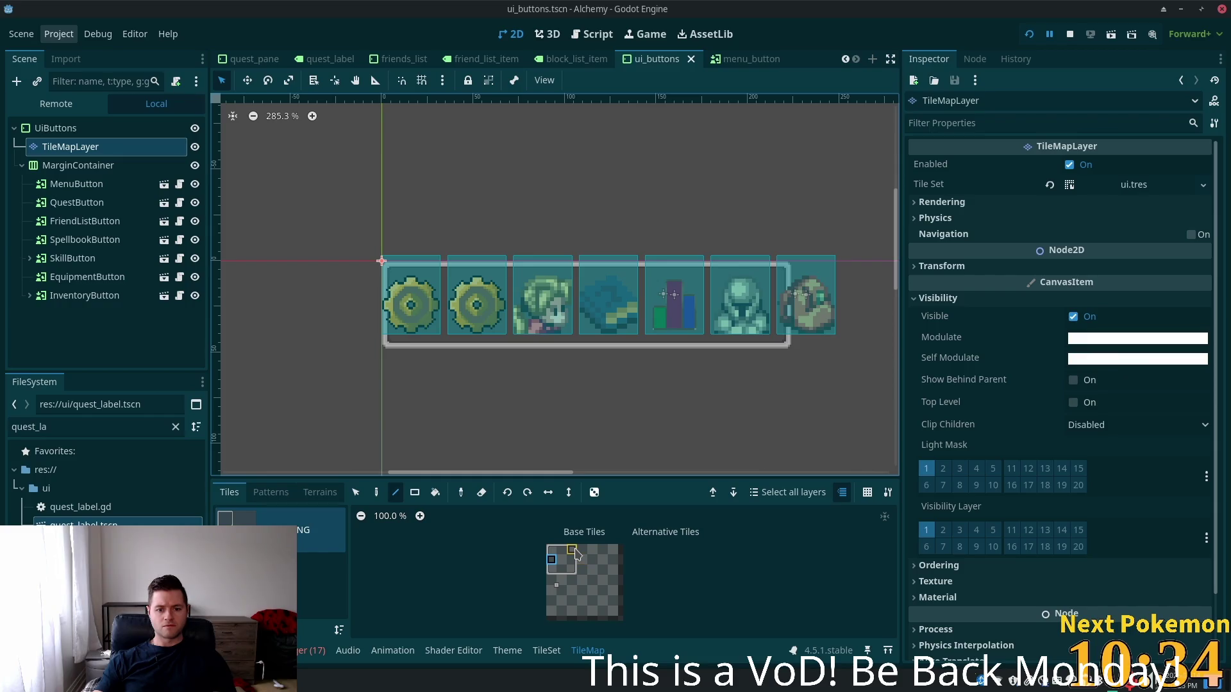
left_click(572, 552)
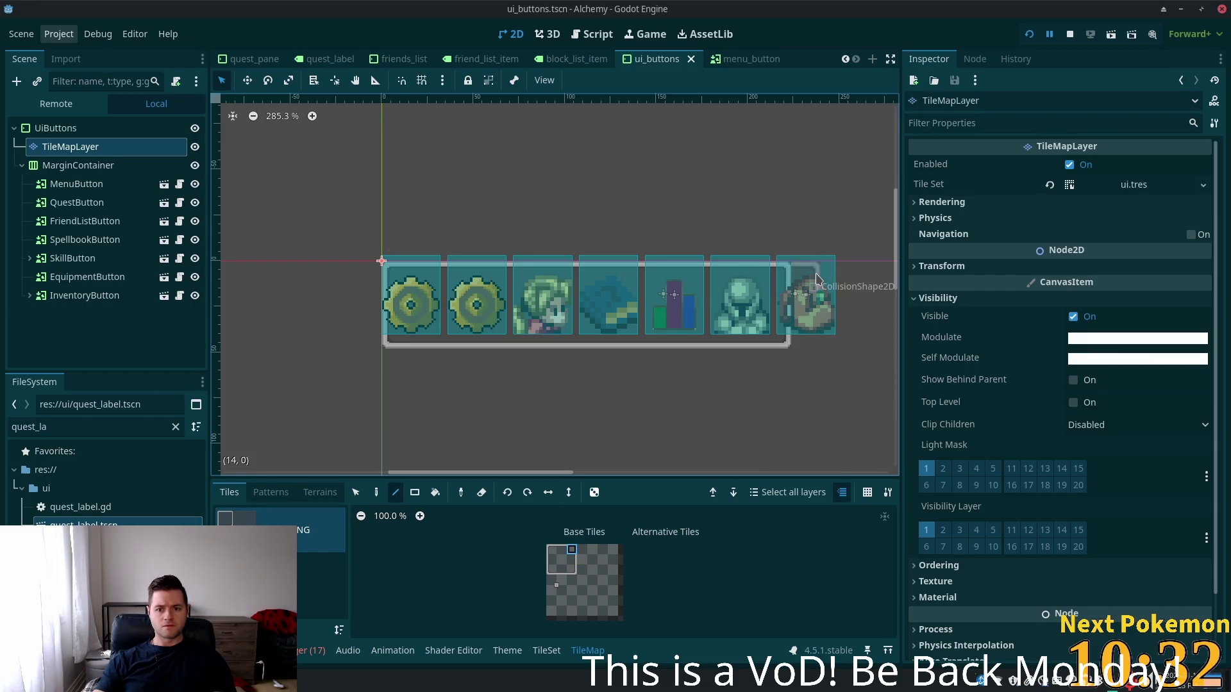
left_click(835, 279)
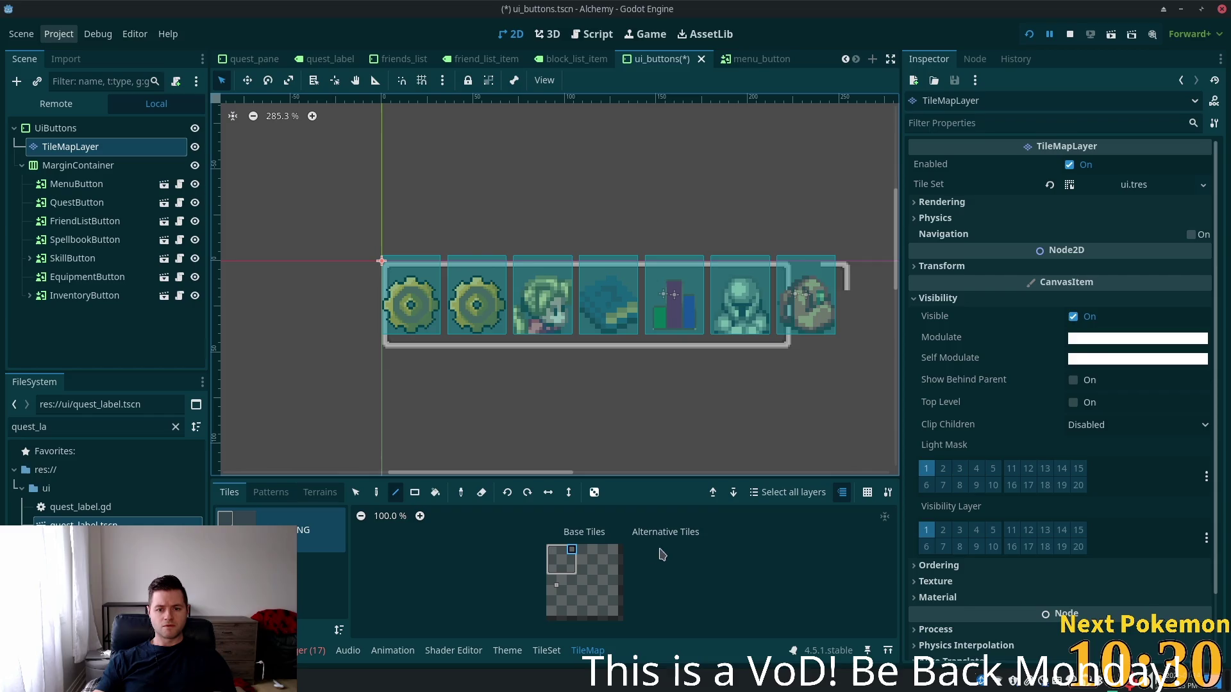
left_click(572, 570)
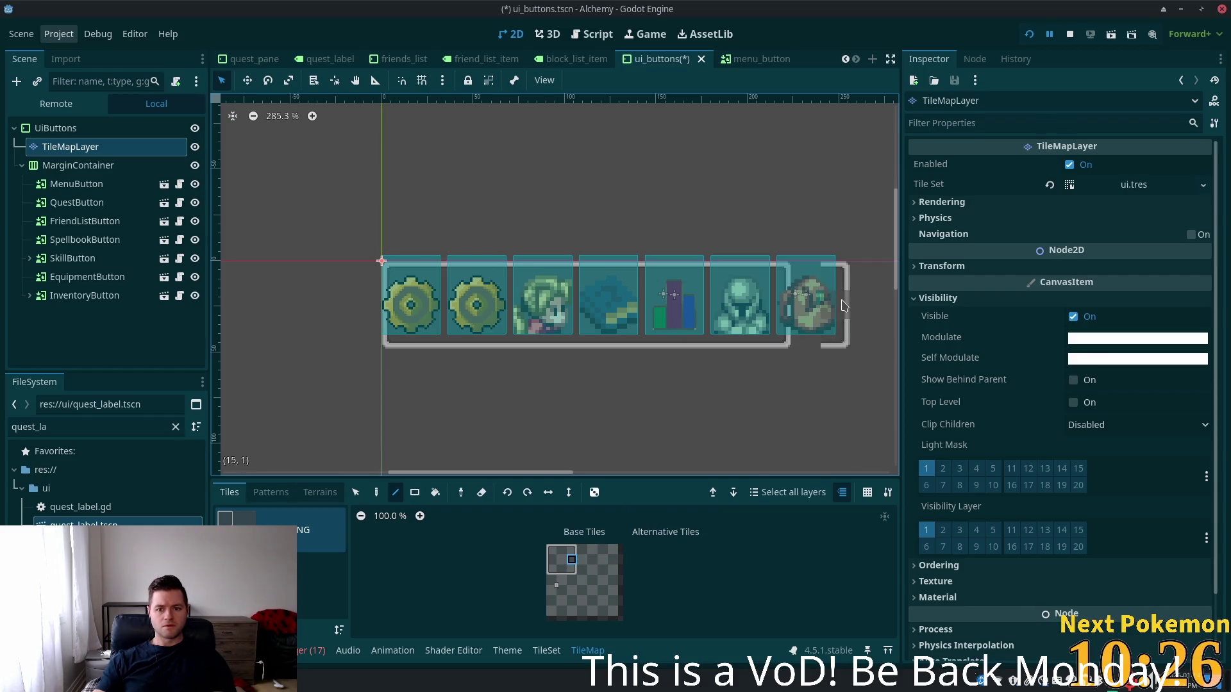
left_click(561, 550)
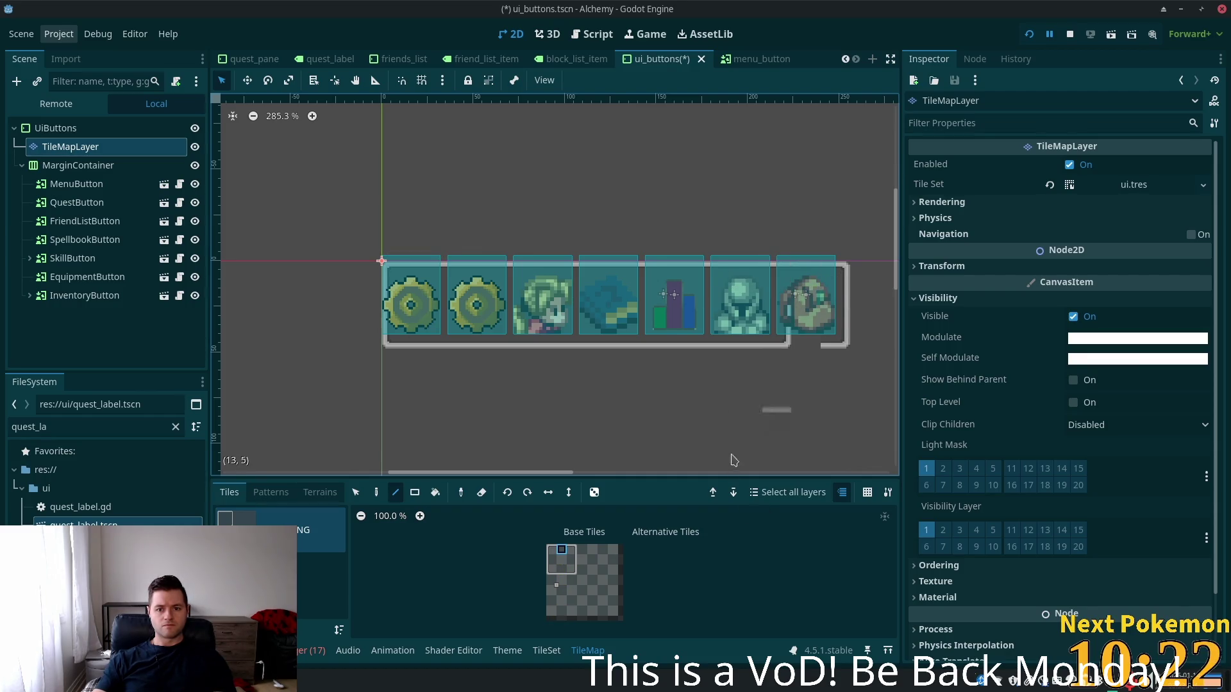
left_click(562, 569)
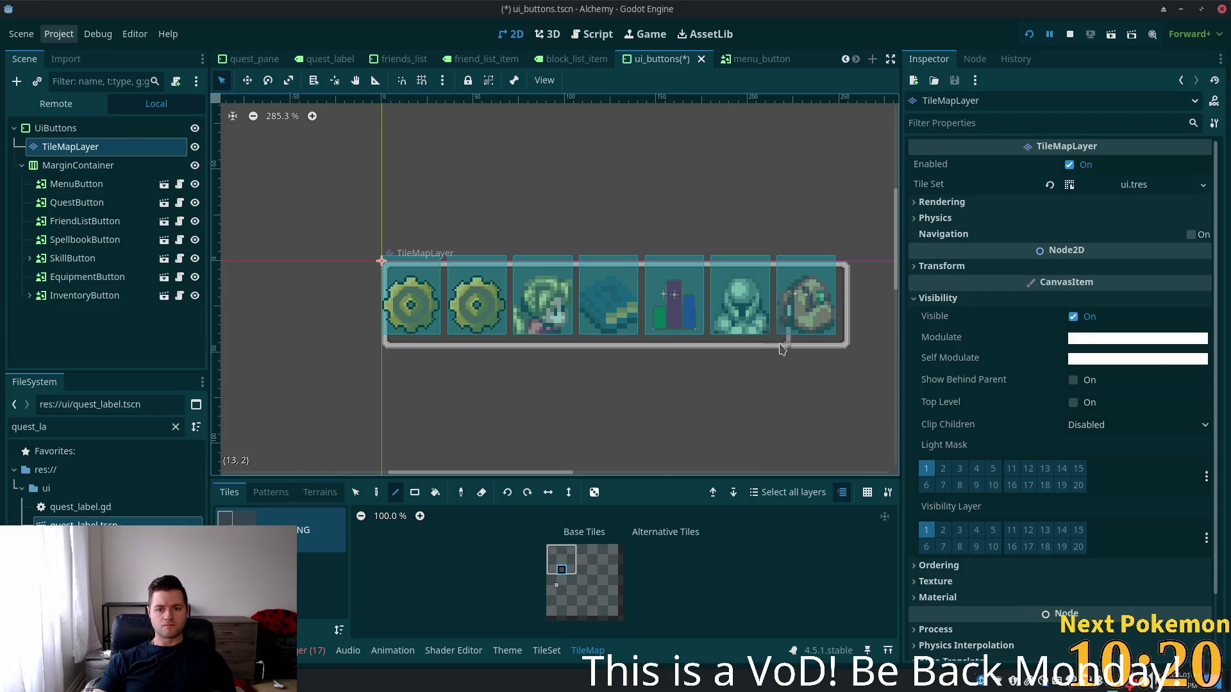
left_click(561, 560)
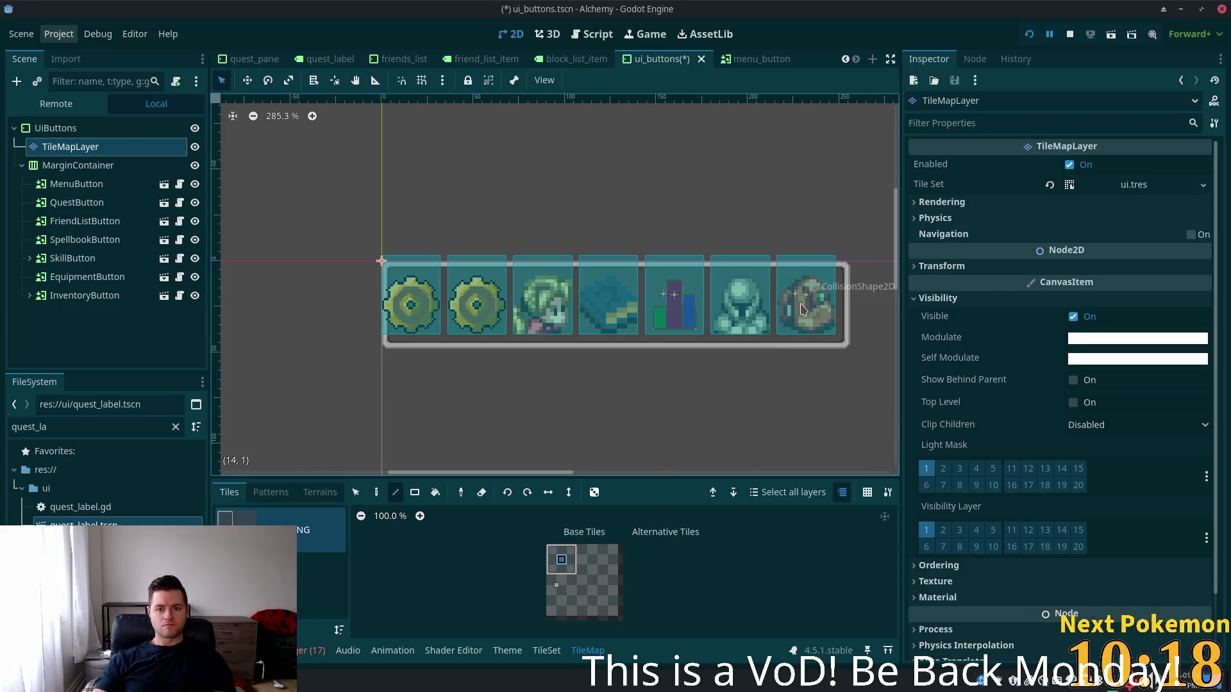
key("ctrl+s")
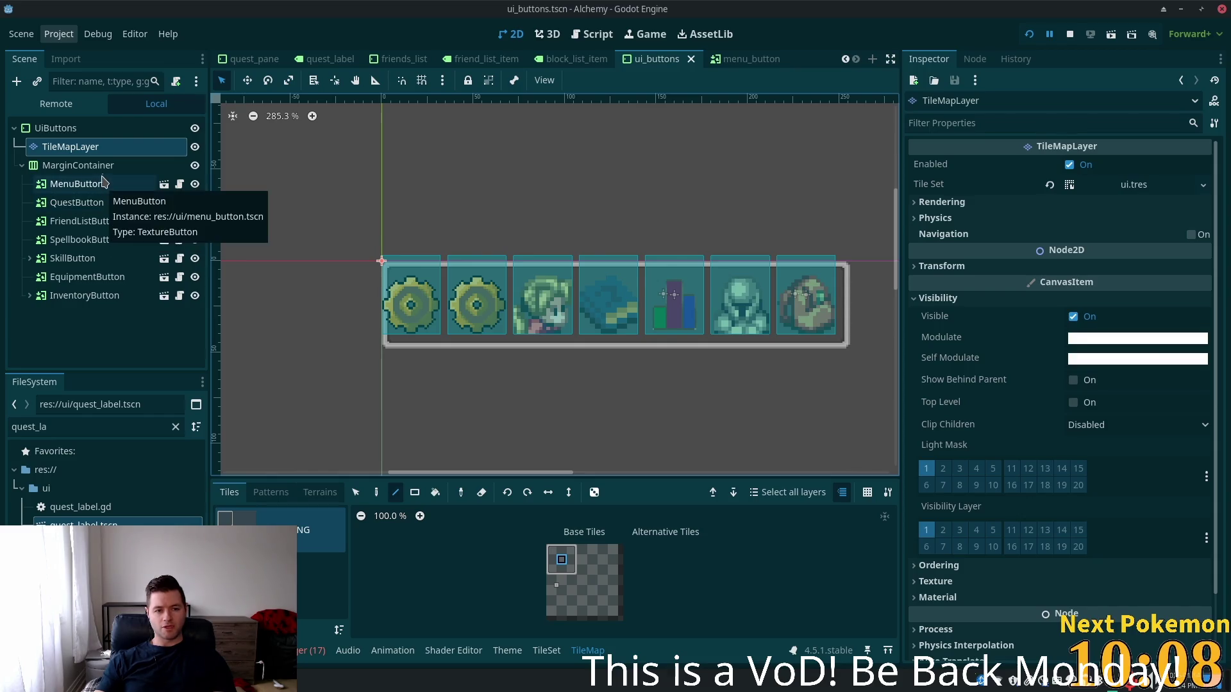
left_click(102, 166)
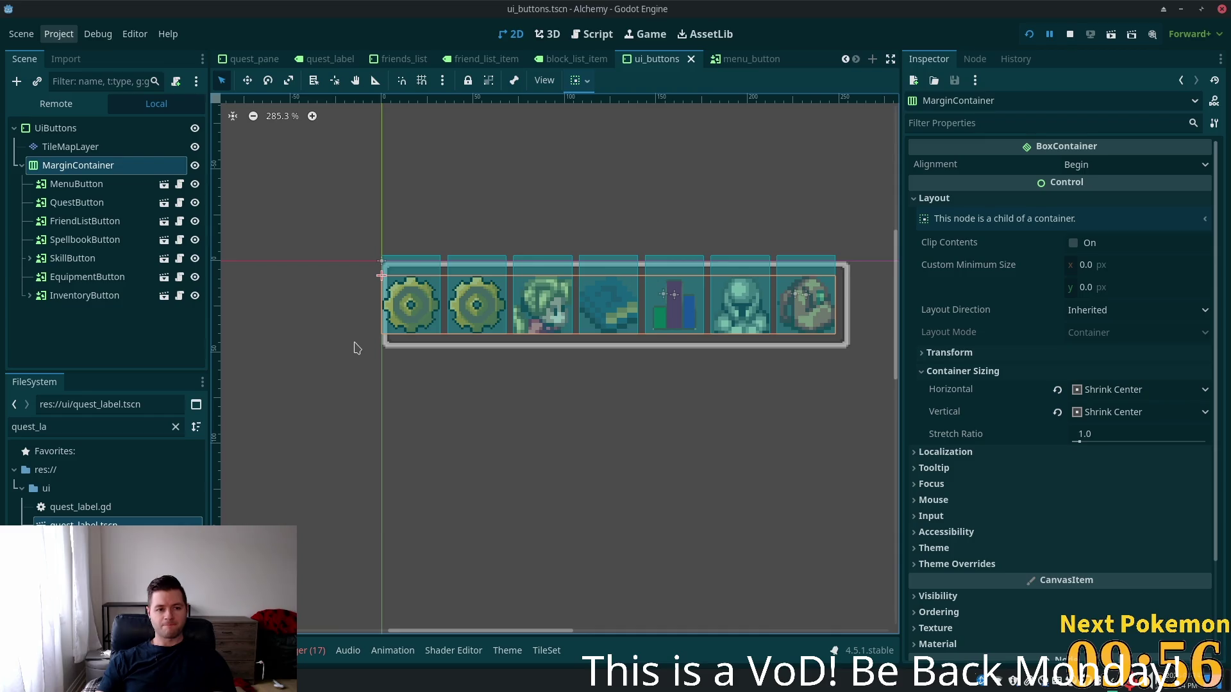
Widen the UiButtons bar to 257 px, save, and briefly test-run the game
left_click(88, 129)
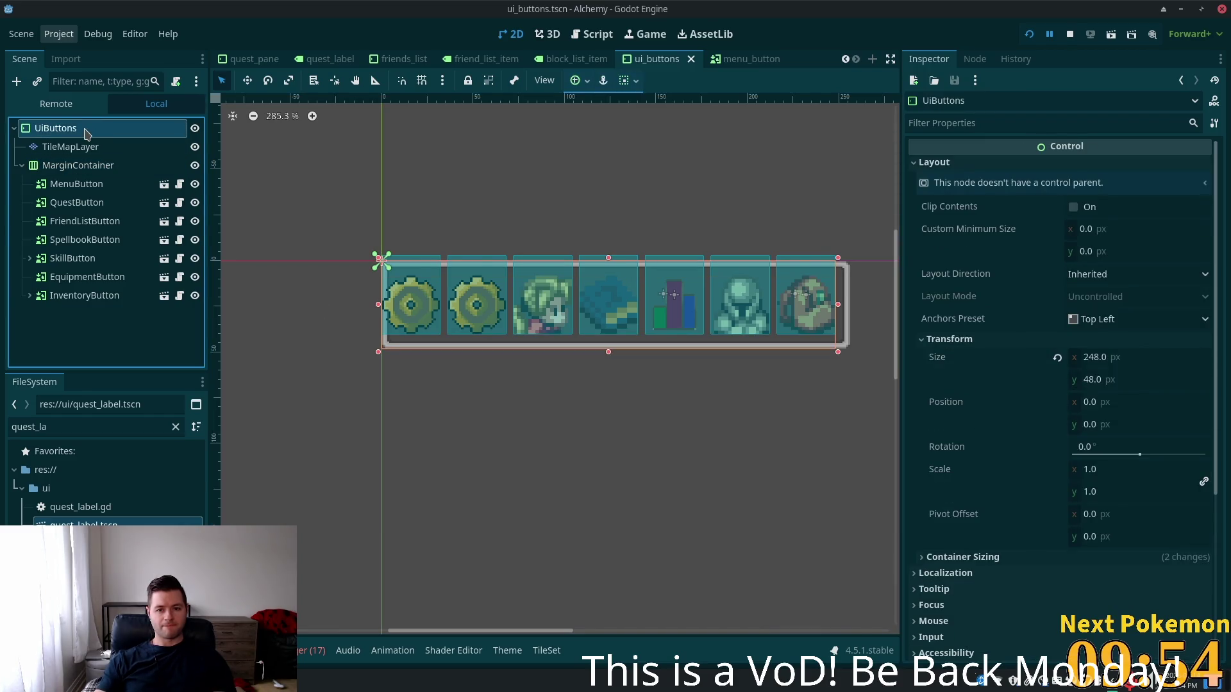
left_click_drag(837, 307, 854, 307)
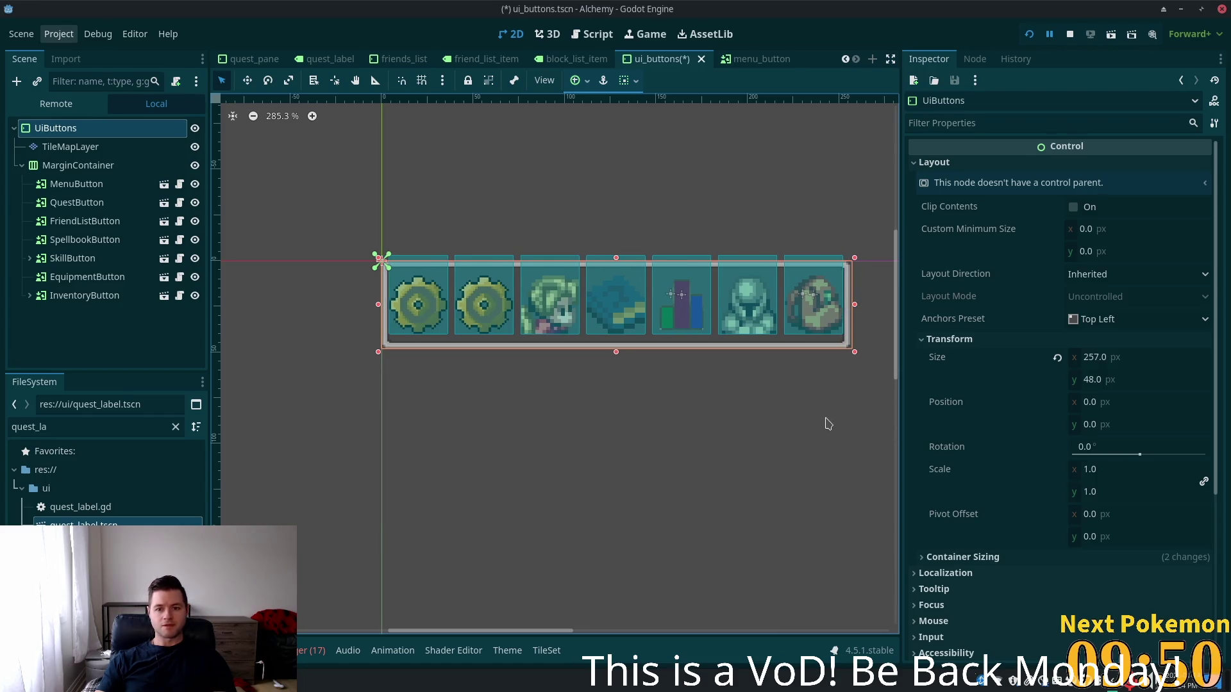
key("ctrl+s")
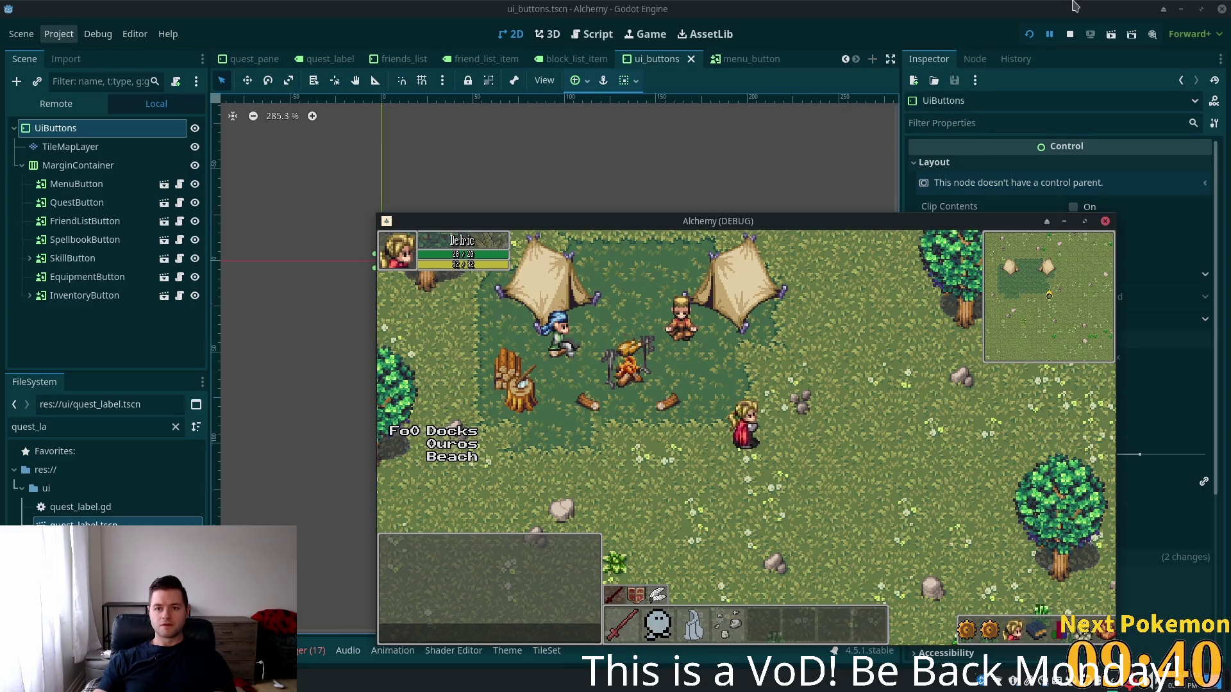
key("F5")
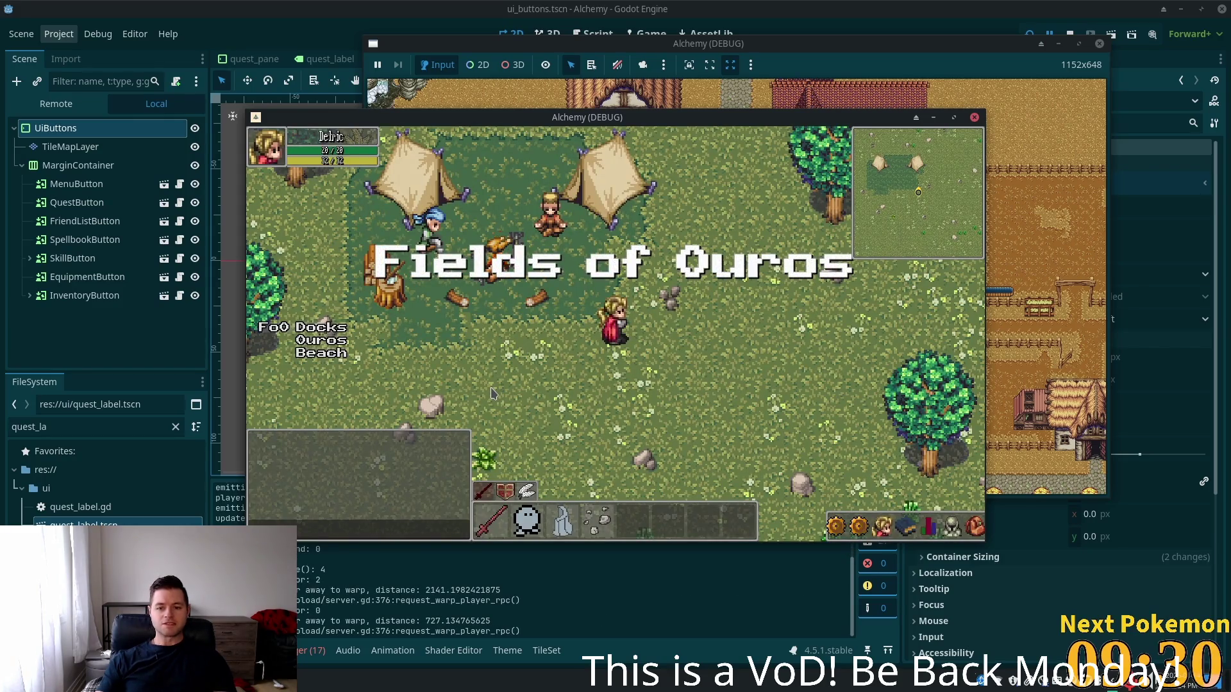
key("F8")
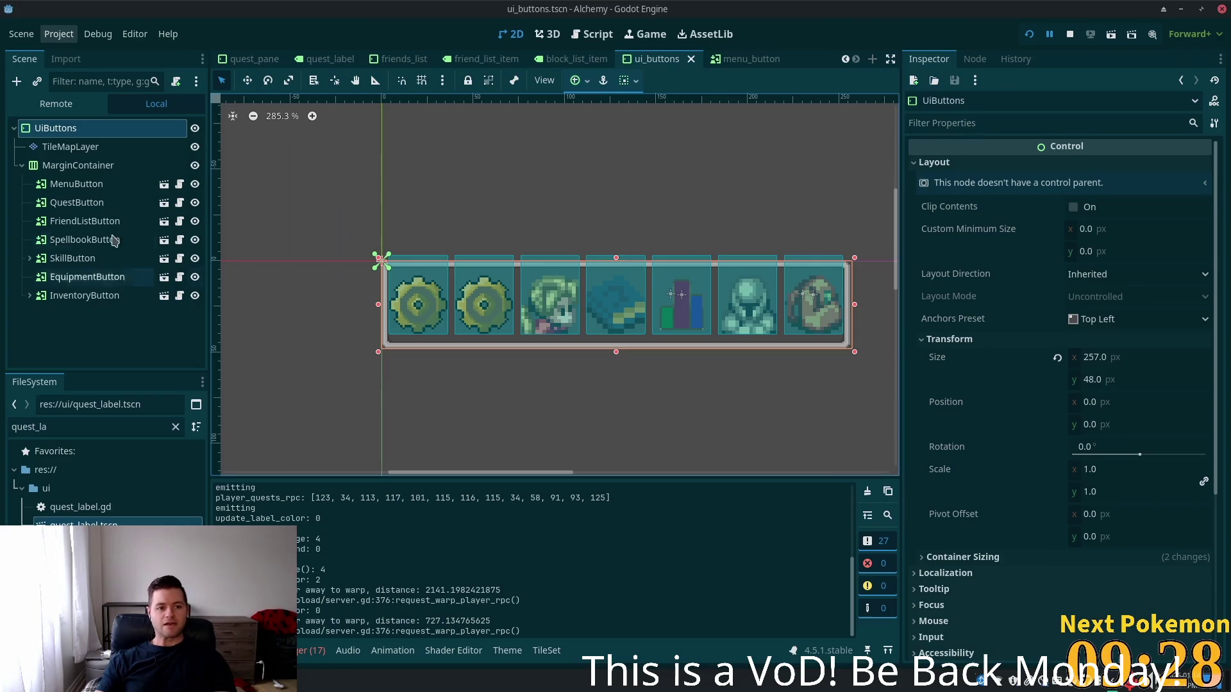
Copy the 257 × 48 Size into UiButtons' Custom Minimum Size
right_click(936, 361)
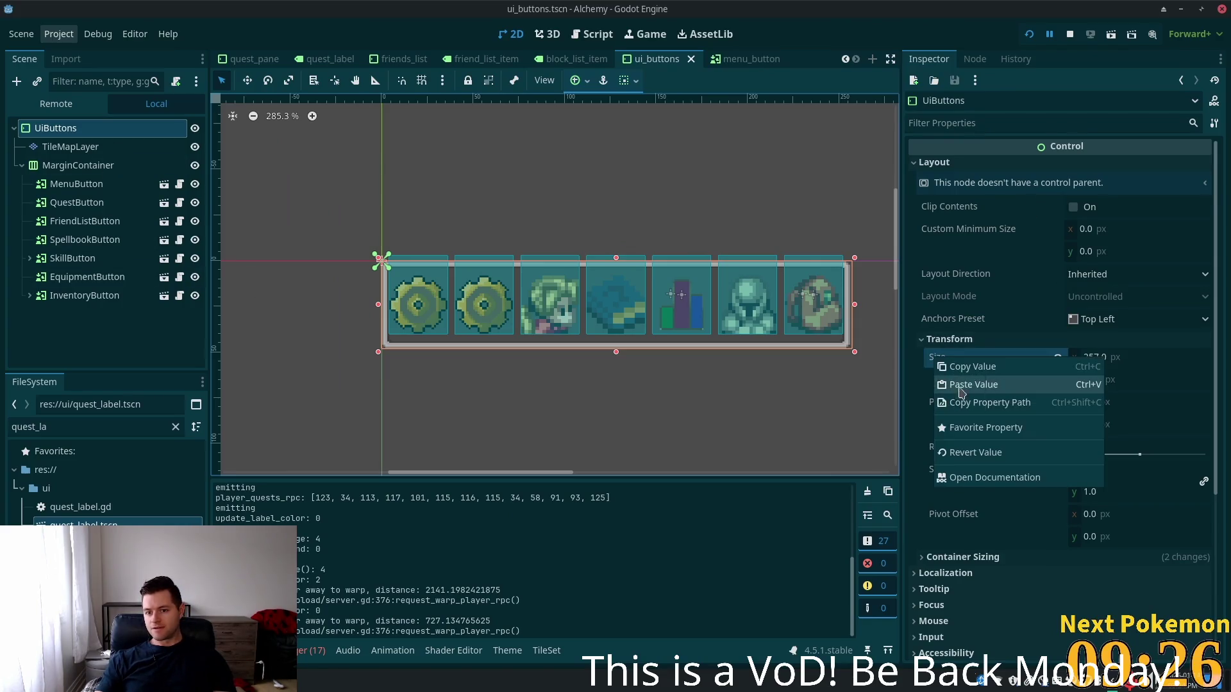
left_click(983, 369)
right_click(983, 230)
left_click(1023, 253)
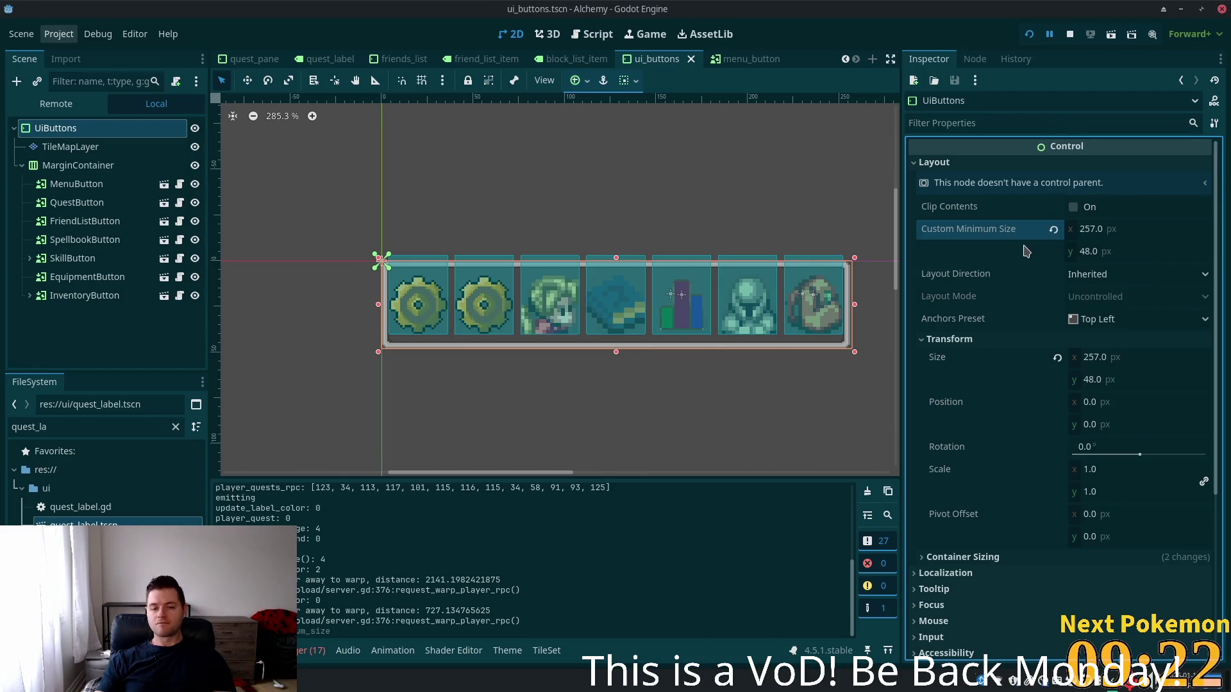
Test the HUD bar in the running game by opening and closing the quests pane
key("alt+Tab")
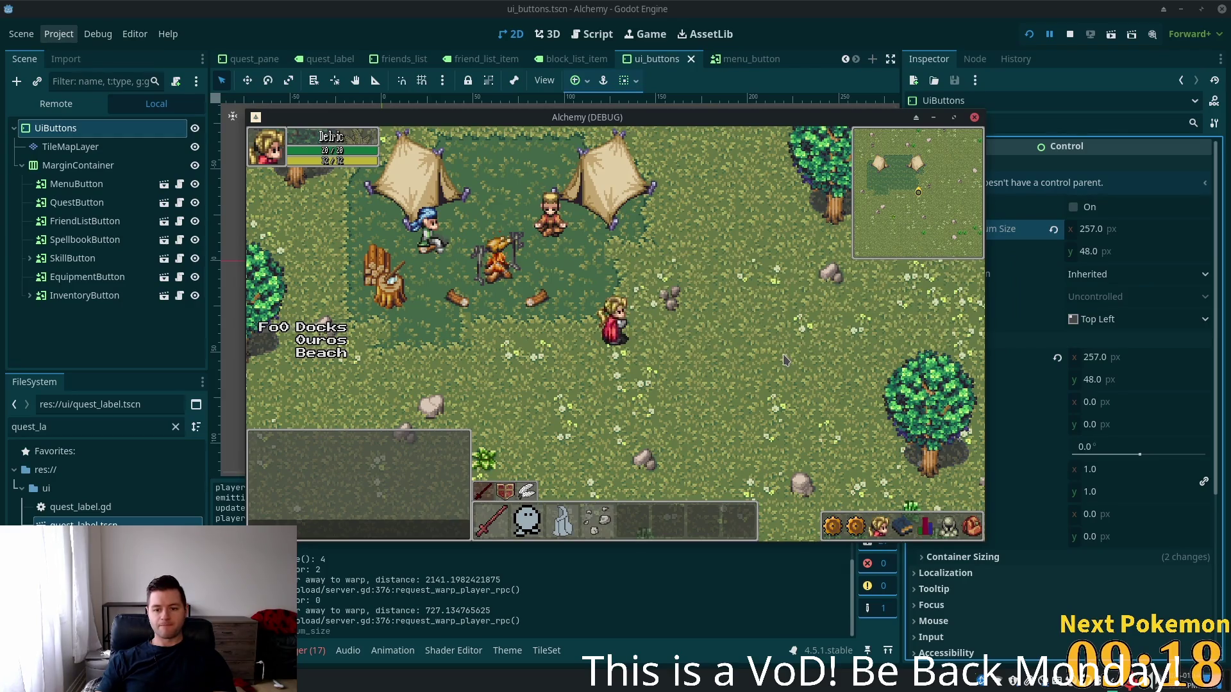
left_click(863, 529)
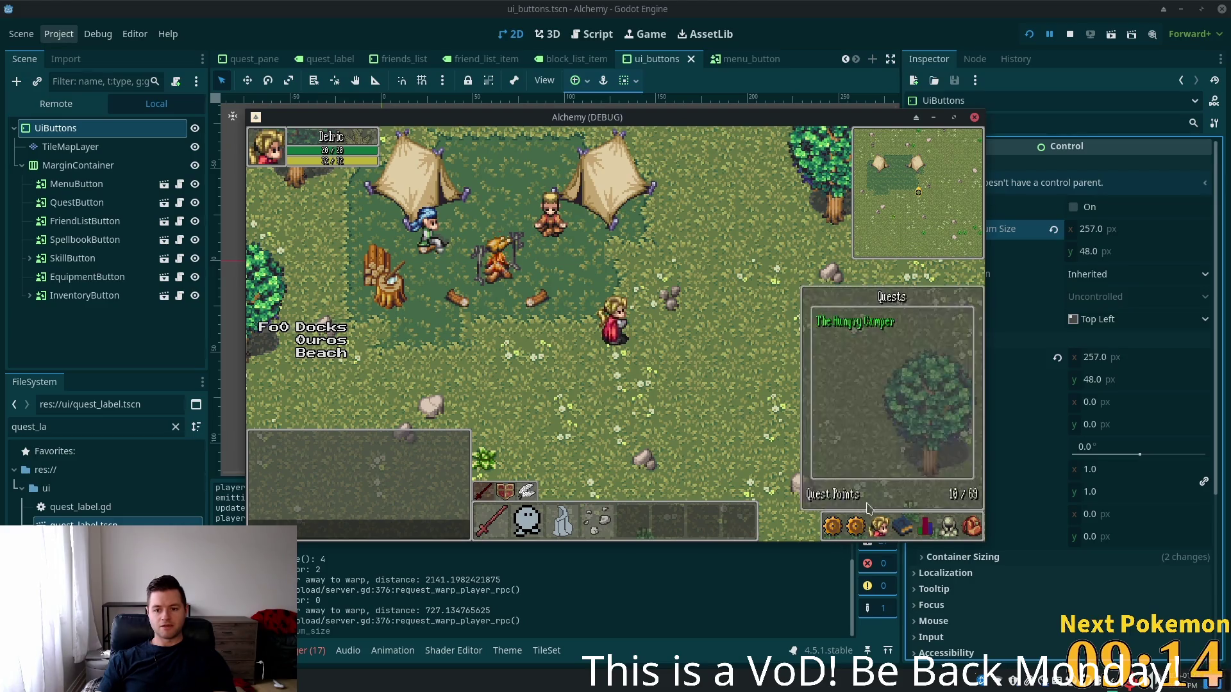
left_click(864, 523)
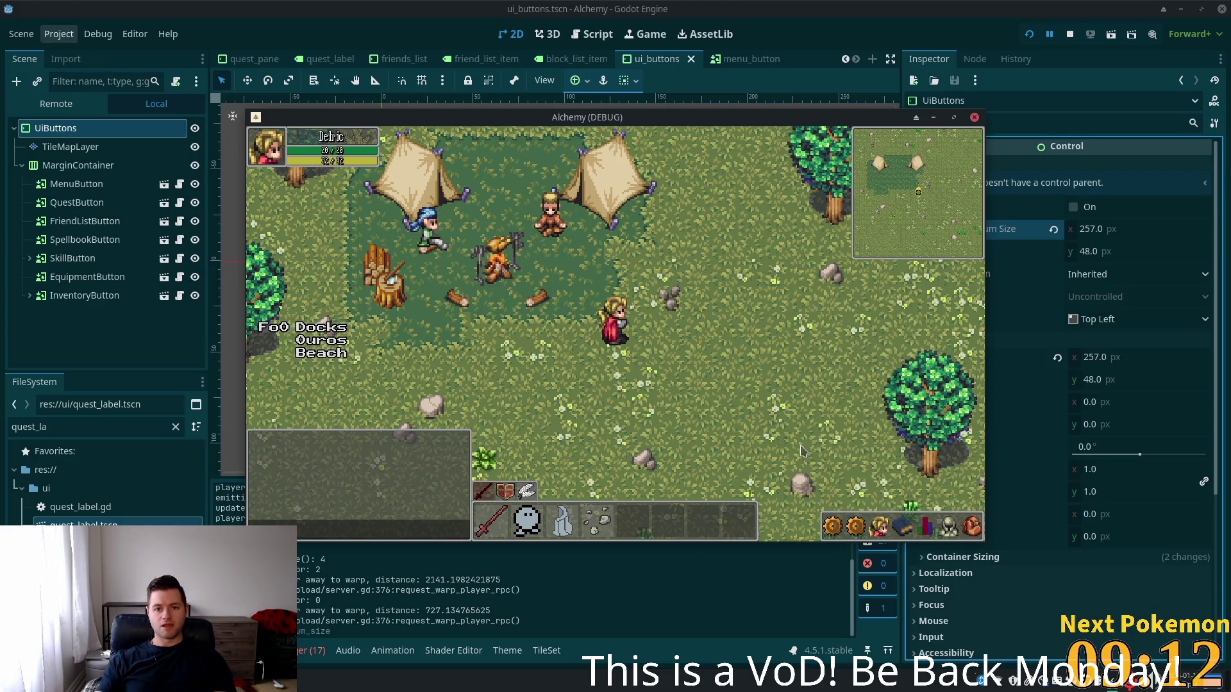
key("alt+Tab")
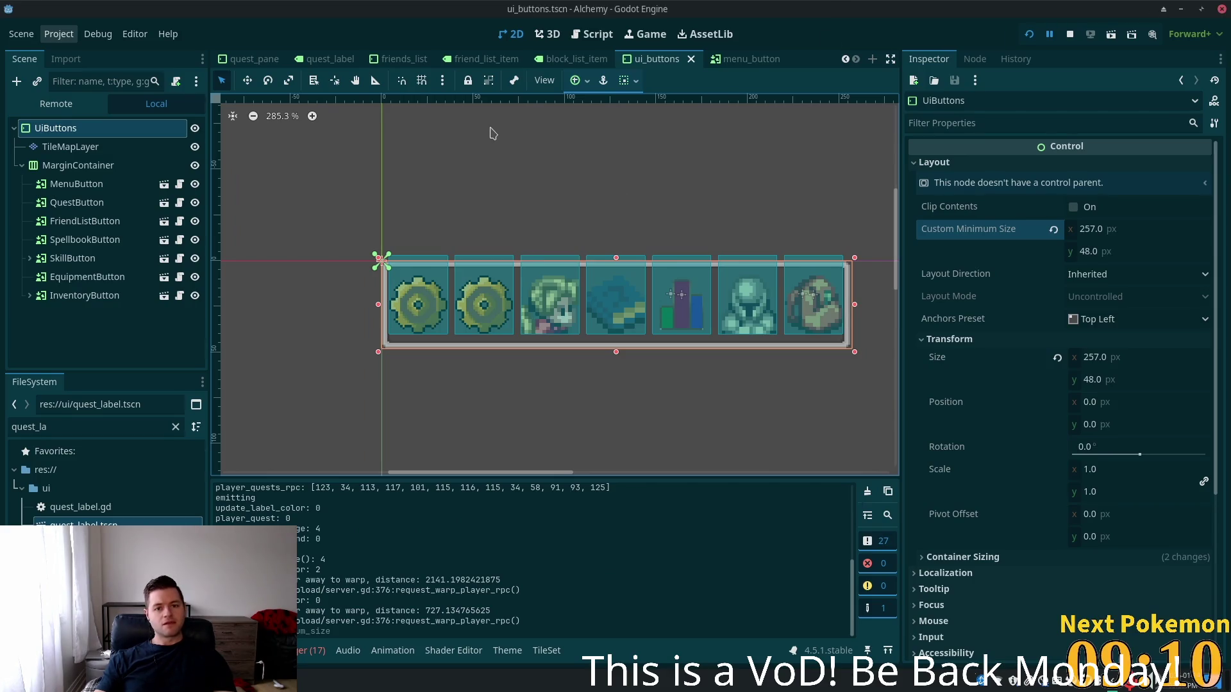
key("alt+Tab")
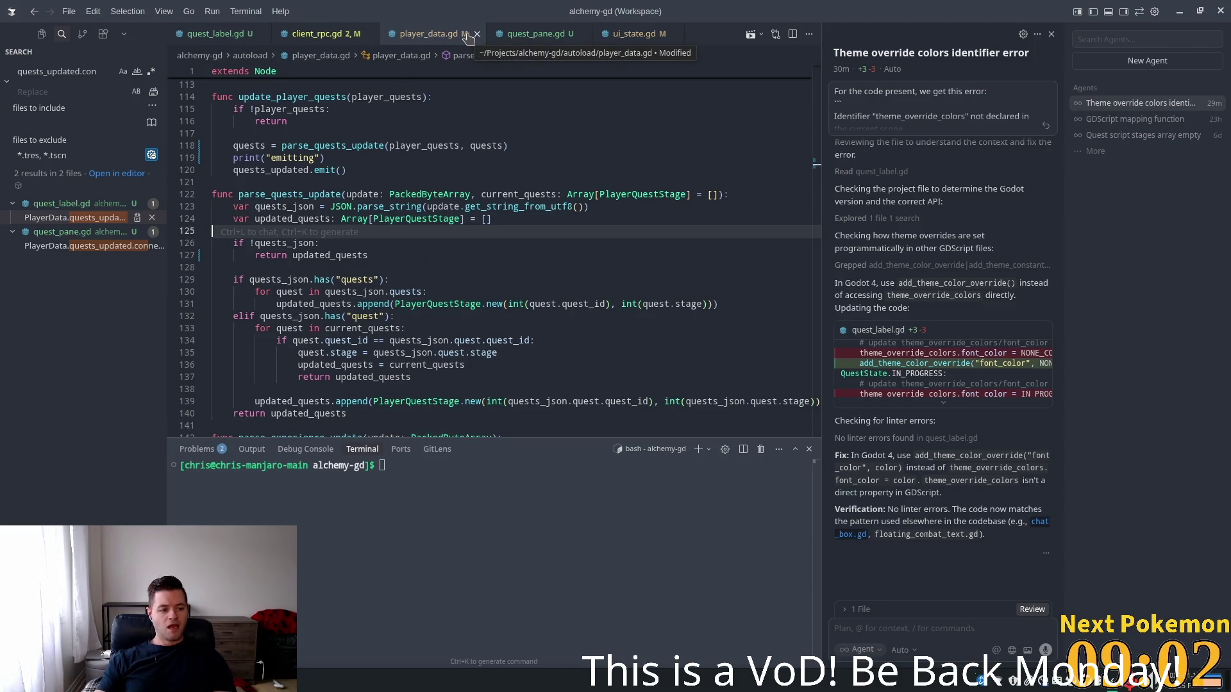
Open quest_pane.gd in Cursor and jump to the QUEST_LABEL definition
left_click(513, 34)
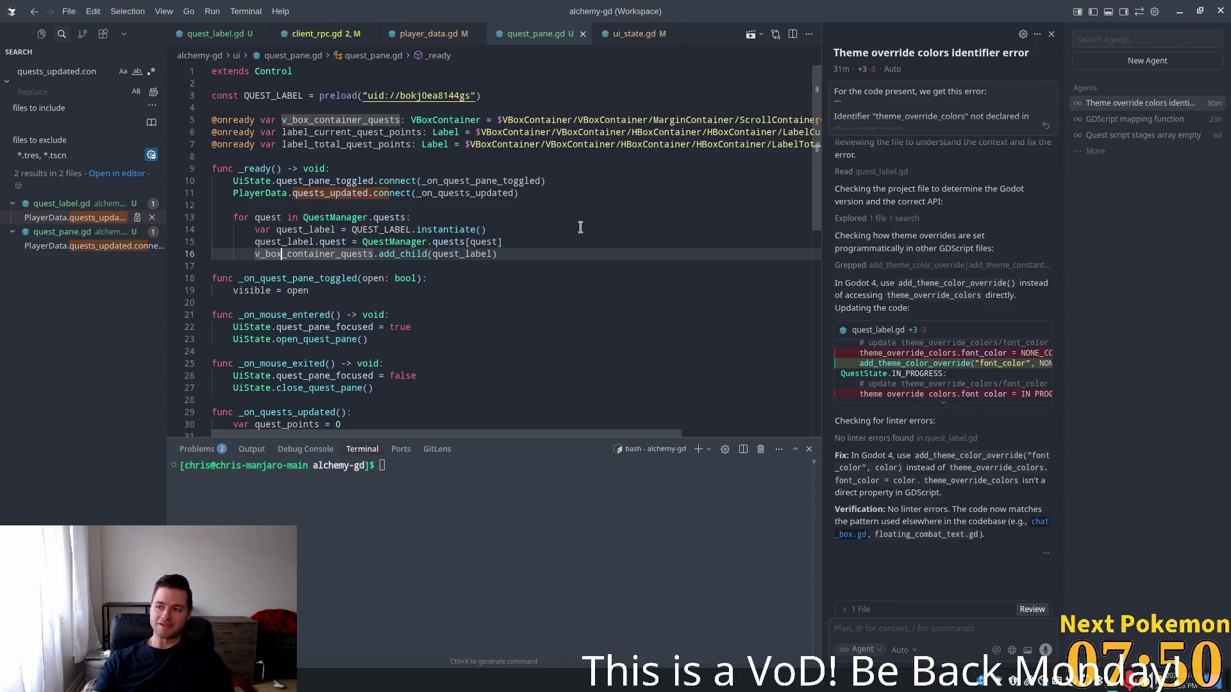
left_click(403, 229, "ctrl")
Inspect the preloaded quest label scene and the quest_points counting loop
left_click(383, 95)
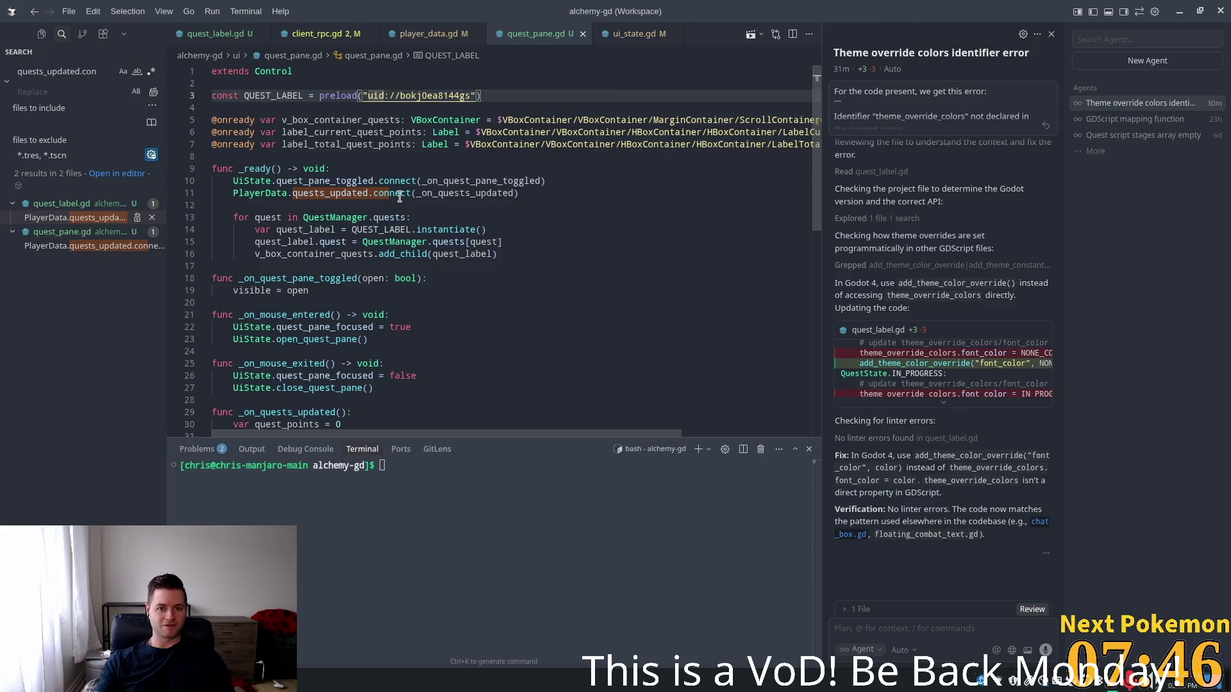
scroll(358, 275, "down", 4)
scroll(356, 276, "down", 2)
left_click(361, 293)
left_click(459, 305)
left_click(460, 314)
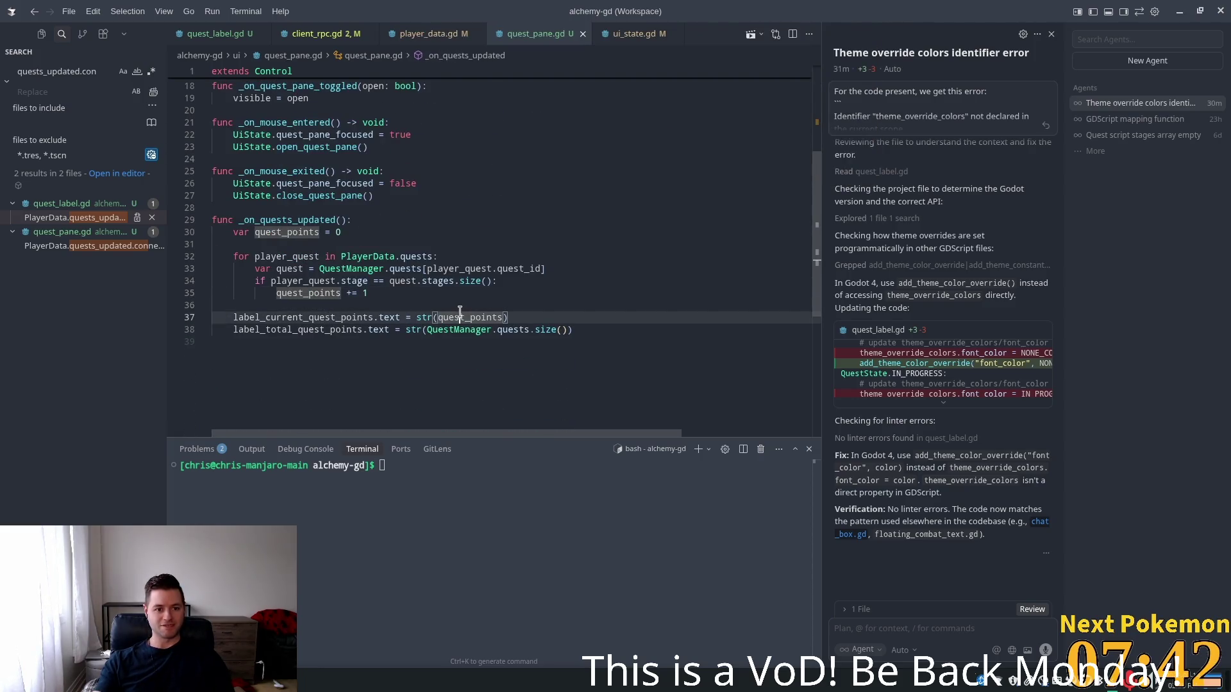
Examine the player_quest loop over PlayerData.quests, its quest lookup and stage comparison
left_click(291, 256)
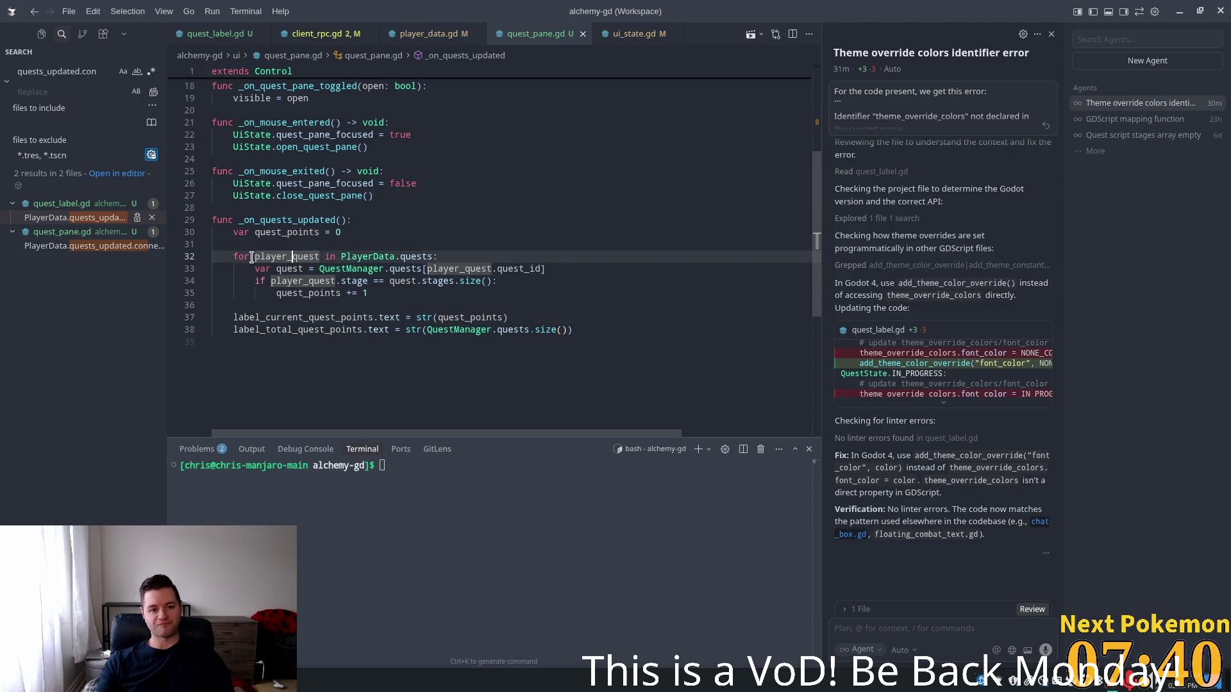
left_click_drag(252, 256, 320, 256)
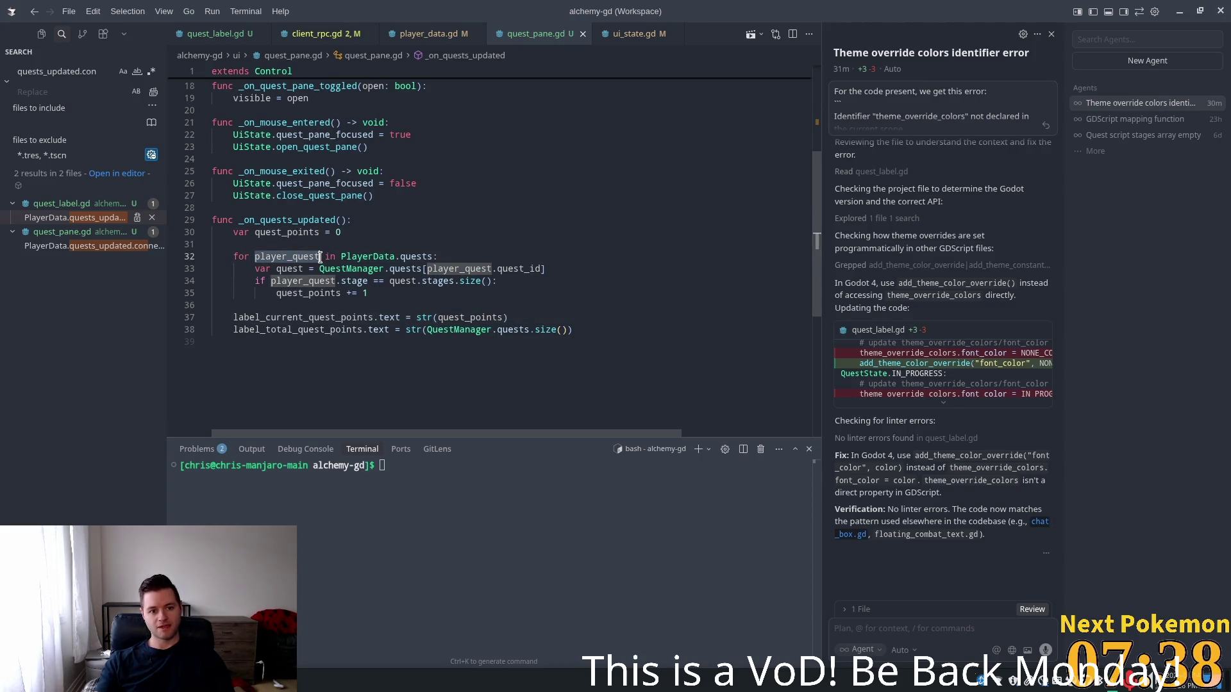
left_click_drag(341, 257, 431, 256)
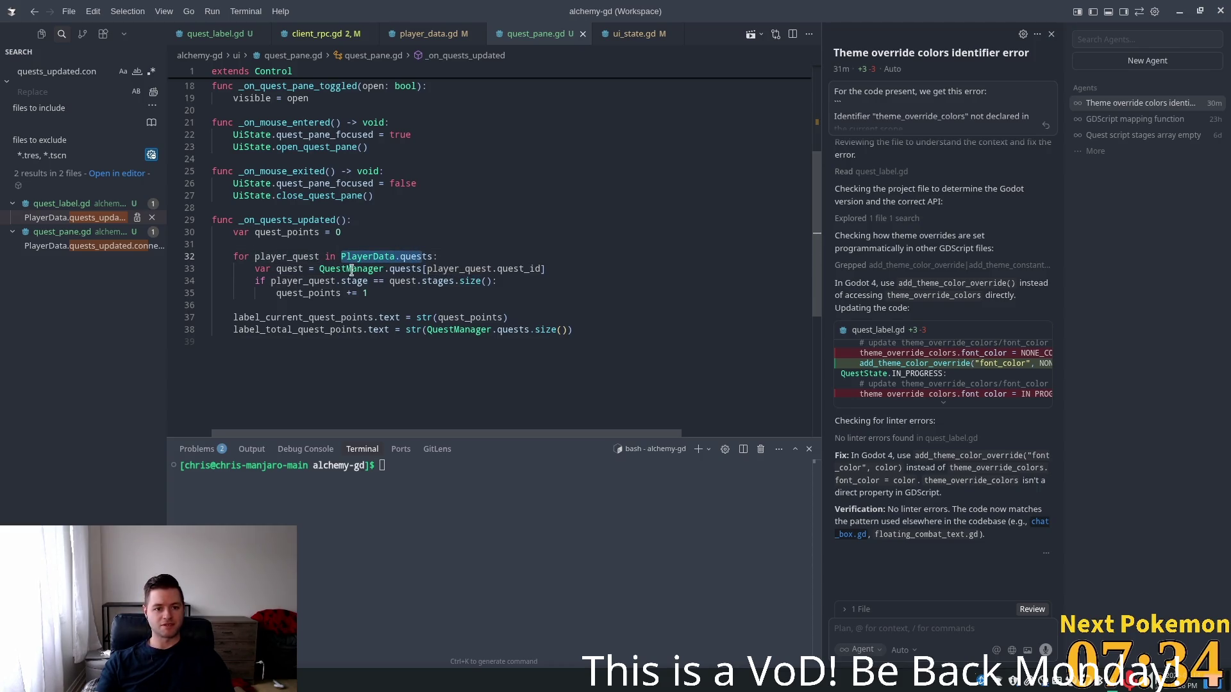
mouse_move(294, 256)
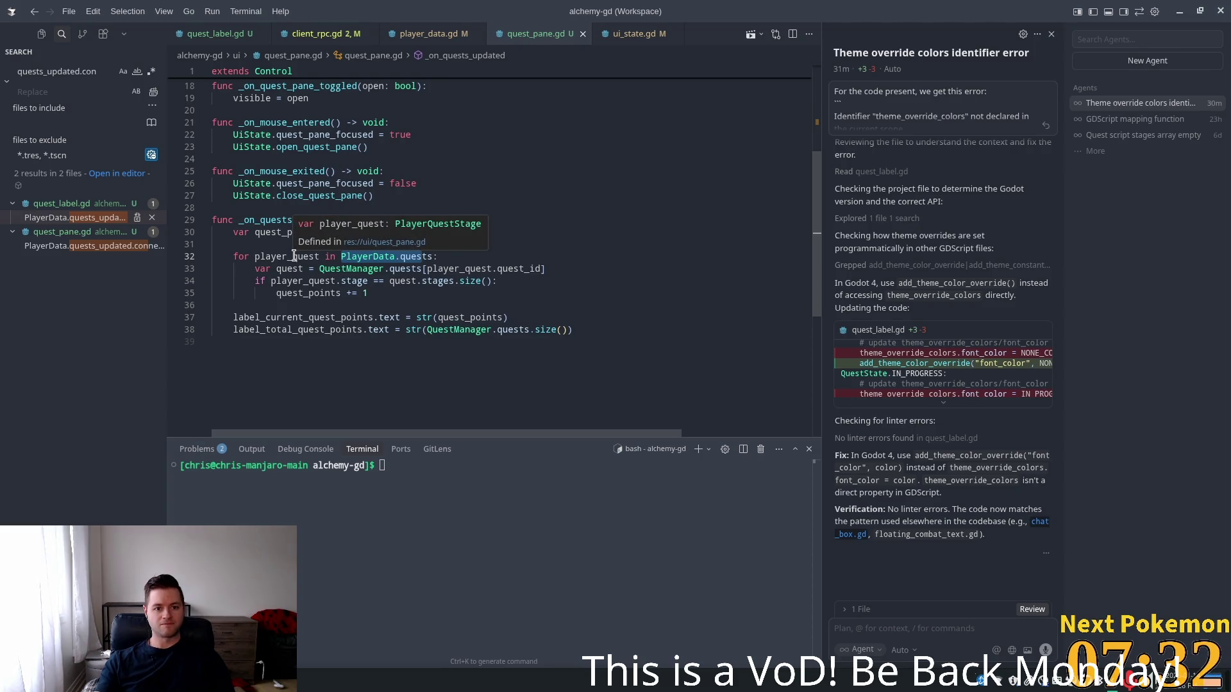
mouse_move(354, 282)
left_click(286, 268)
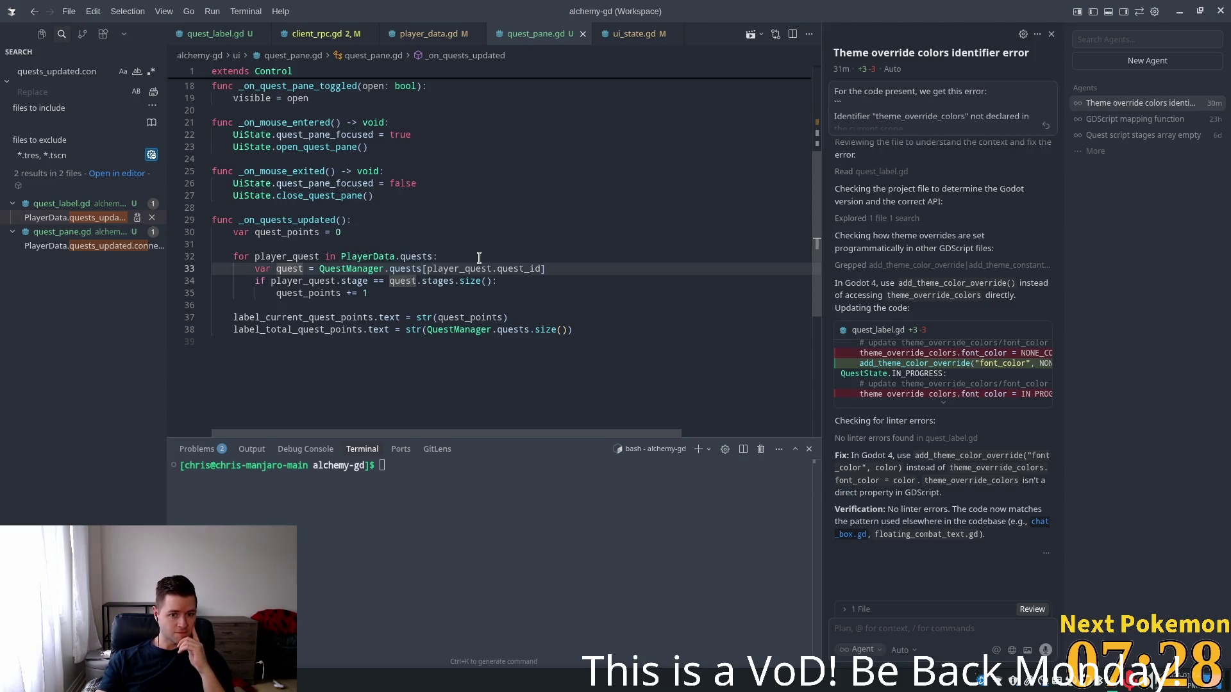
mouse_move(524, 268)
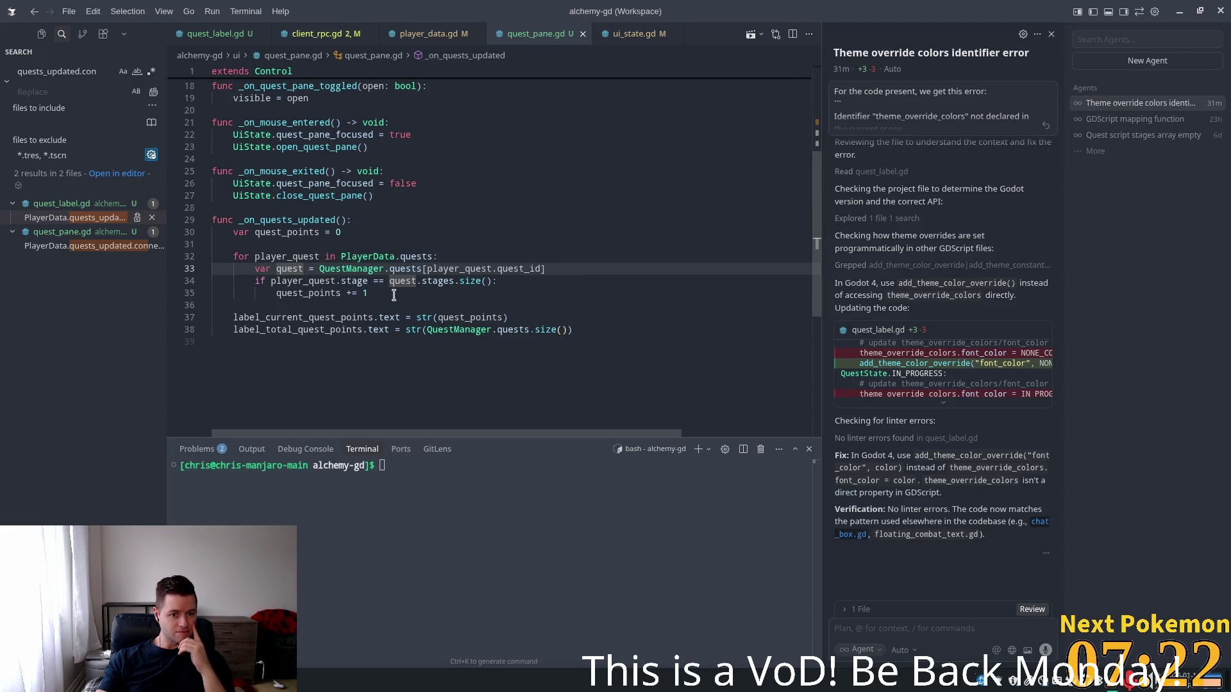
left_click(318, 281)
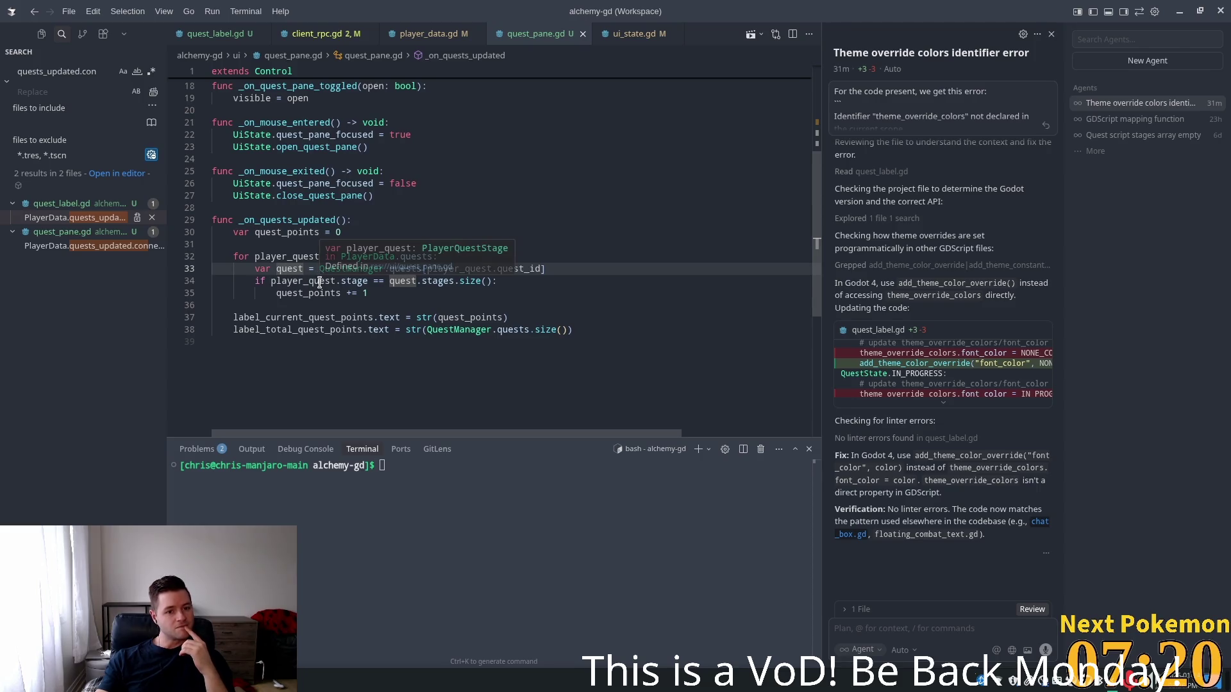
double_click(351, 282)
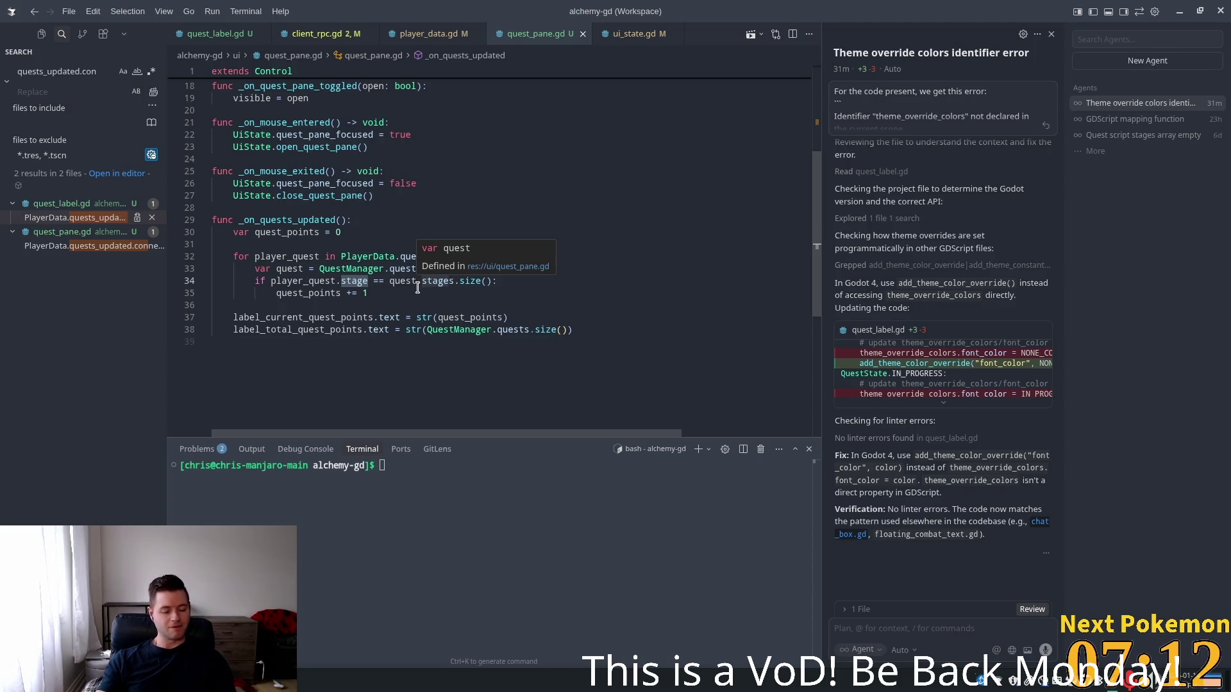
Return to Godot and open the quest_pane scene
key("alt+Tab")
mouse_move(570, 67)
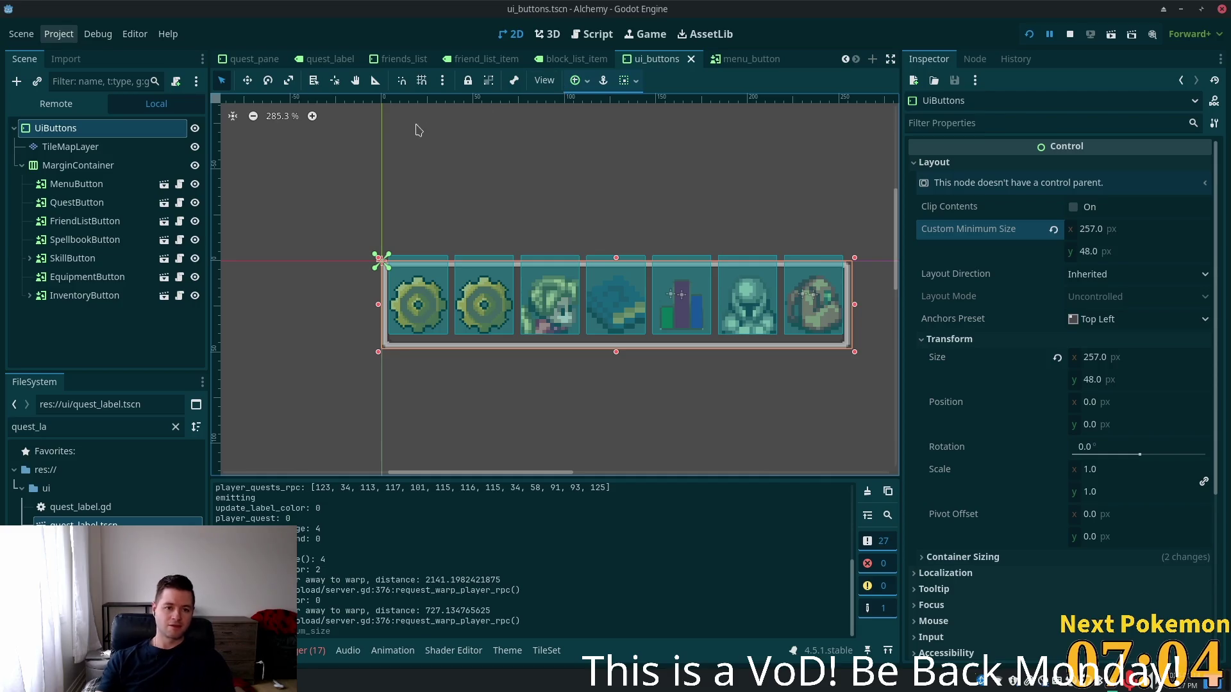
left_click(229, 61)
Change LabelCurrentQuestPoints' Text from 10 to 0 and save the quest_pane scene
scroll(78, 300, "down", 1)
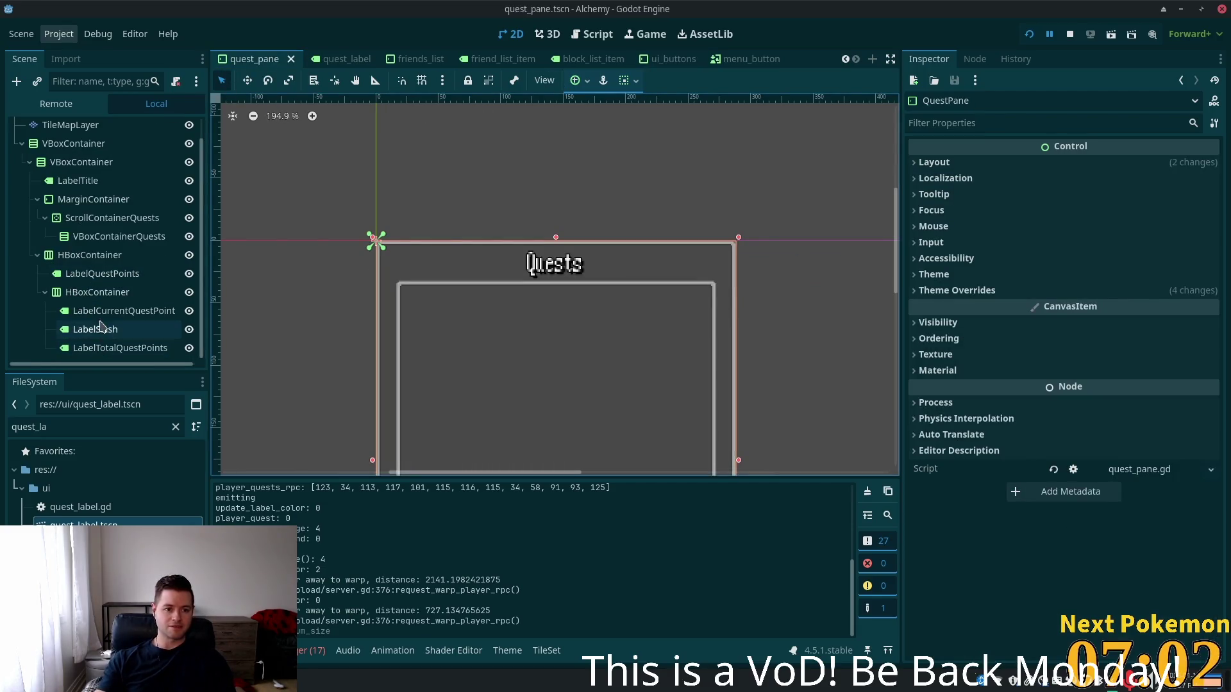
left_click(80, 311)
left_click(993, 194)
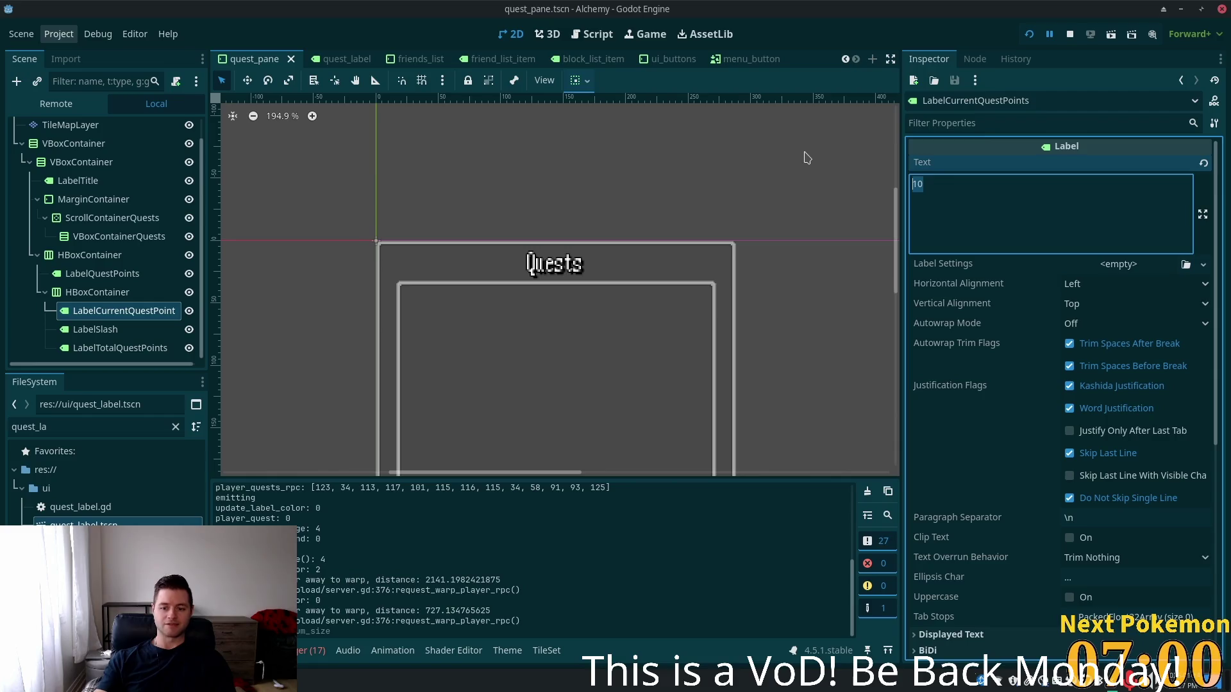
key("ctrl+a")
type("0")
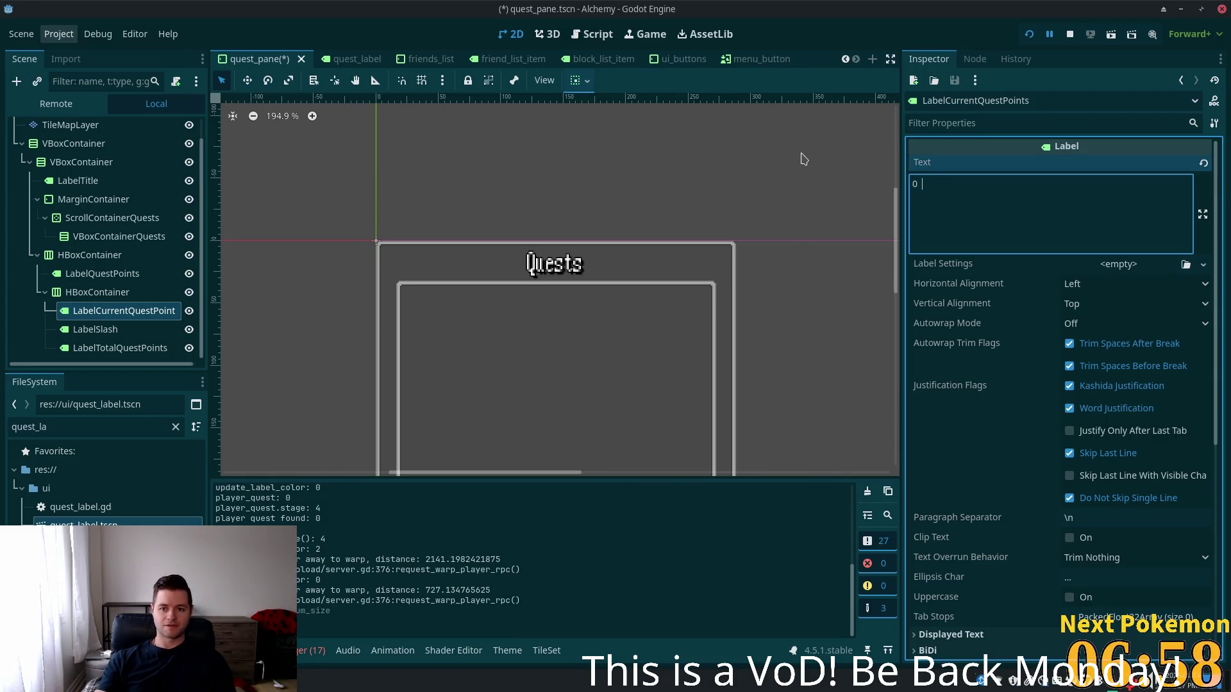
key("ctrl+s")
left_click(1019, 428)
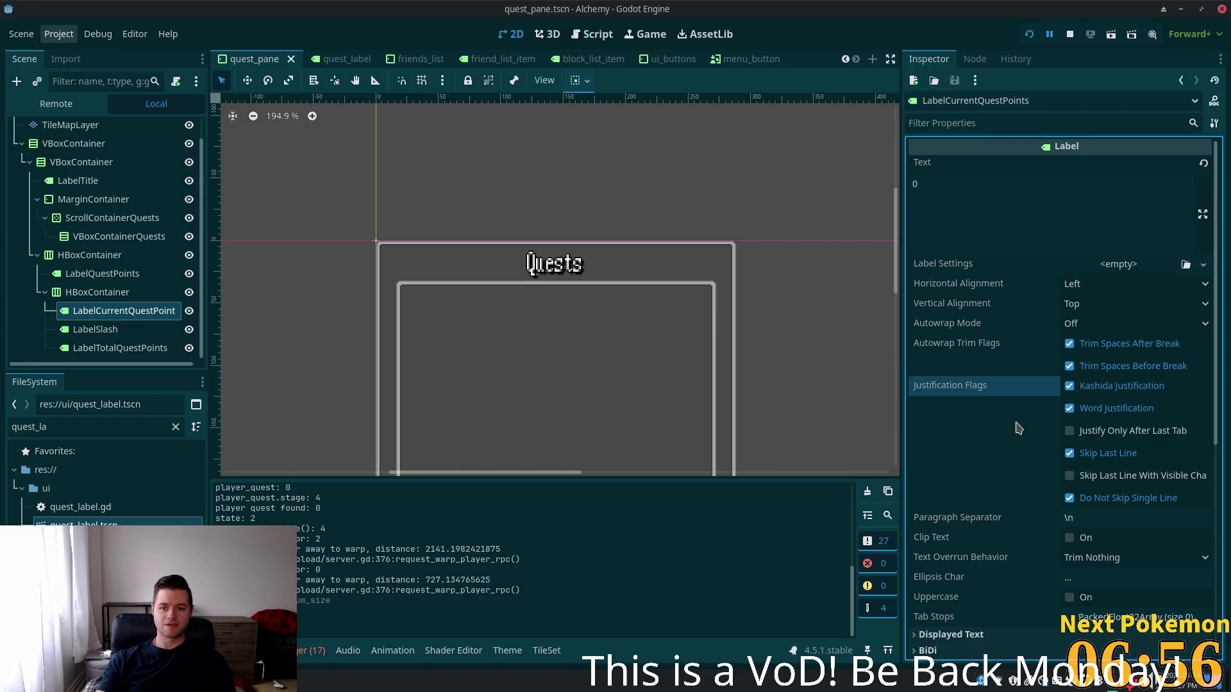
key("ctrl+s")
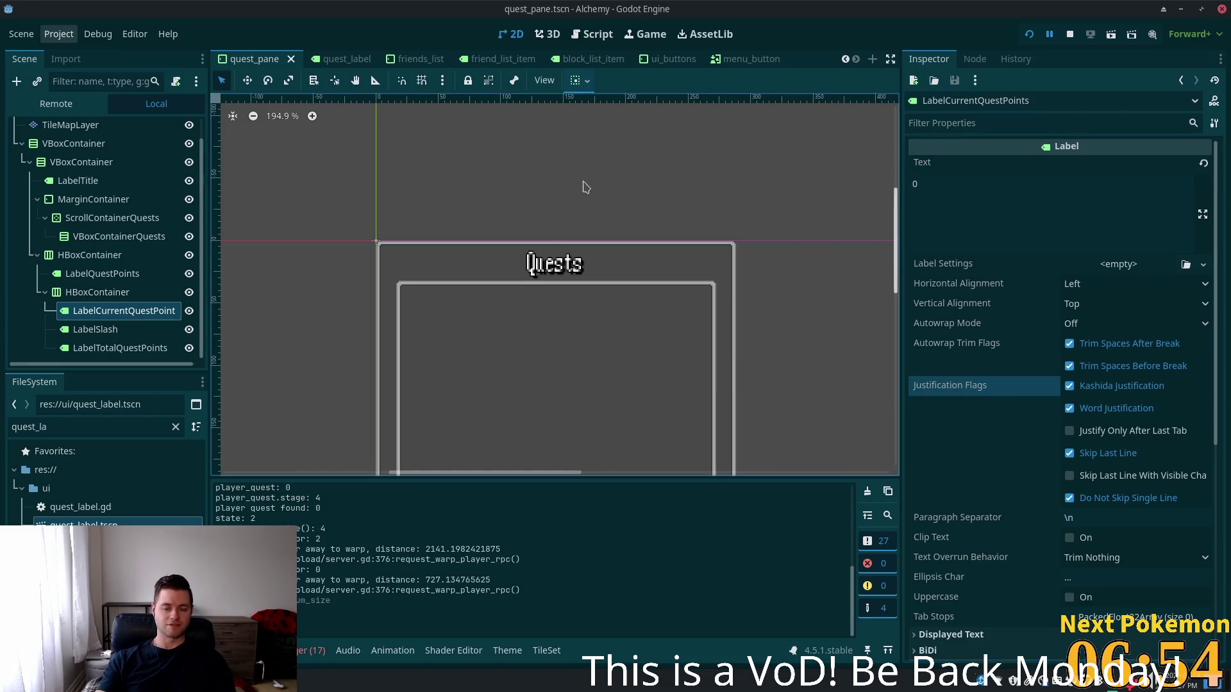
Back in Cursor, select the _on_quests_updated function name in quest_pane.gd
key("alt+Tab")
left_click(359, 281)
double_click(312, 220)
scroll(472, 320, "up", 5)
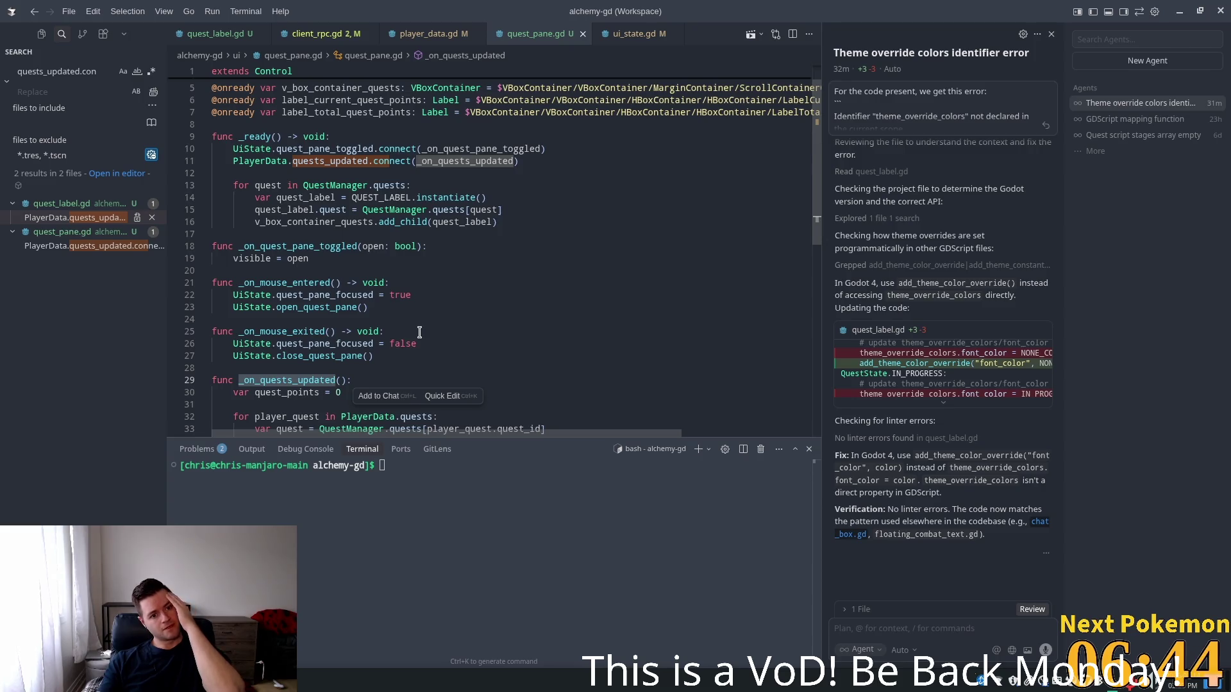
Add print("quests_updated") to _on_quests_updated plus loop prints of each quest_id and stage
scroll(420, 332, "down", 3)
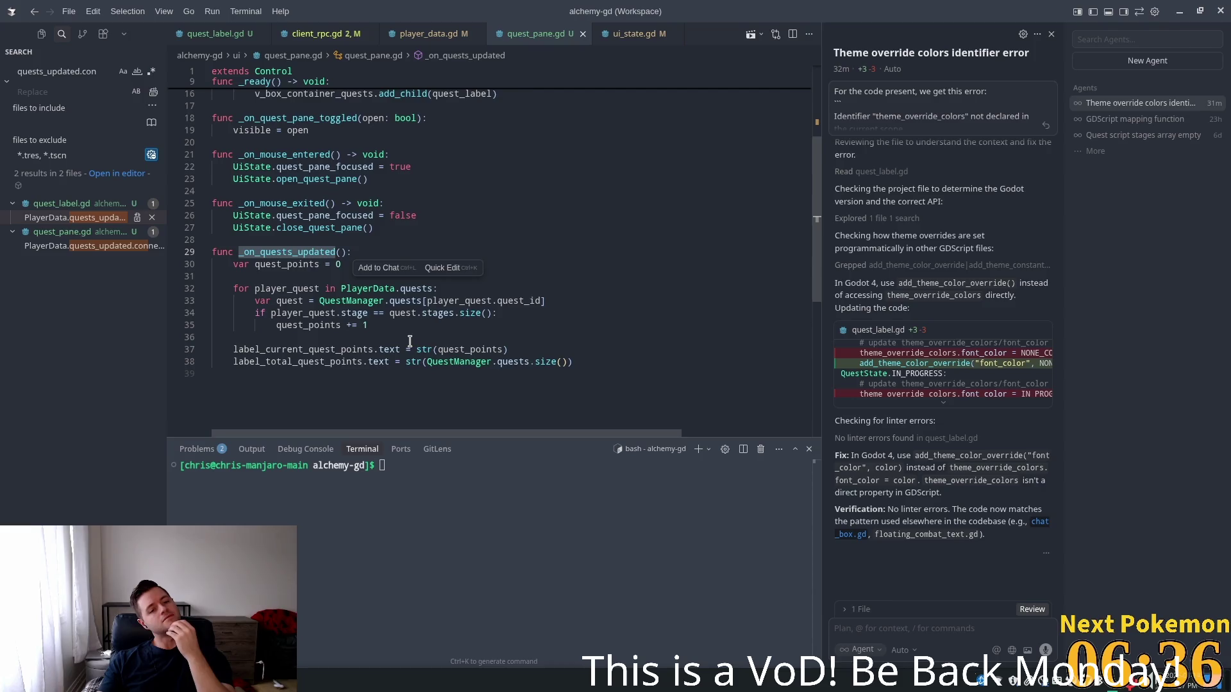
left_click(330, 275)
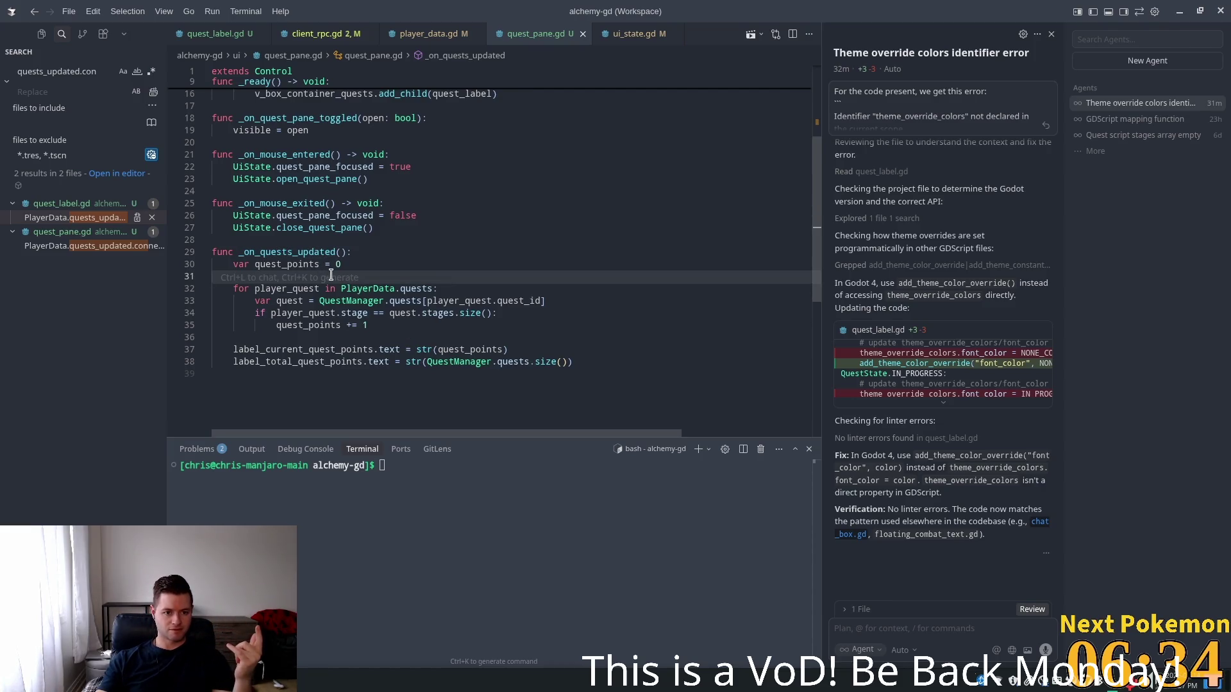
left_click(378, 247)
key("Return")
type("print")
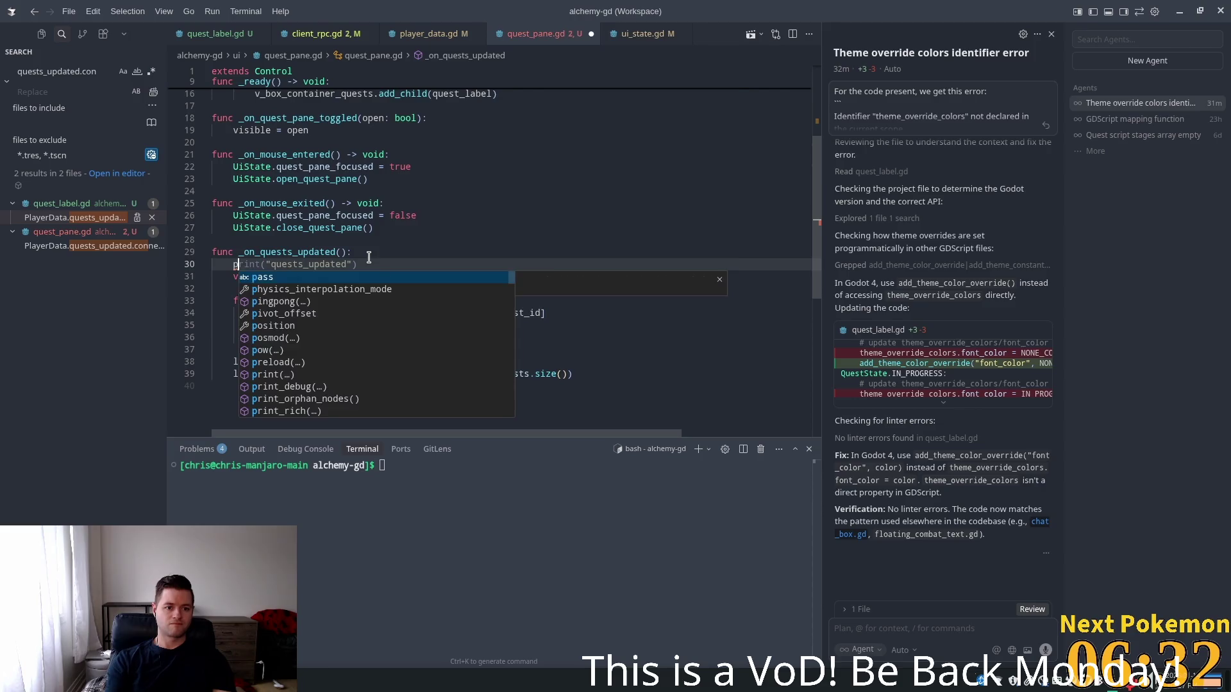
key("Tab")
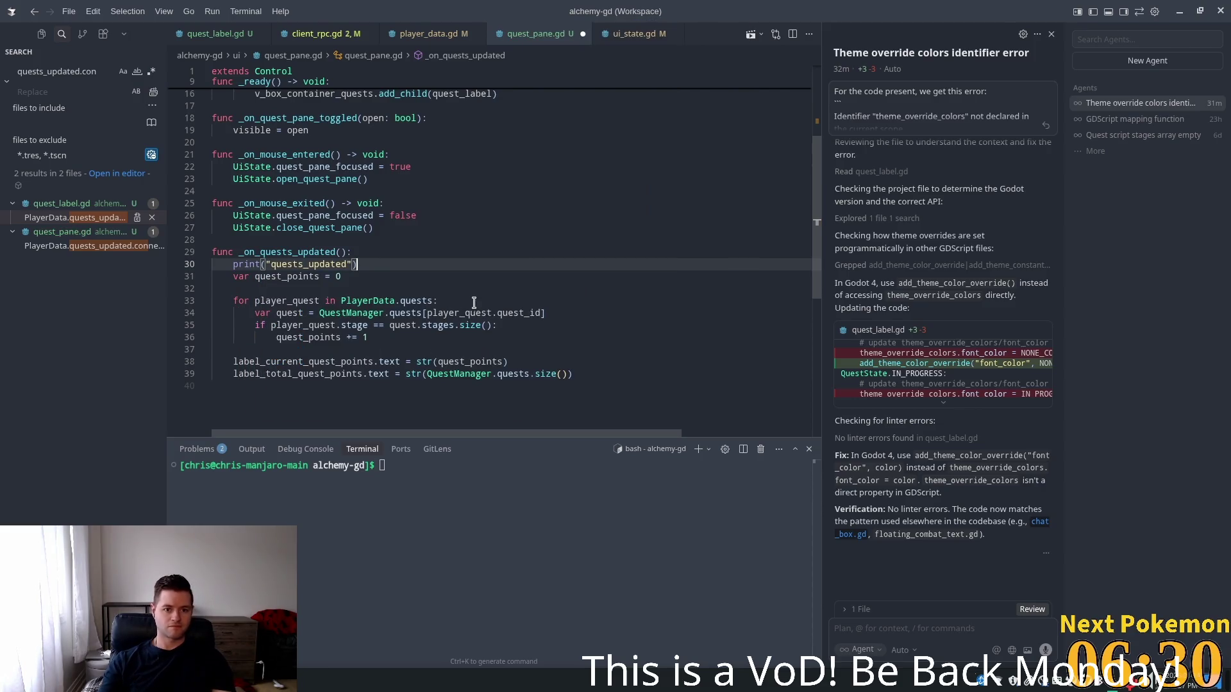
left_click(473, 301)
key("Tab")
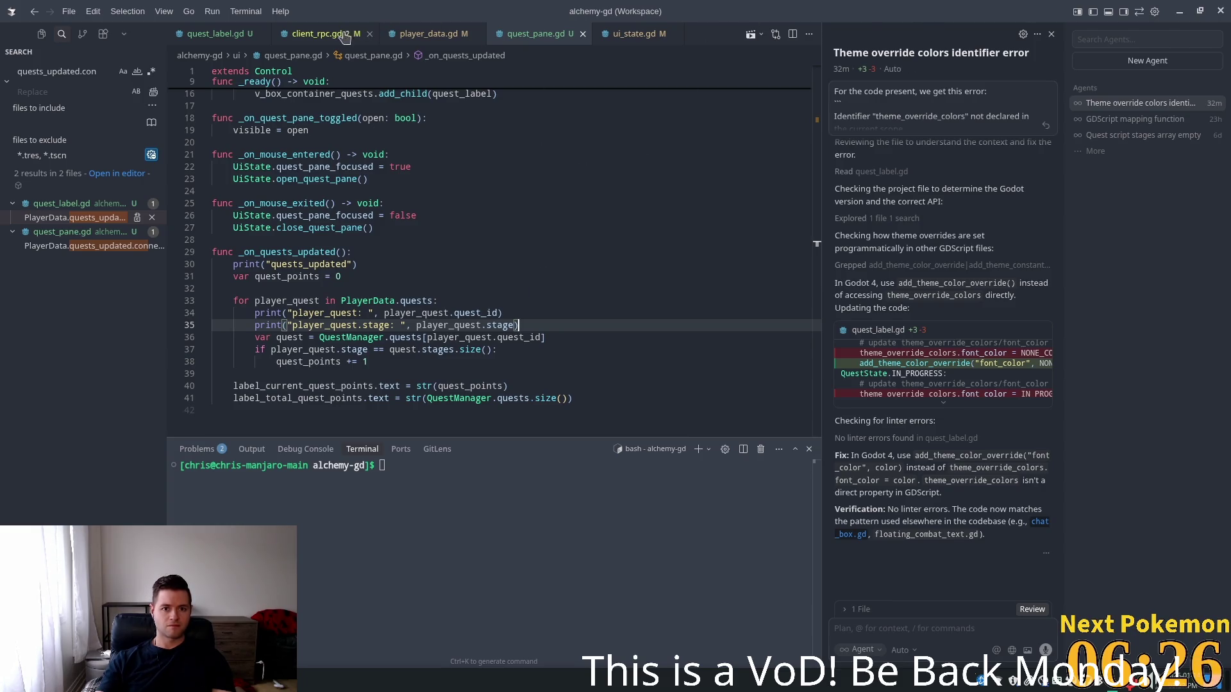
left_click(339, 36)
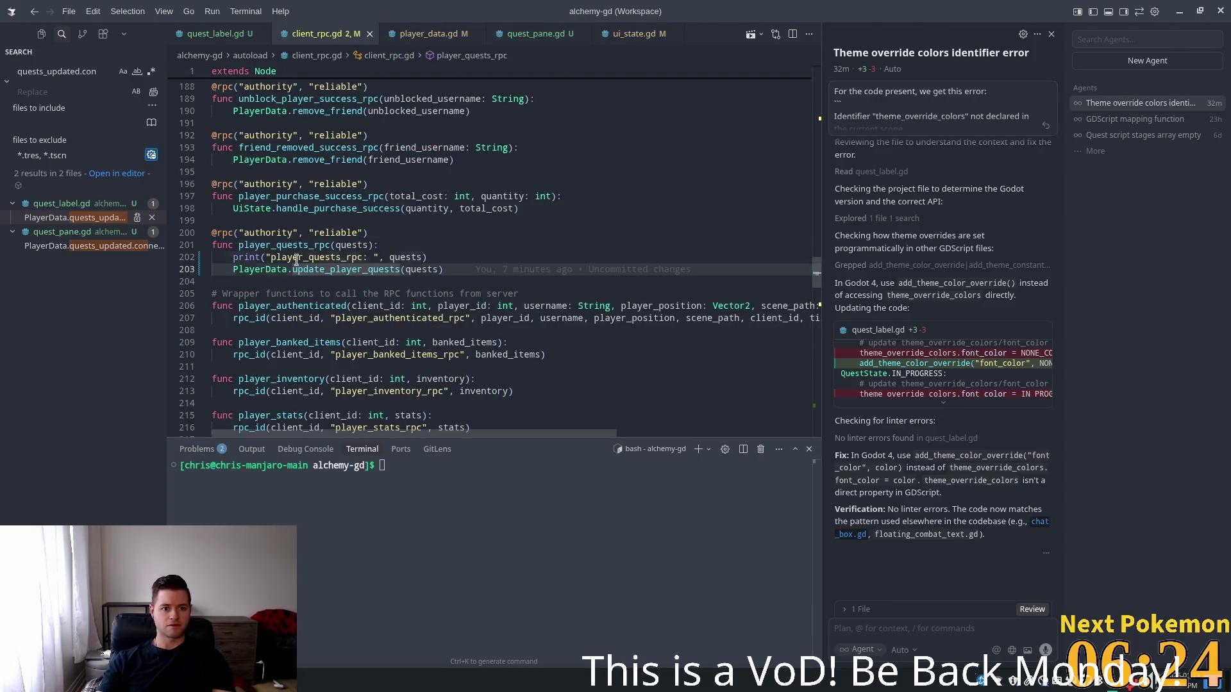
Delete the player_quests_rpc debug print in client_rpc.gd and two loop prints in quest_label.gd
left_click(441, 257)
key("shift+Home")
key("shift+Home")
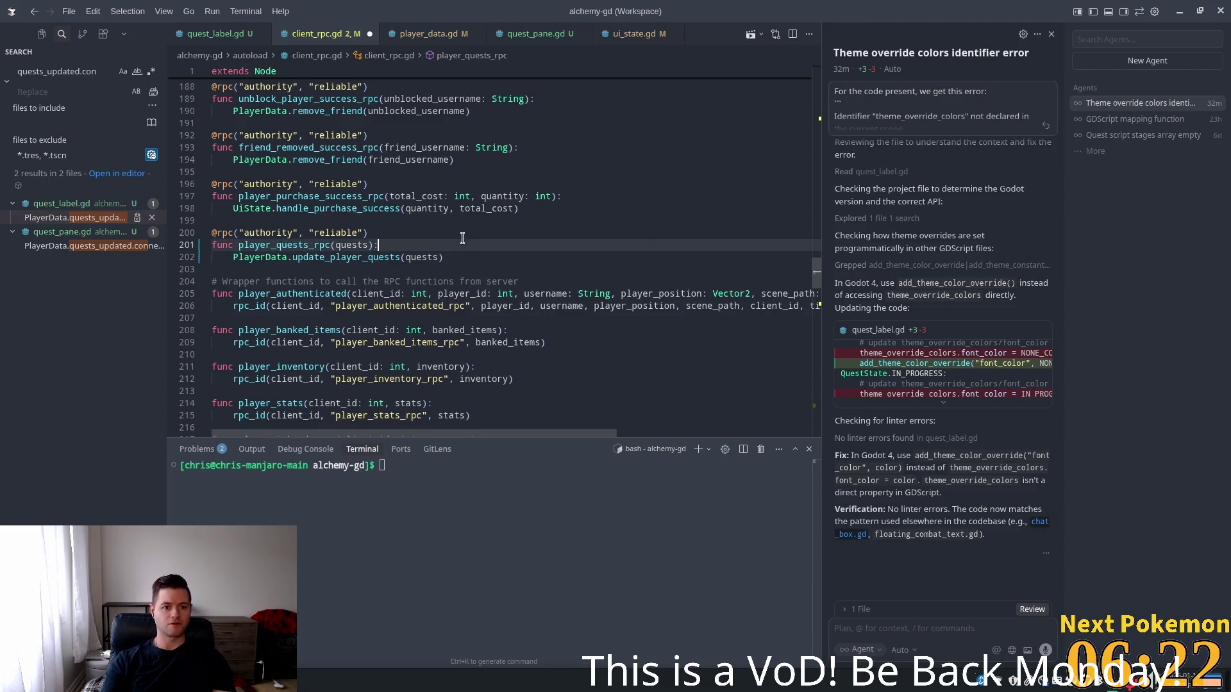
left_click(215, 35)
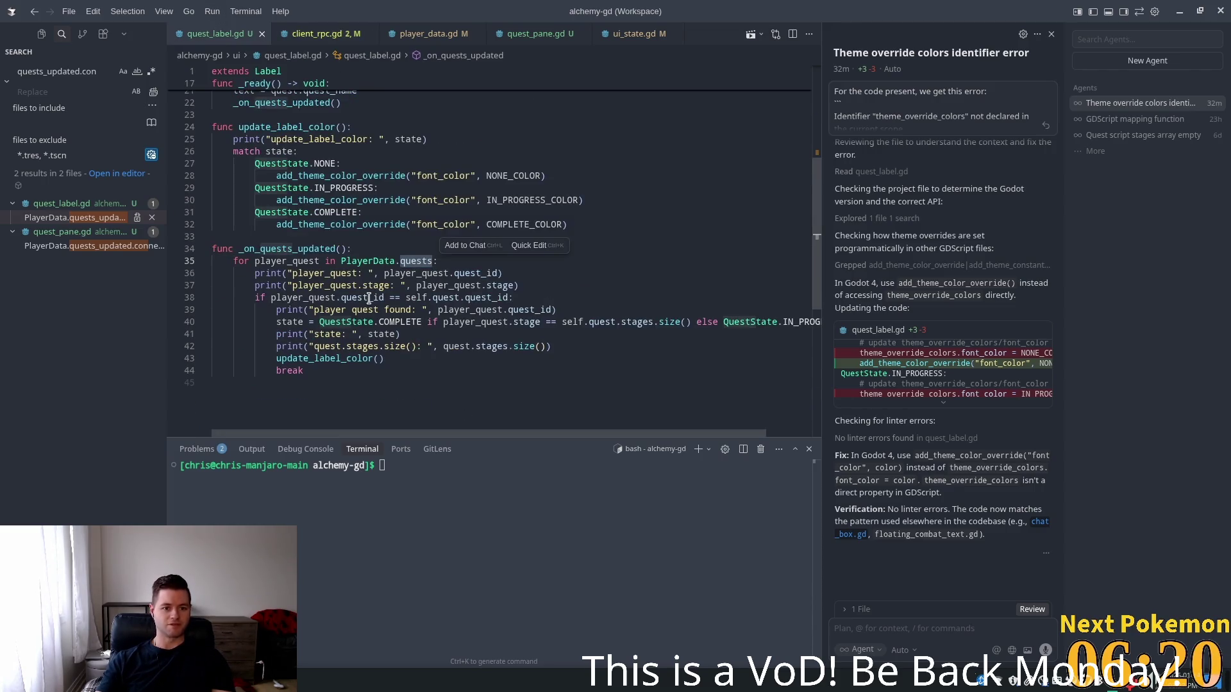
left_click_drag(518, 286, 212, 273)
key("BackSpace")
key("BackSpace")
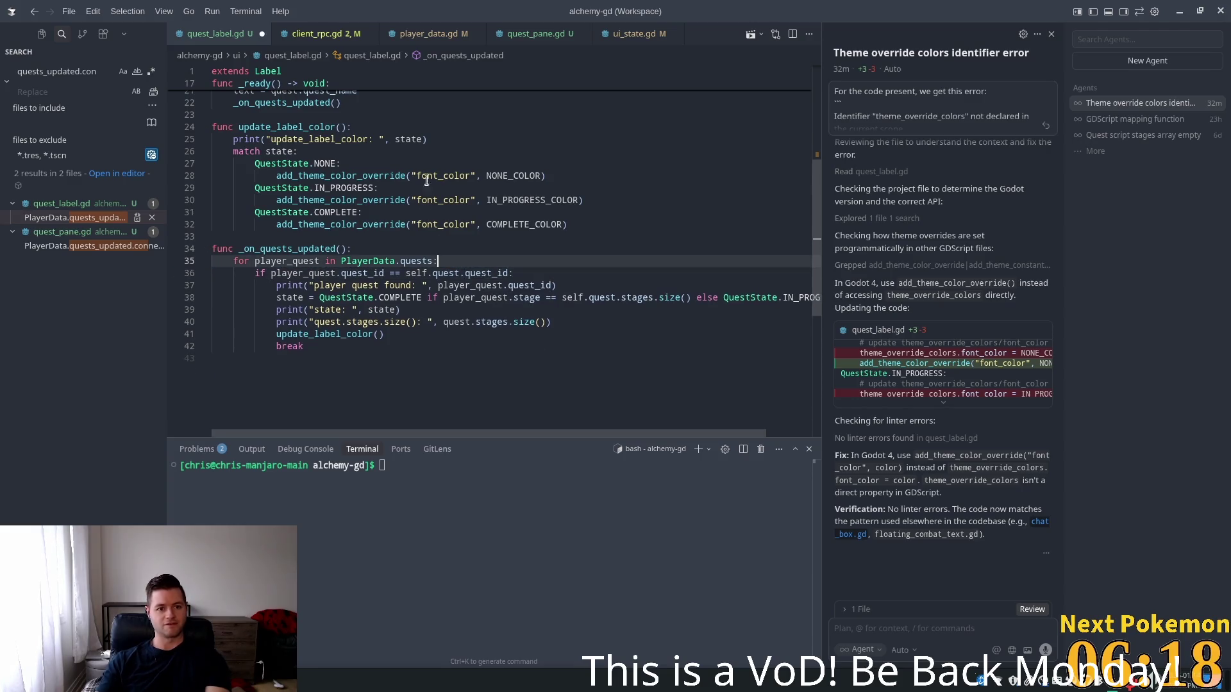
Strip the remaining debug prints from quest_label.gd's update_label_color and _on_quests_updated
left_click_drag(427, 139, 98, 140)
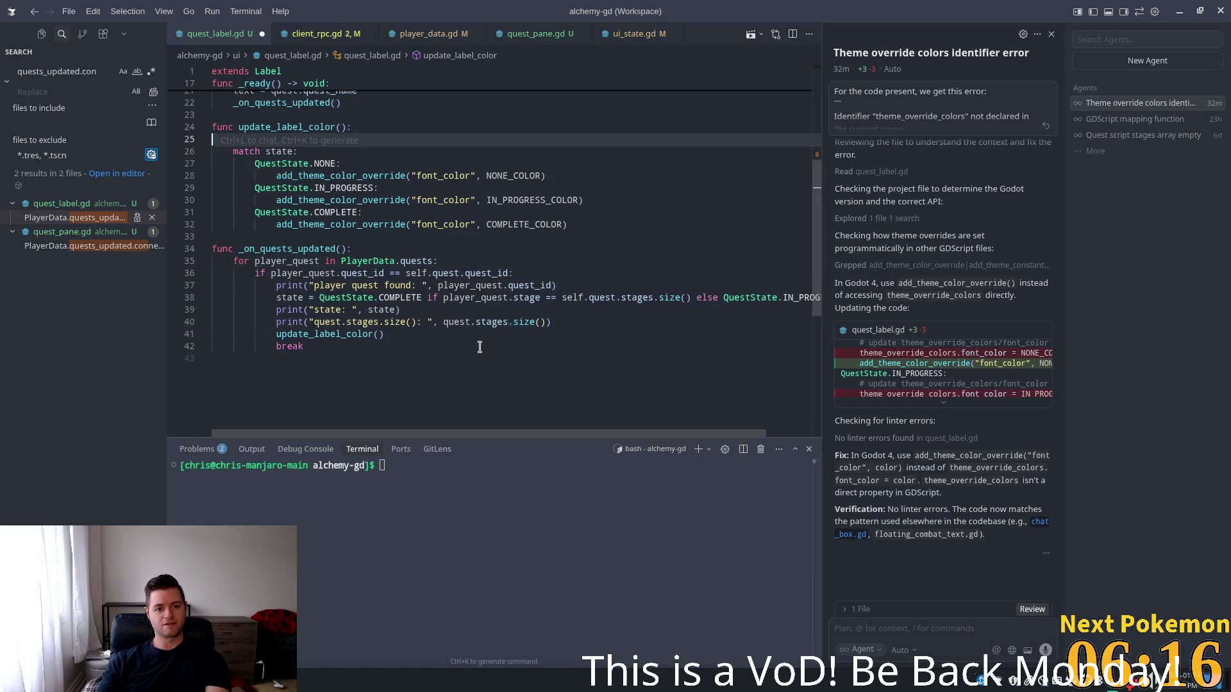
key("BackSpace")
key("BackSpace")
left_click_drag(556, 278, 167, 278)
key("BackSpace")
key("BackSpace")
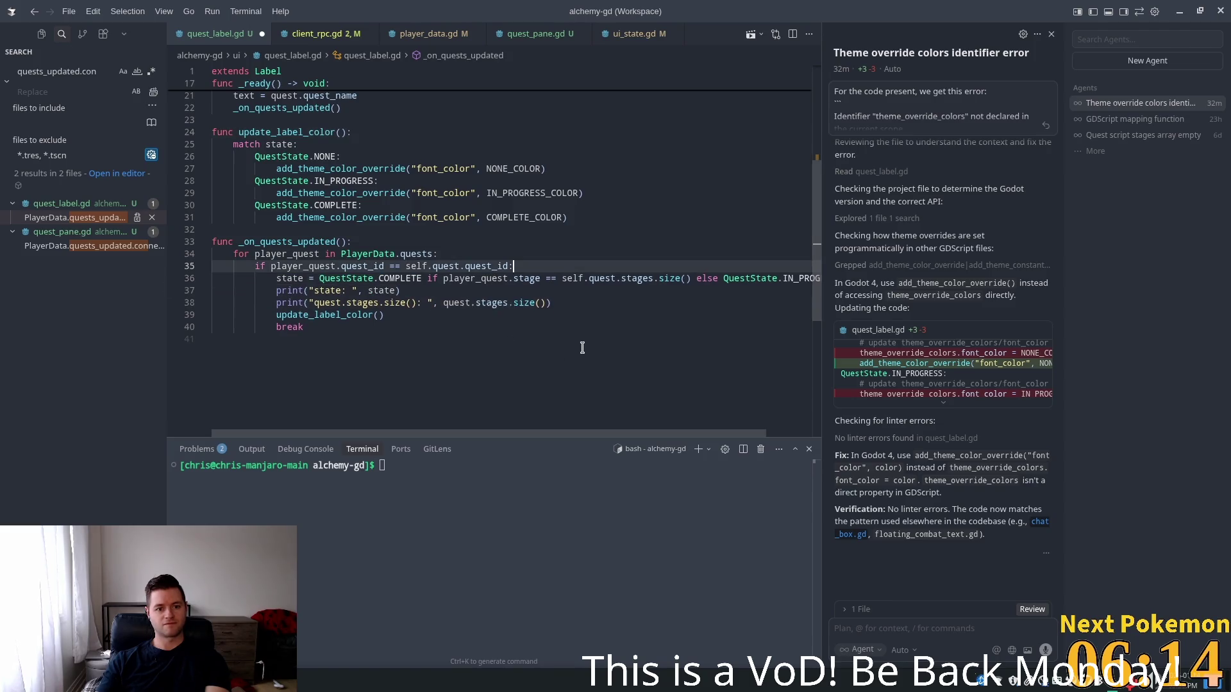
left_click_drag(568, 301, 136, 286)
key("BackSpace")
key("BackSpace")
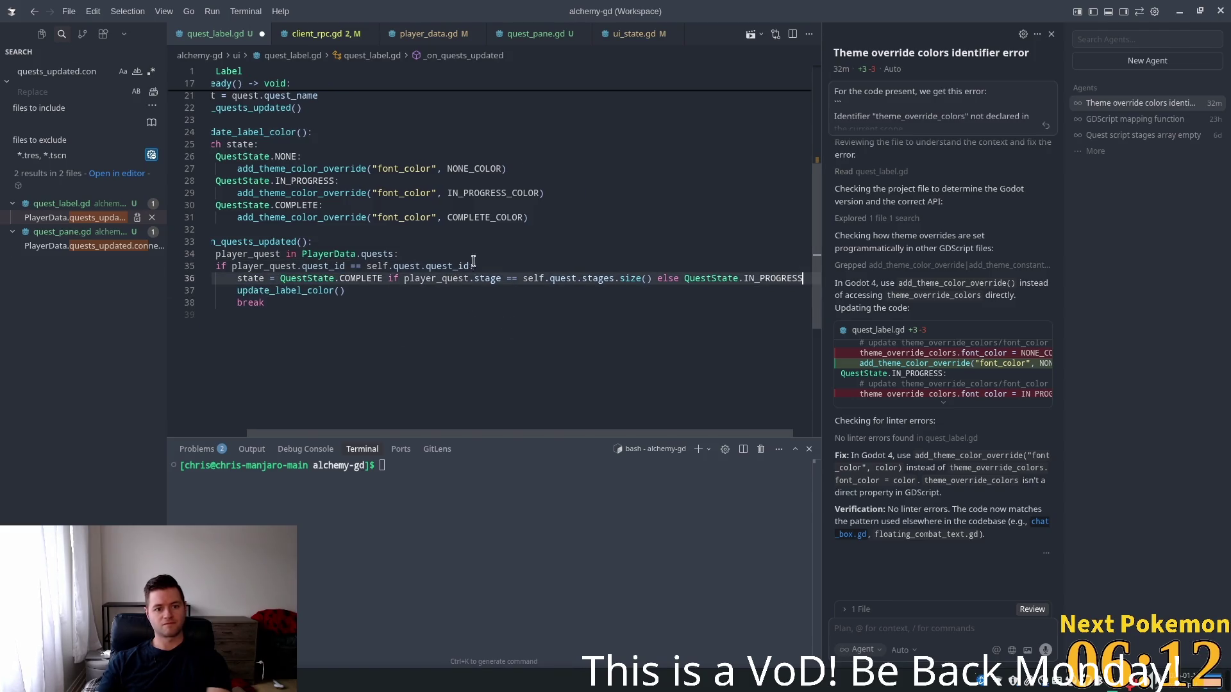
left_click(439, 278)
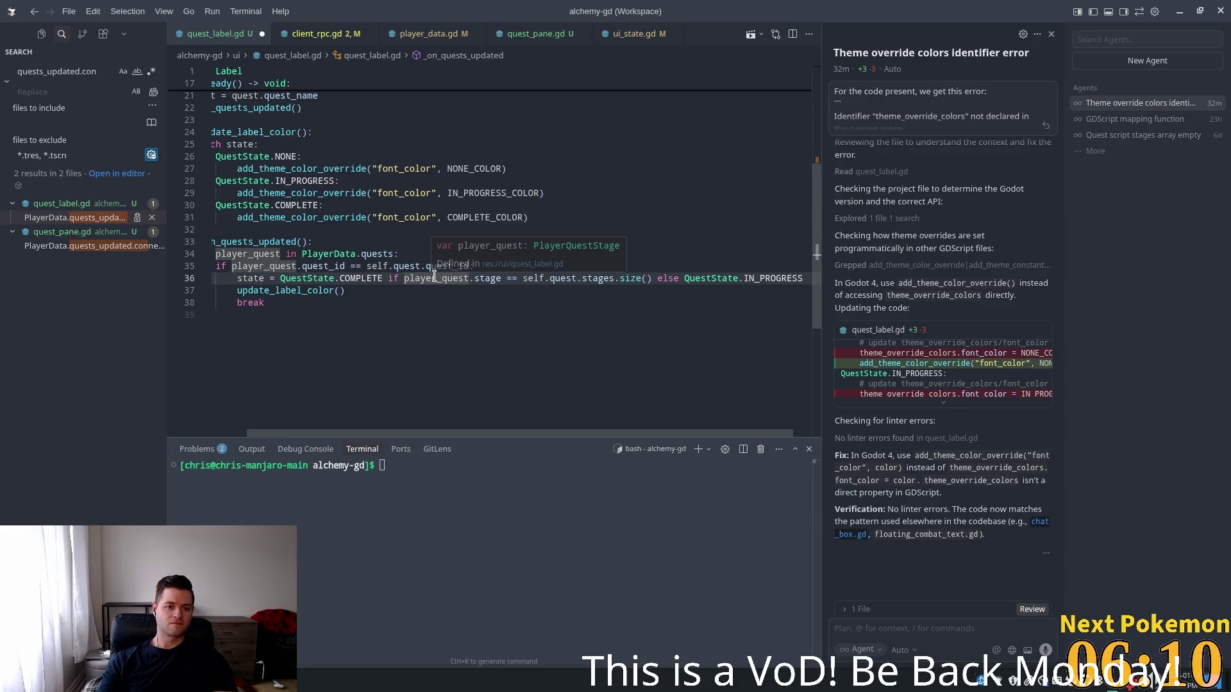
key("ctrl+z")
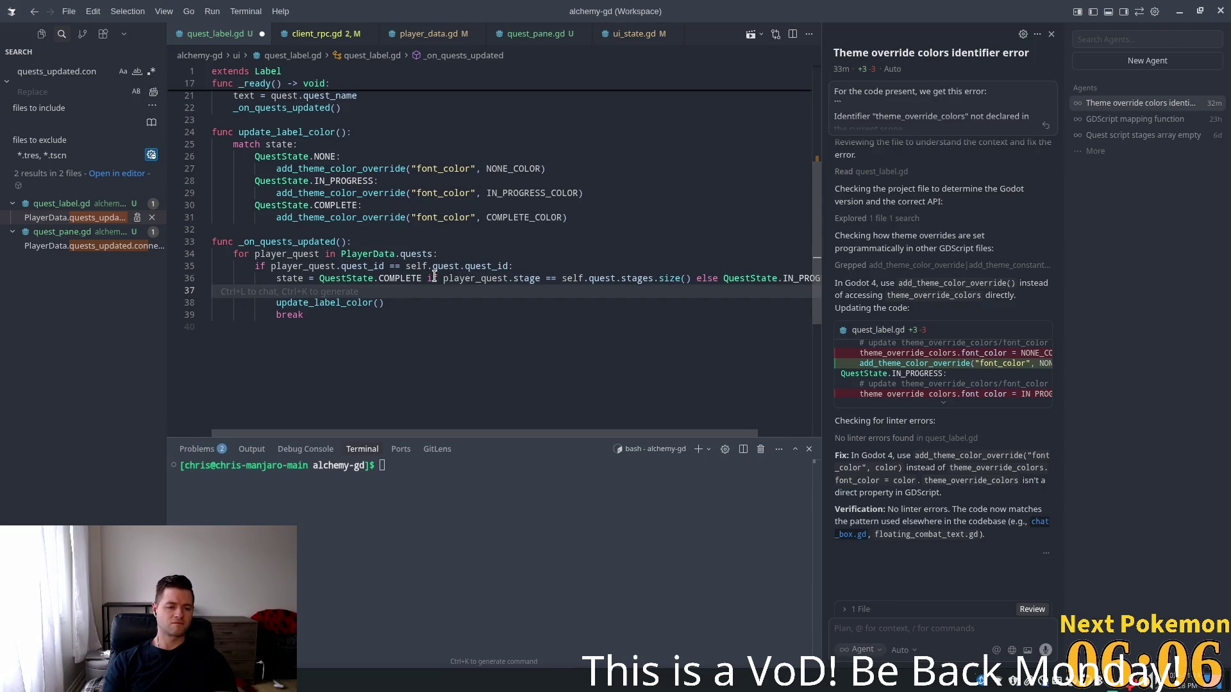
key("alt+Tab")
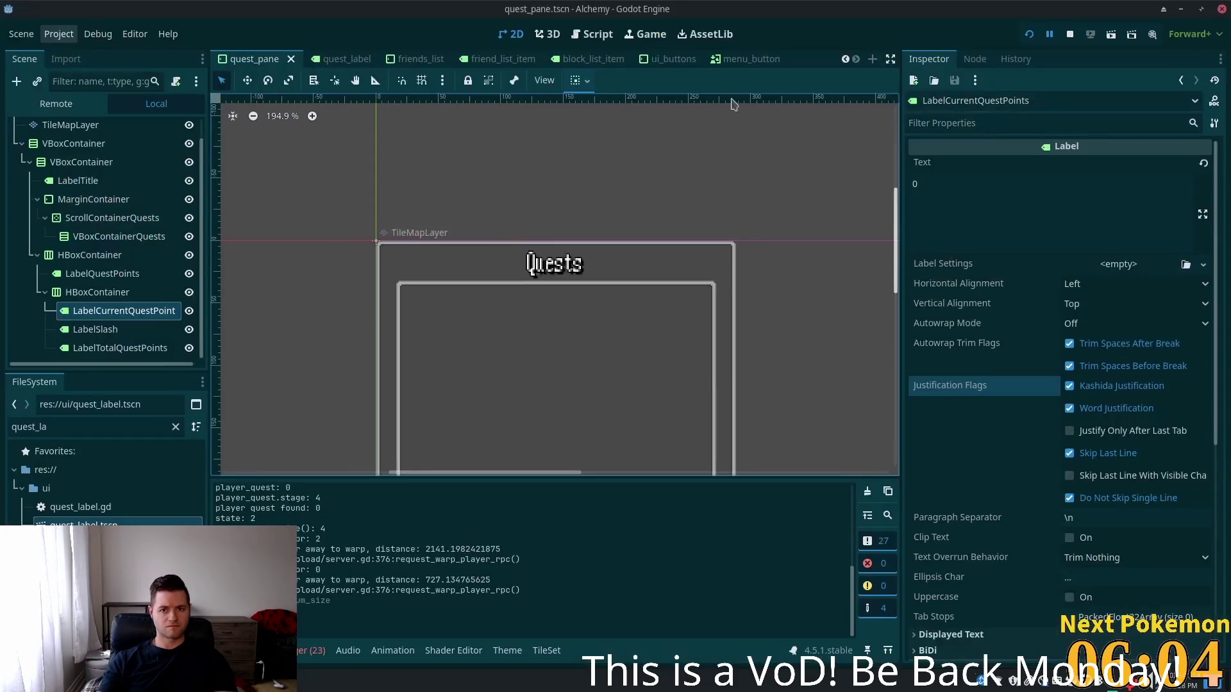
Run the game, log in, and open the Quests panel to check the quest points
key("F5")
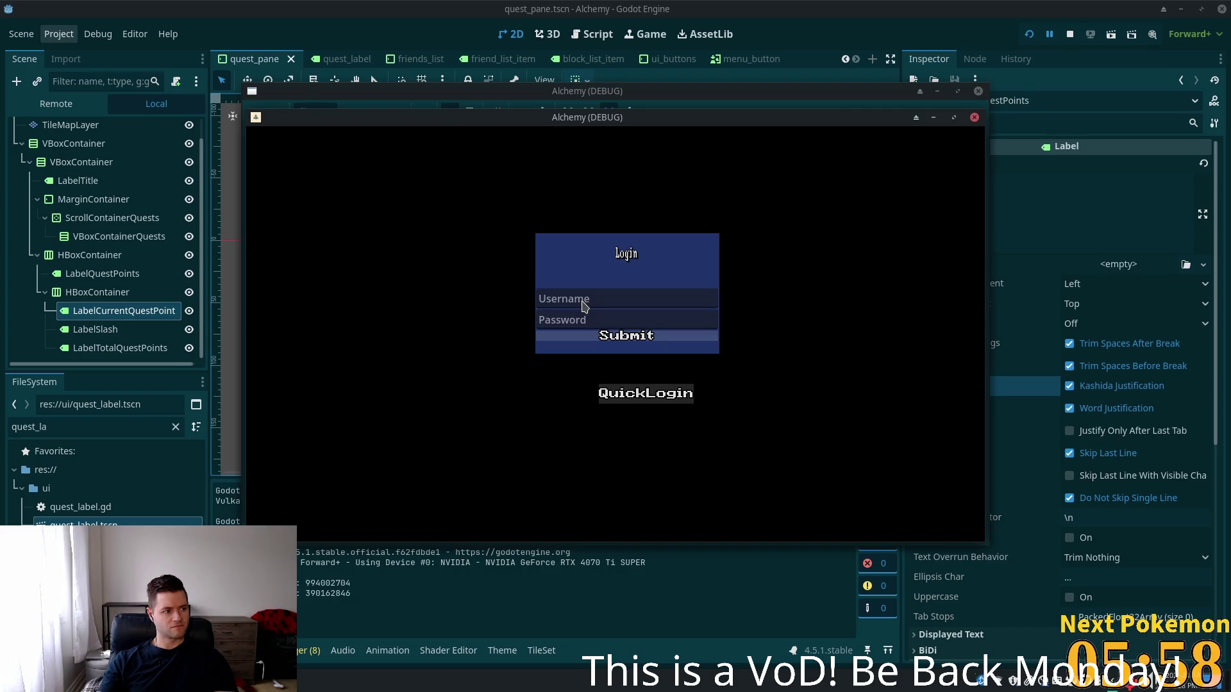
left_click(645, 393)
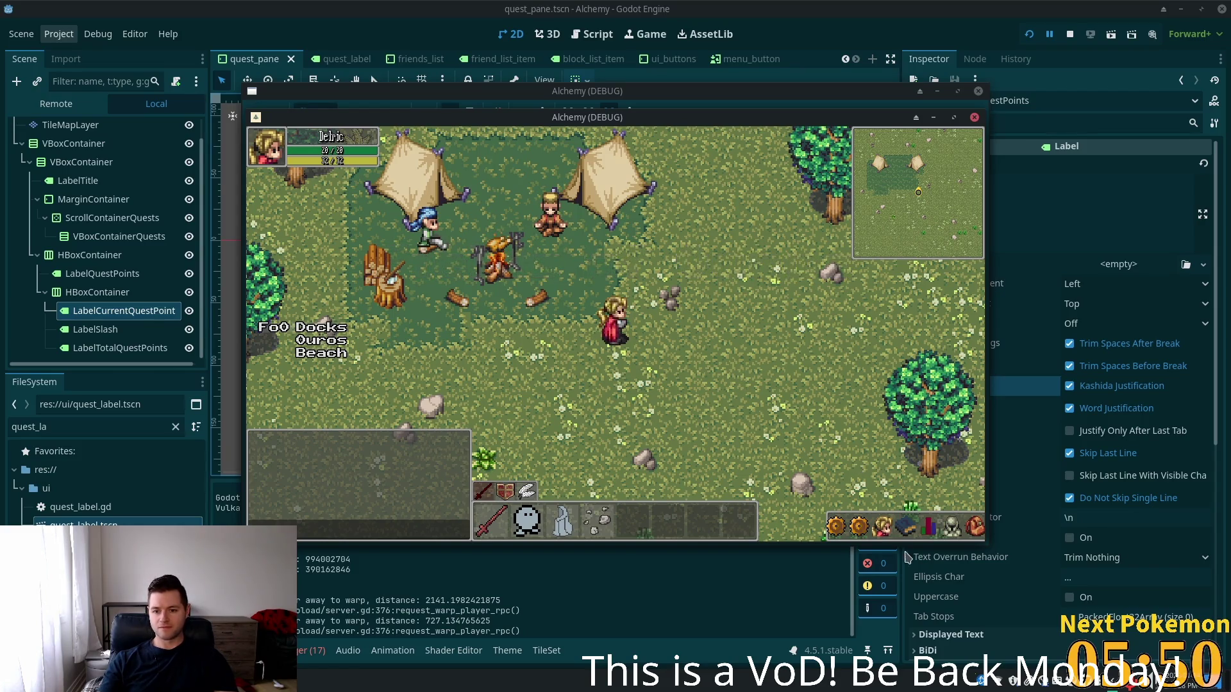
left_click(859, 528)
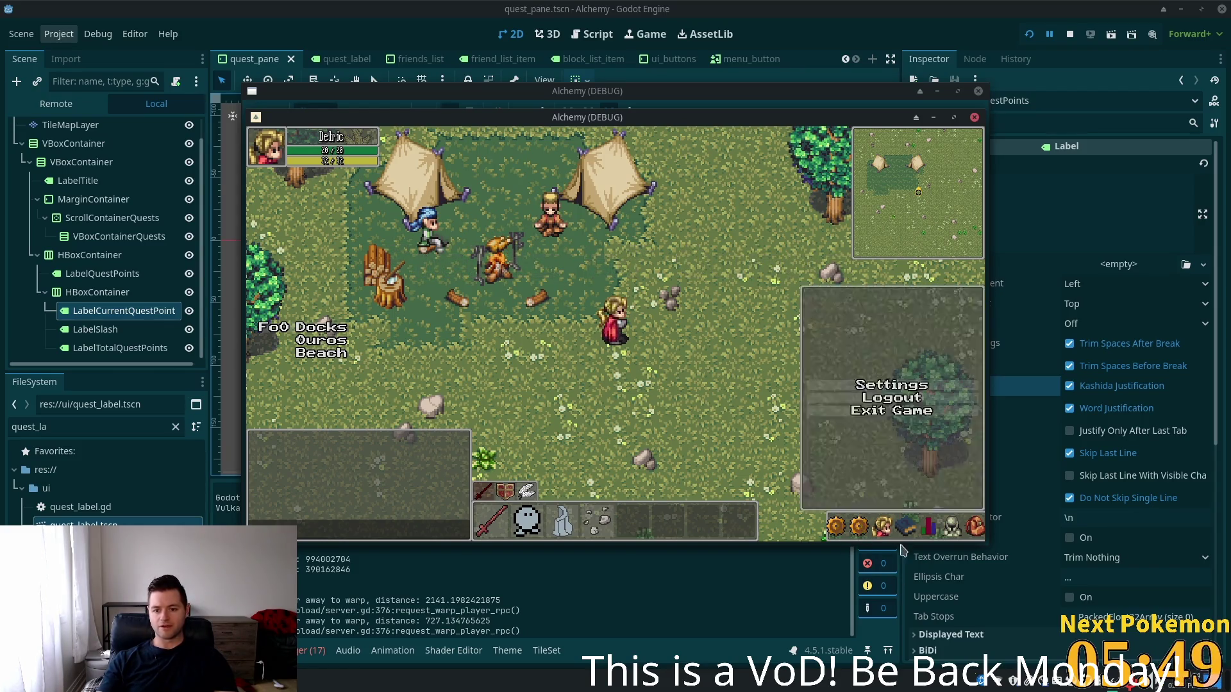
left_click(858, 528)
left_click(860, 529)
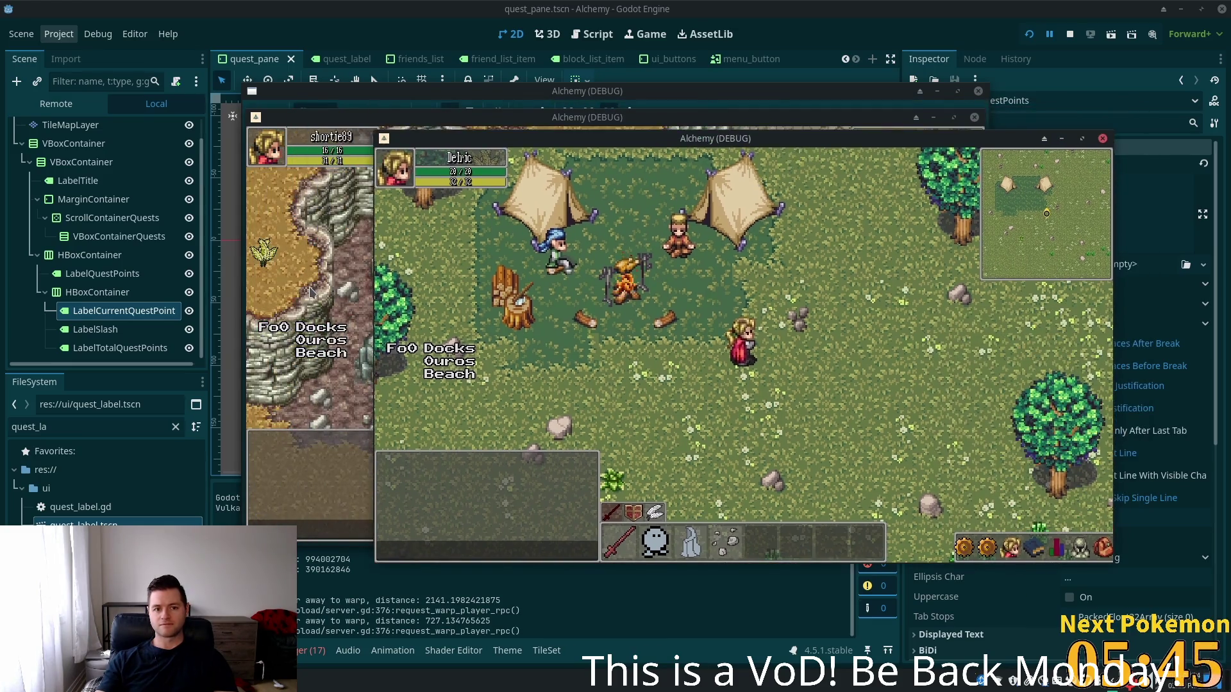
Switch between the two game clients and check the Quests panel in the first one
left_click(311, 295)
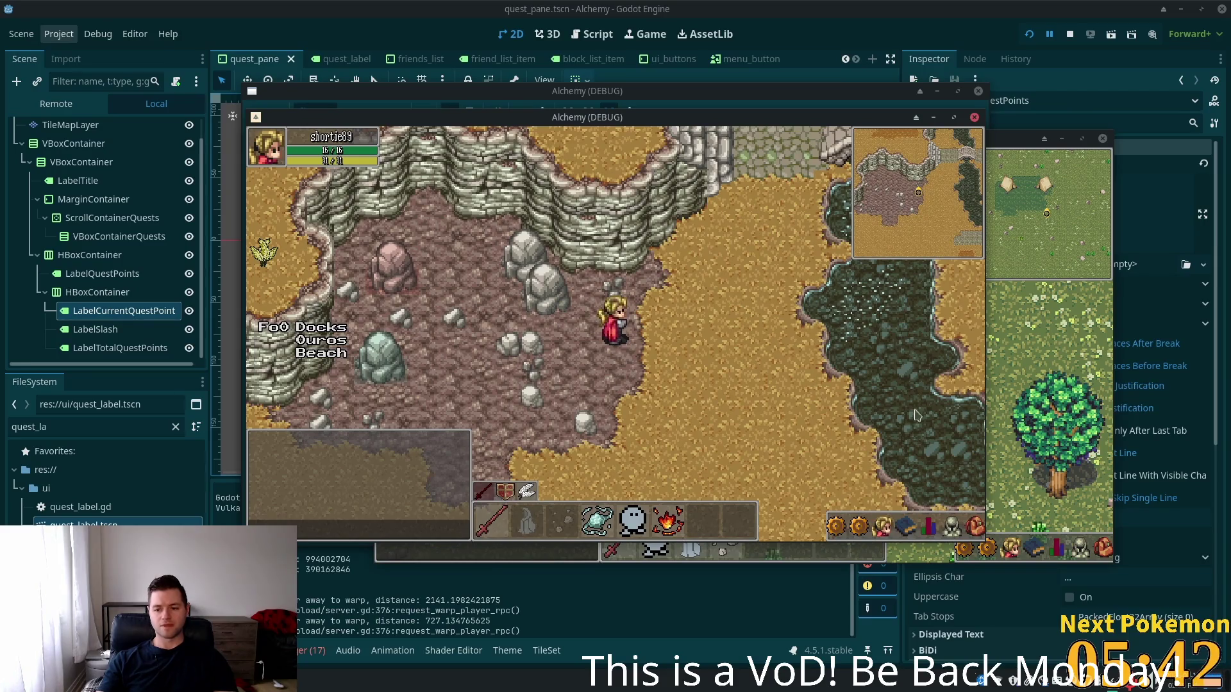
left_click(995, 385)
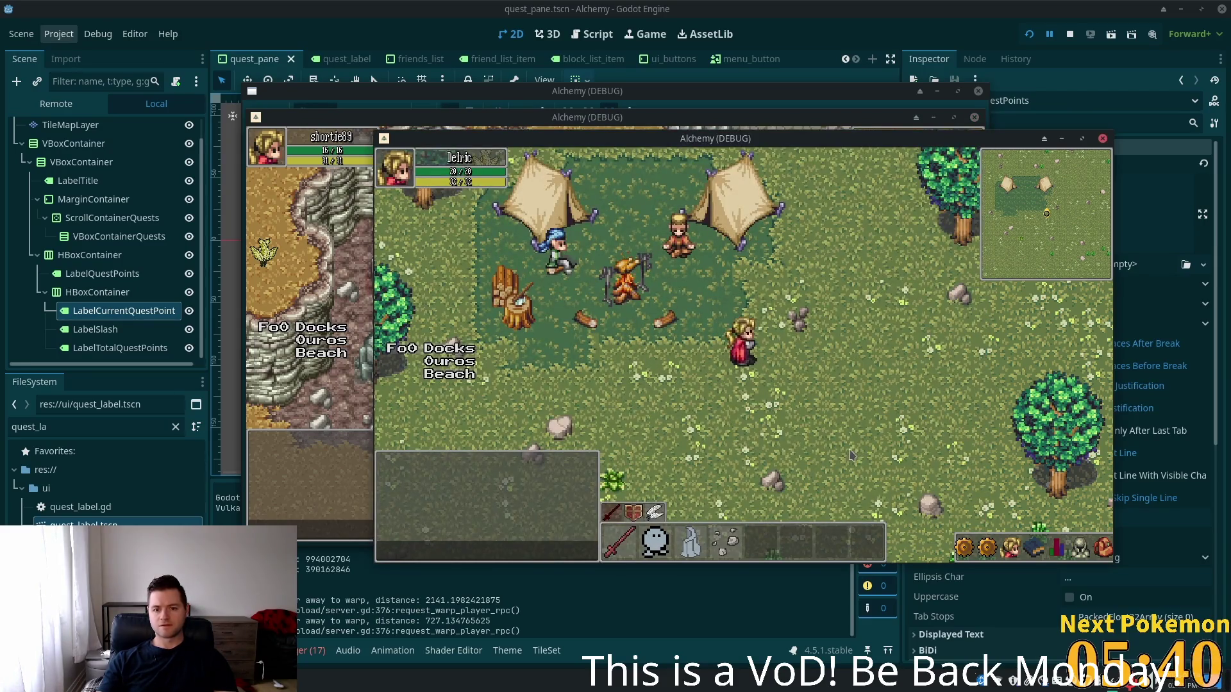
left_click(992, 549)
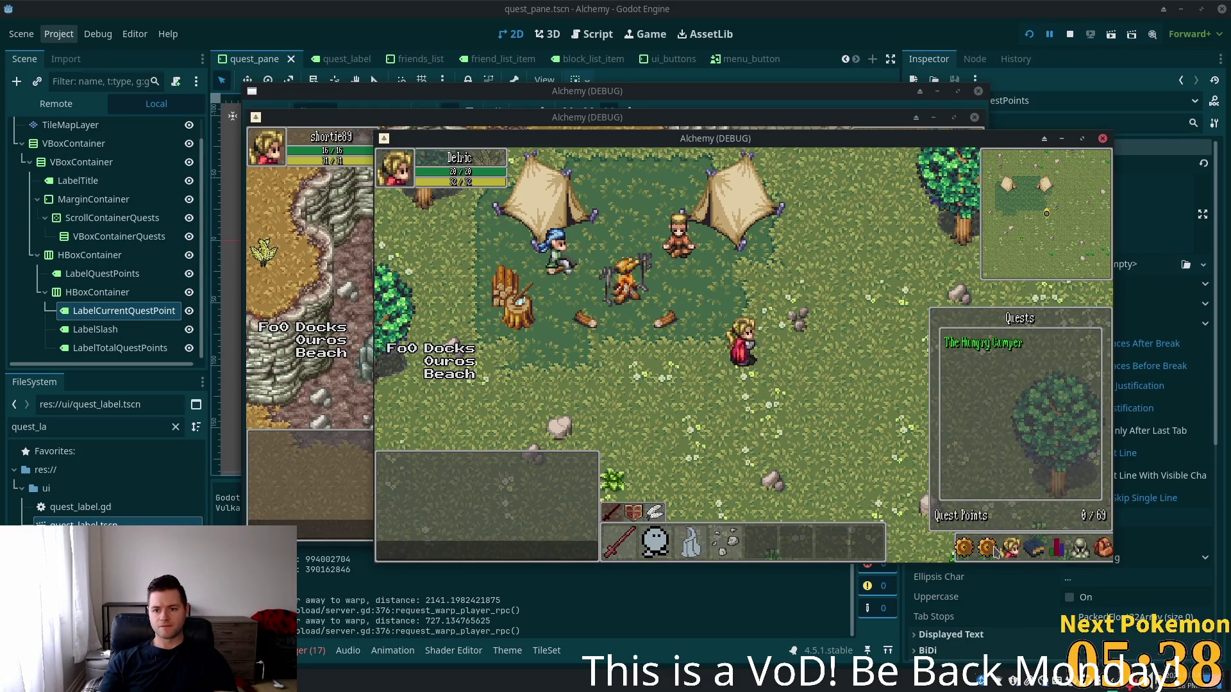
left_click(996, 549)
left_click(357, 593)
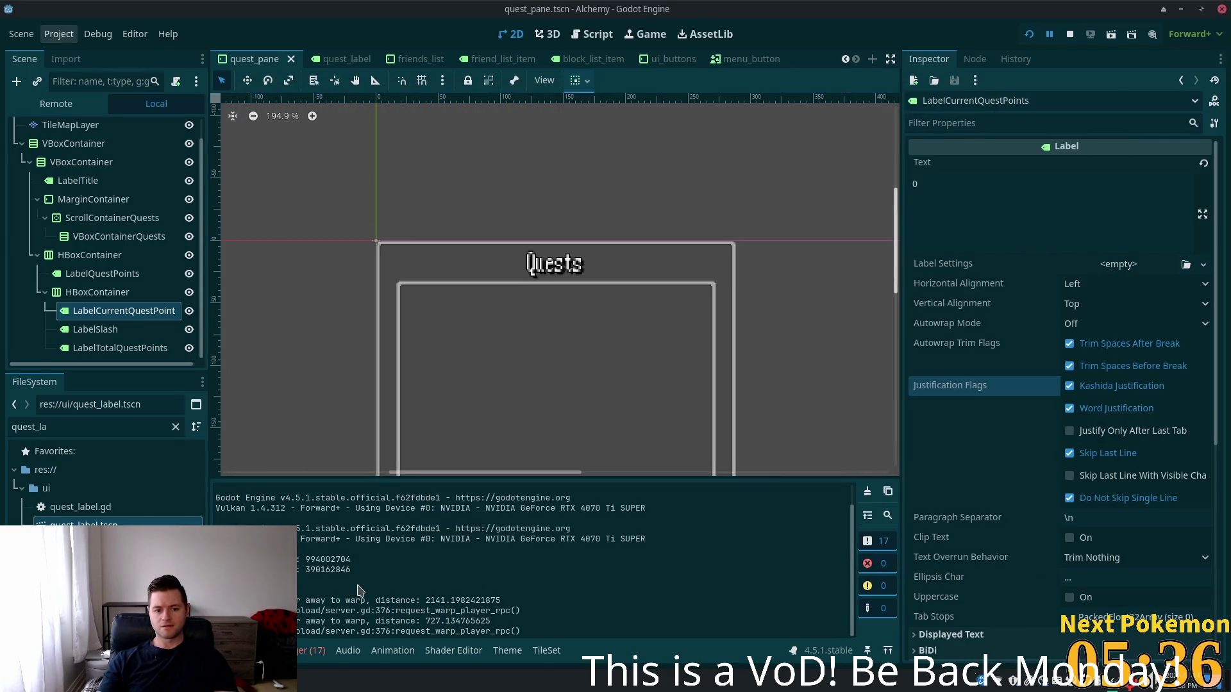
Back in the editor, pan the quest_pane scene to show the Quest Points row
scroll(604, 186, "down", 4)
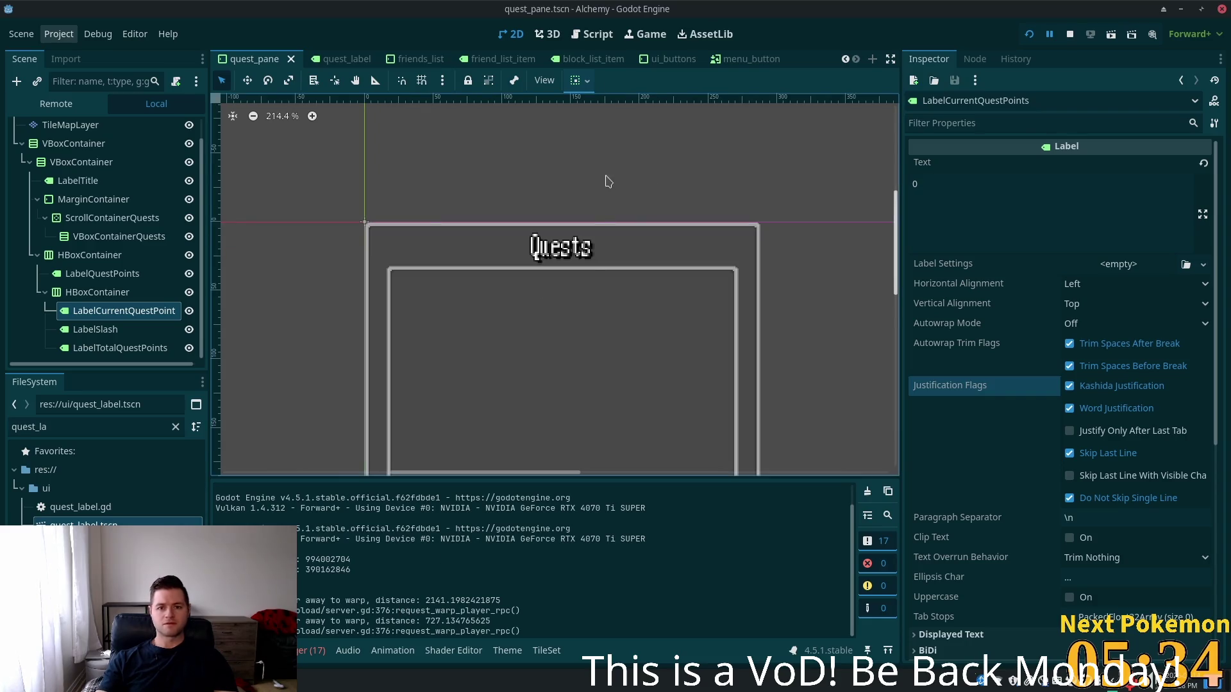
scroll(591, 270, "down", 1)
mouse_move(590, 270)
left_mouse_down()
mouse_move(609, 156)
mouse_move(571, 143)
left_mouse_up()
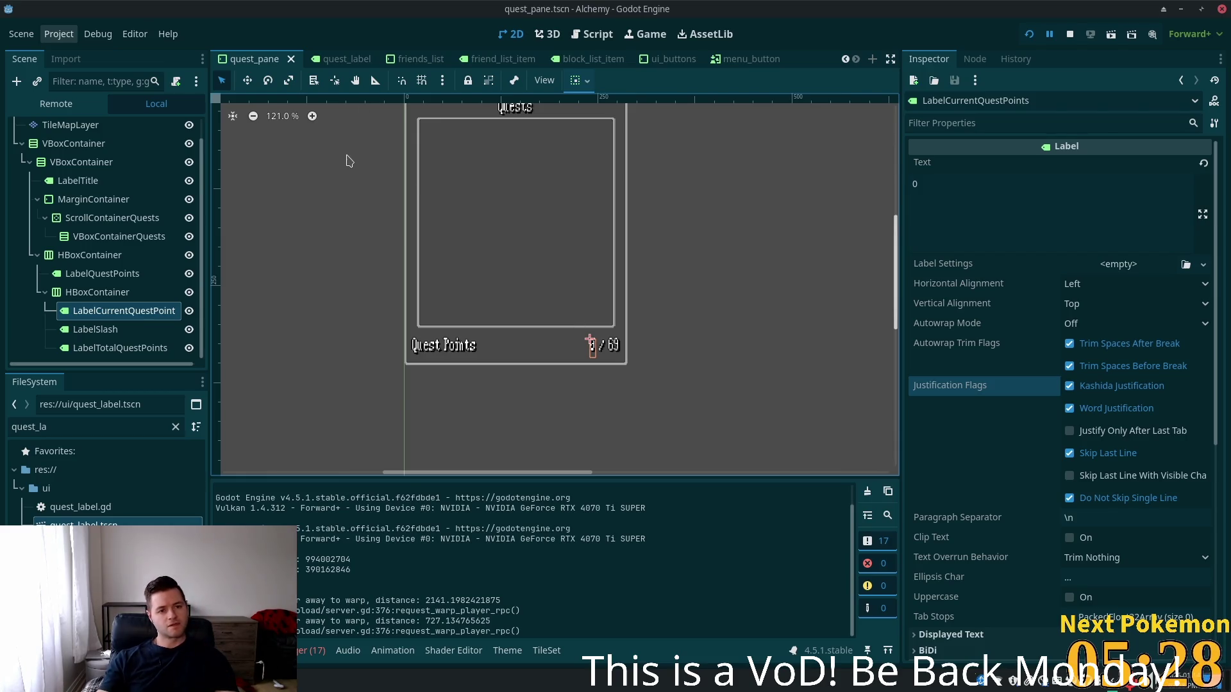
key("alt+Tab")
Look over client_rpc.gd, then scroll quest_pane.gd up to its _ready function
left_click(314, 282)
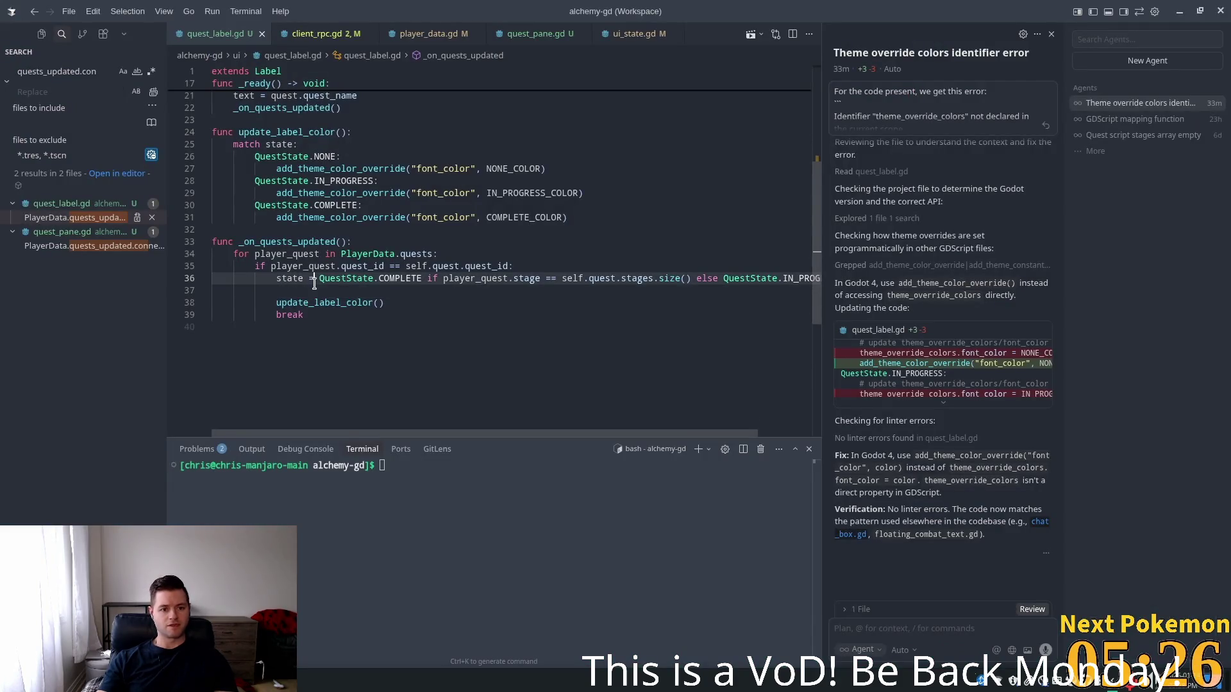
double_click(287, 241)
scroll(458, 271, "up", 2)
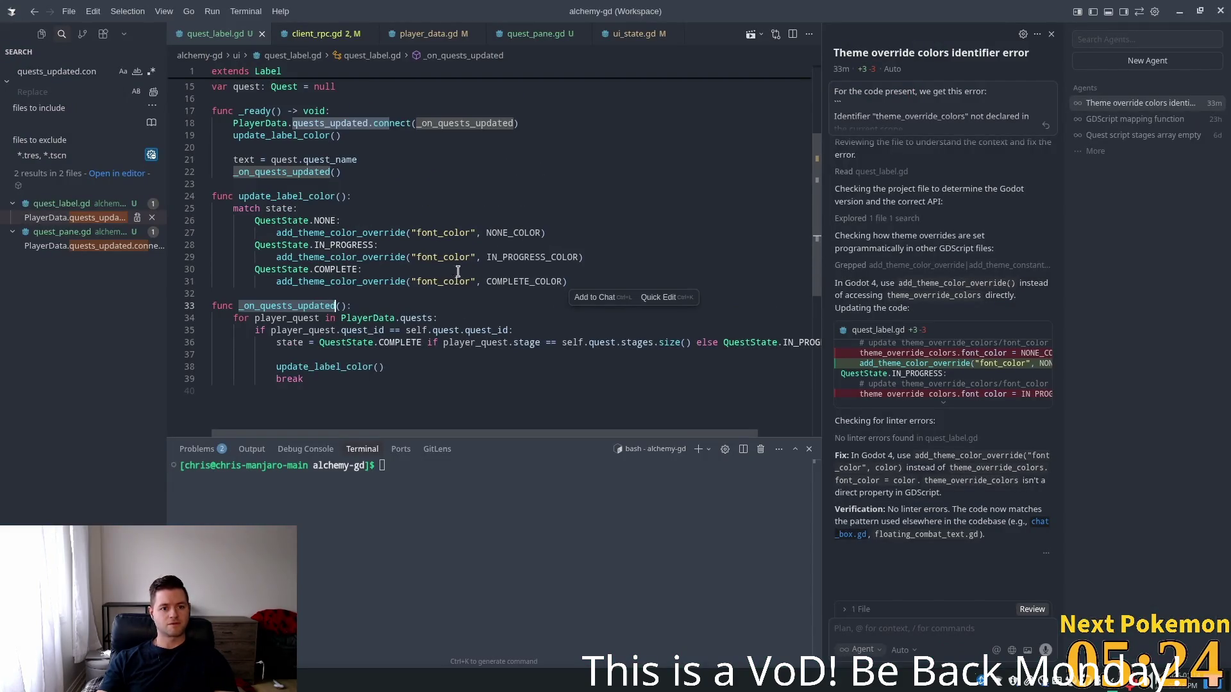
left_click(315, 34)
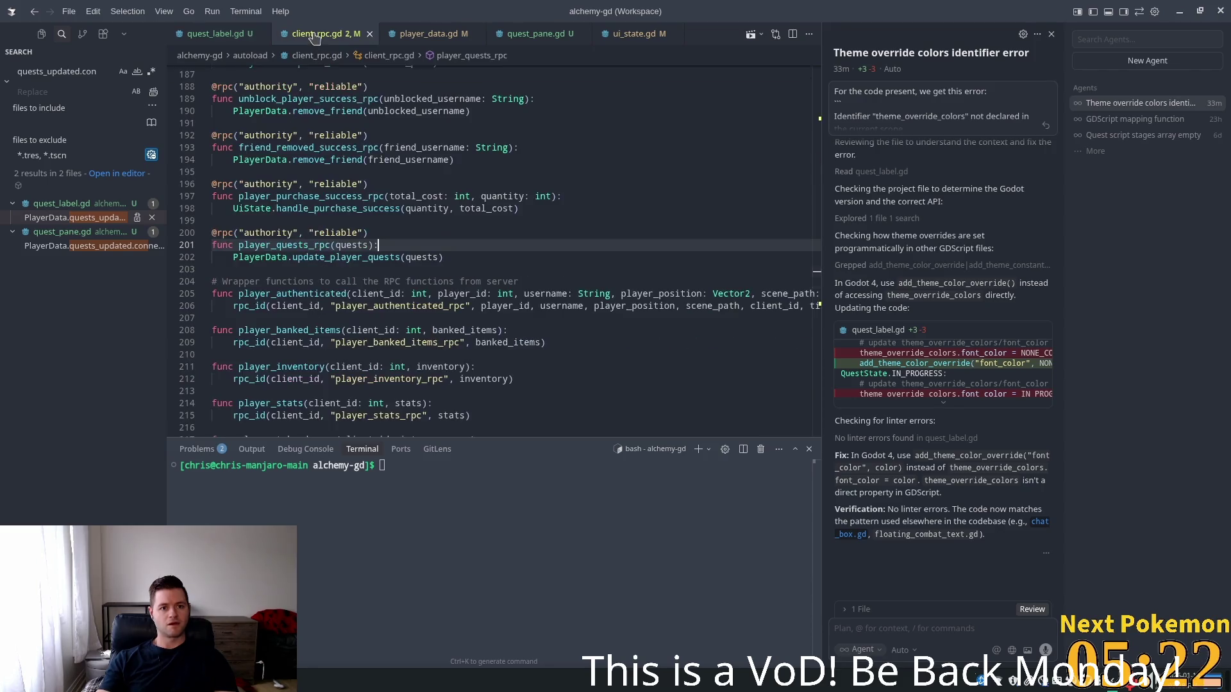
left_click(532, 34)
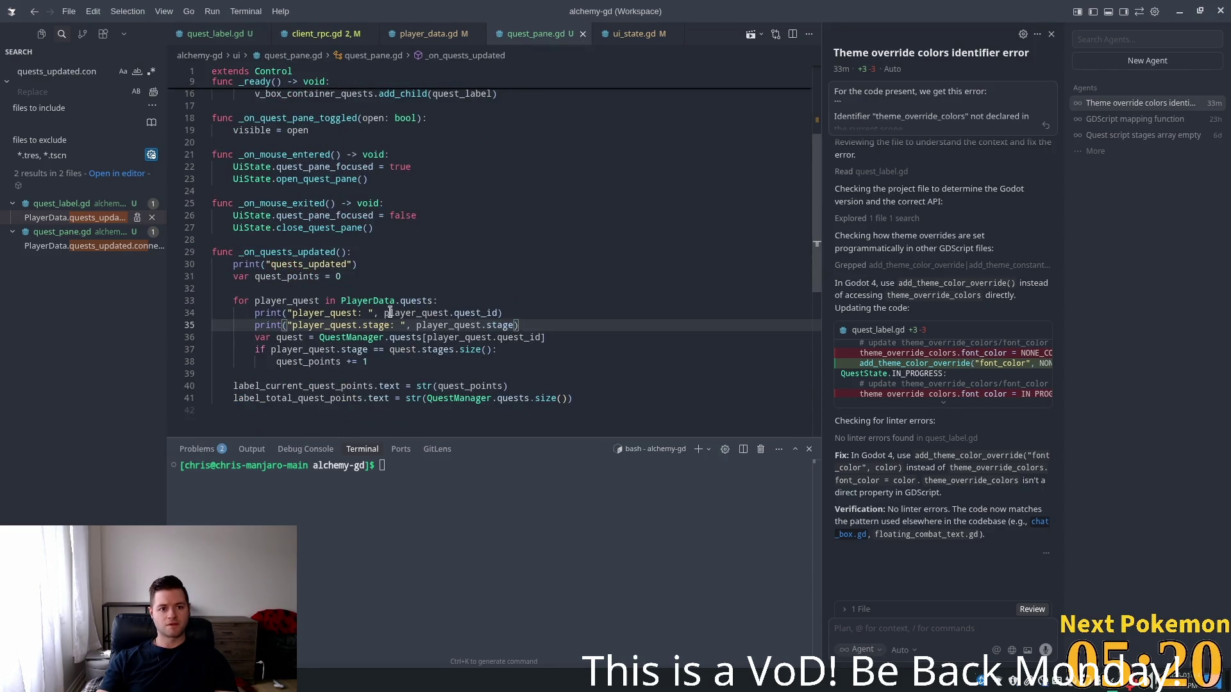
scroll(278, 274, "up", 1)
scroll(357, 287, "up", 3)
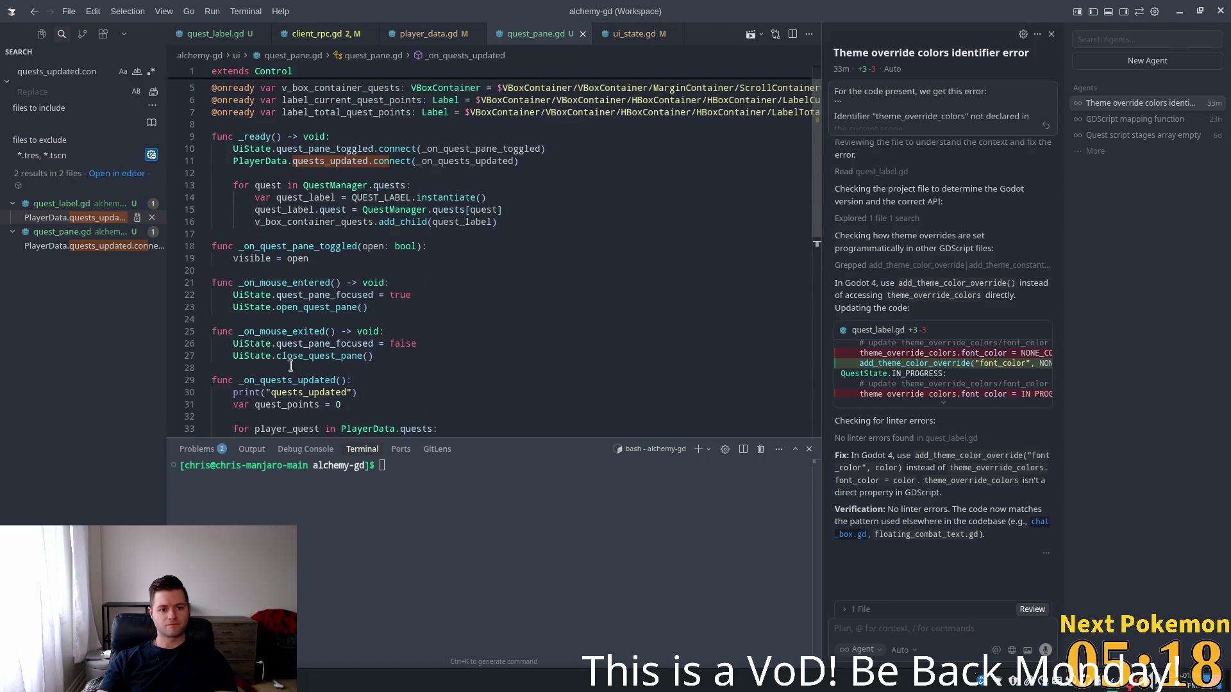
left_click_drag(350, 380, 239, 380)
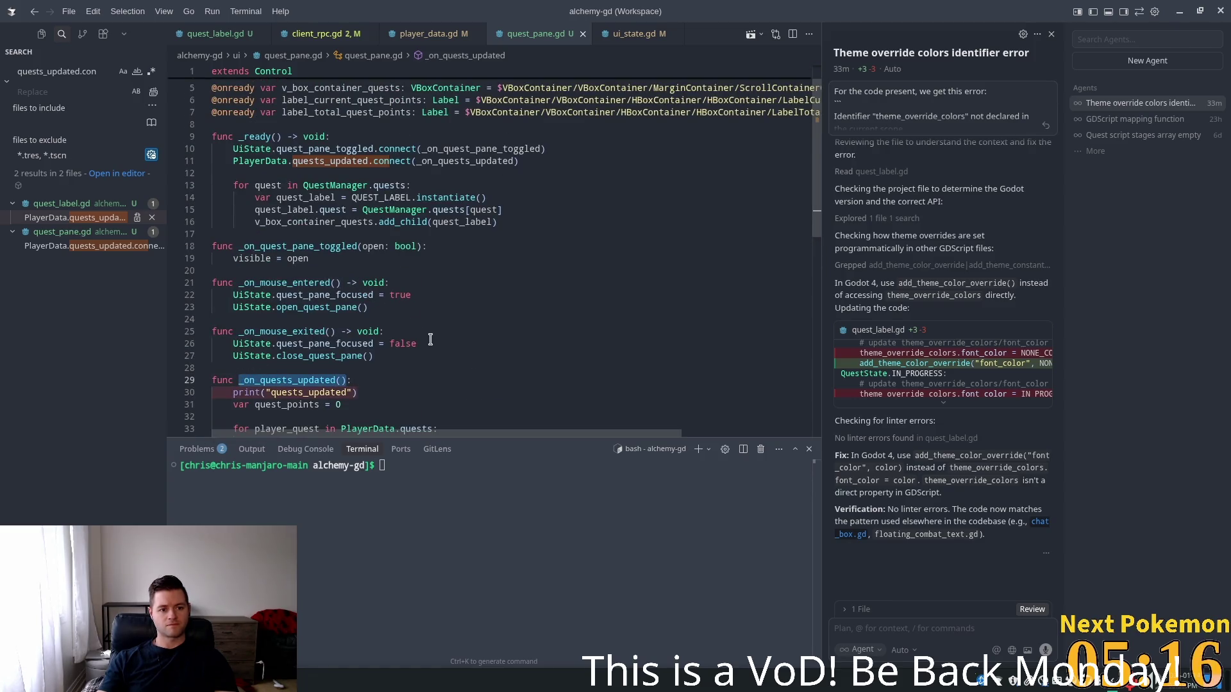
scroll(420, 259, "up", 1)
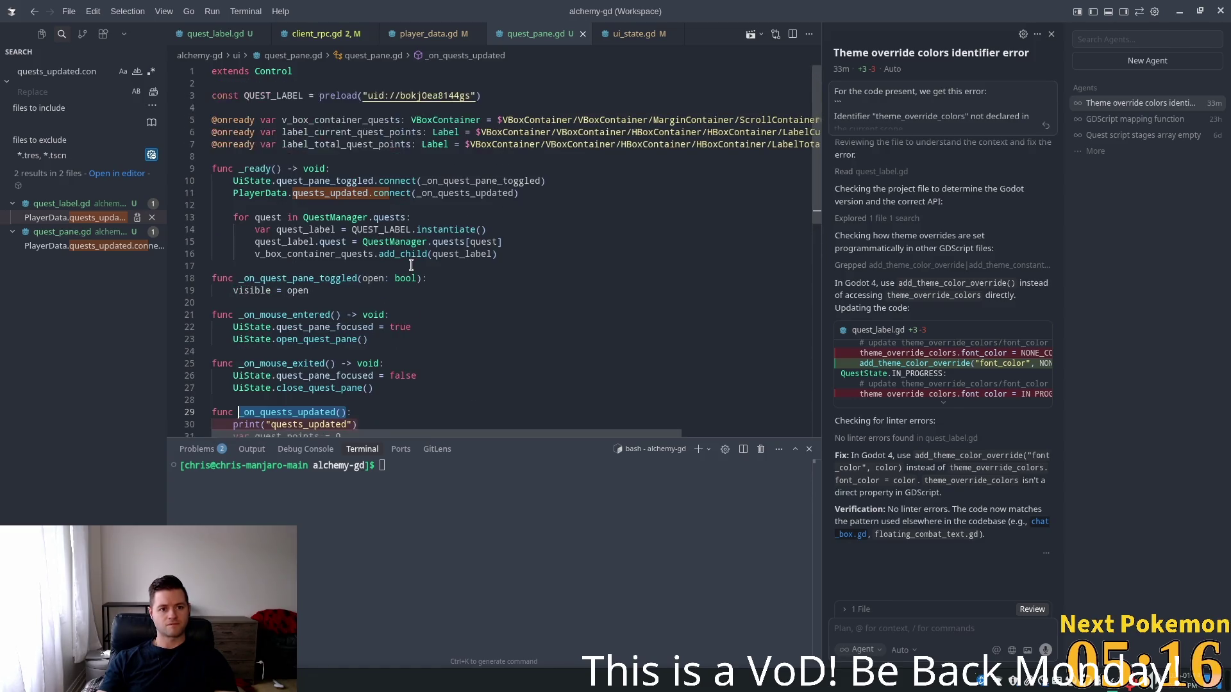
Call _on_quests_updated() at the end of _ready, save quest_pane.gd, and run the game
left_click(516, 254)
key("Return")
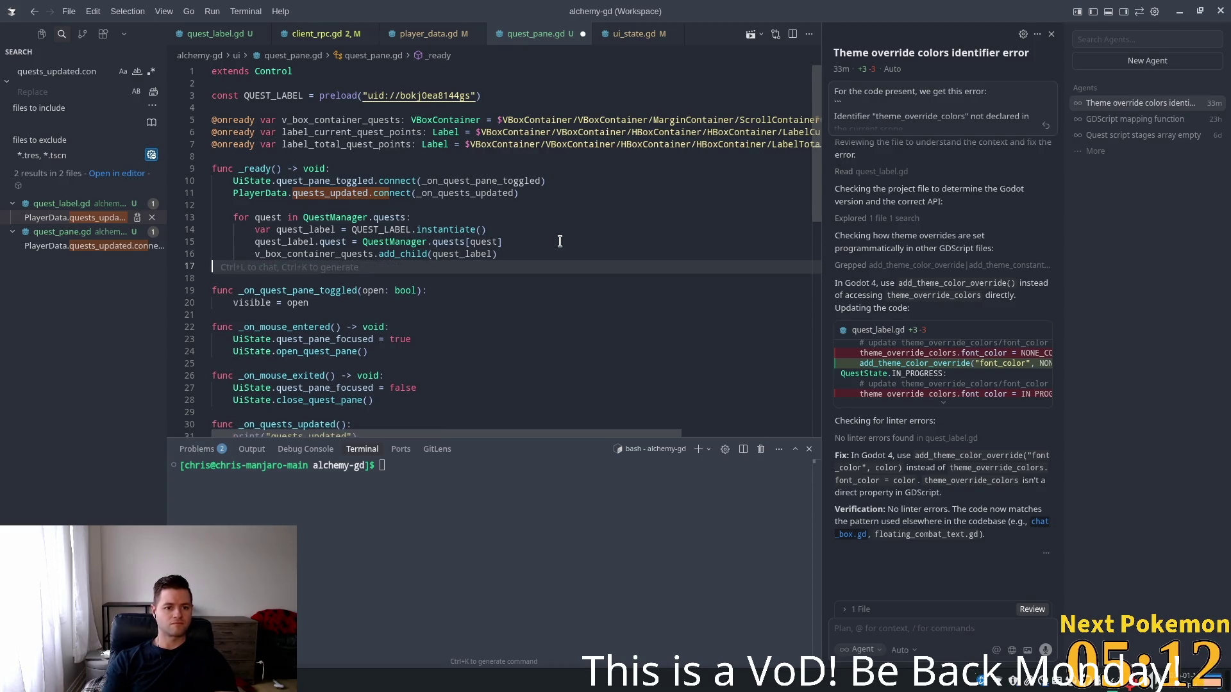
key("Tab")
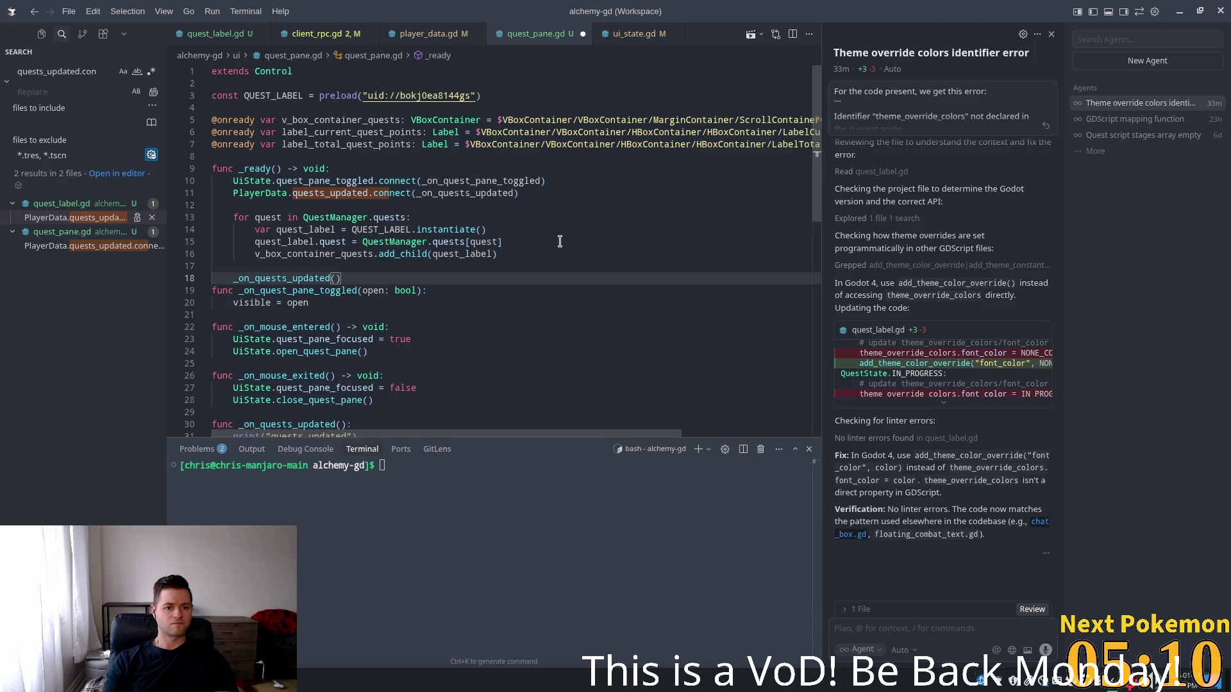
key("Return")
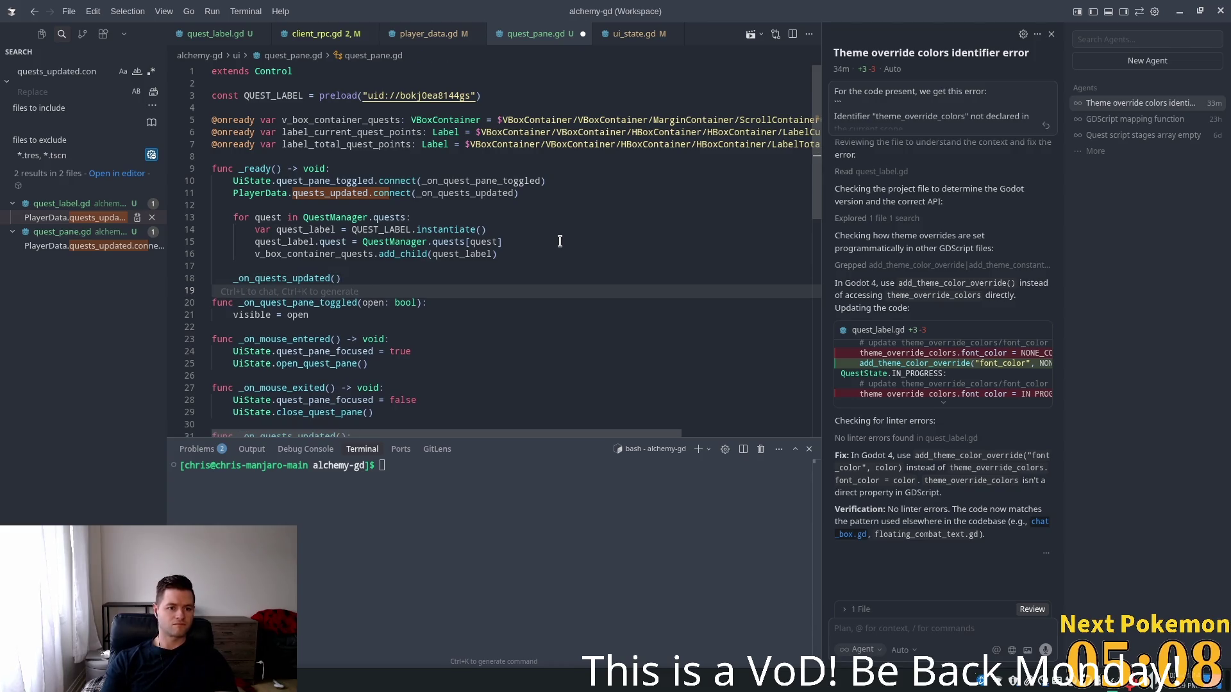
scroll(560, 241, "down", 6)
key("ctrl+s")
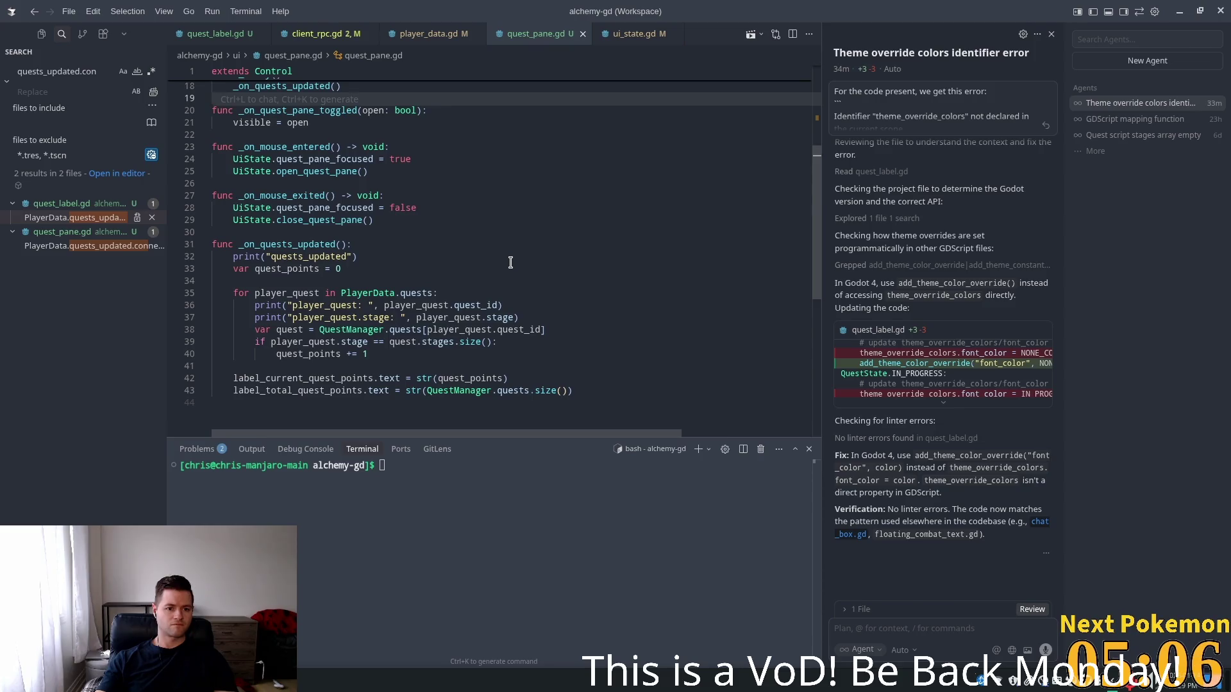
left_click(491, 252)
key("alt+Tab")
key("F5")
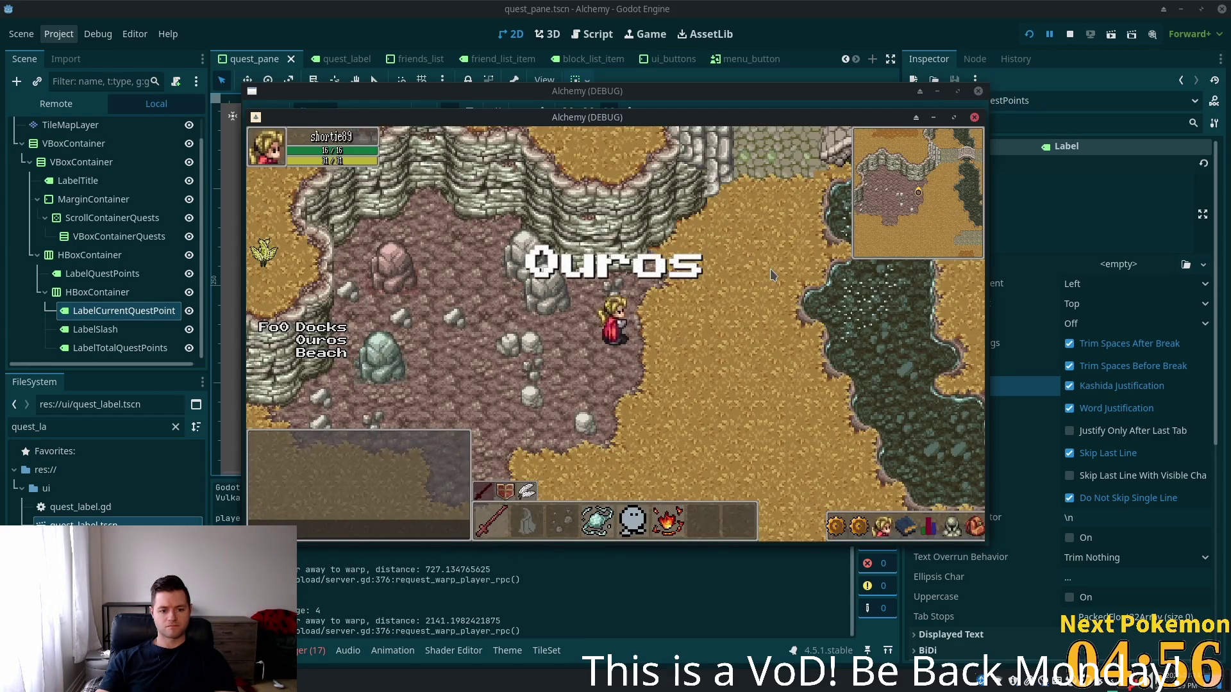
In the first game window, check the quest points in the Quests panel, walking the character south meanwhile
left_click(883, 527)
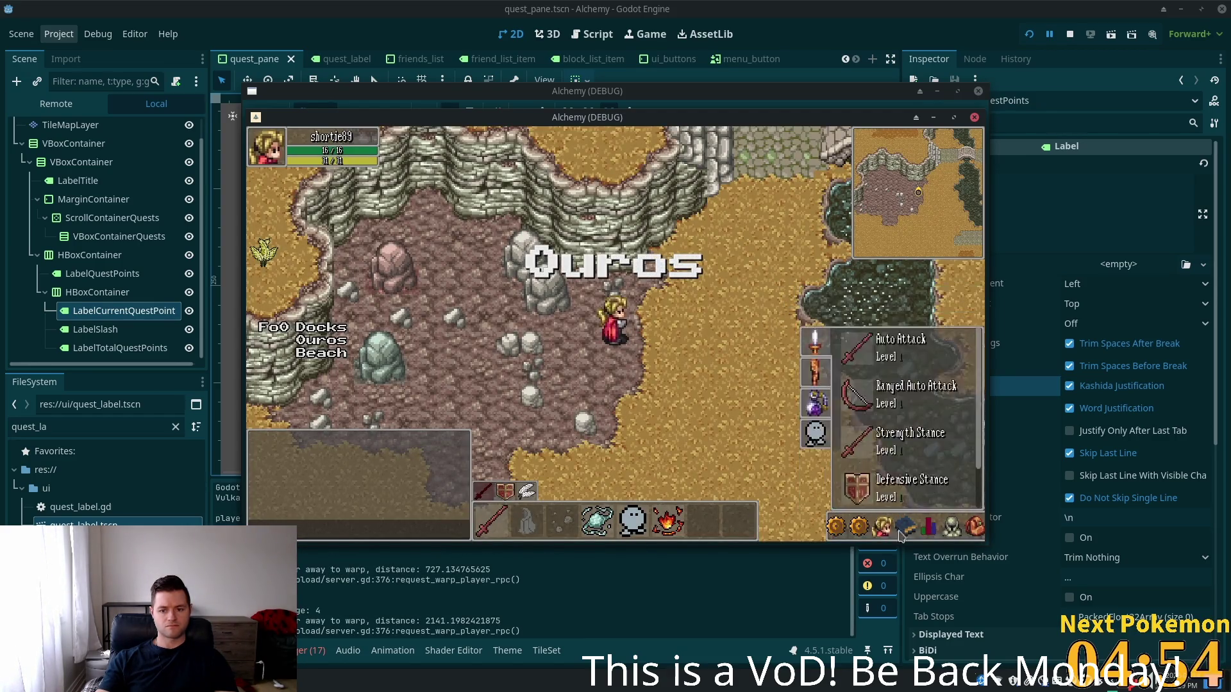
left_click(858, 530)
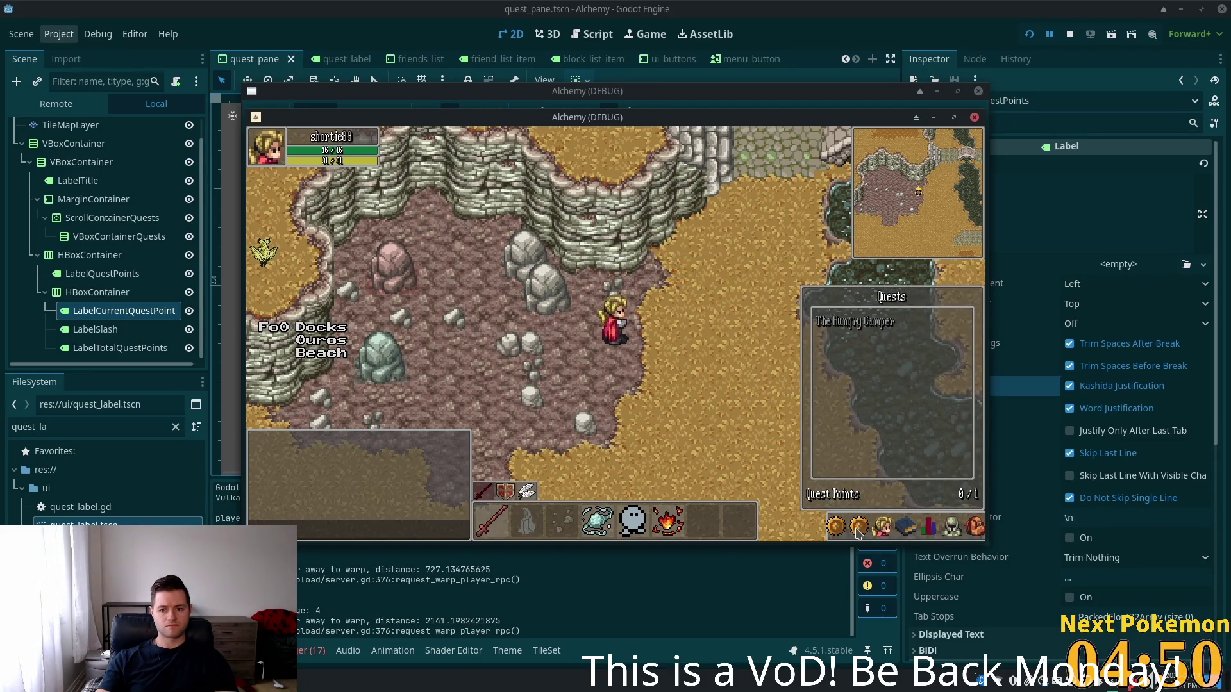
key("Down")
key("Down")
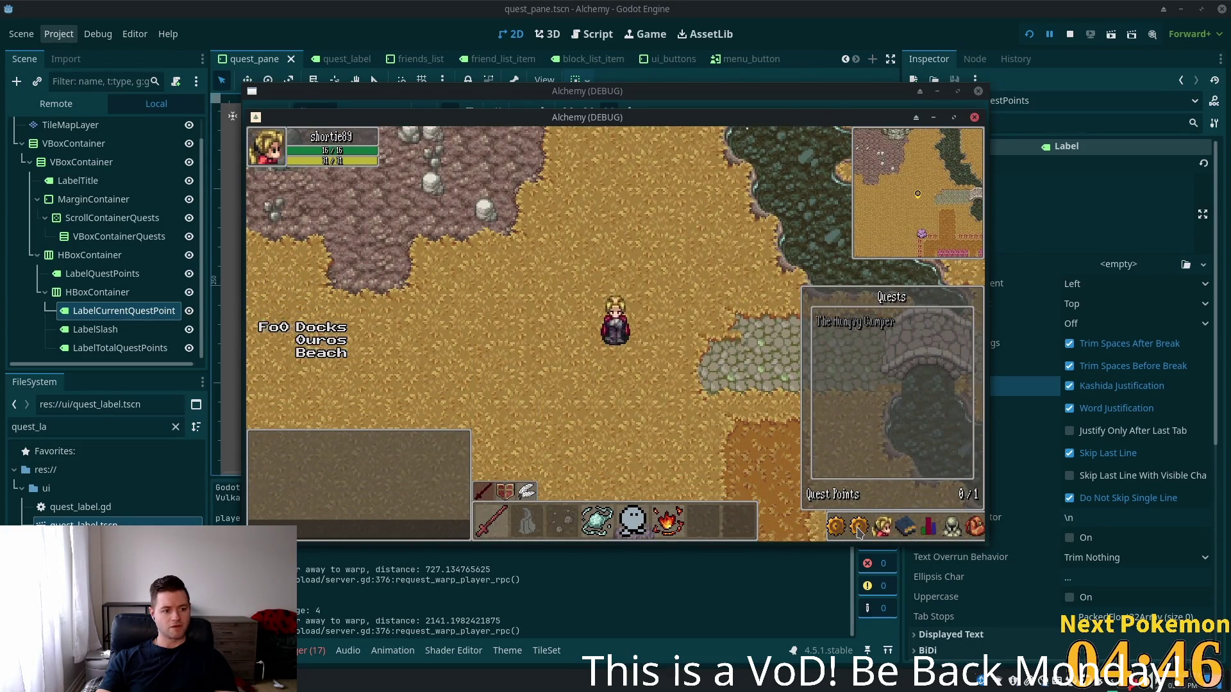
left_click(850, 529)
Check the second player's Quests panel for the points, then stop the running game
left_click_drag(502, 124, 614, 152)
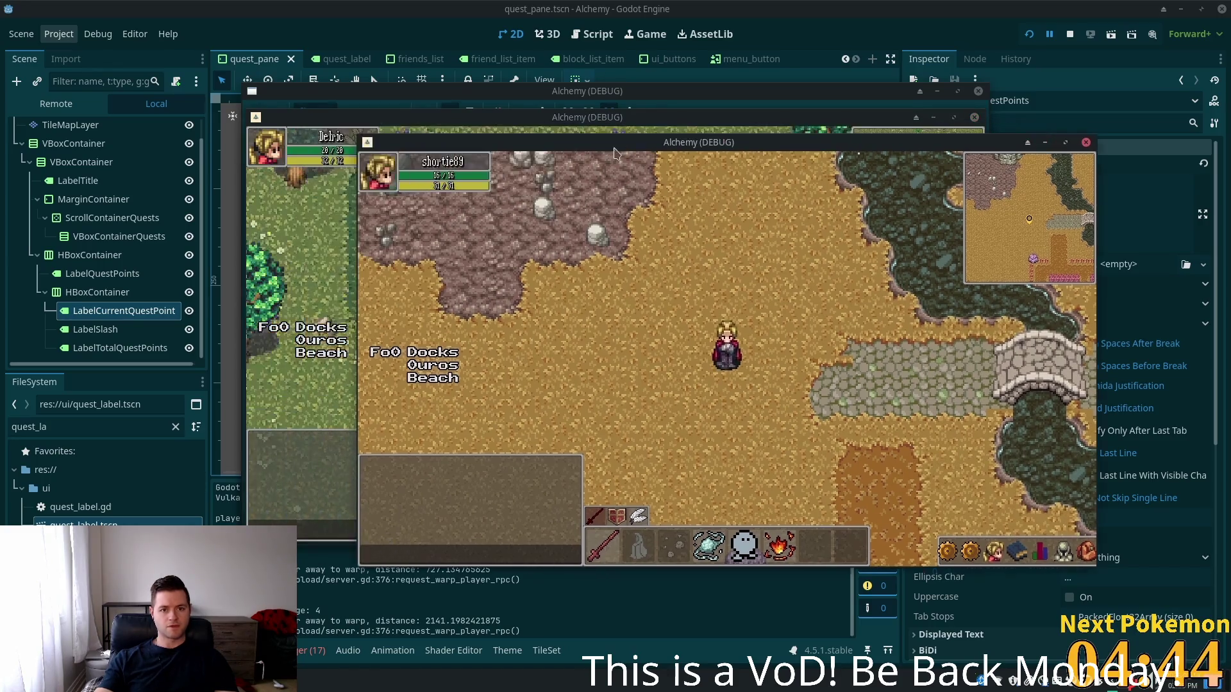
left_click(315, 282)
left_click(859, 529)
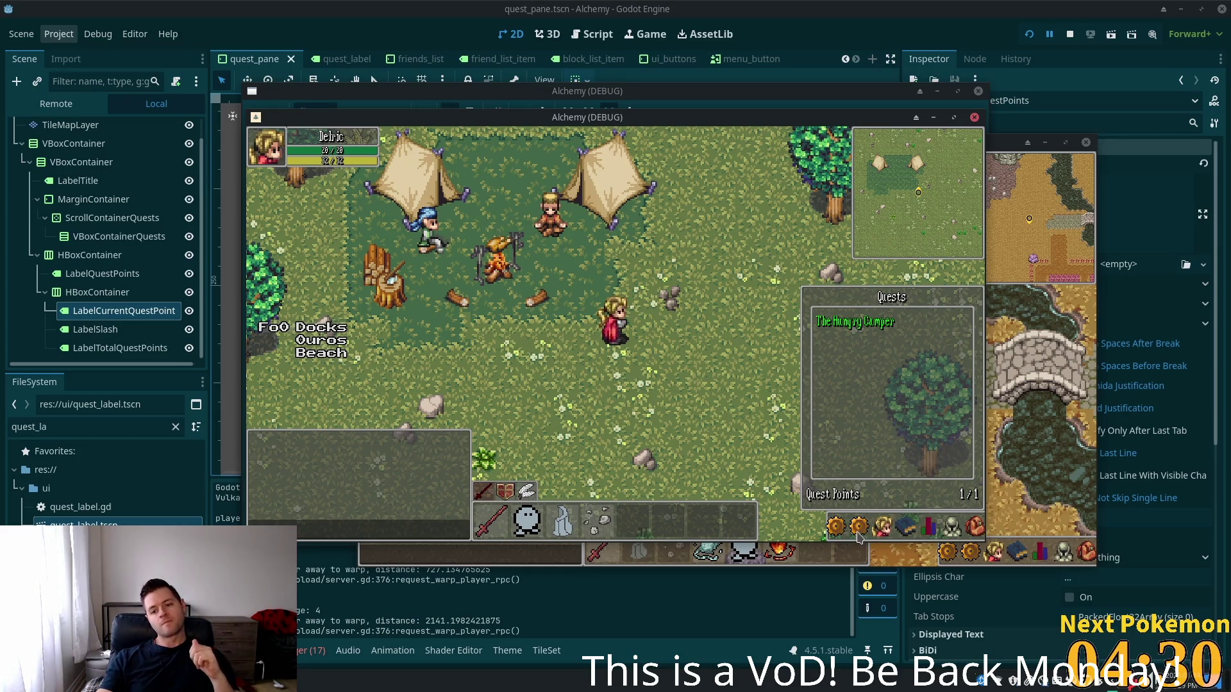
left_click(857, 533)
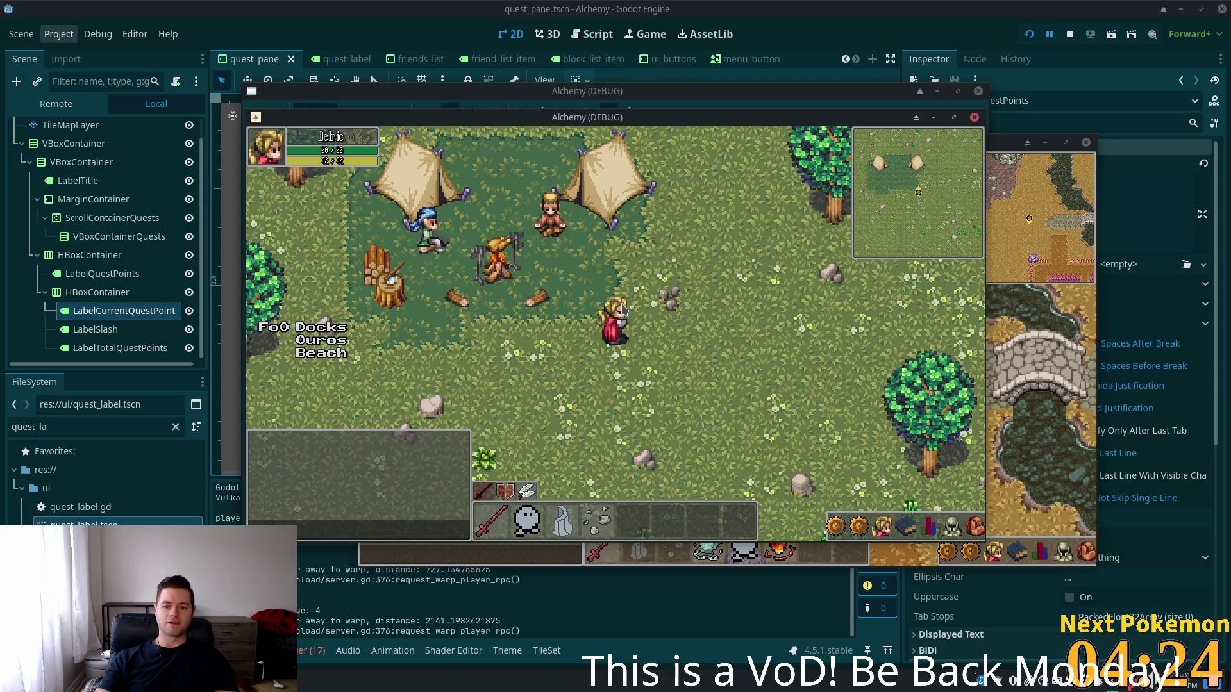
key("F8")
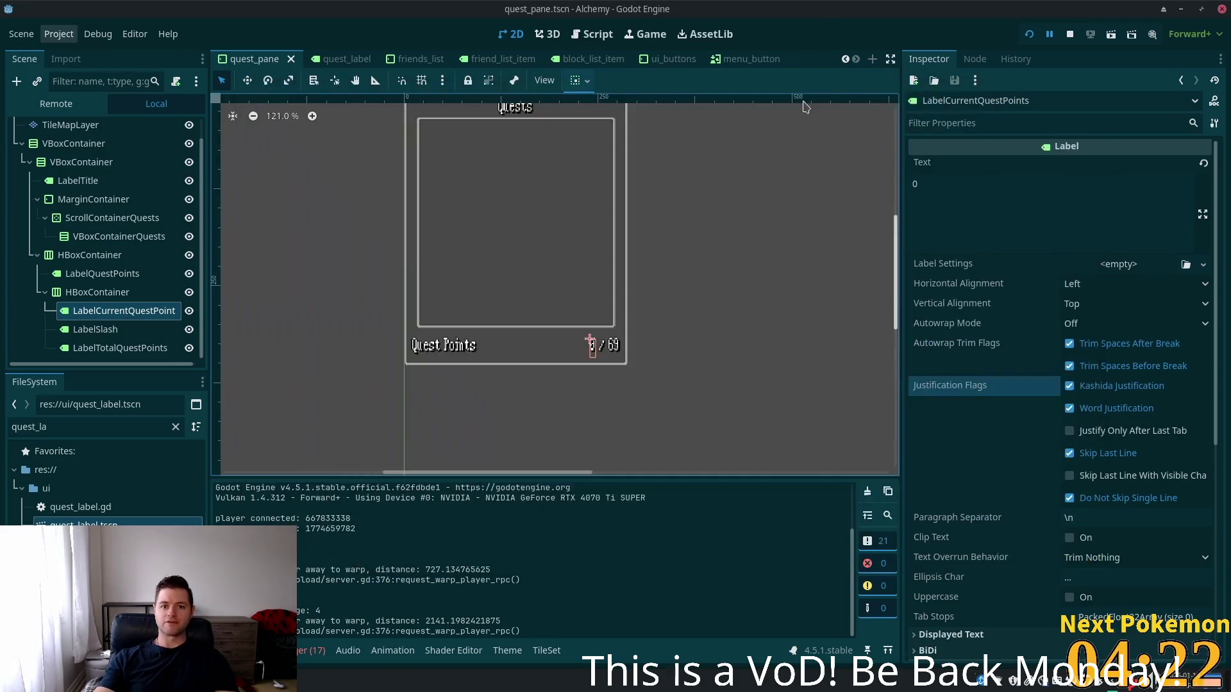
Save the ui_buttons scene and copy its 257 × 48 Custom Minimum Size value
left_click(673, 59)
key("ctrl+s")
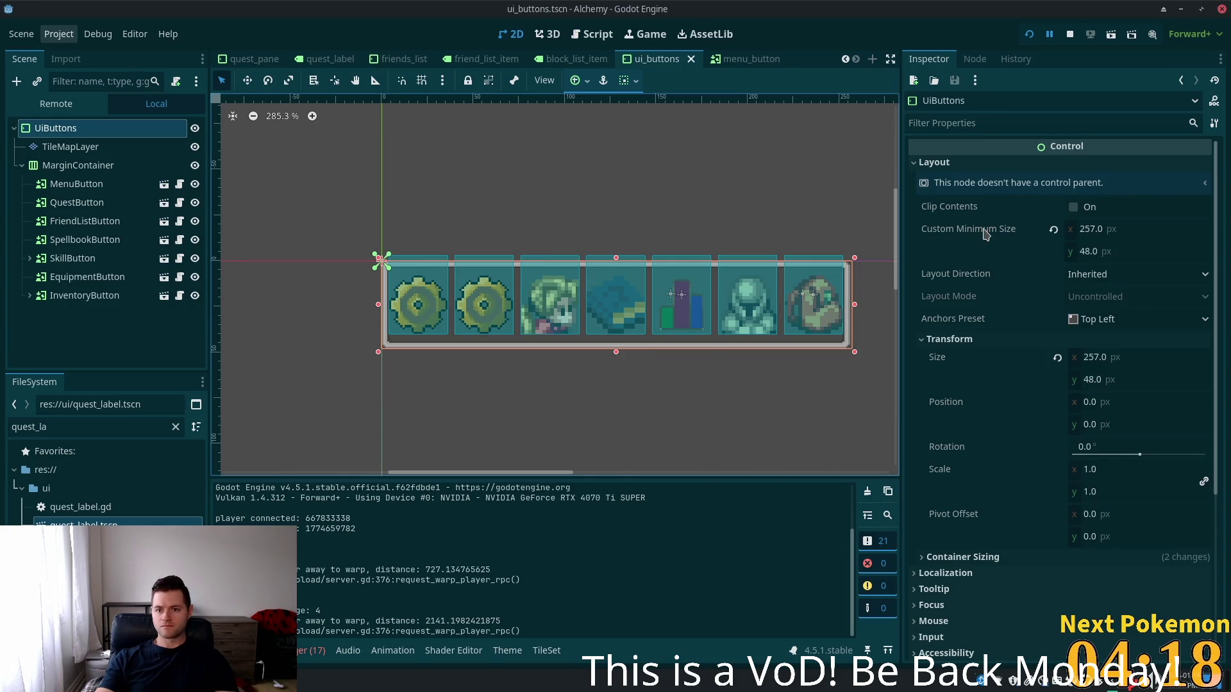
right_click(986, 232)
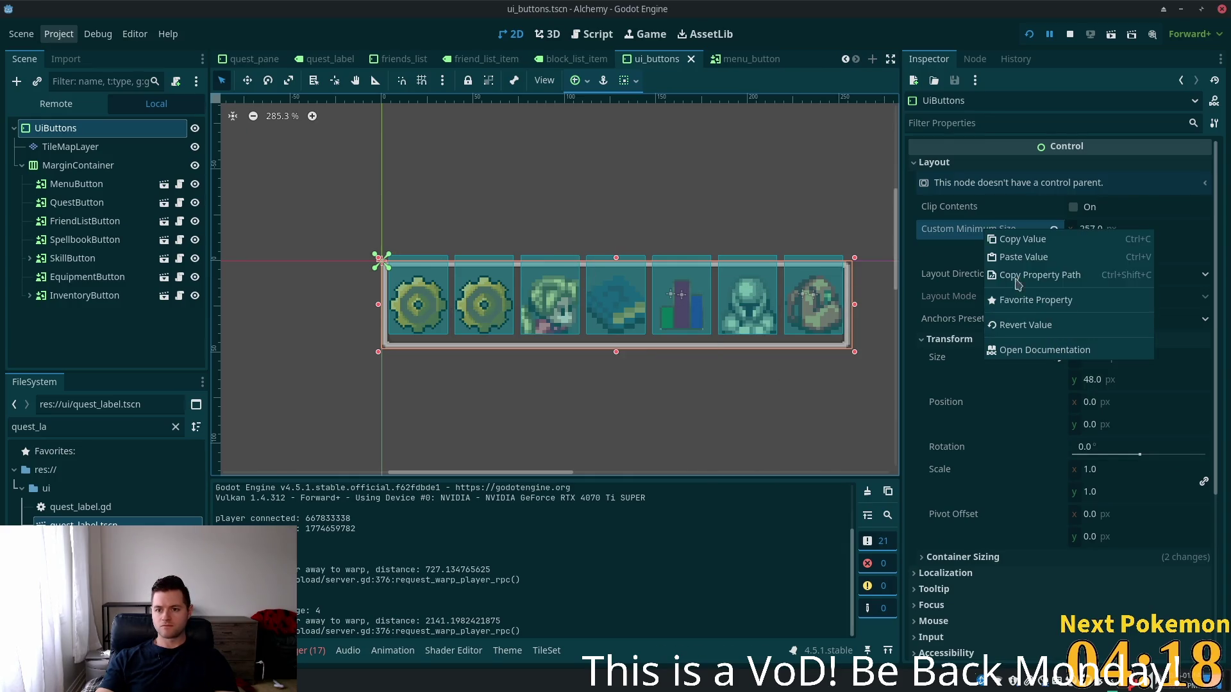
left_click(1025, 239)
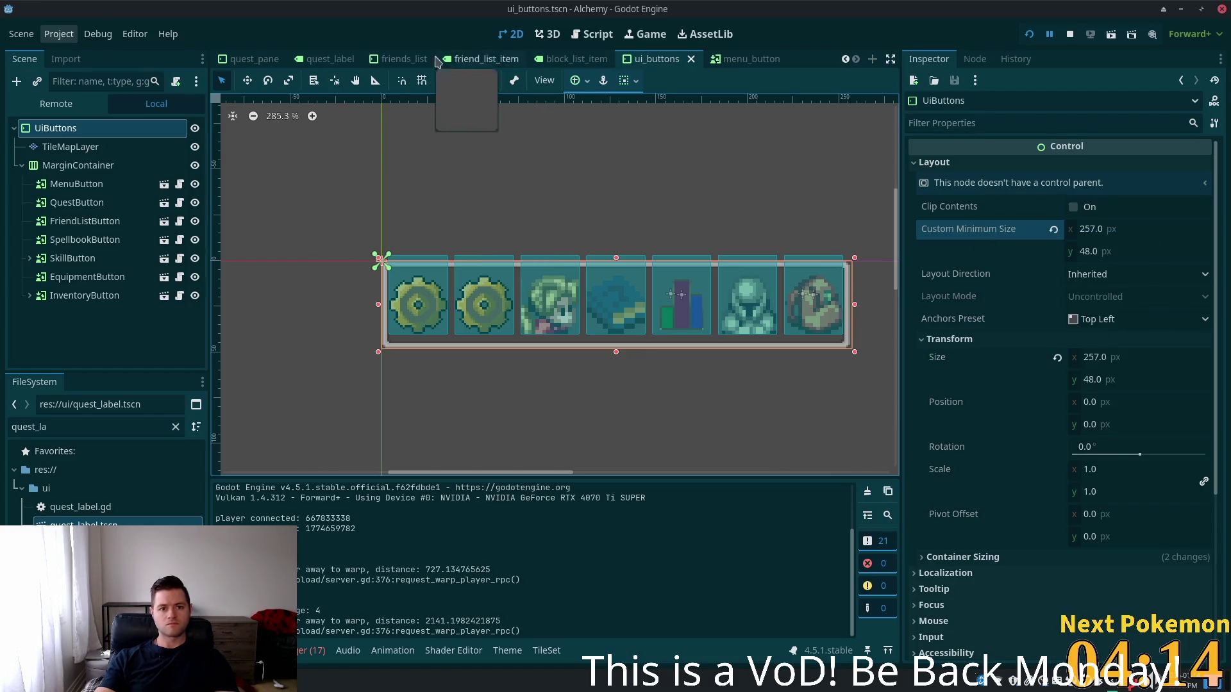
Find hud.tscn with the quick file search and open it
key("alt+shift+o")
type("ui")
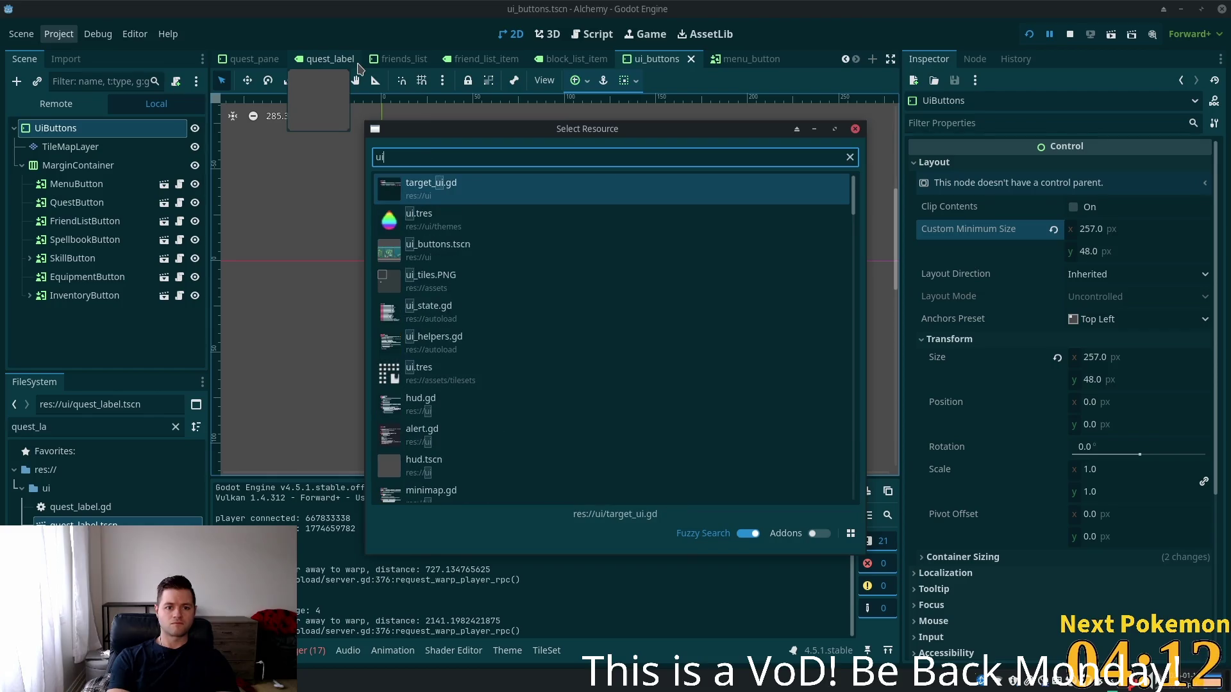
key("BackSpace")
key("BackSpace")
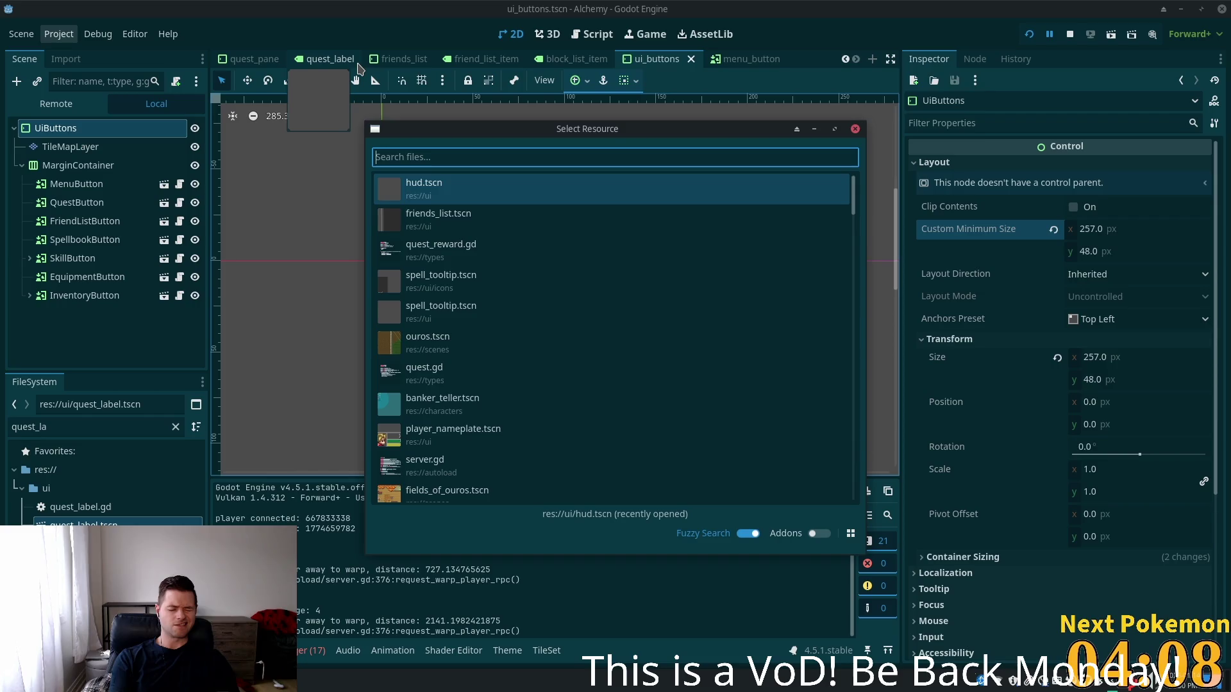
type("hud")
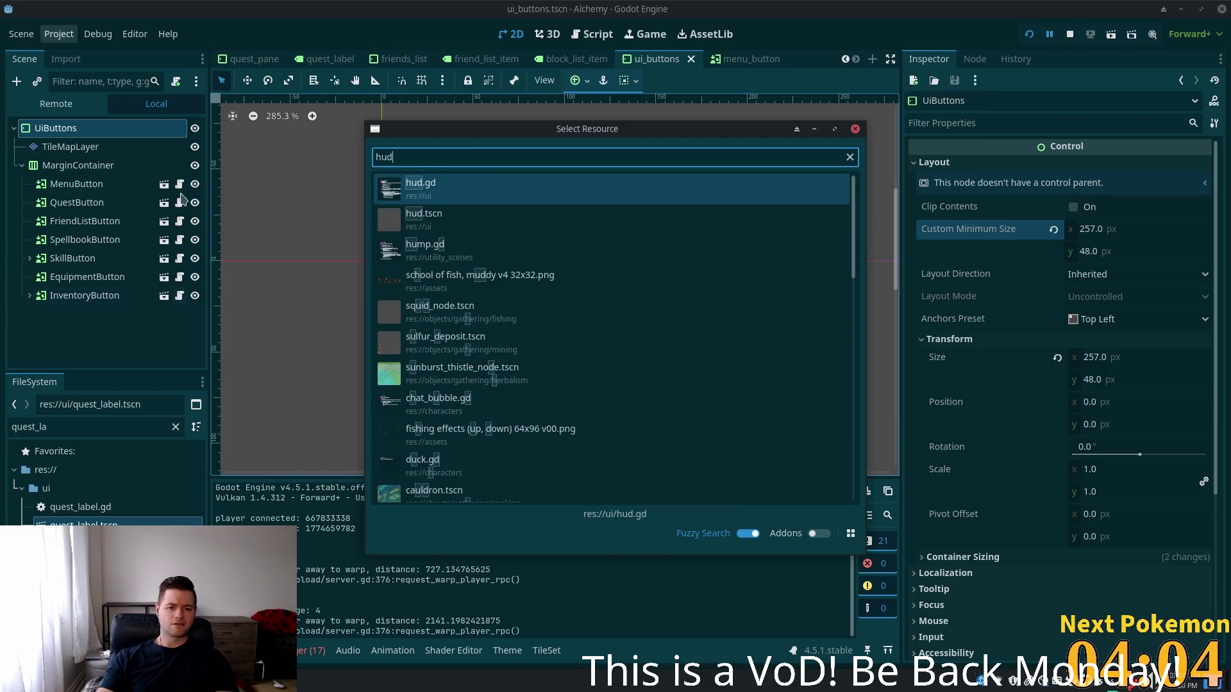
double_click(449, 220)
scroll(554, 385, "up", 8)
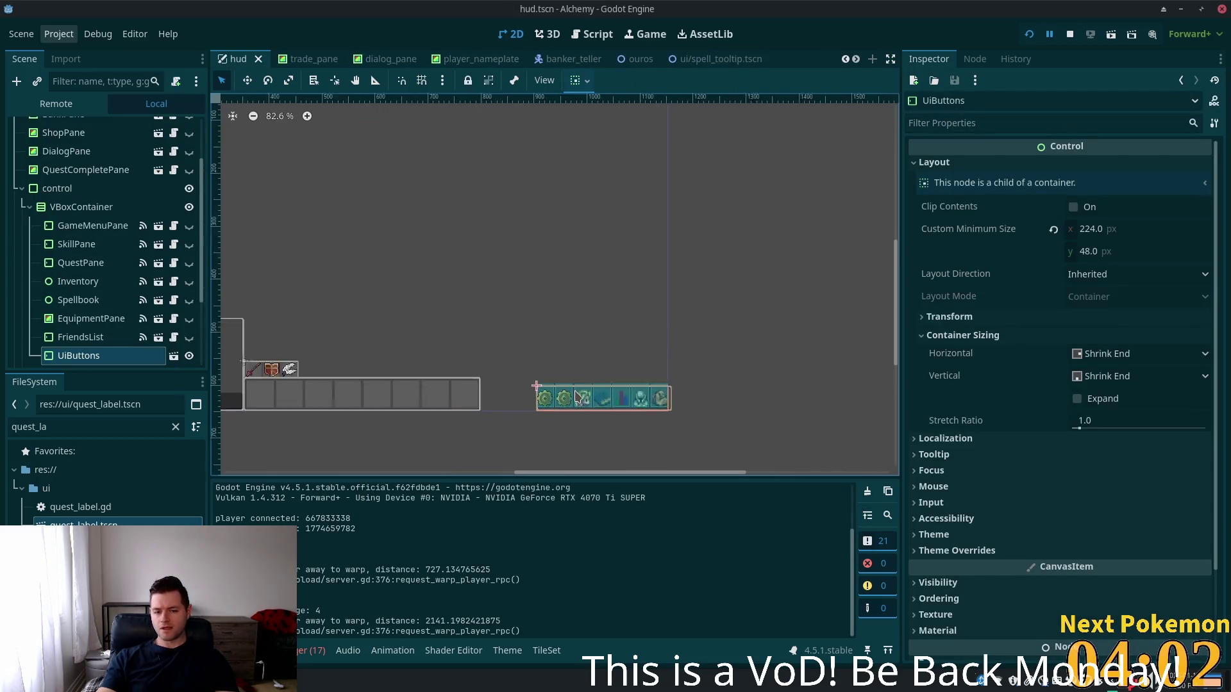
Paste 257 × 48 into UiButtons' Custom Minimum Size, save the hud scene, and select the Spellbook node
right_click(954, 232)
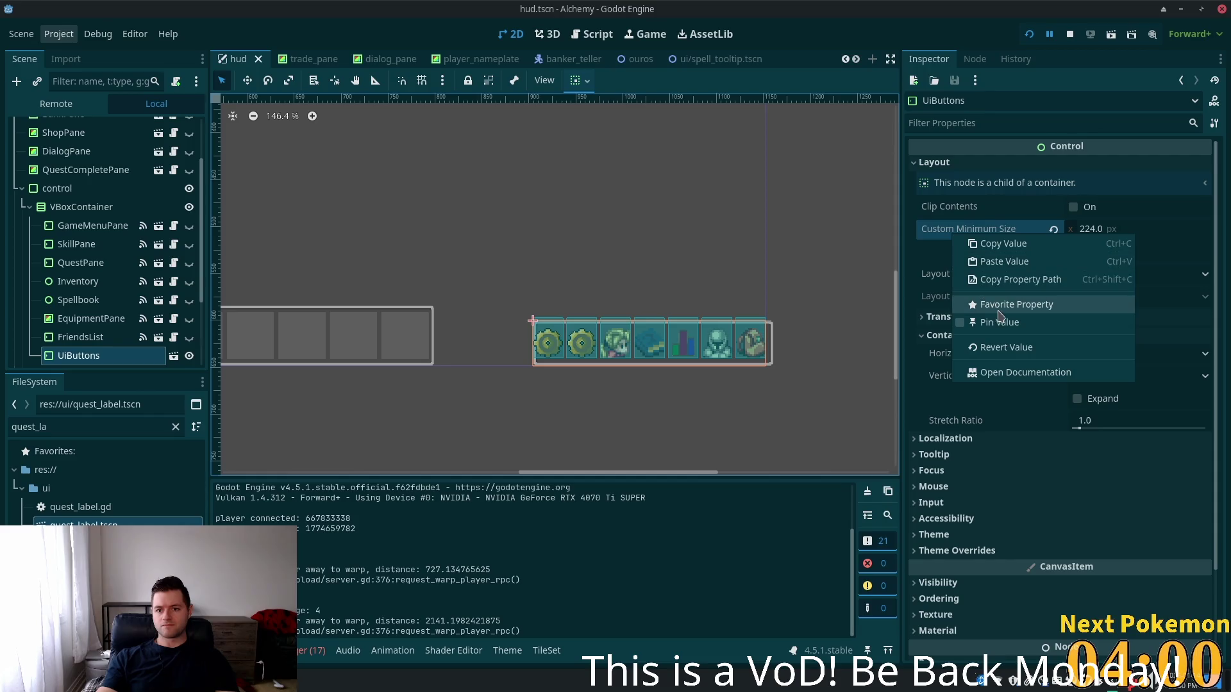
left_click(1042, 262)
key("ctrl+s")
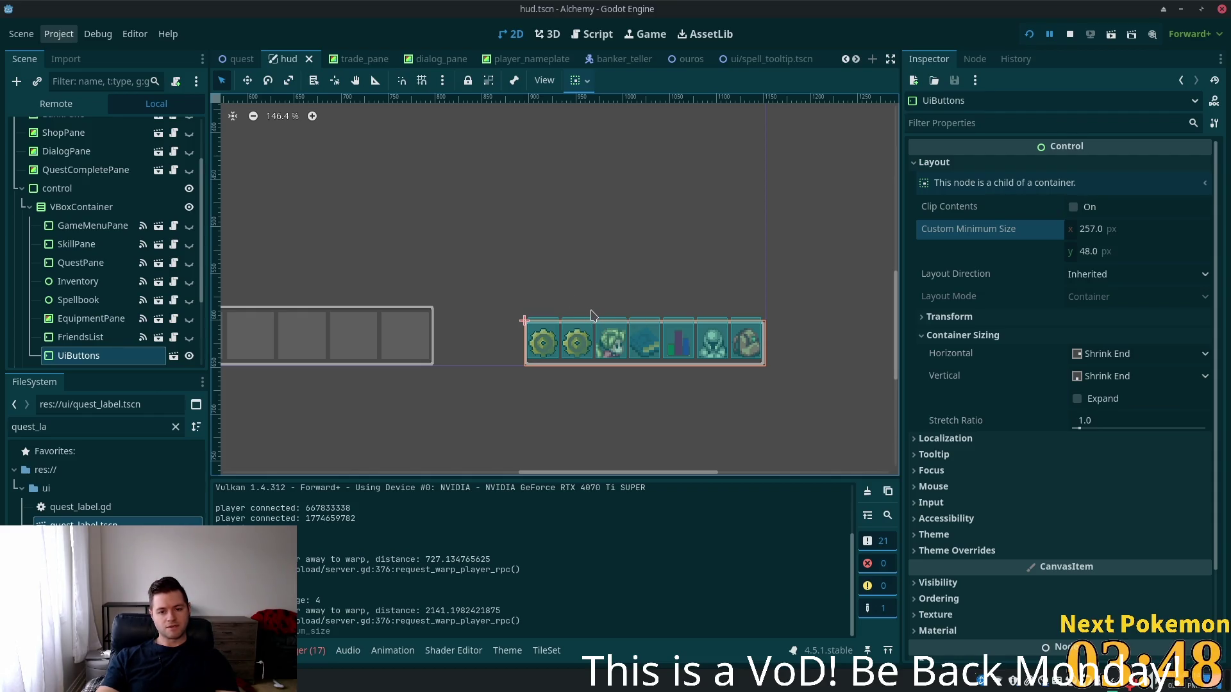
left_click(109, 301)
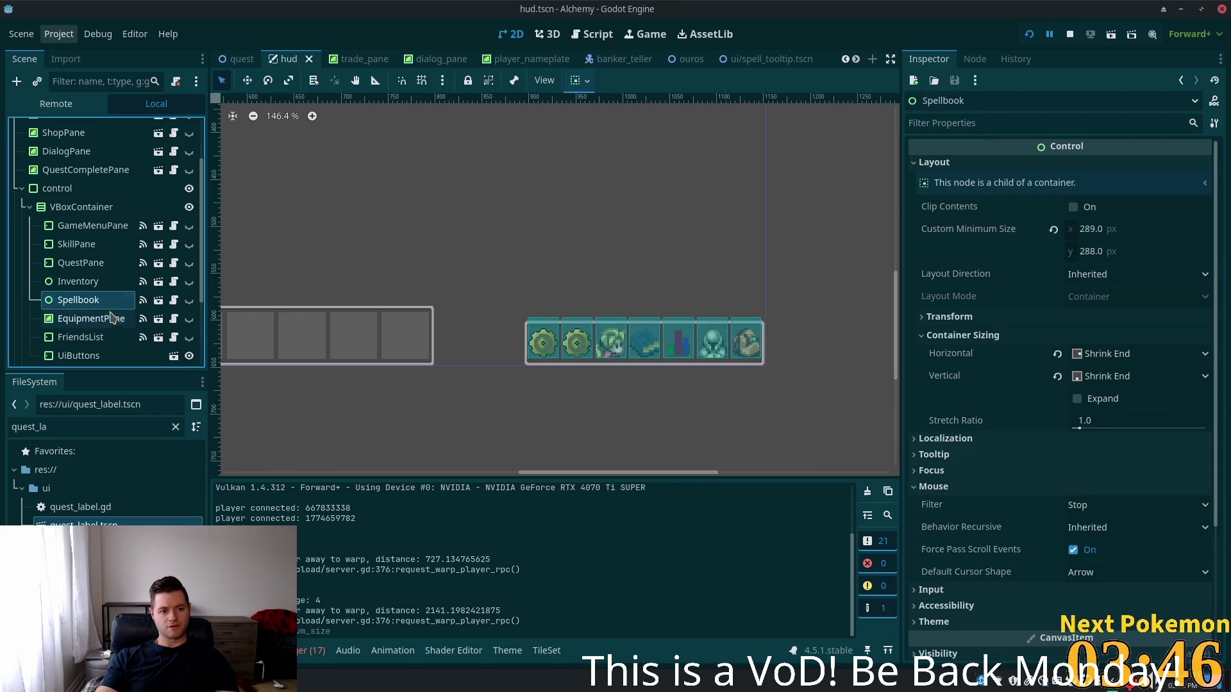